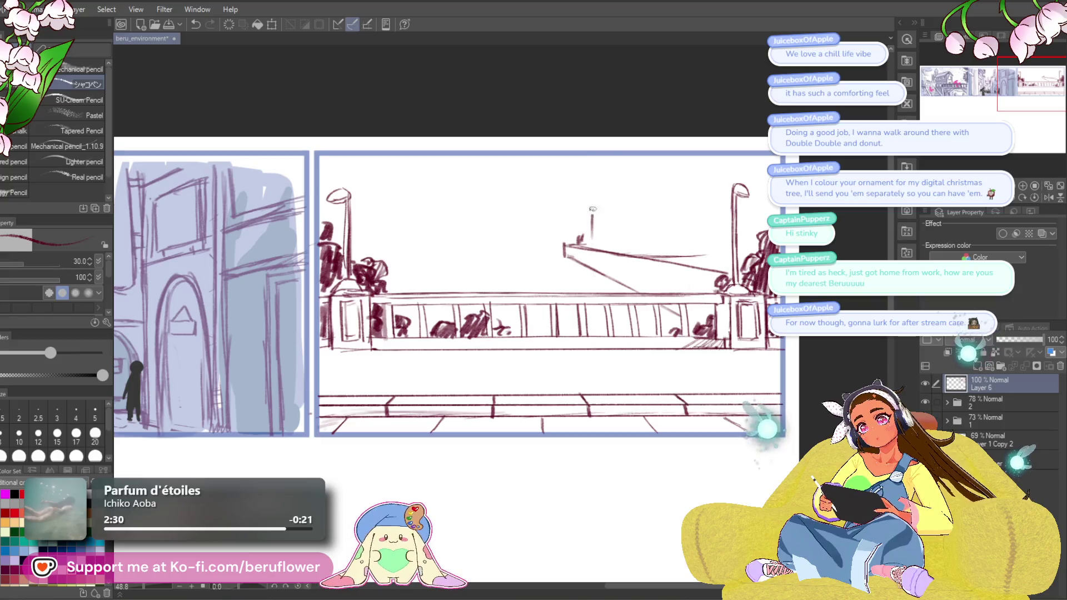
Replace the overly tall right lamp post with a shorter pole with a hooked top.
key(ctrl+z)
key(ctrl+z)
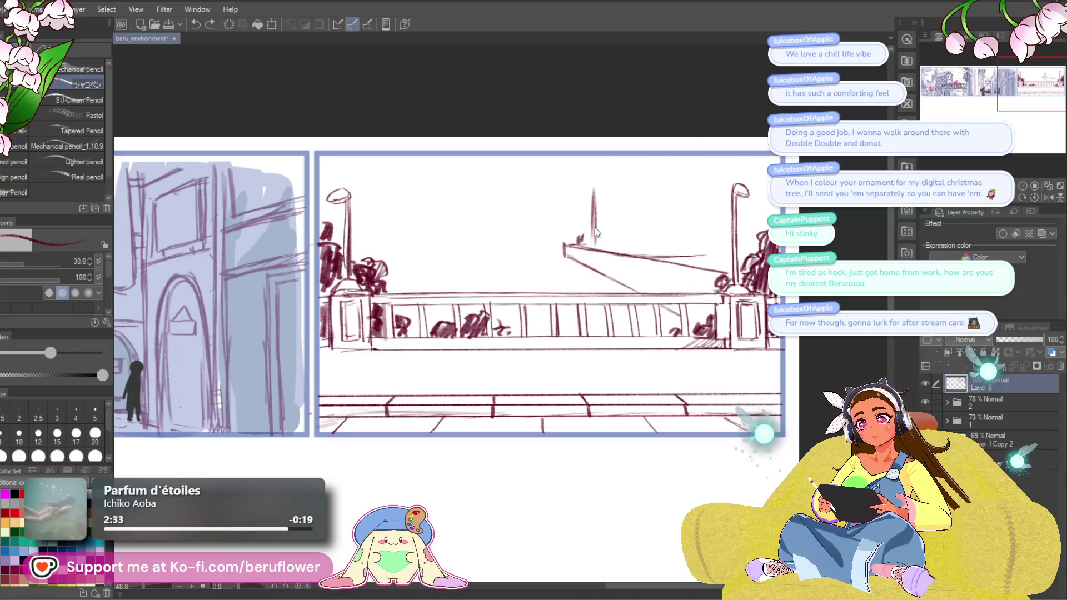
drag(590, 245, 600, 222)
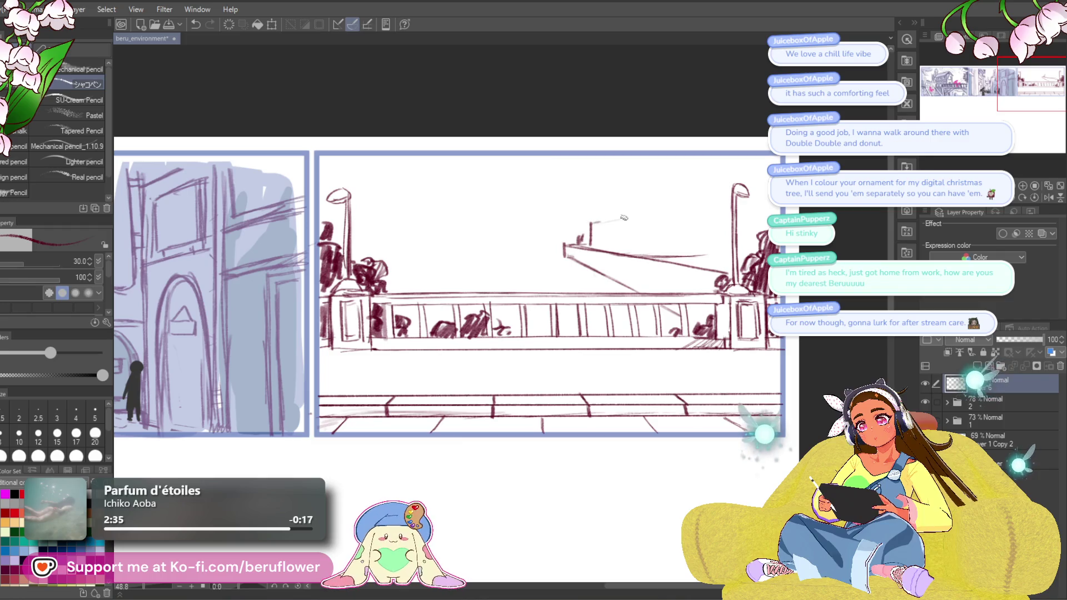
scroll(744, 217, up, 1)
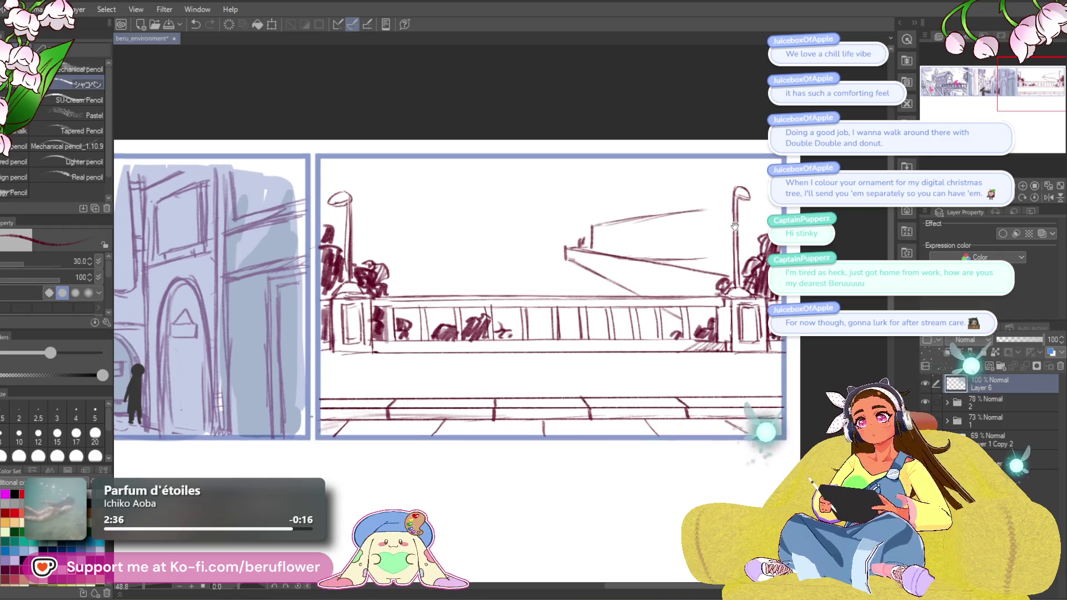
key(ctrl+z)
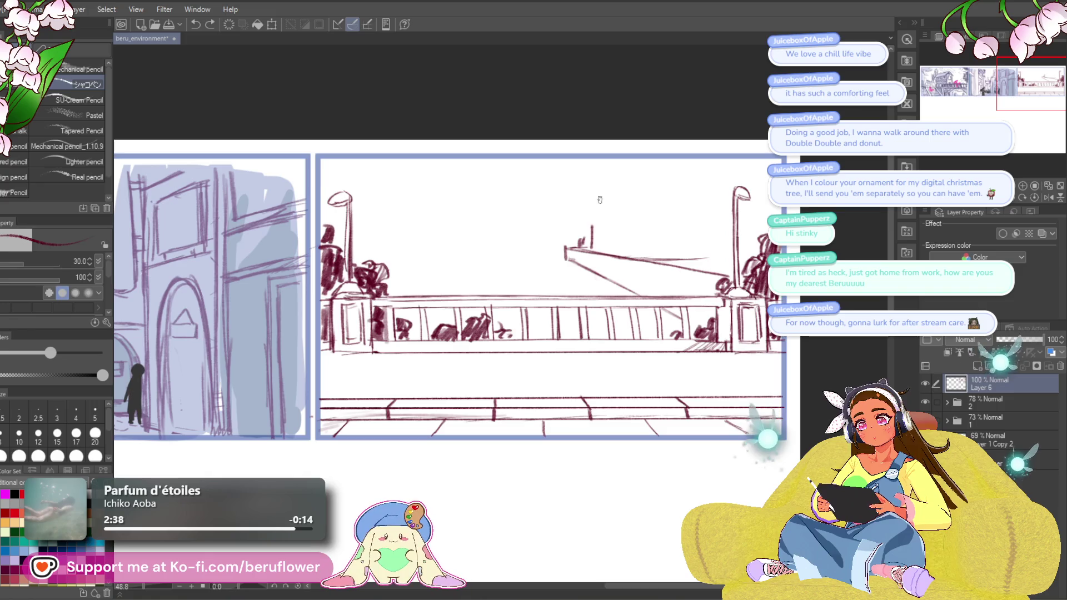
key(ctrl+z)
key(ctrl+z)
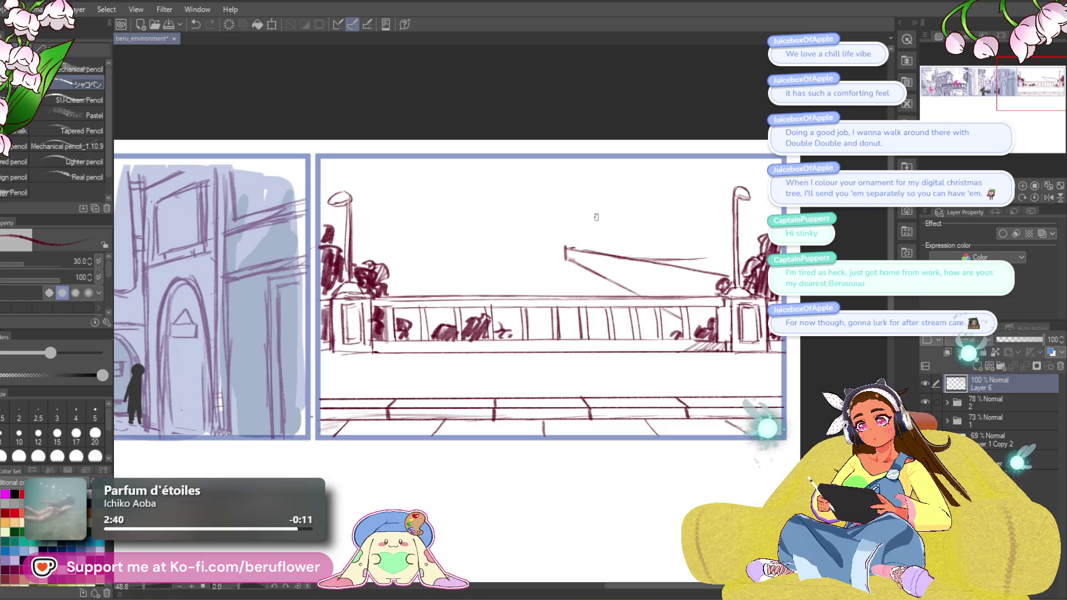
drag(572, 247, 573, 234)
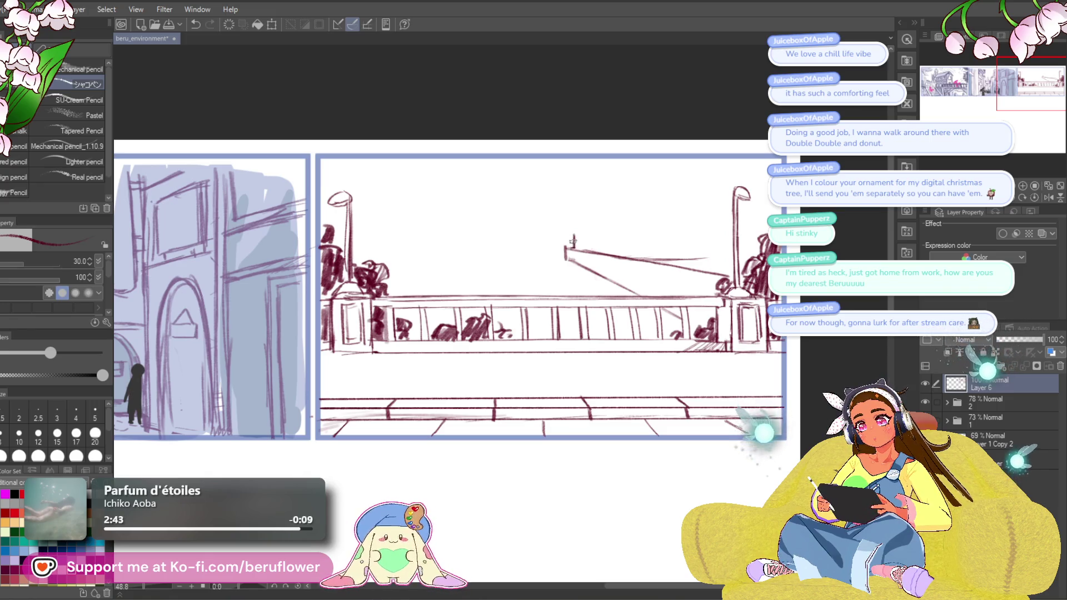
Sketch long slanted roof lines on the rotated canvas, then reset the rotation.
mouse_move(573, 234)
mouse_down()
mouse_move(544, 200)
mouse_move(500, 178)
mouse_up()
mouse_move(619, 171)
mouse_down()
mouse_move(649, 231)
mouse_move(621, 299)
mouse_up()
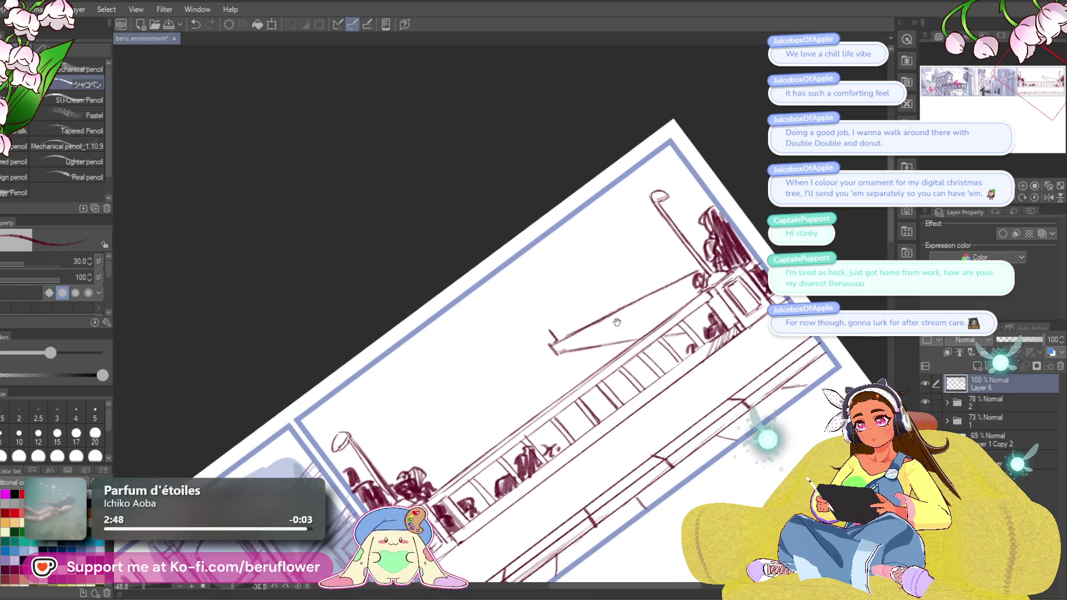
drag(549, 325, 701, 209)
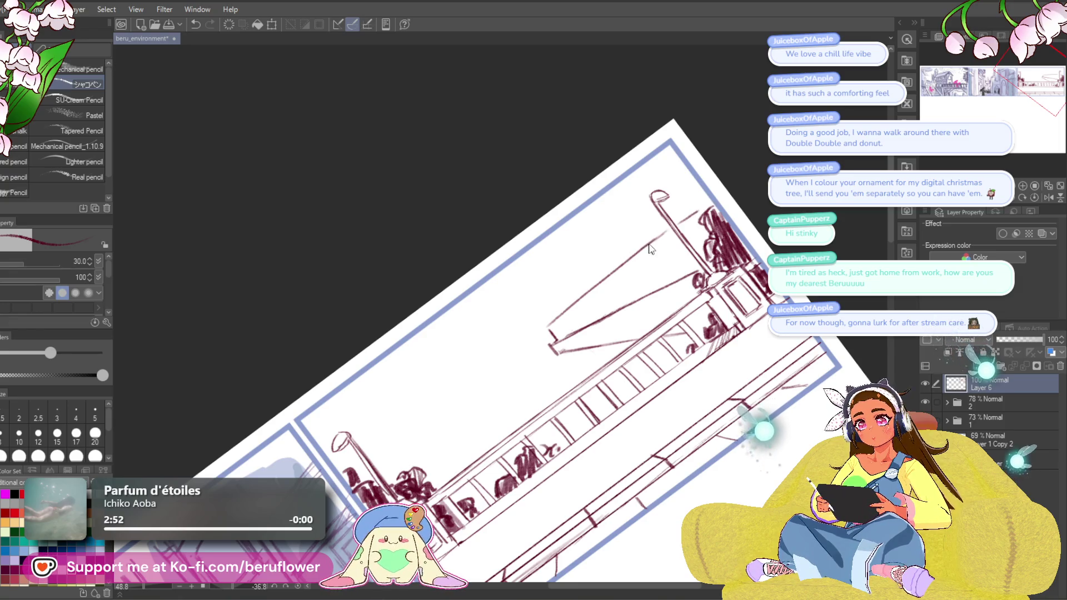
key(ctrl+@)
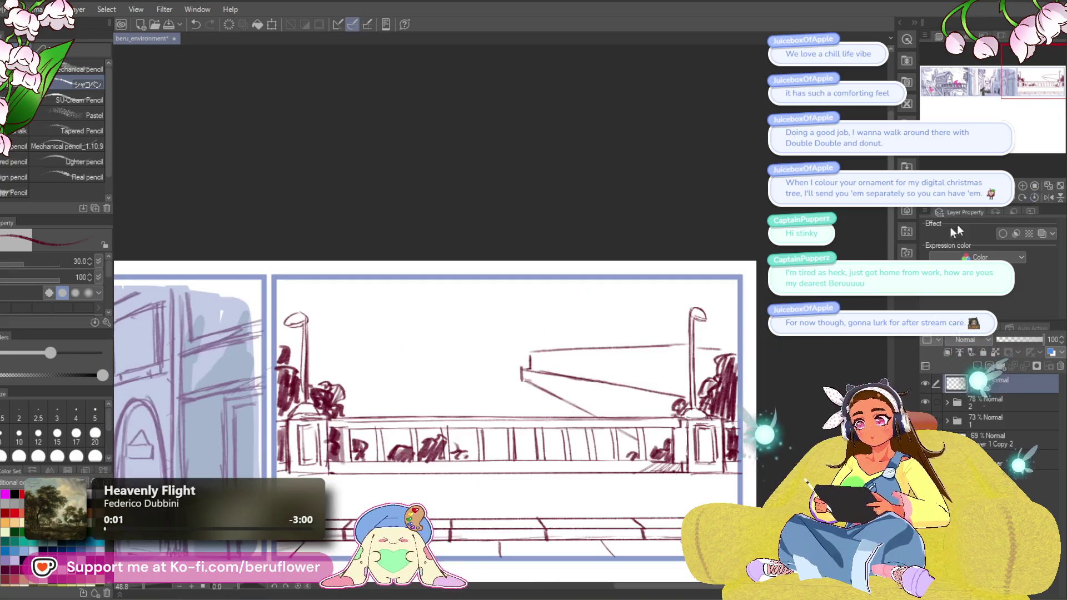
Draw the right lamp post near the panel edge after discarding two misplaced vertical strokes.
drag(639, 329, 648, 256)
key(ctrl+z)
drag(653, 353, 647, 264)
key(ctrl+z)
scroll(660, 335, down, 1)
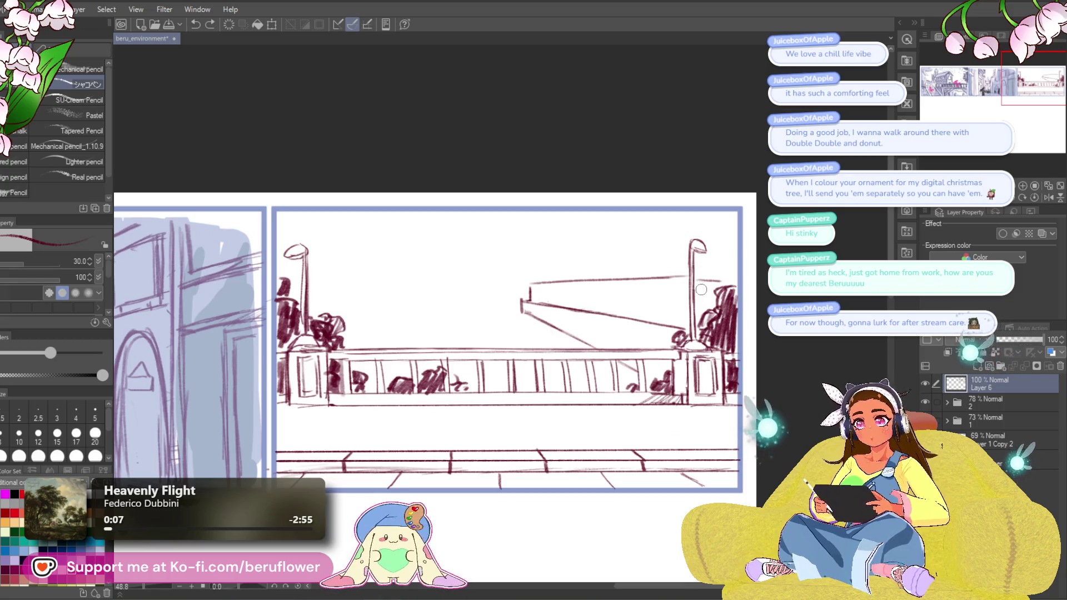
drag(720, 290, 715, 276)
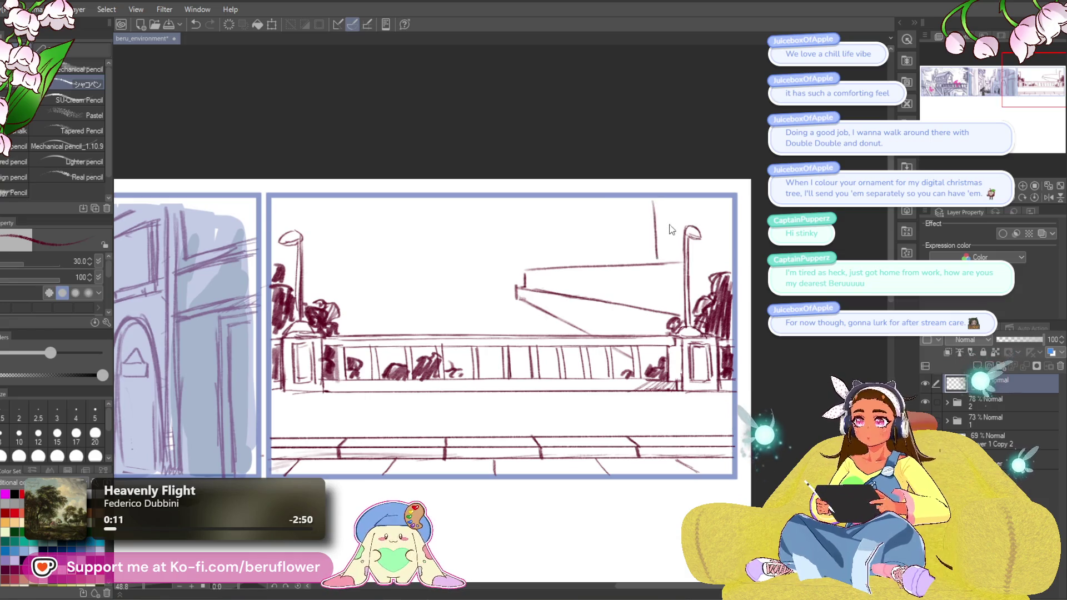
drag(661, 220, 660, 304)
mouse_move(661, 252)
mouse_down()
mouse_move(663, 208)
mouse_move(702, 202)
mouse_move(714, 175)
mouse_up()
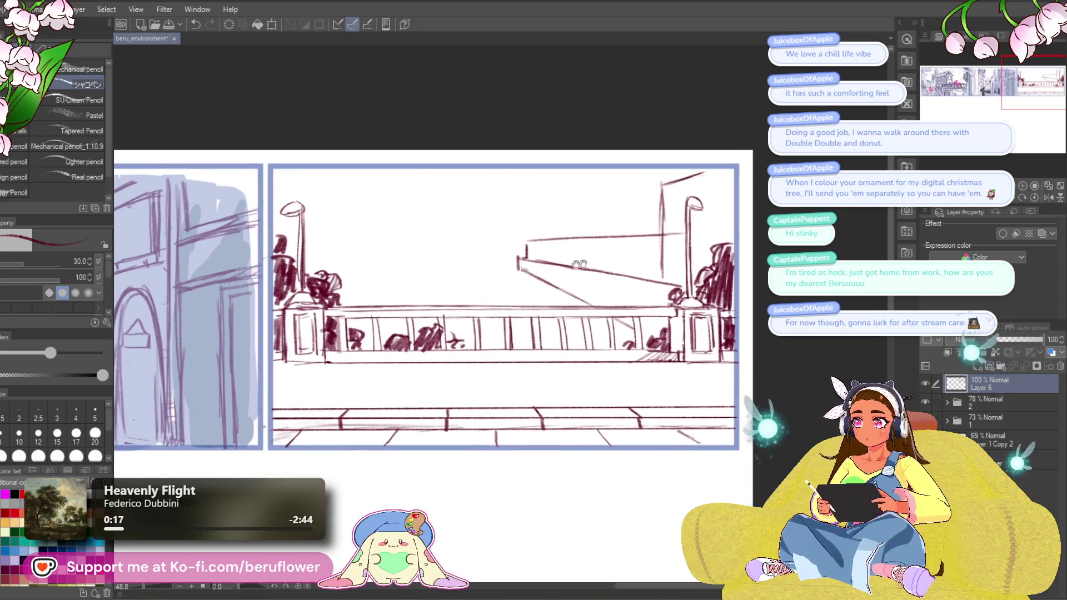
Try a freehand lasso selection near the post and clear the stray selection.
key(m)
mouse_move(709, 226)
mouse_down()
mouse_move(693, 253)
mouse_move(662, 244)
mouse_move(691, 245)
mouse_up()
click(692, 252)
key(m)
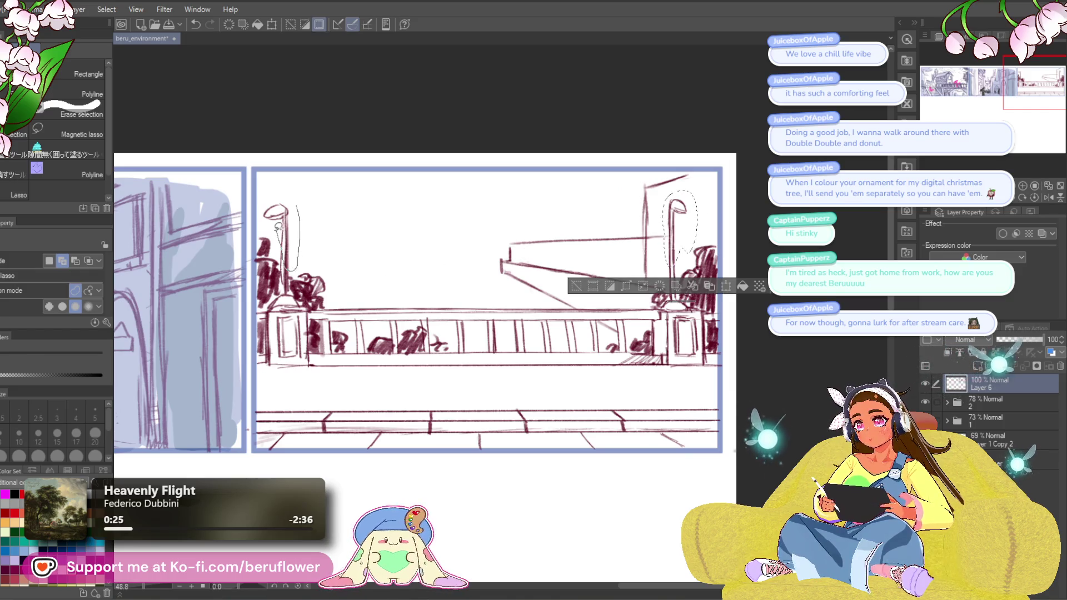
Lasso both lamp posts, shift them down, deselect, and darken the left post's top.
drag(278, 227, 312, 212)
key(ctrl+t)
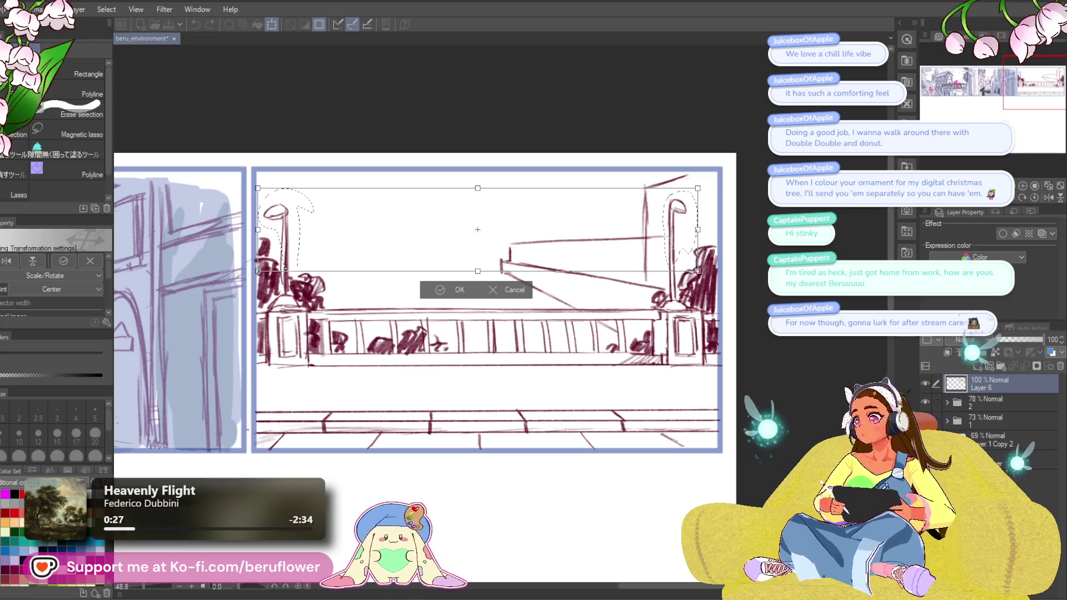
drag(477, 245, 478, 270)
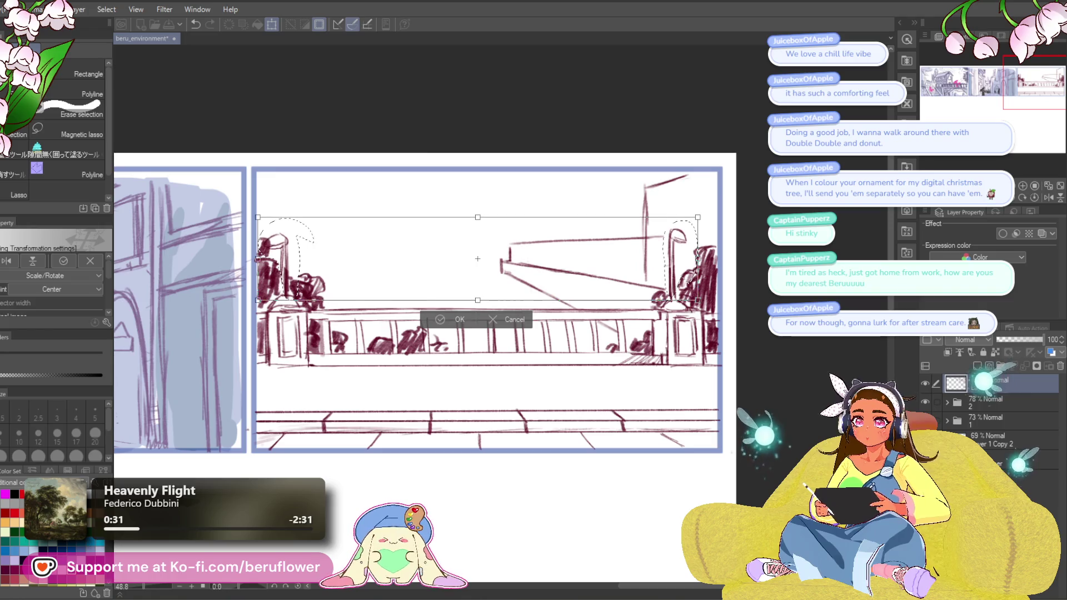
key(Return)
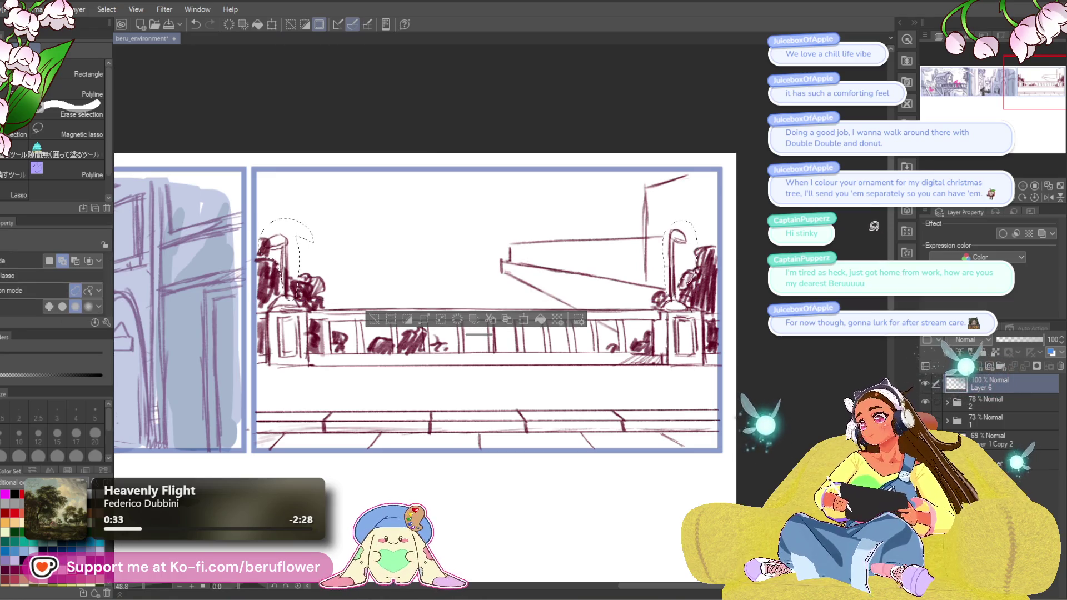
key(ctrl+d)
drag(272, 243, 266, 249)
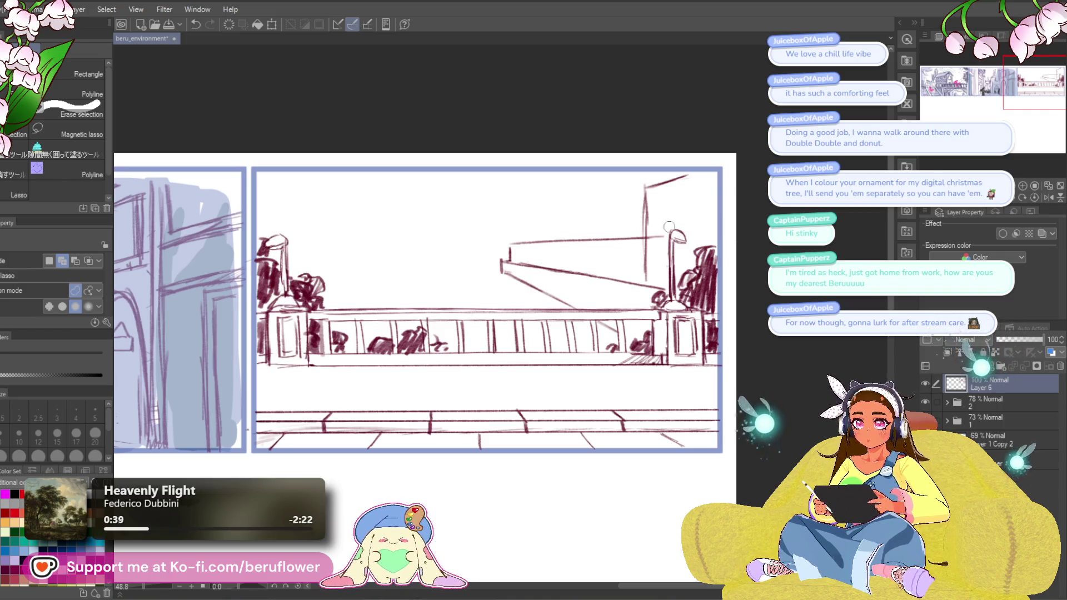
Erase a stray vertical line and extend the building's slanted roof lines down-left.
drag(645, 257, 646, 275)
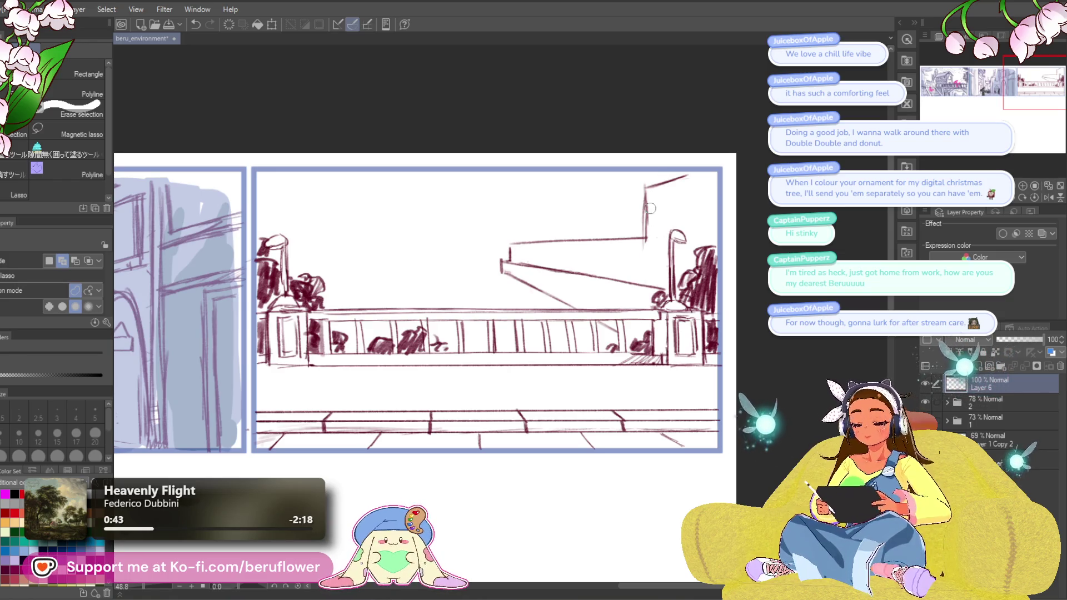
scroll(631, 217, right, 2)
key(p)
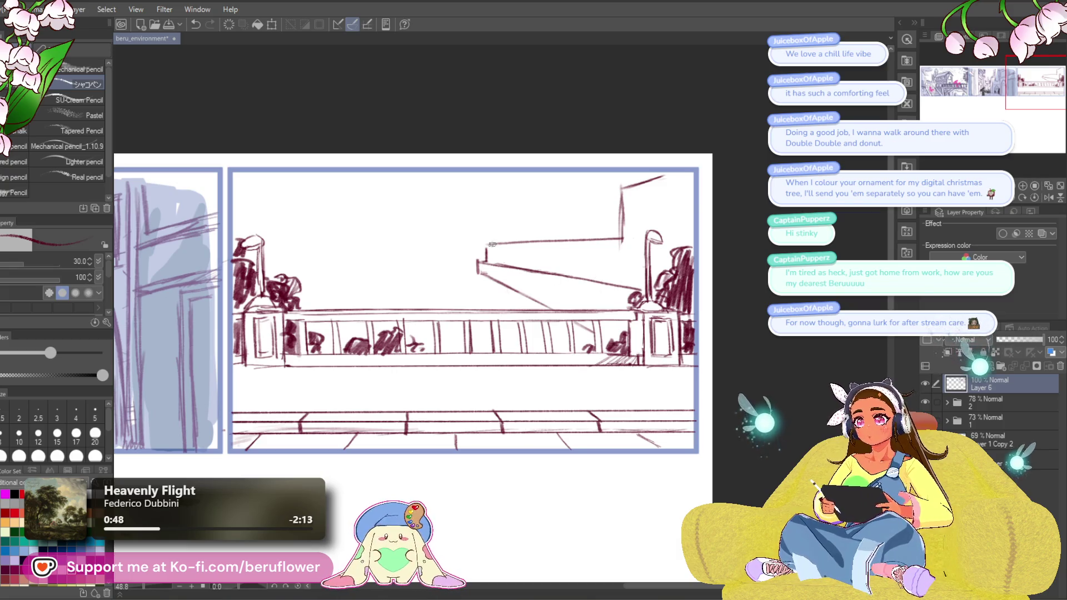
mouse_move(479, 259)
mouse_down()
mouse_move(478, 275)
mouse_move(527, 302)
mouse_move(516, 292)
mouse_move(648, 231)
mouse_move(558, 280)
mouse_up()
mouse_move(617, 250)
mouse_down()
mouse_move(487, 311)
mouse_move(565, 276)
mouse_up()
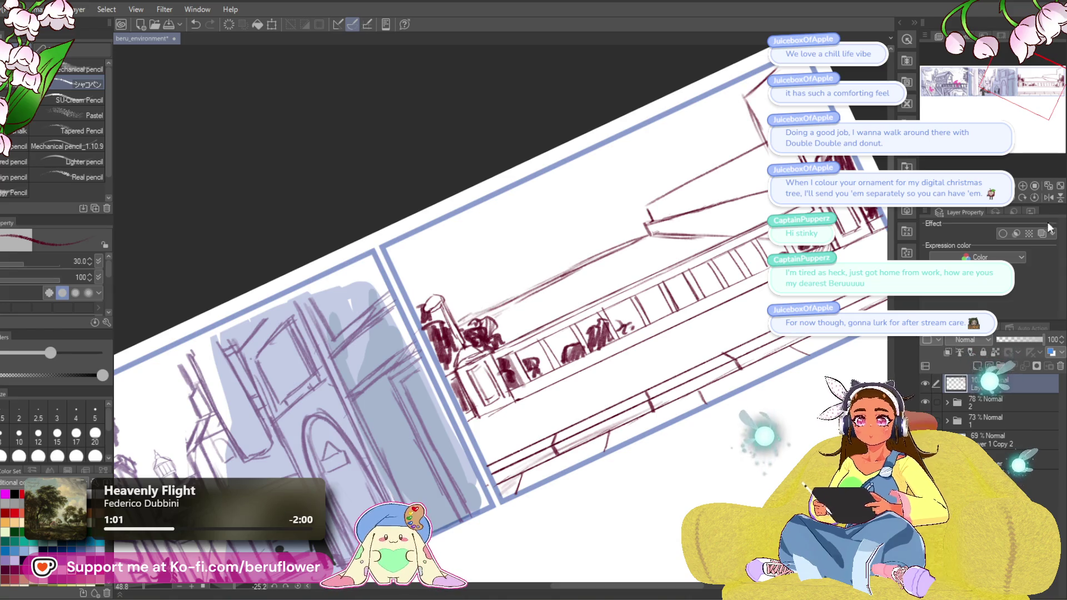
click(1035, 198)
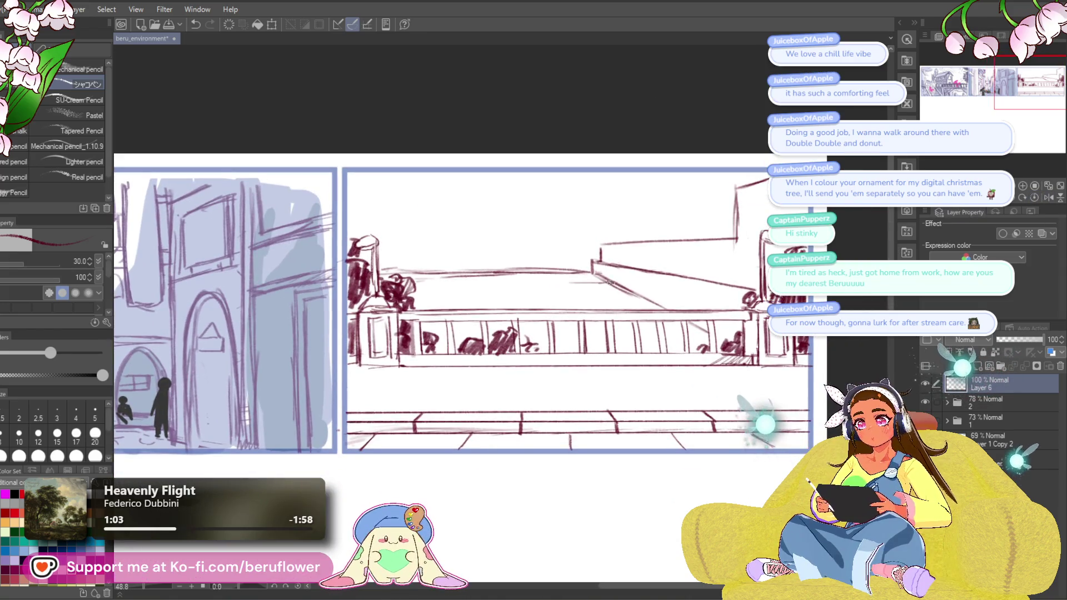
Undo two roof strokes, then draw a vertical building edge and short far-bank rooftop strokes.
key(ctrl+z)
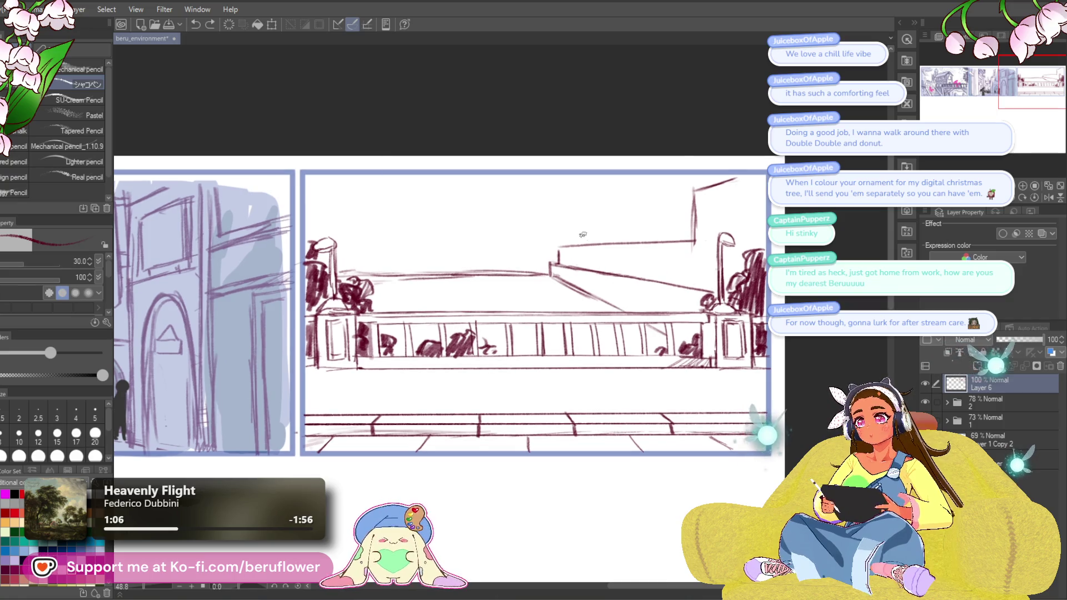
mouse_move(586, 297)
mouse_down()
mouse_move(580, 283)
mouse_move(550, 295)
mouse_up()
key(ctrl+z)
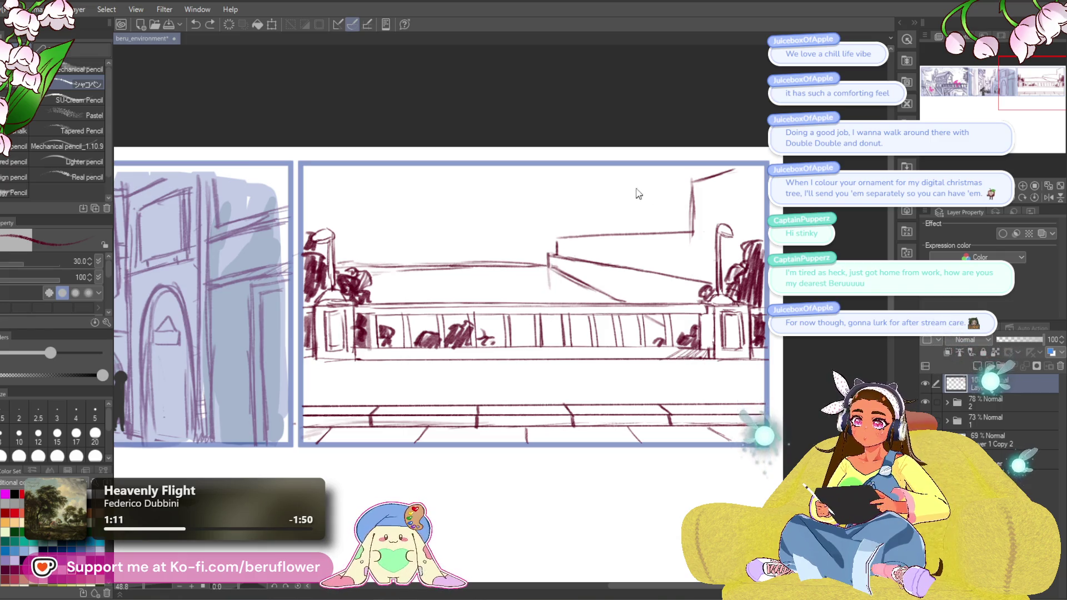
drag(732, 269, 730, 295)
drag(713, 254, 679, 271)
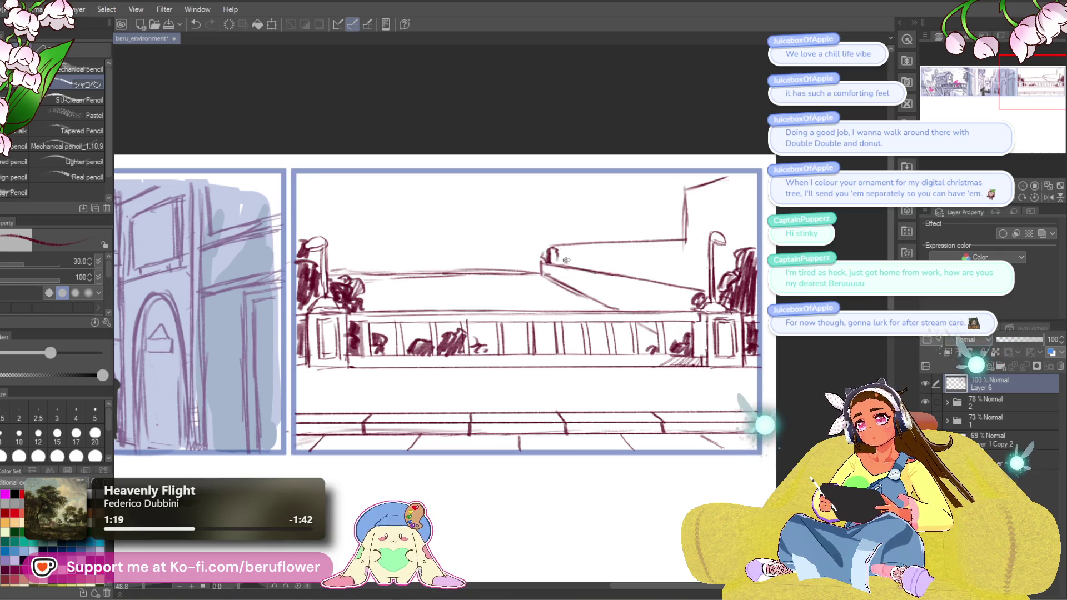
drag(601, 273, 600, 216)
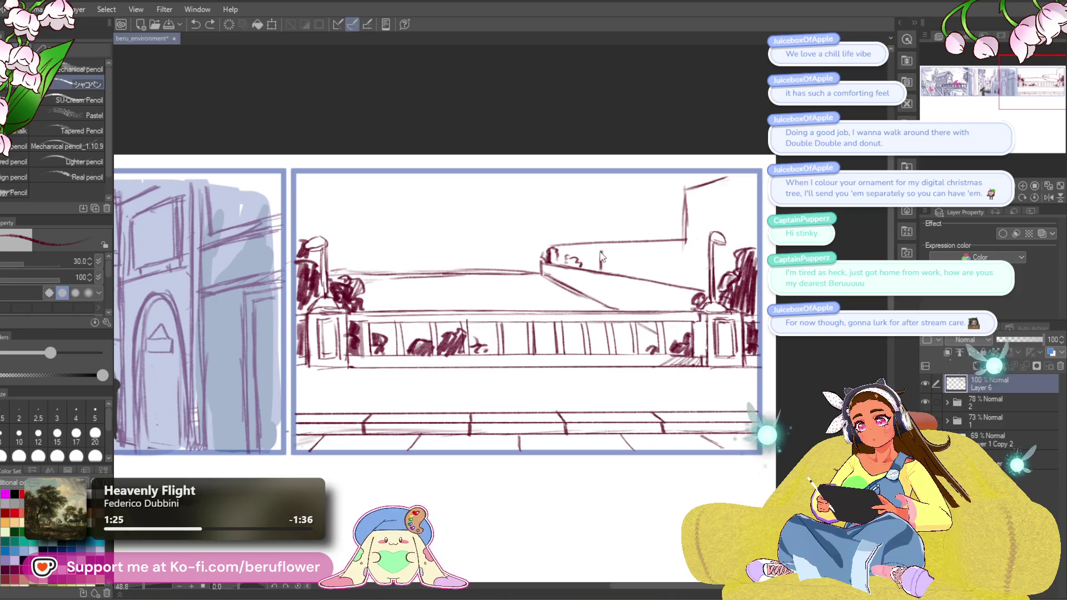
drag(590, 250, 639, 251)
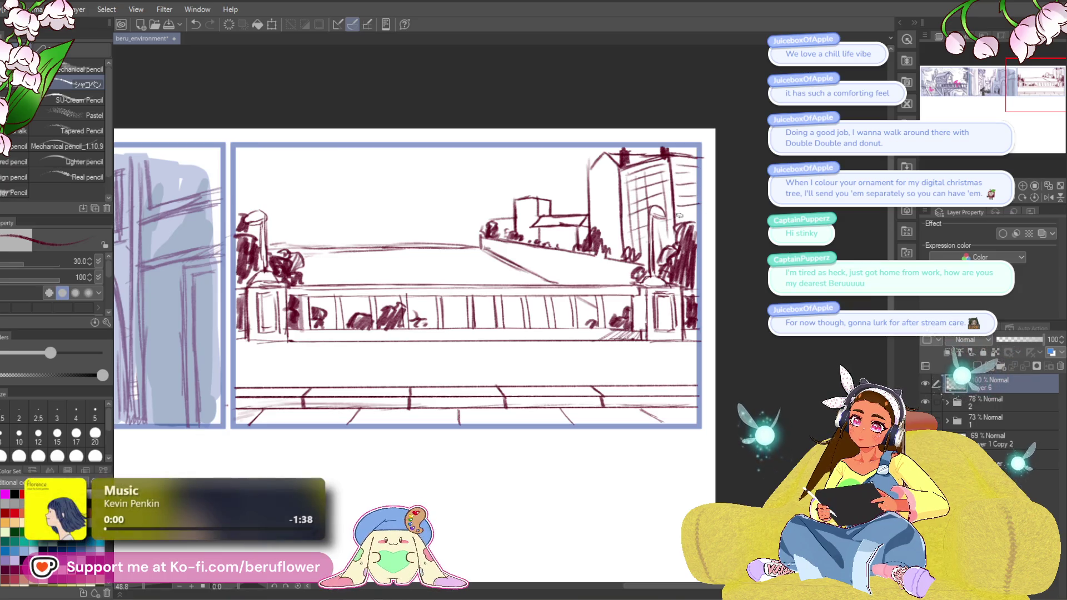
Outline the tall right-side building's edges and roof, then frame the whole riverside panel.
drag(681, 161, 690, 220)
drag(684, 155, 693, 211)
mouse_move(540, 446)
mouse_down()
mouse_move(595, 326)
mouse_move(595, 178)
mouse_move(561, 249)
mouse_up()
drag(558, 193, 591, 185)
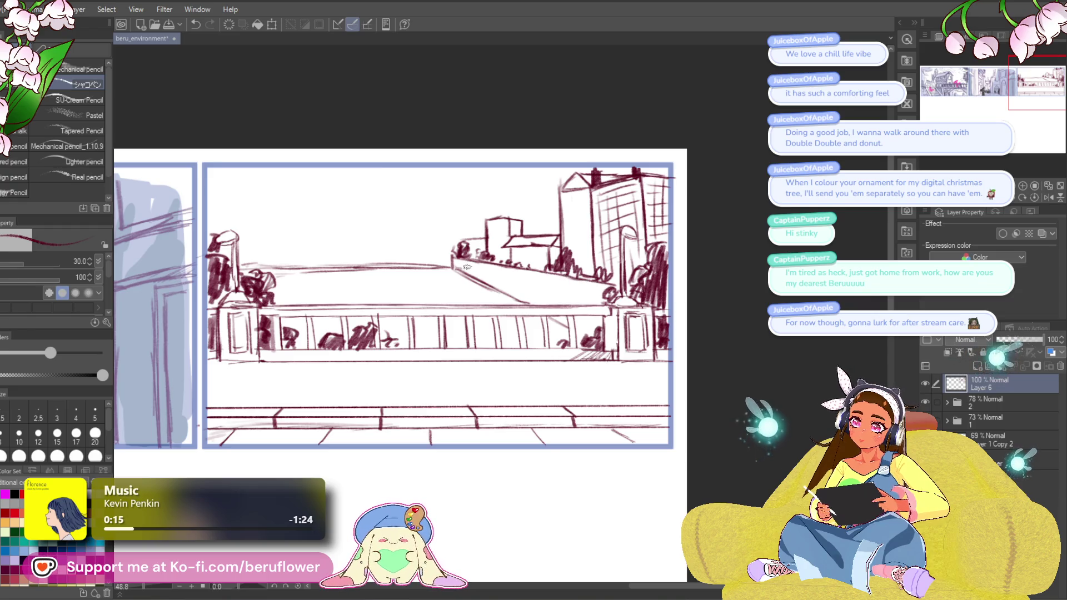
mouse_move(465, 279)
mouse_down()
mouse_move(494, 275)
mouse_move(517, 294)
mouse_up()
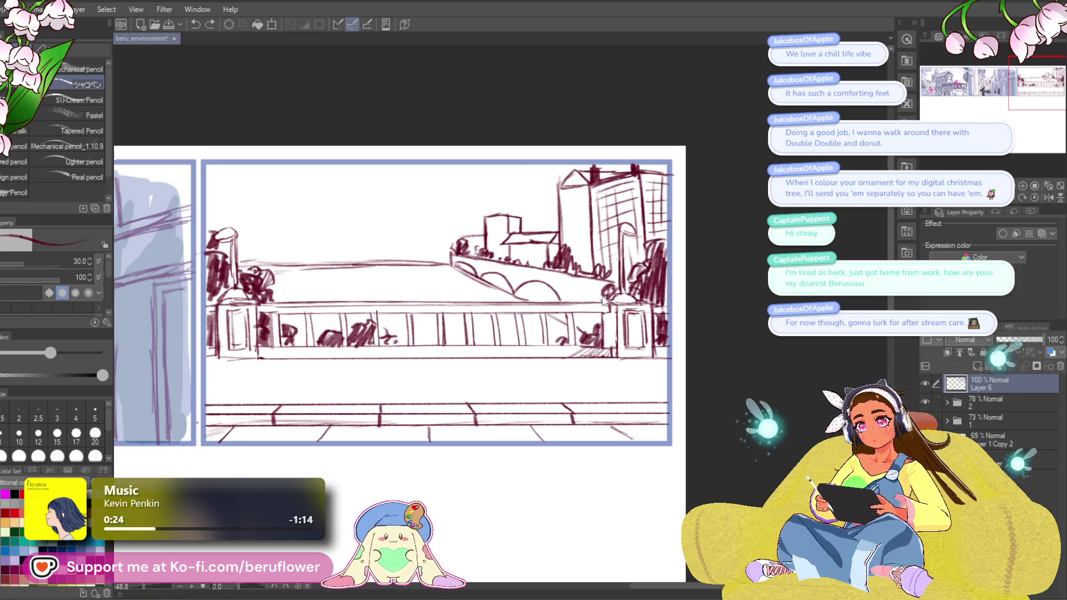
scroll(631, 322, up, 1)
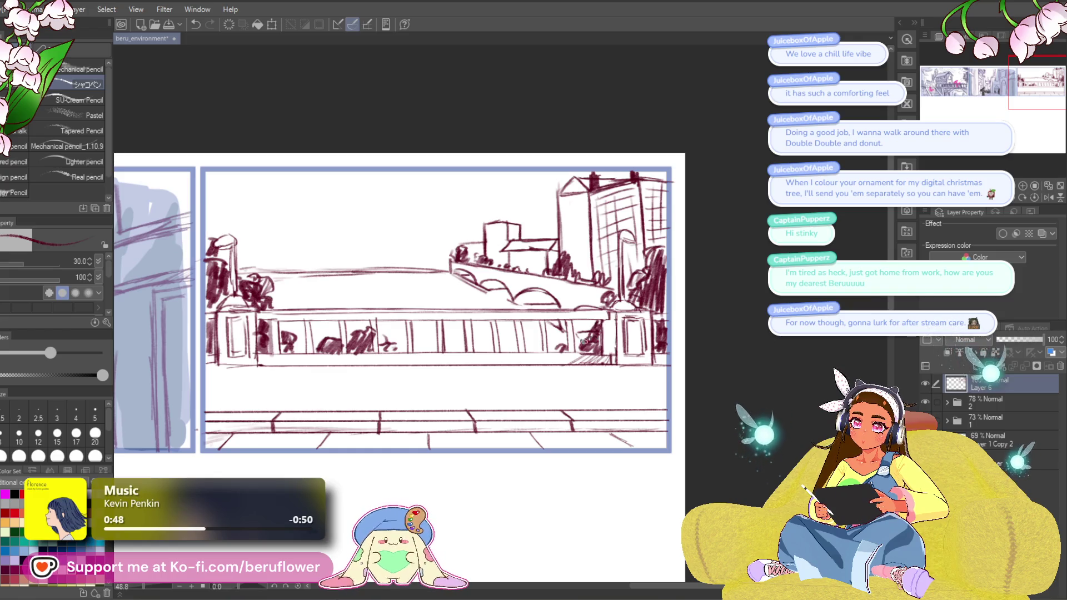
drag(599, 347, 535, 297)
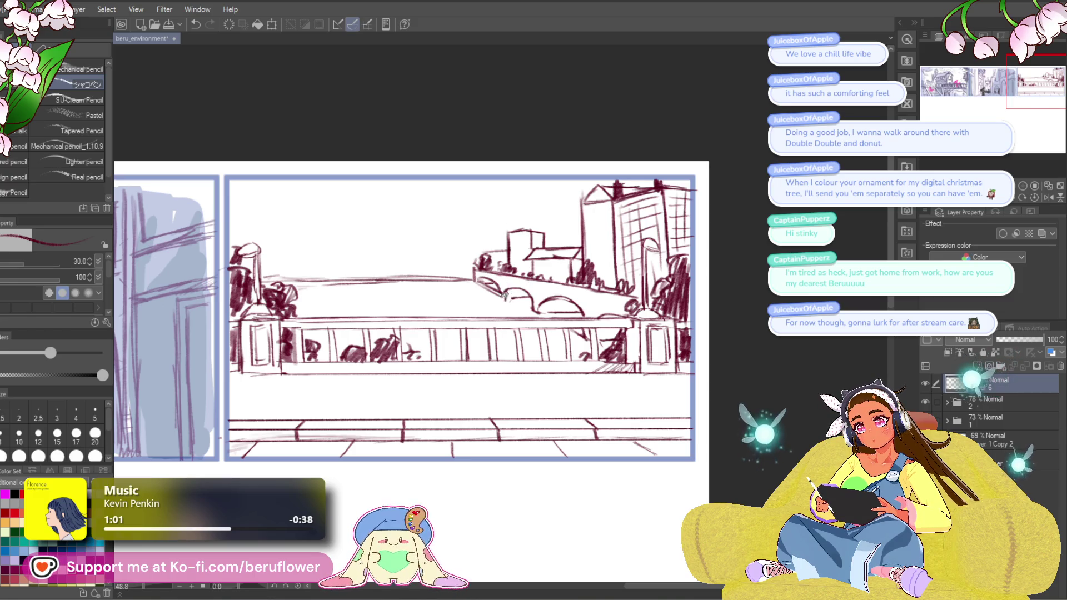
drag(743, 325, 745, 328)
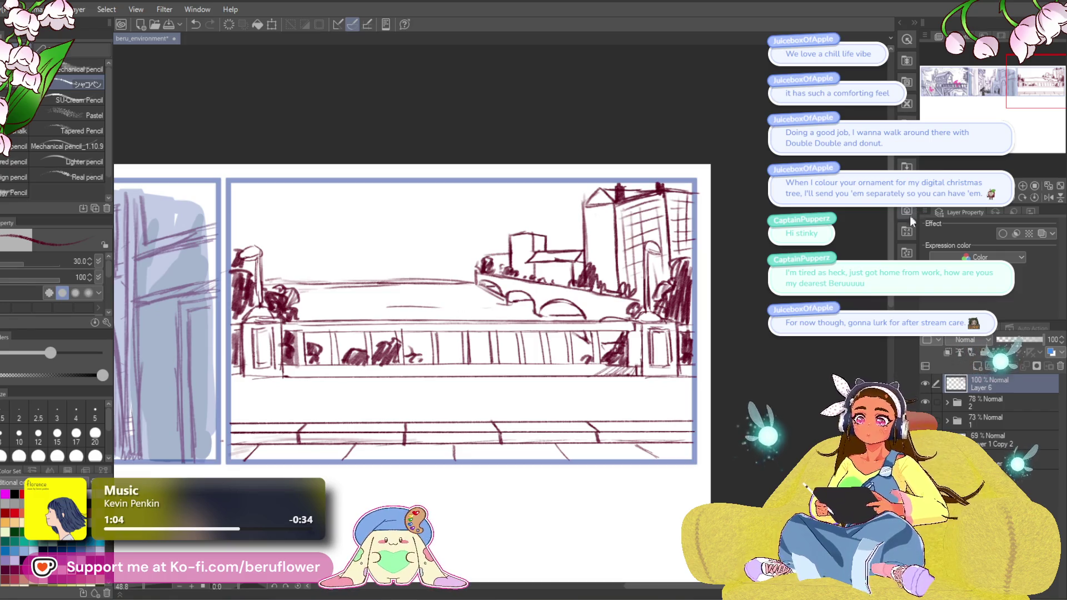
mouse_move(798, 342)
mouse_down()
mouse_move(824, 235)
mouse_move(847, 325)
mouse_move(590, 292)
mouse_move(710, 305)
mouse_up()
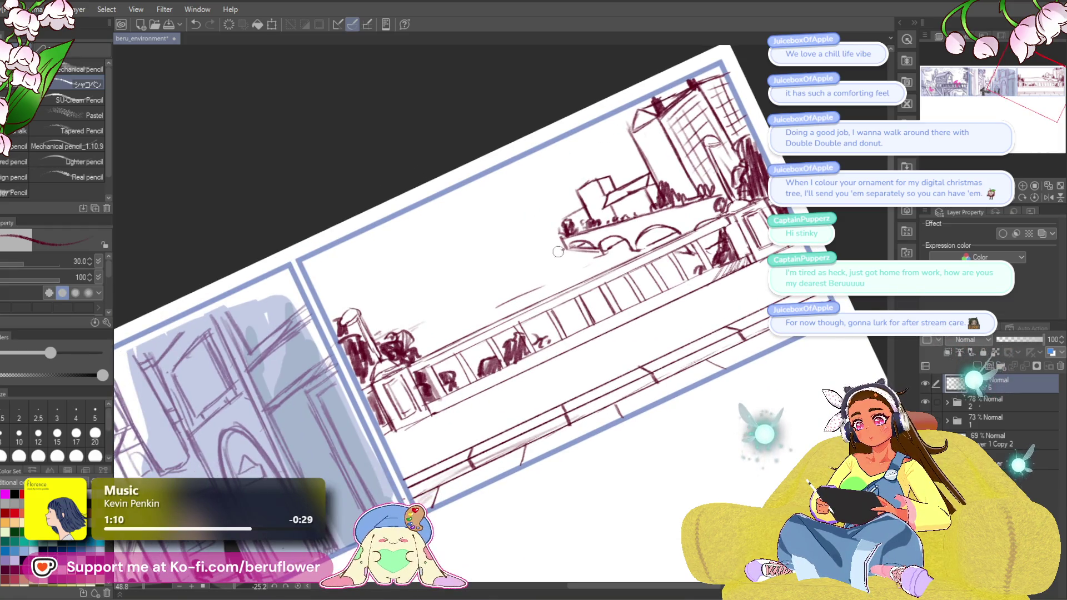
Add a small stroke near the tower top with the canvas level.
key(ctrl+@)
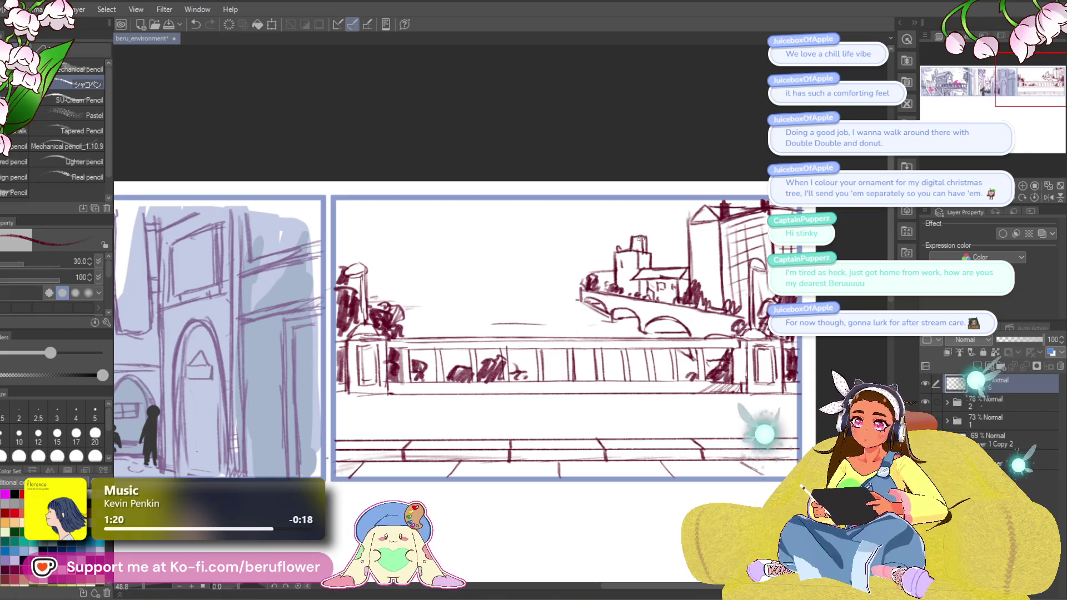
drag(680, 293, 635, 224)
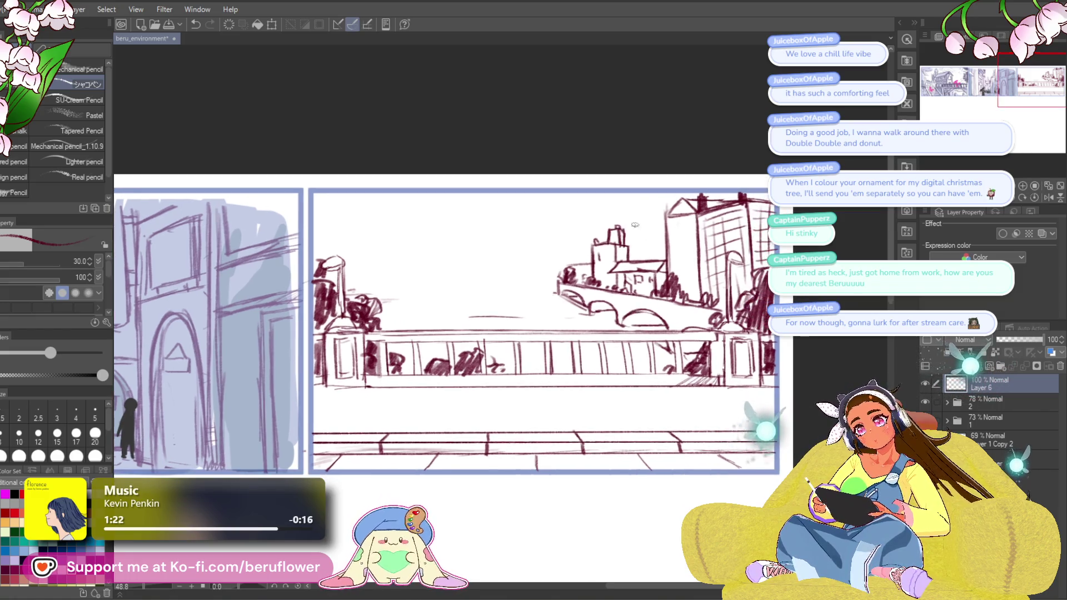
drag(610, 223, 611, 233)
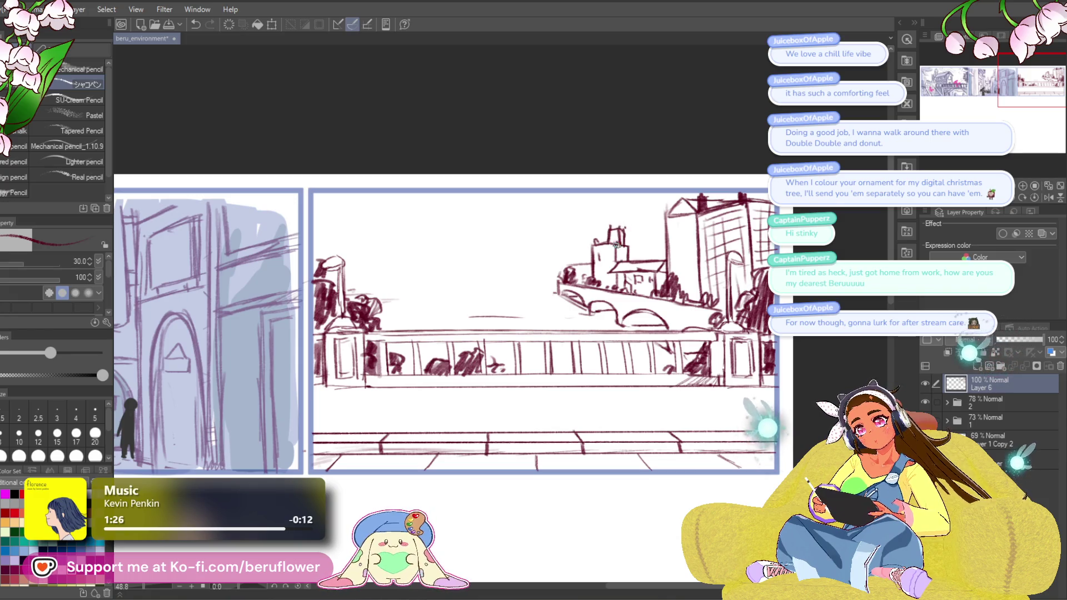
mouse_move(632, 240)
mouse_down()
mouse_move(619, 231)
mouse_move(641, 245)
mouse_up()
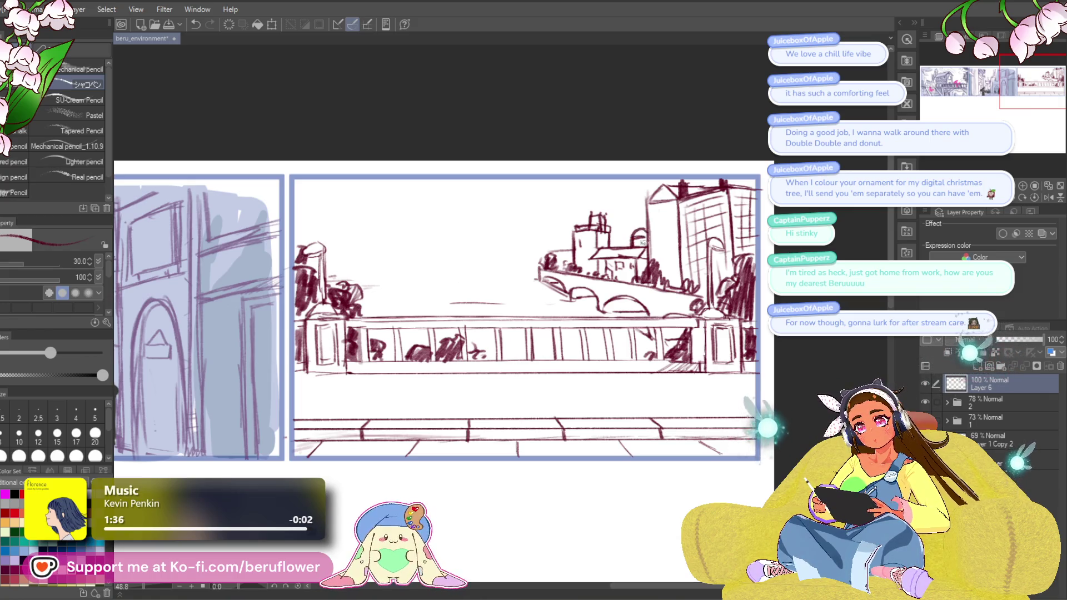
mouse_move(462, 495)
mouse_down()
mouse_move(514, 476)
mouse_move(497, 459)
mouse_up()
Sketch dark angled strokes onto the building on the tilted canvas.
mouse_move(657, 200)
mouse_down()
mouse_move(762, 265)
mouse_move(781, 309)
mouse_up()
drag(575, 197, 506, 276)
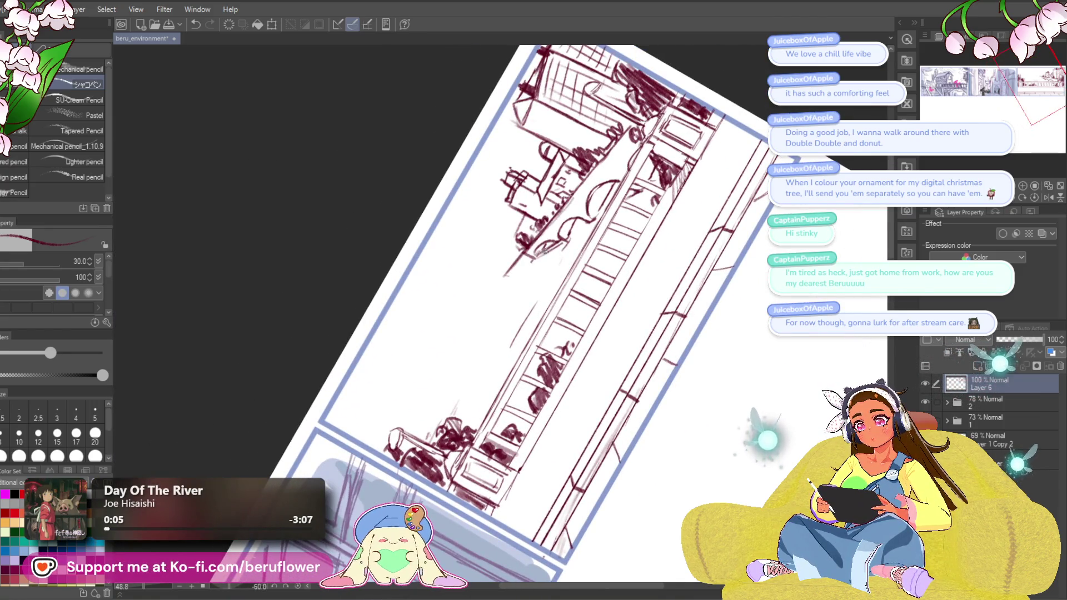
click(1031, 199)
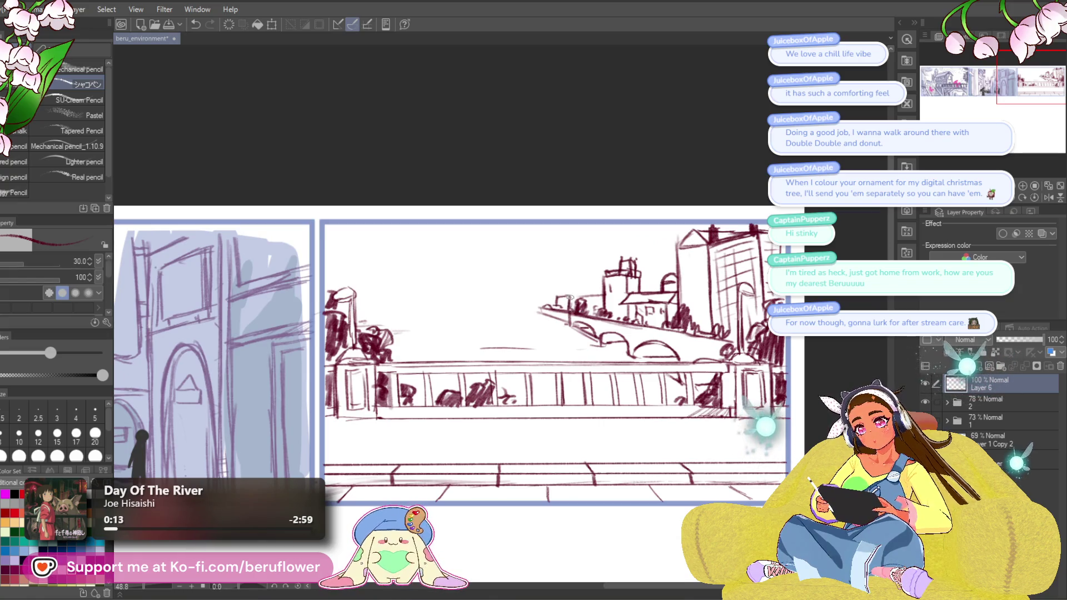
key(ctrl+z)
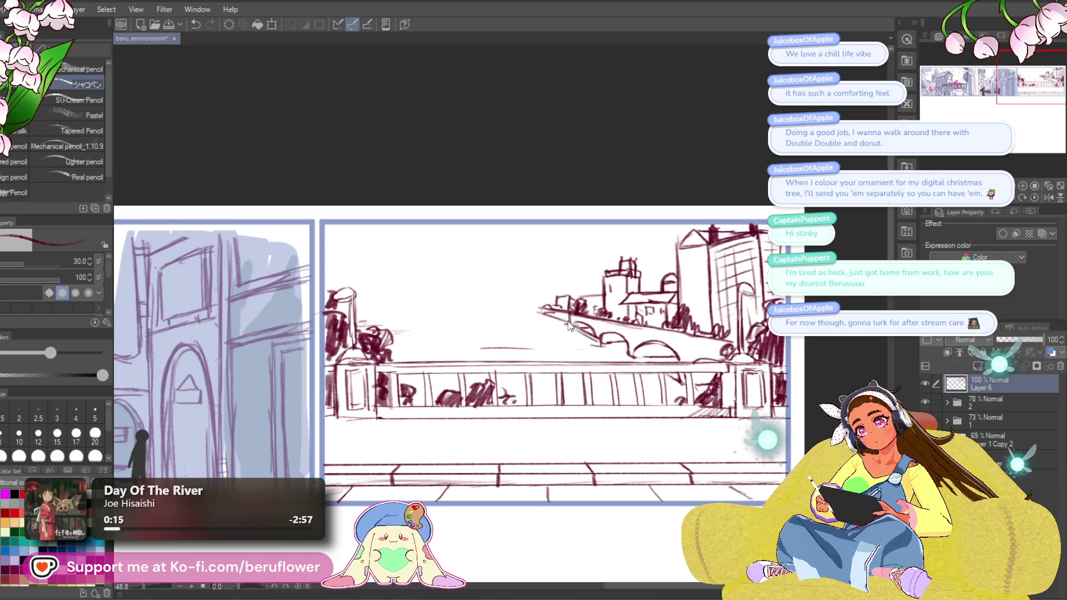
key(ctrl+y)
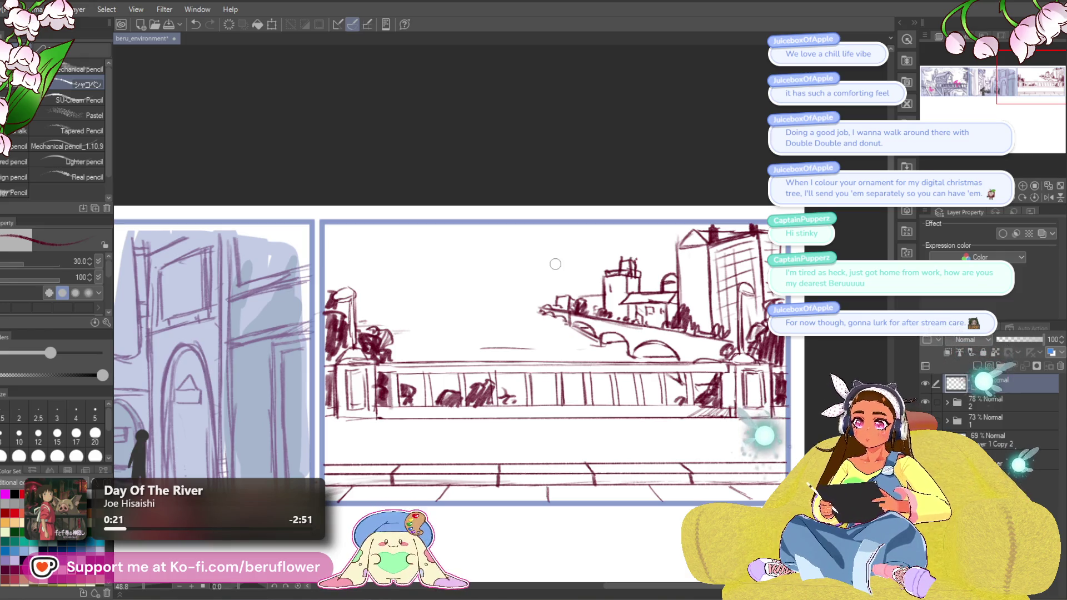
Draw two faint diagonal lines left of the bridge on a tilted canvas.
drag(495, 467, 465, 369)
drag(491, 426, 495, 443)
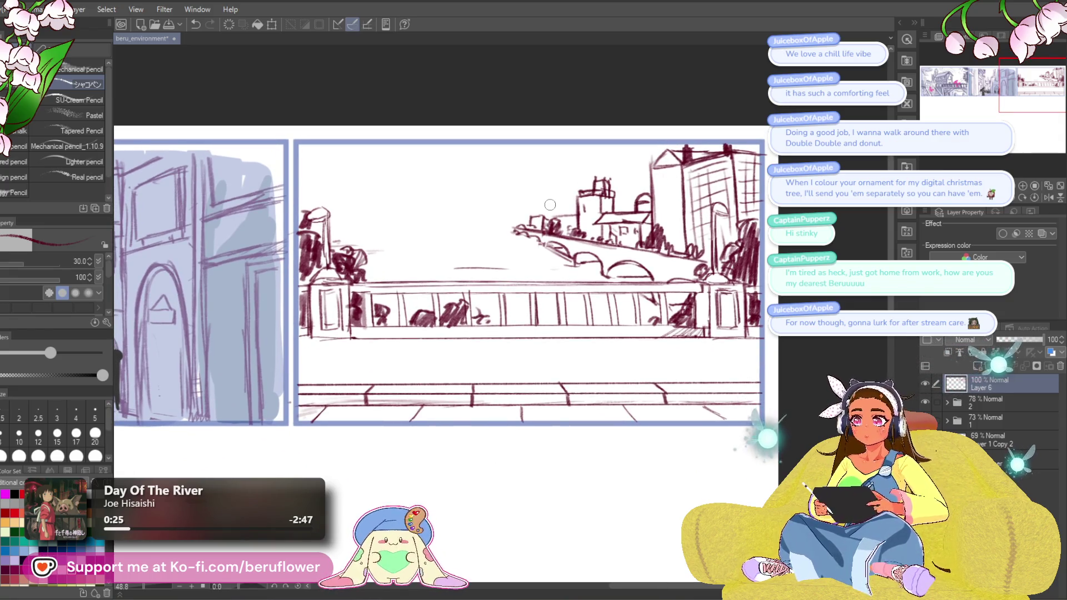
drag(665, 208, 739, 225)
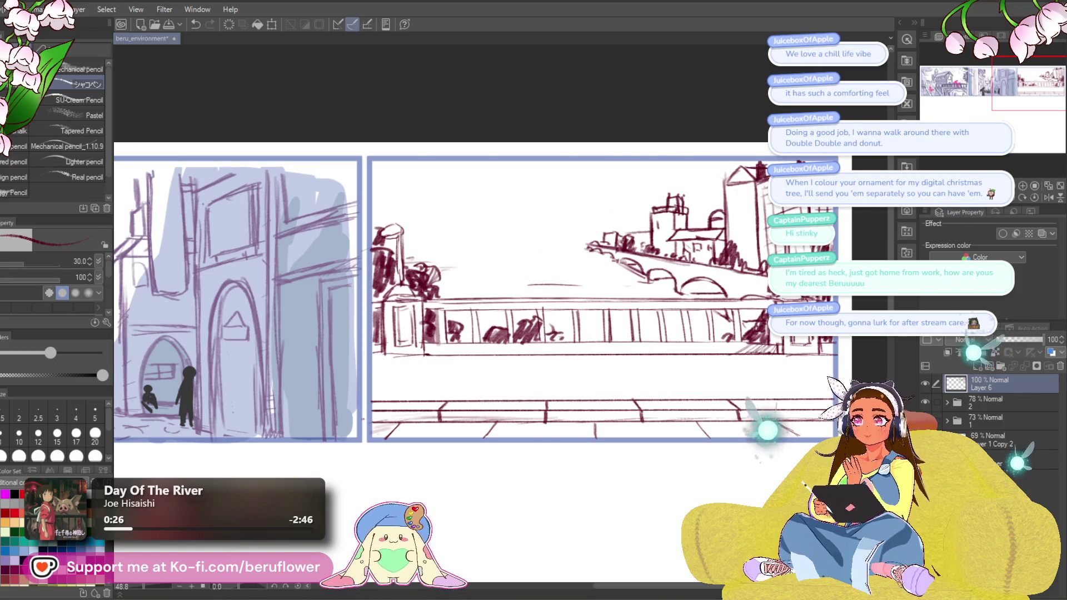
drag(611, 311, 525, 212)
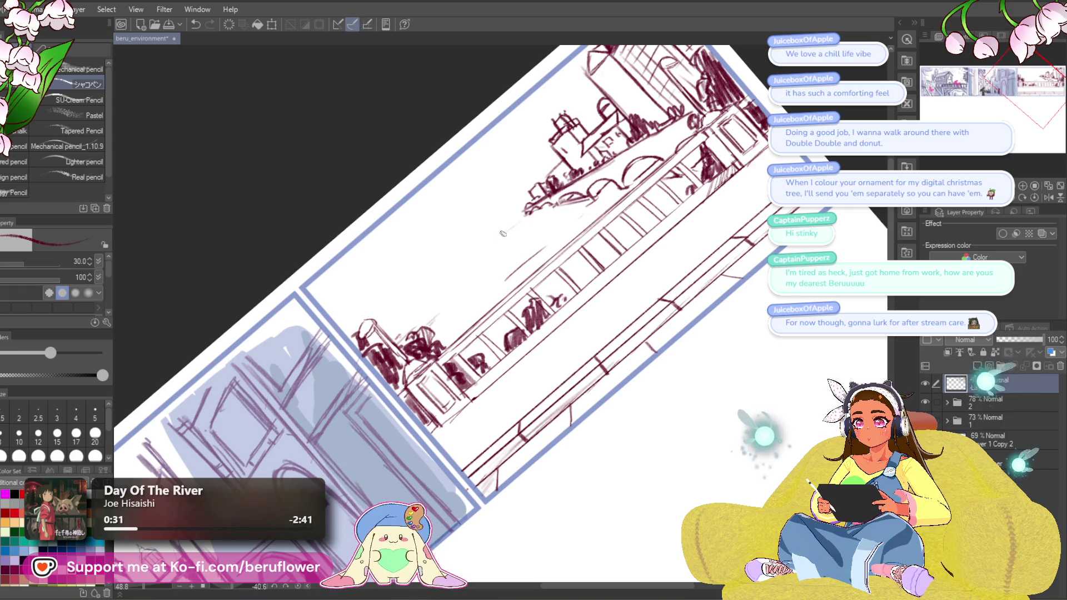
drag(385, 310, 479, 226)
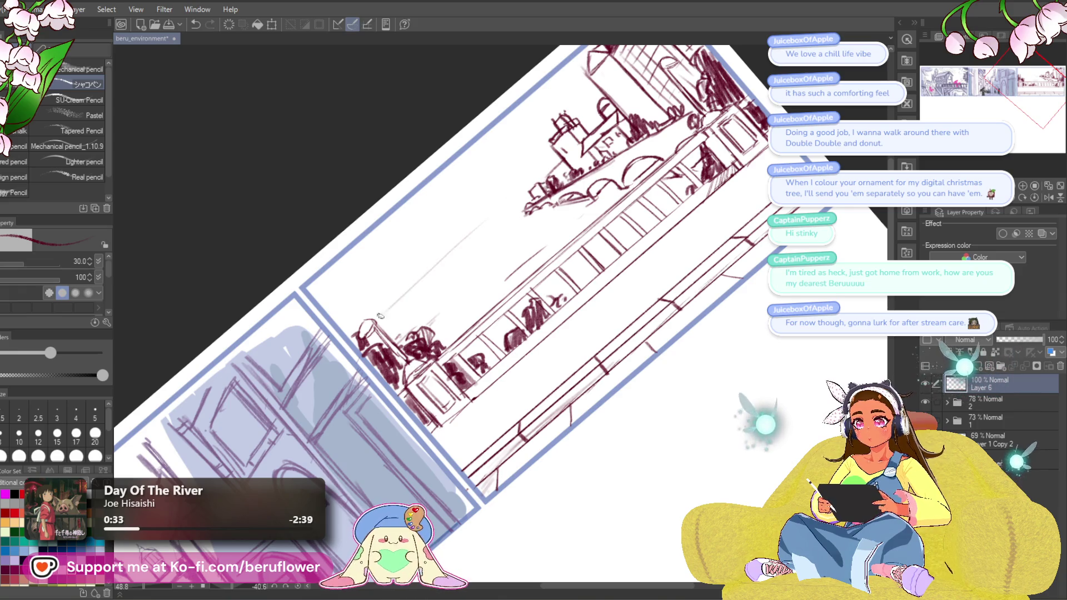
drag(424, 279, 526, 194)
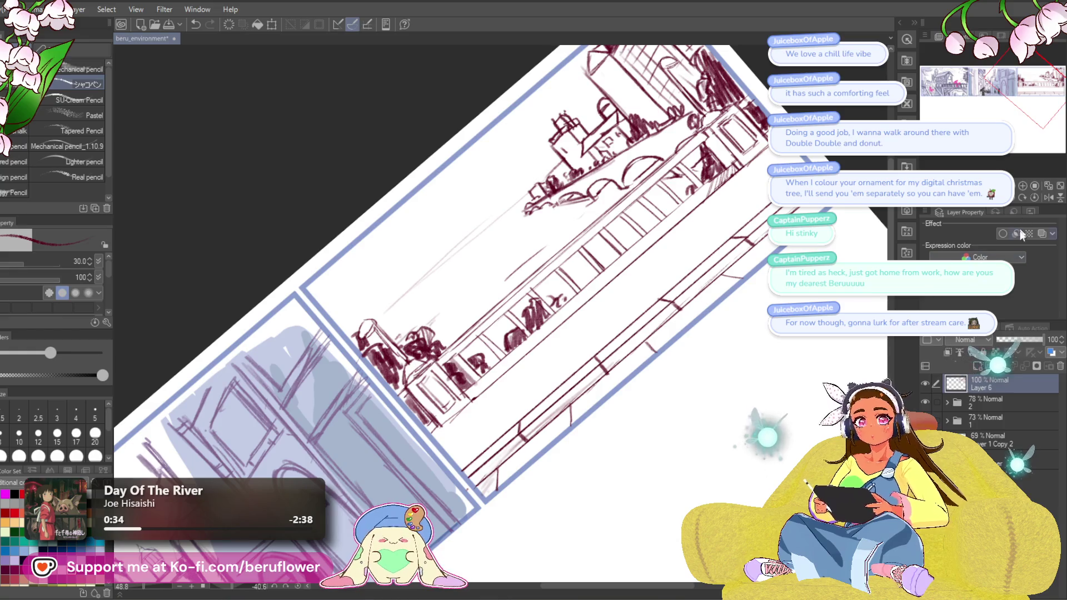
click(1035, 198)
Draw a long horizontal line across the sky, trimming back its right part.
scroll(666, 282, down, 2)
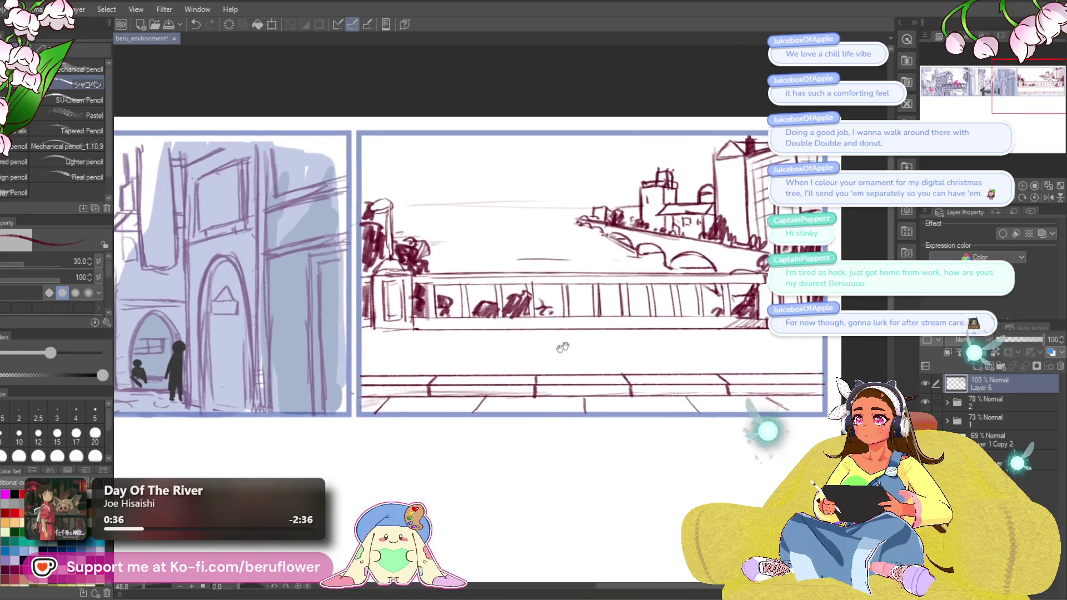
key(ctrl+z)
key(ctrl+z)
drag(394, 208, 550, 205)
scroll(561, 202, up, 1)
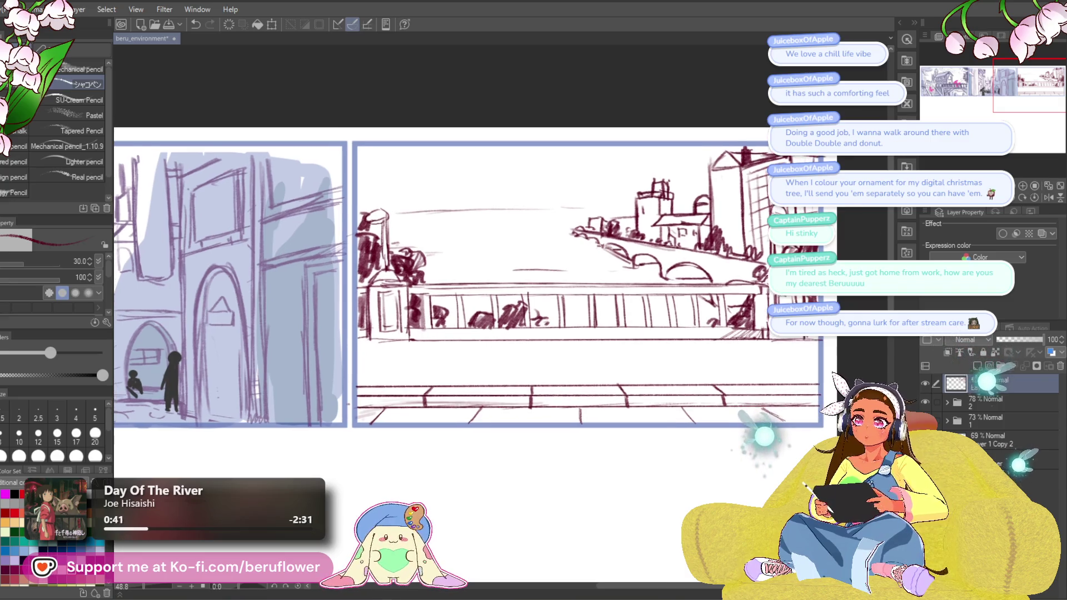
key(ctrl+z)
key(ctrl+z)
drag(423, 229, 417, 226)
drag(355, 184, 608, 177)
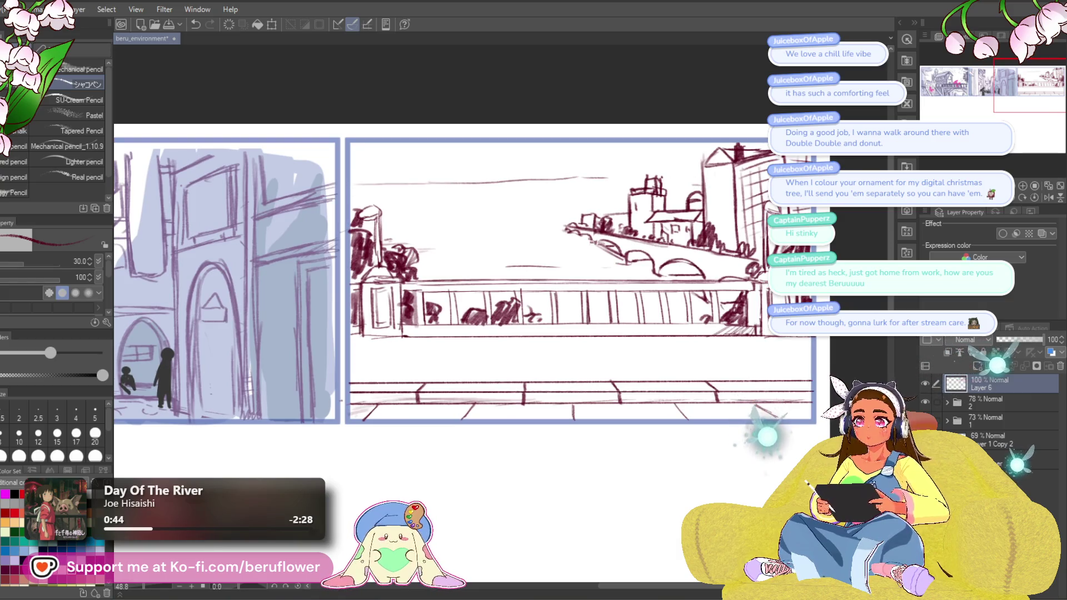
key(ctrl+z)
key(ctrl+z)
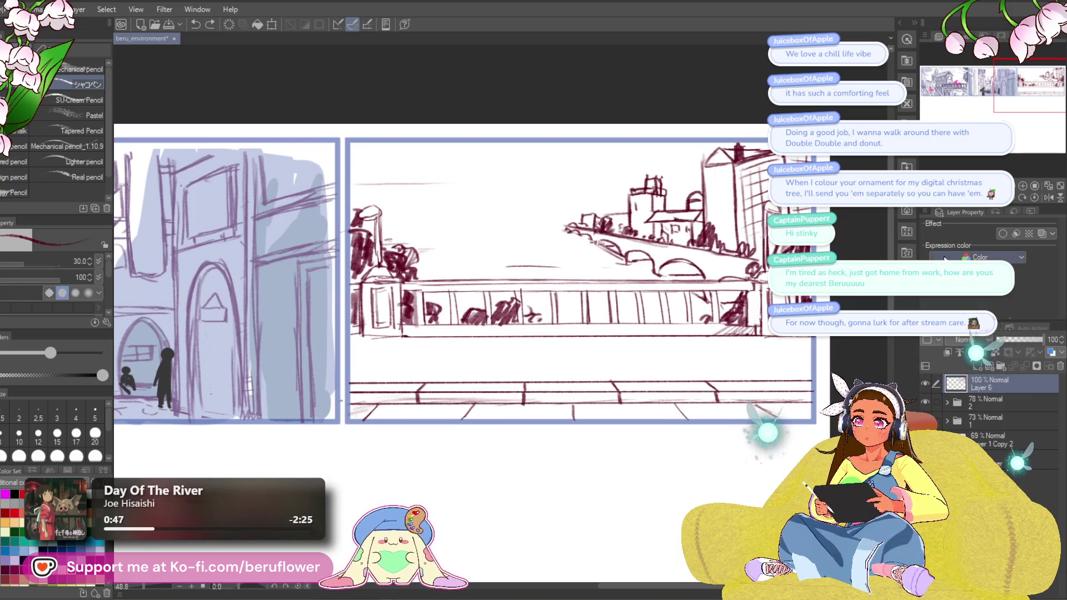
Add diagonal and short pencil strokes on a tilted canvas, then level and frame the bridge panel.
key(minus)
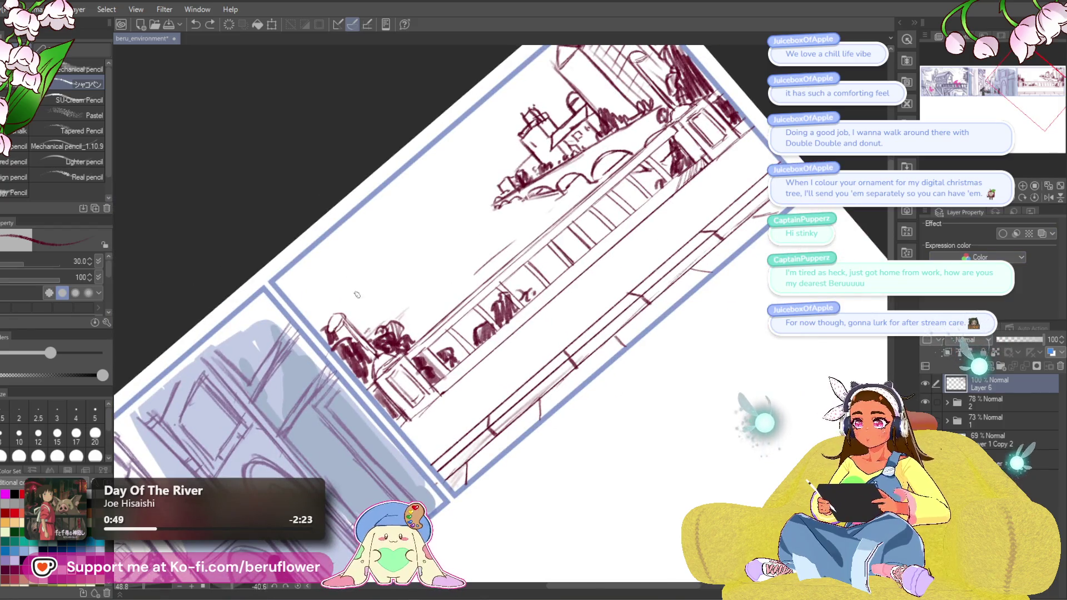
drag(327, 311, 346, 314)
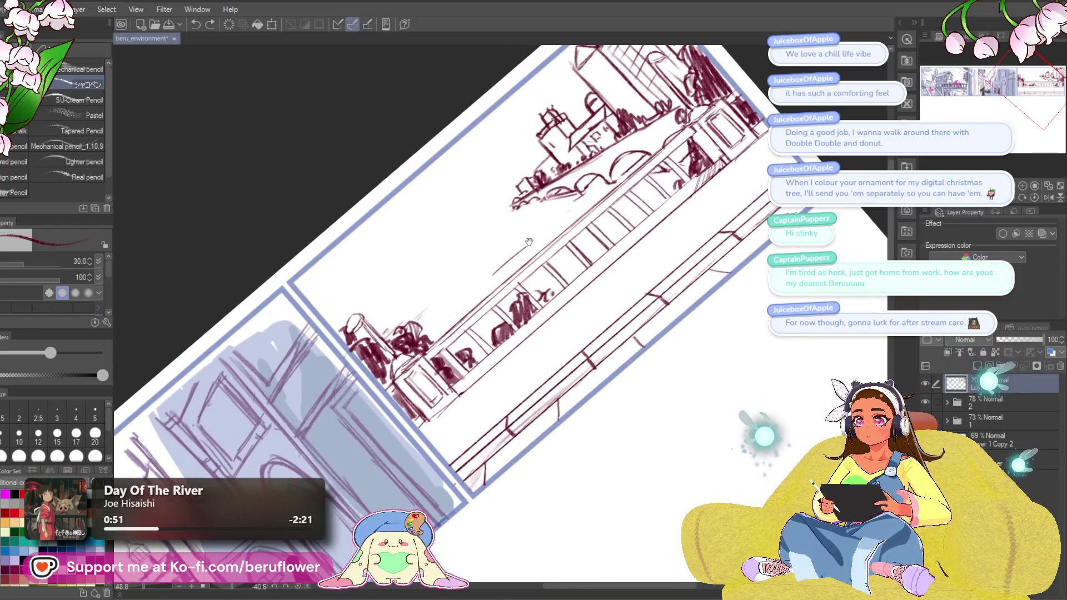
click(461, 232)
drag(537, 148, 431, 239)
key(ctrl+z)
key(ctrl+z)
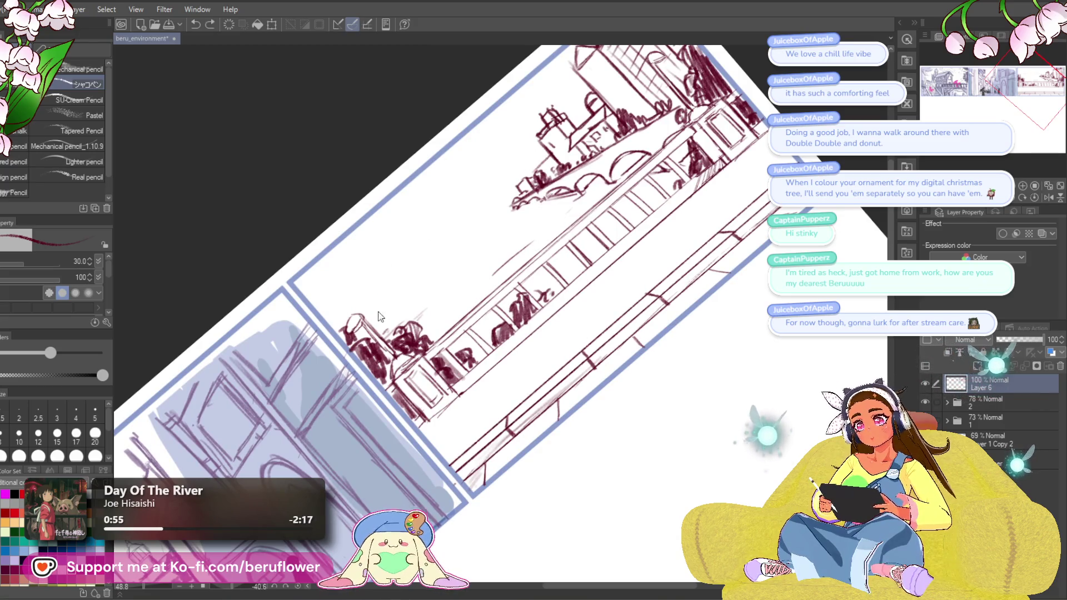
drag(476, 222, 535, 174)
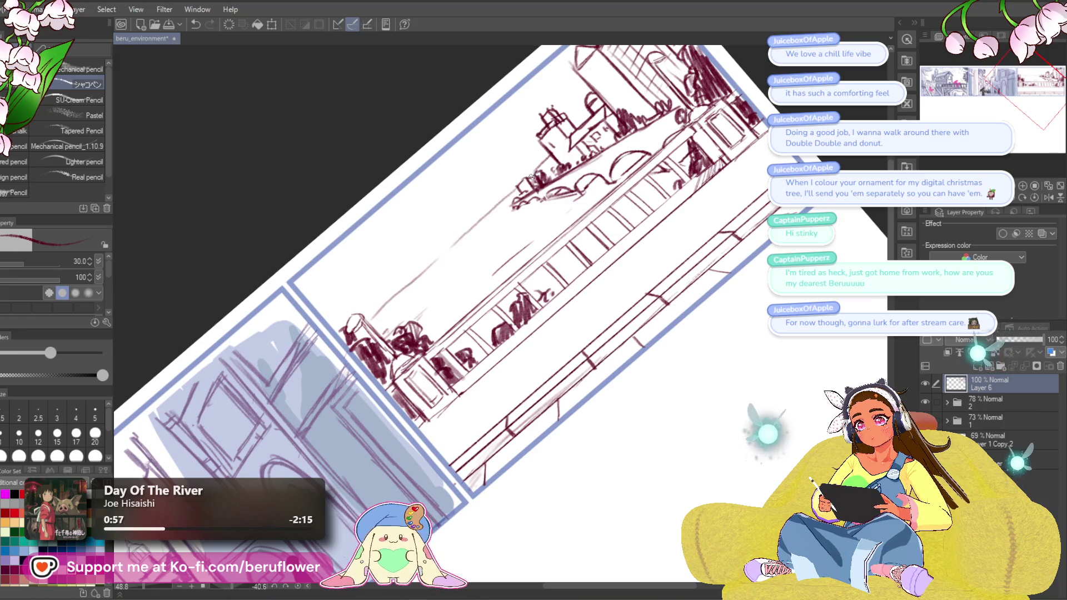
drag(384, 304, 369, 318)
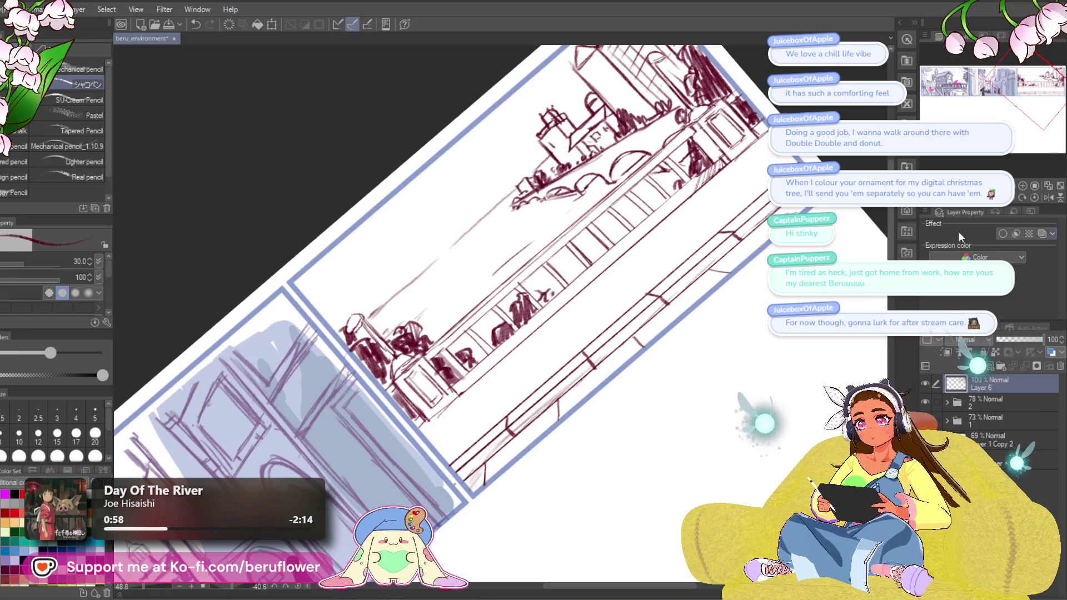
click(1036, 199)
drag(699, 243, 647, 268)
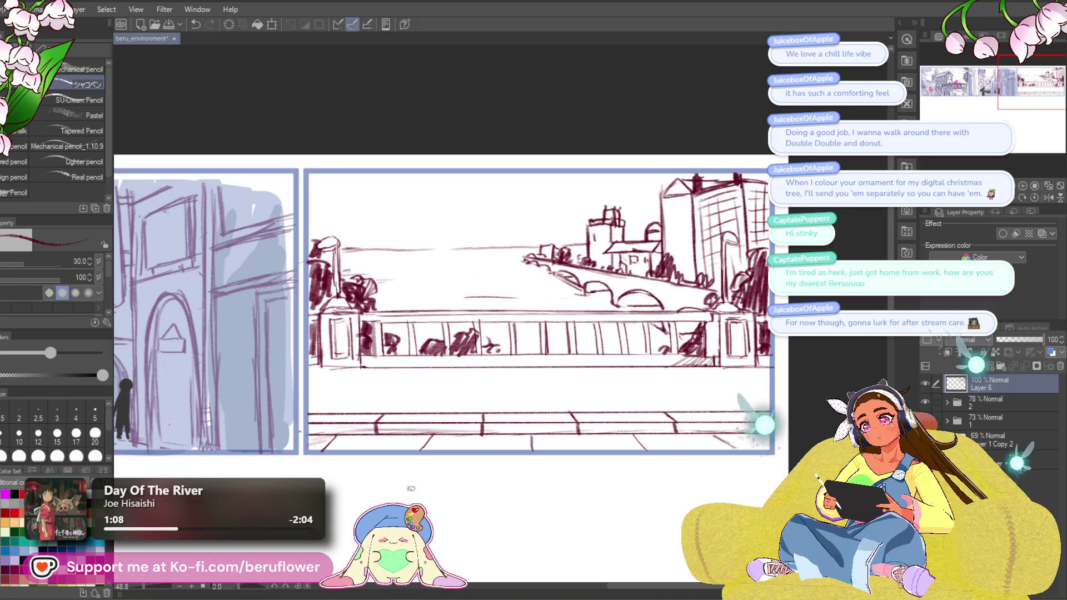
Lasso the faint sky line and reshape it with a Ctrl+T transform.
key(m)
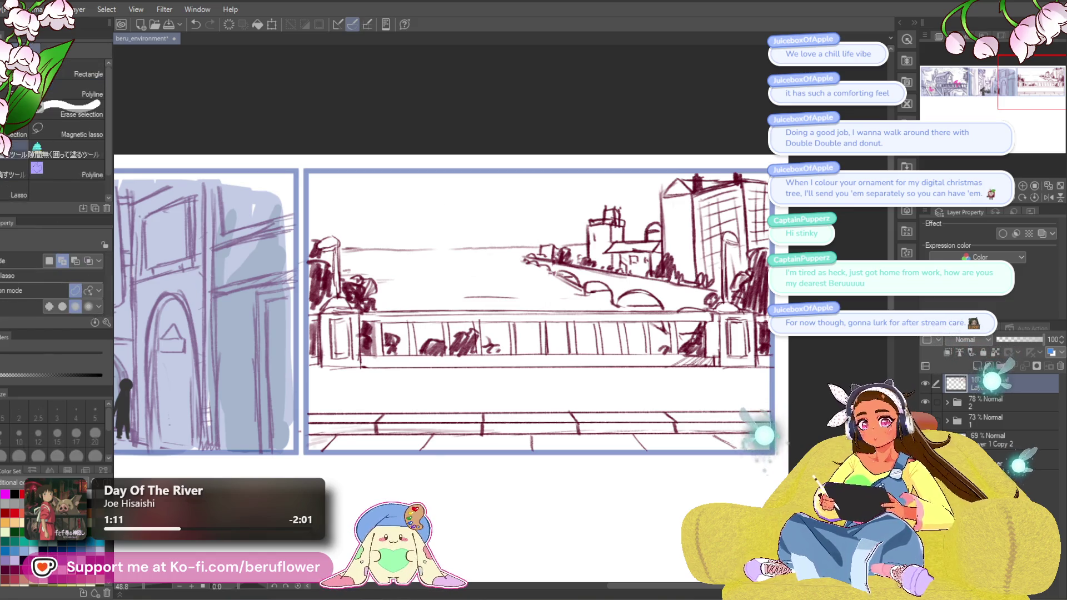
mouse_move(470, 254)
mouse_down()
mouse_move(347, 251)
mouse_move(534, 229)
mouse_up()
key(ctrl+t)
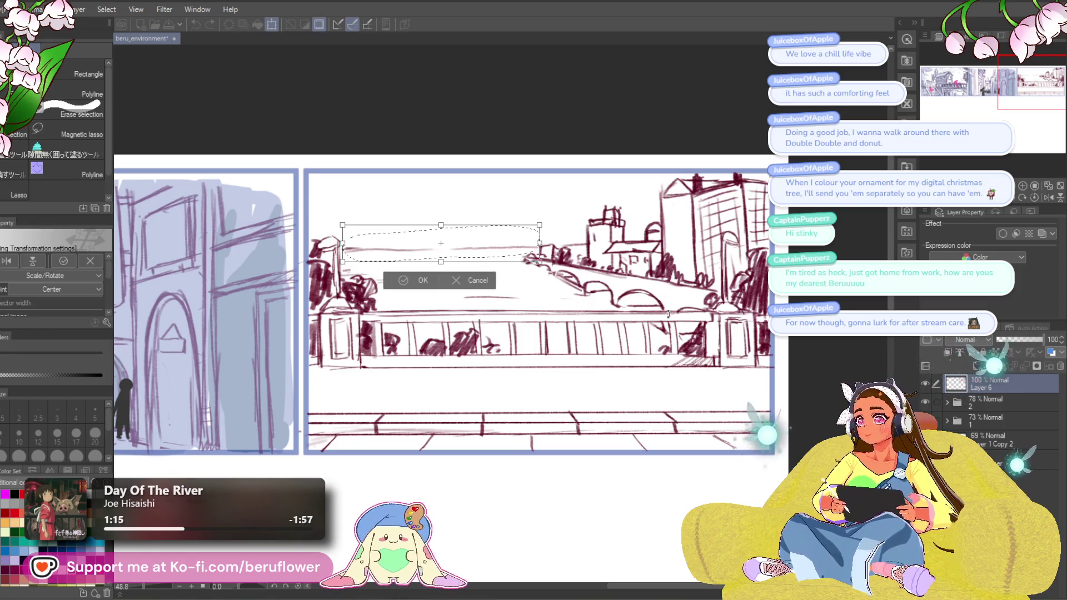
key(Return)
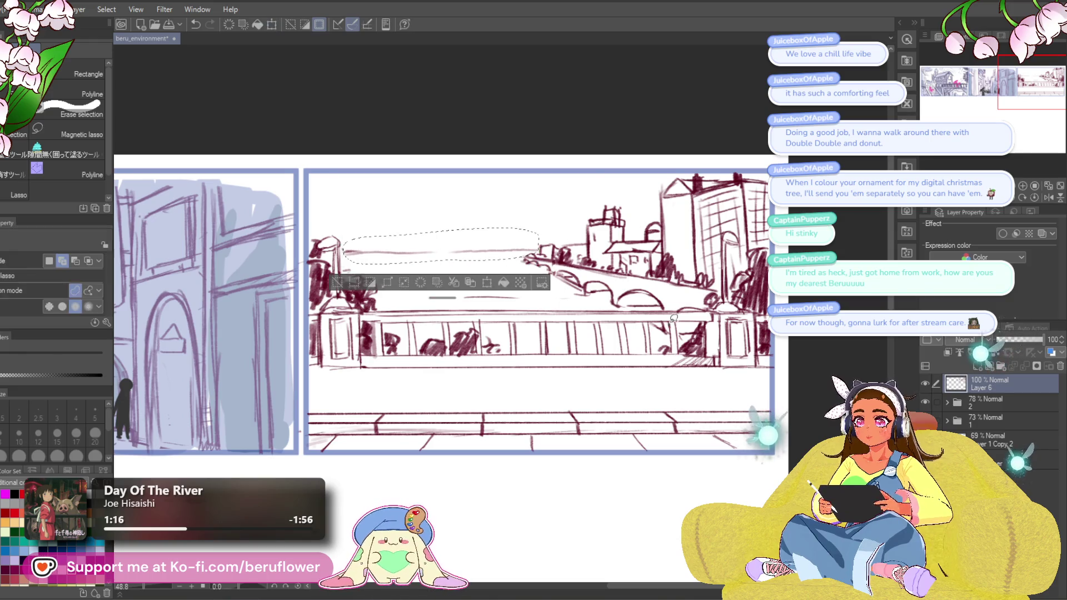
key(ctrl+d)
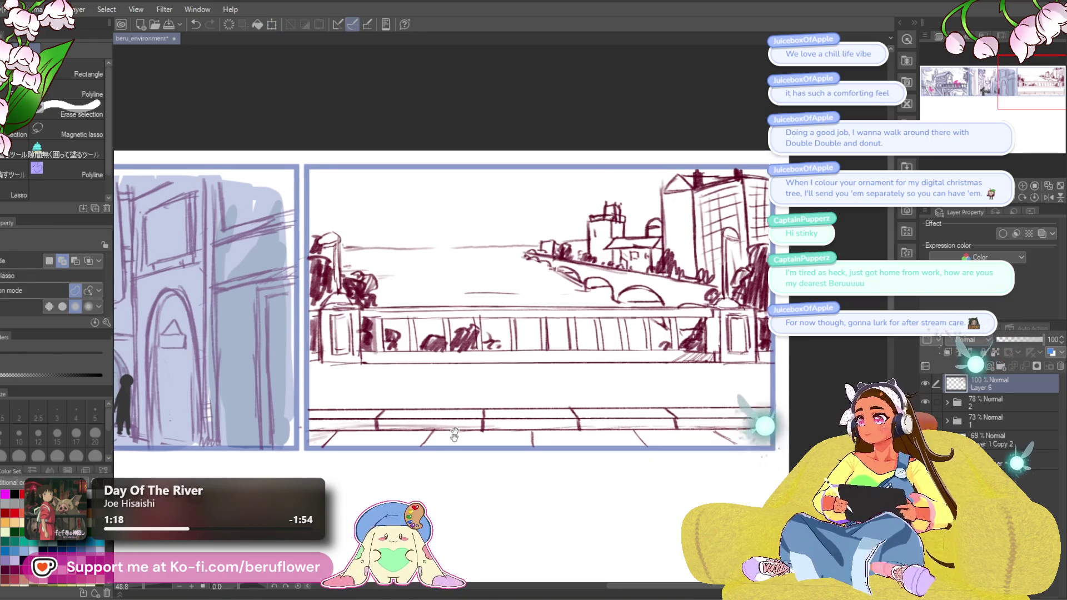
key(p)
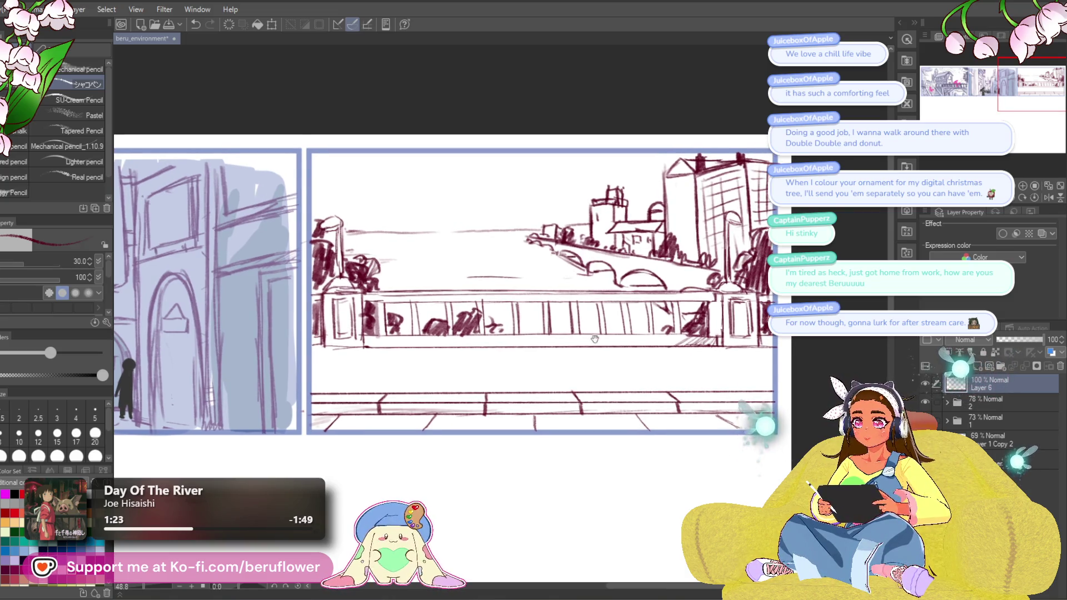
drag(594, 338, 581, 343)
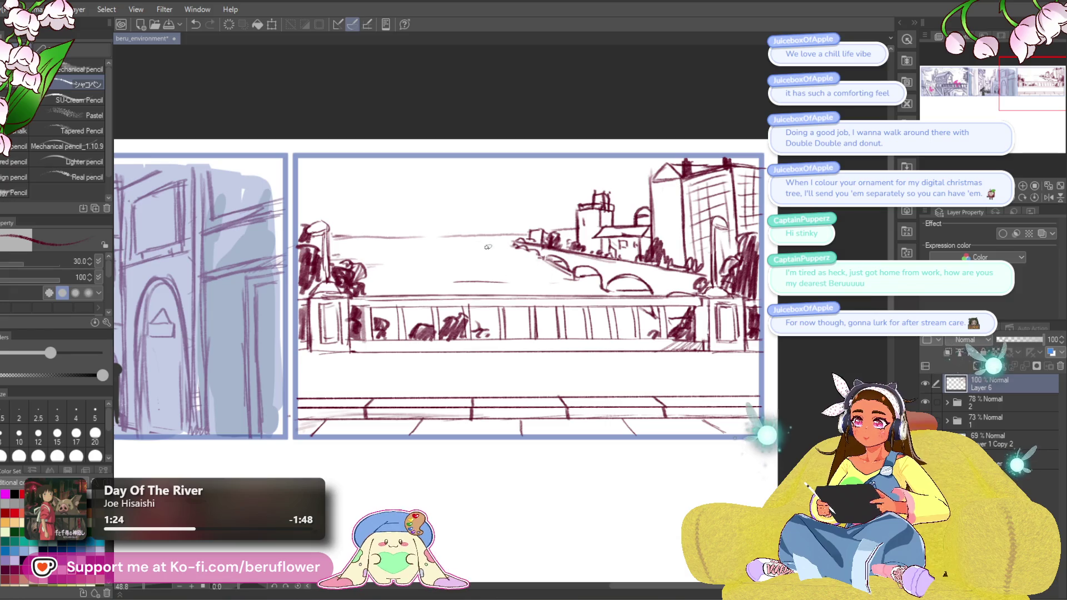
drag(511, 187, 519, 181)
mouse_move(378, 160)
mouse_down()
mouse_move(473, 170)
mouse_move(454, 183)
mouse_up()
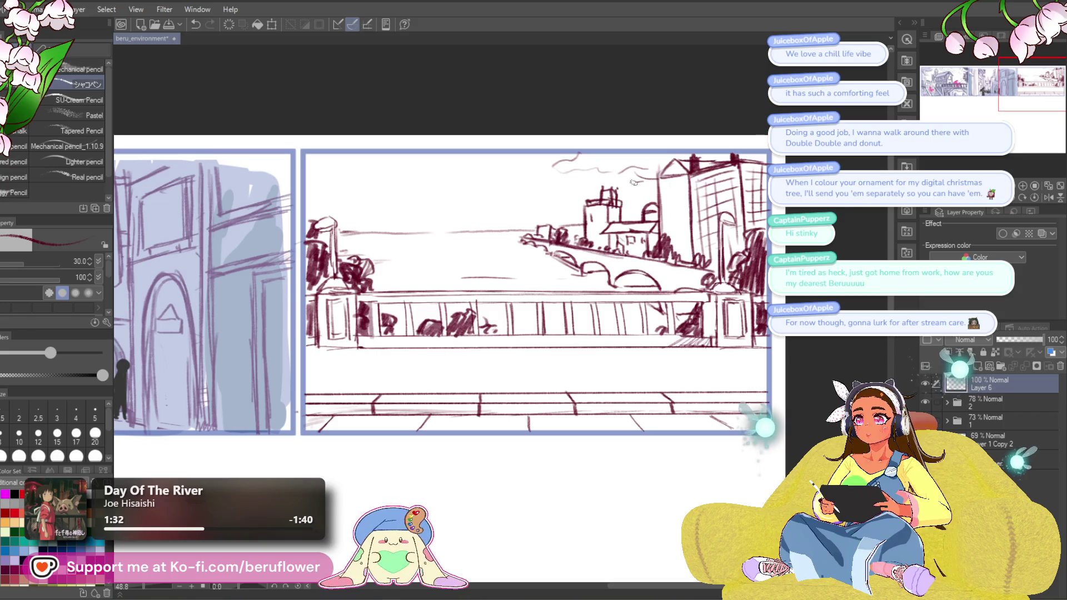
drag(478, 169, 499, 168)
drag(370, 164, 386, 160)
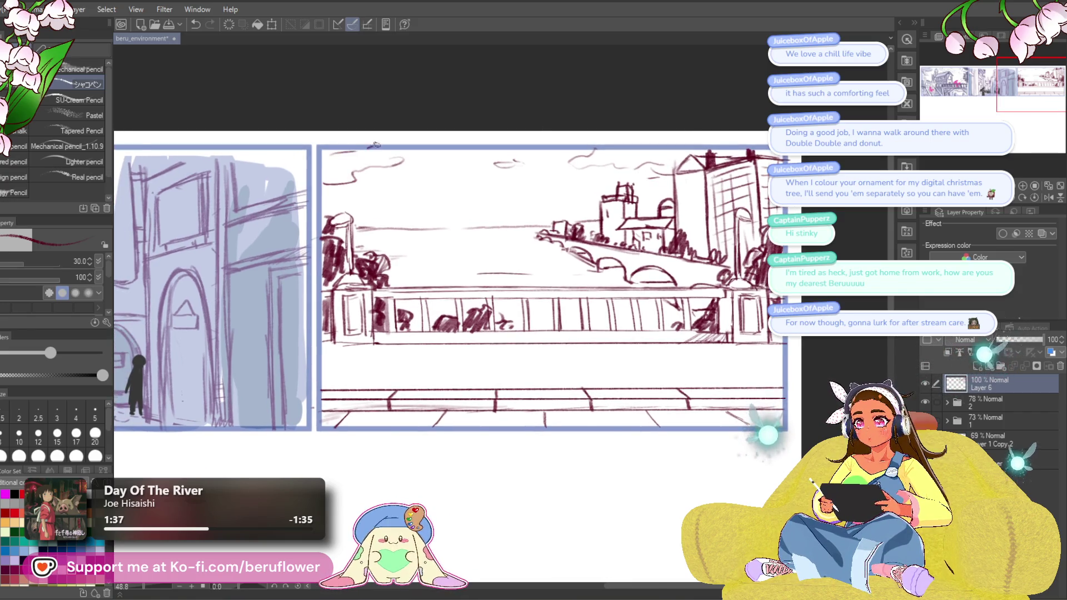
mouse_move(689, 378)
mouse_down()
mouse_move(747, 327)
mouse_move(747, 354)
mouse_up()
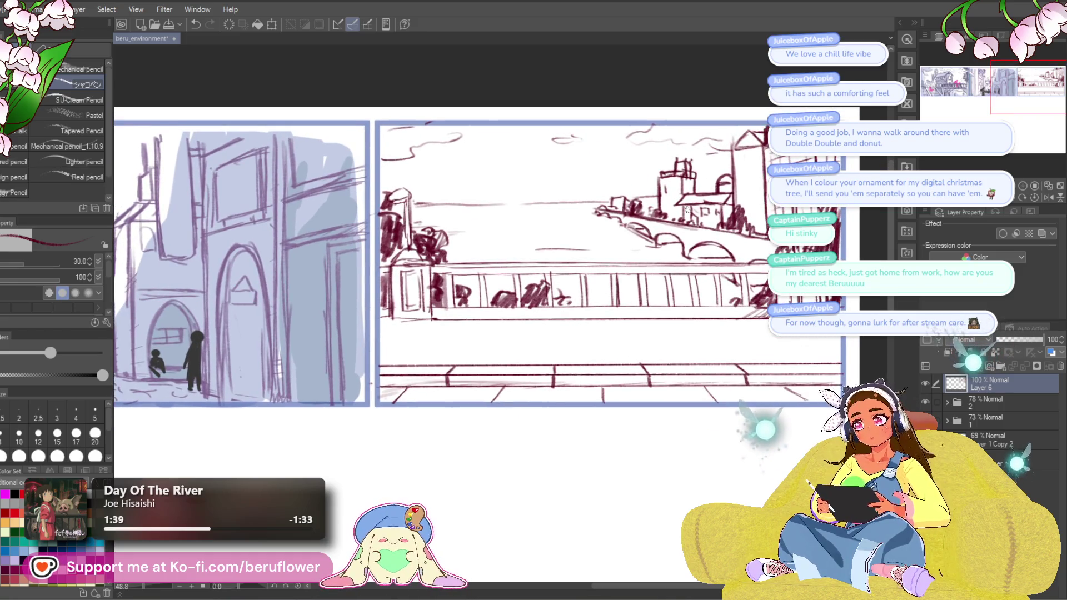
scroll(595, 281, up, 2)
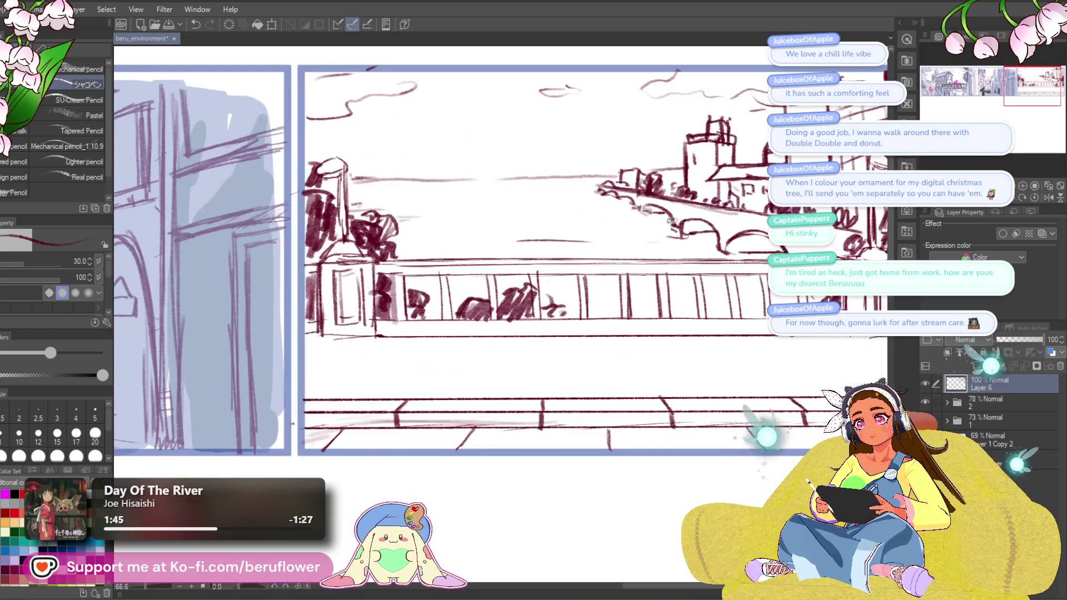
Zoom into the river panel and undo the stray bridge-arch and railing strokes.
scroll(686, 216, down, 3)
scroll(603, 436, up, 2)
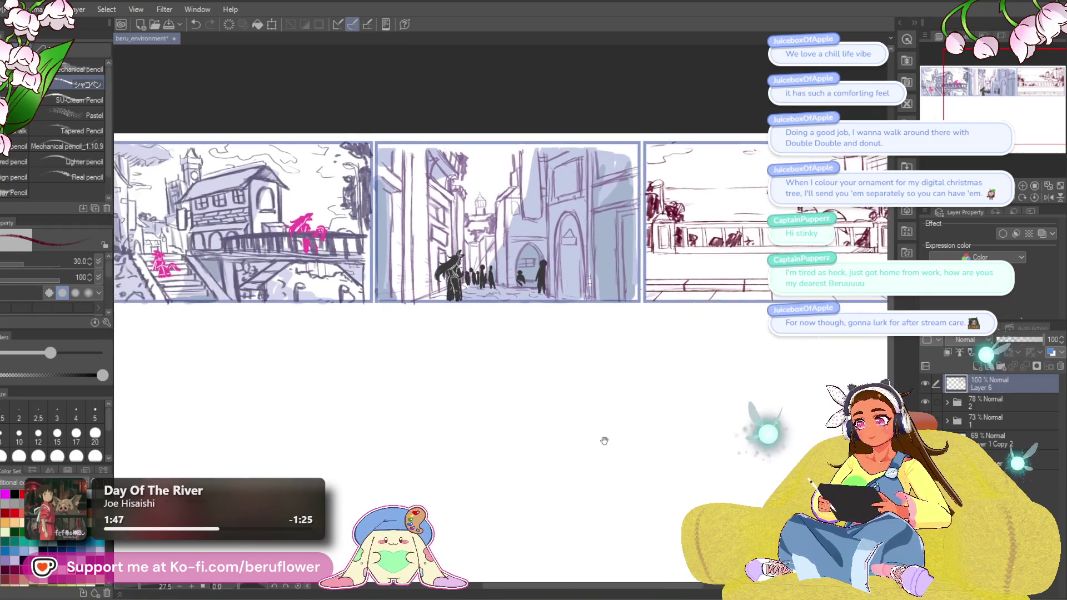
scroll(467, 437, down, 2)
scroll(427, 431, up, 2)
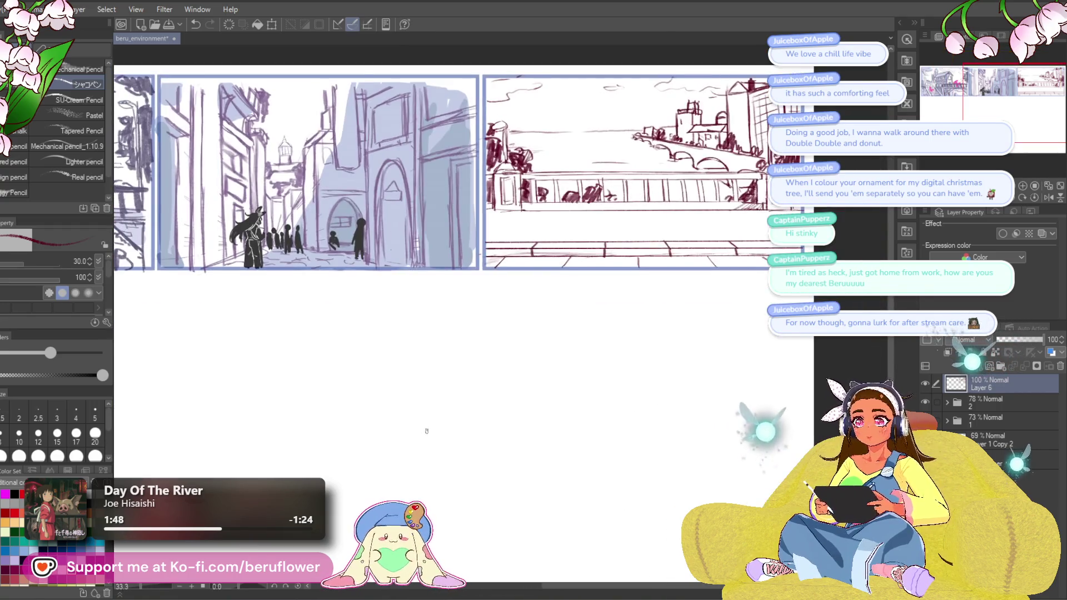
mouse_move(683, 312)
mouse_down()
mouse_move(495, 421)
mouse_move(602, 431)
mouse_move(627, 414)
mouse_up()
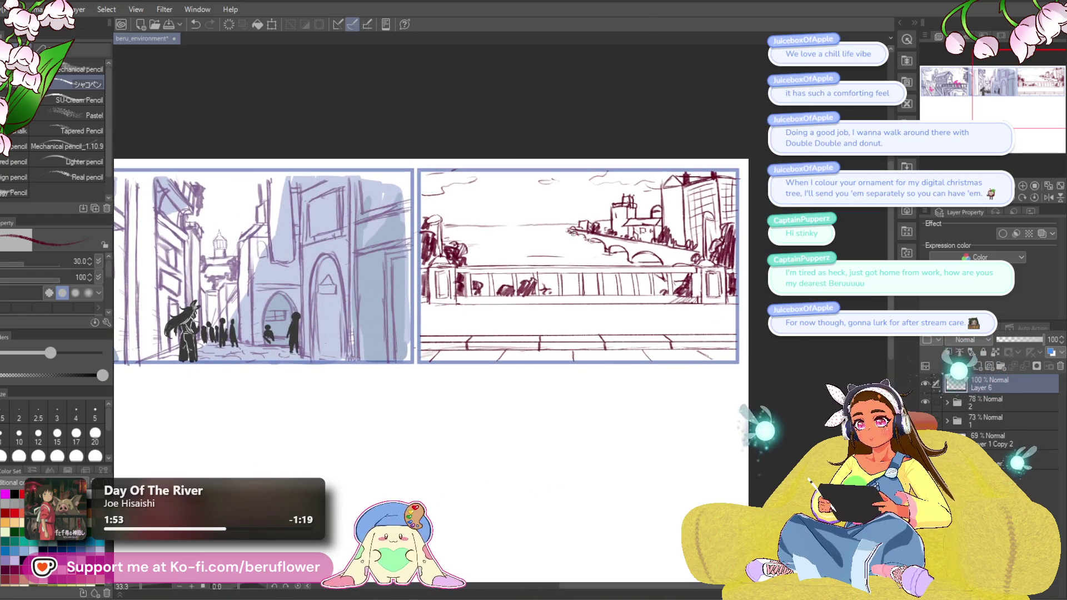
drag(678, 261, 687, 259)
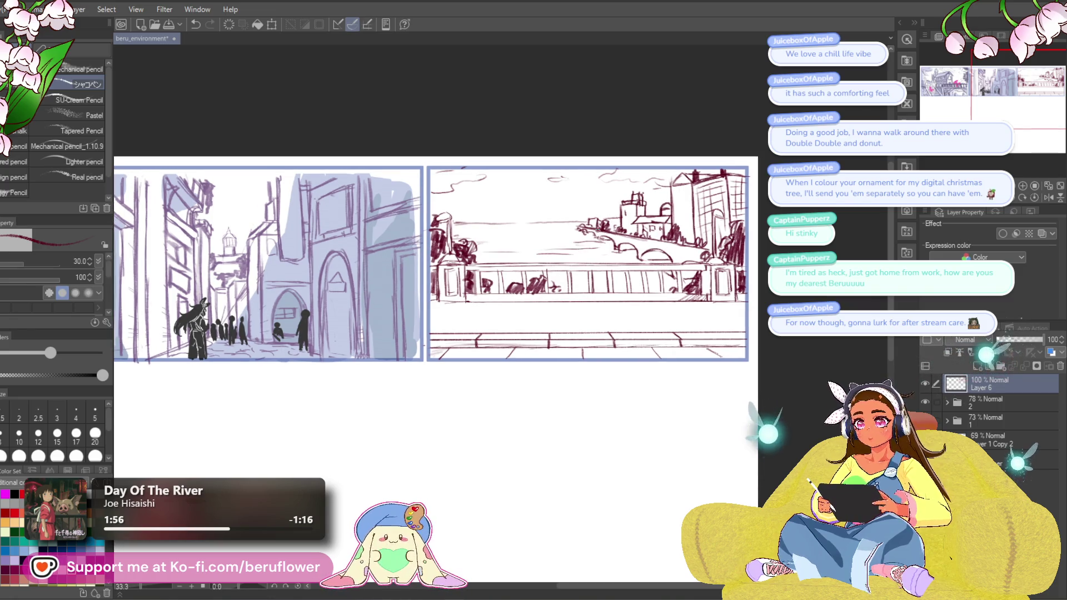
scroll(422, 261, down, 5)
scroll(422, 261, up, 4)
scroll(631, 268, up, 6)
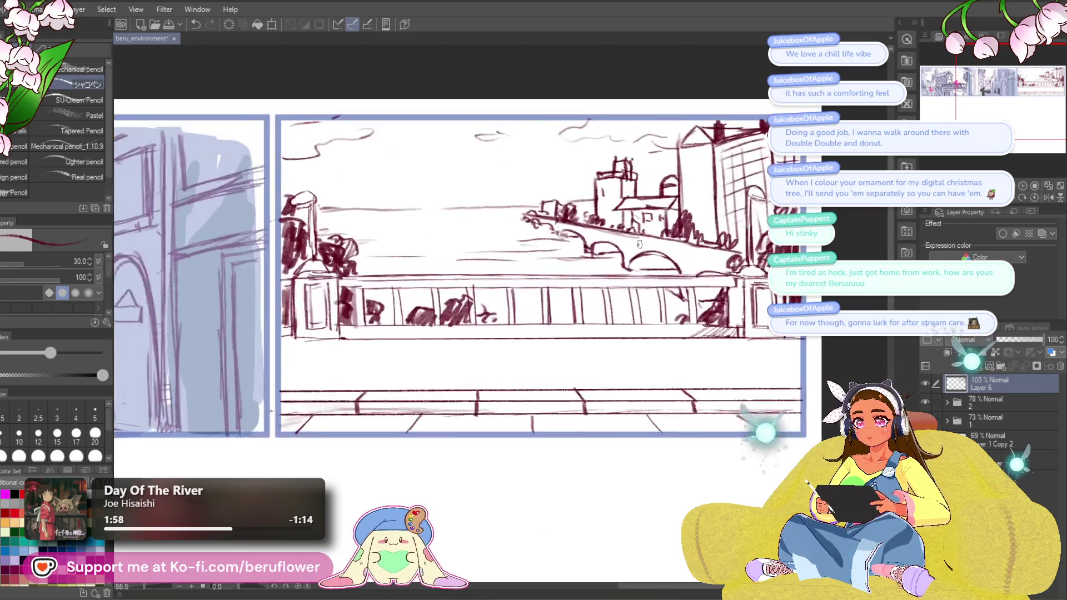
key(ctrl+z)
drag(626, 282, 658, 283)
drag(622, 320, 680, 327)
key(ctrl+z)
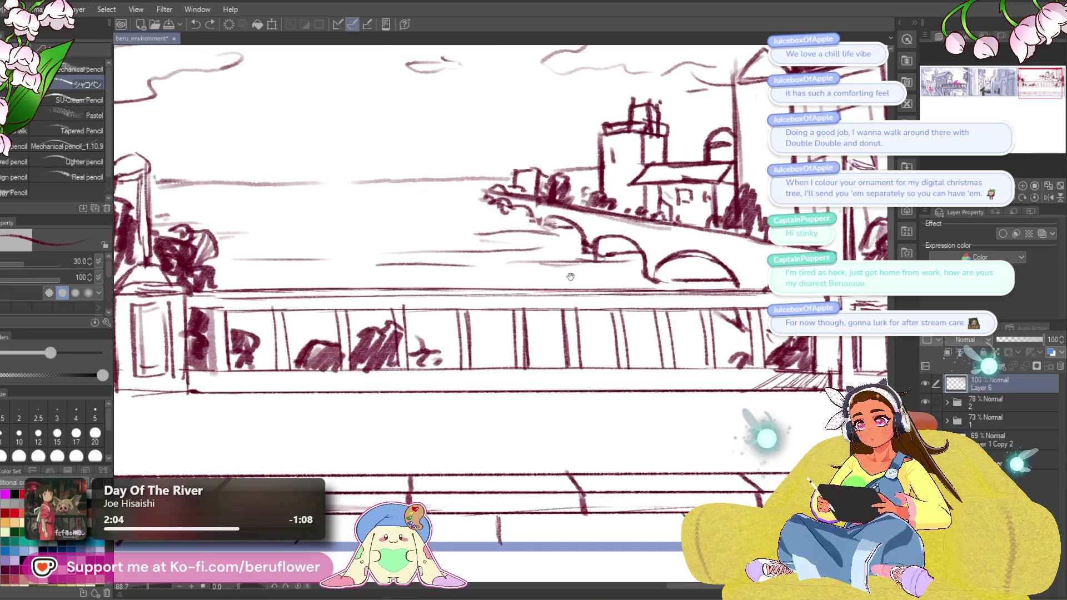
Sketch a small shaded distant boat on the horizon.
drag(571, 277, 648, 282)
drag(344, 239, 450, 246)
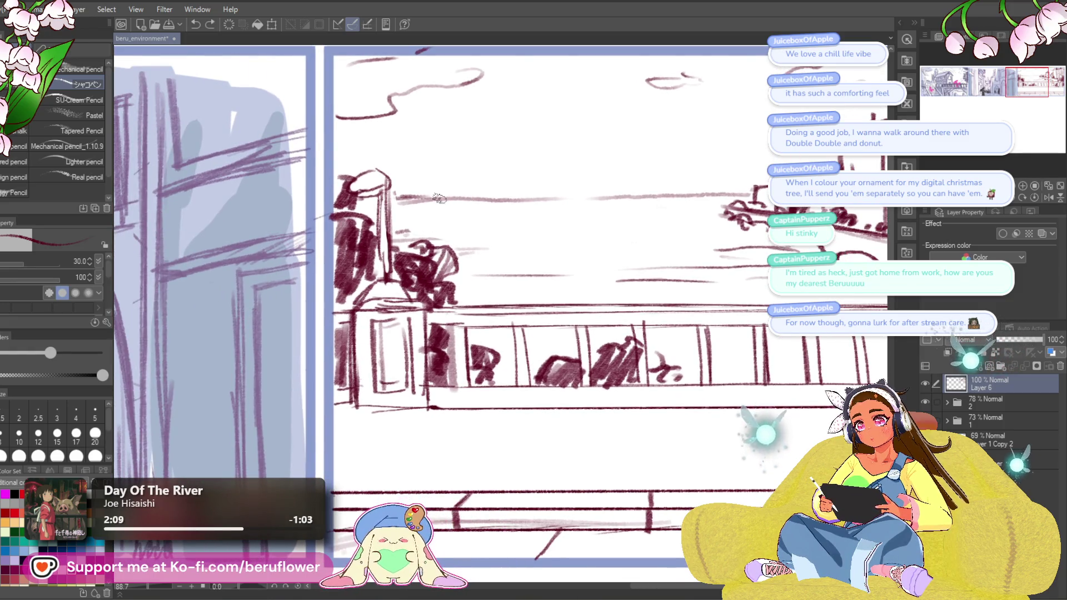
drag(433, 195, 465, 193)
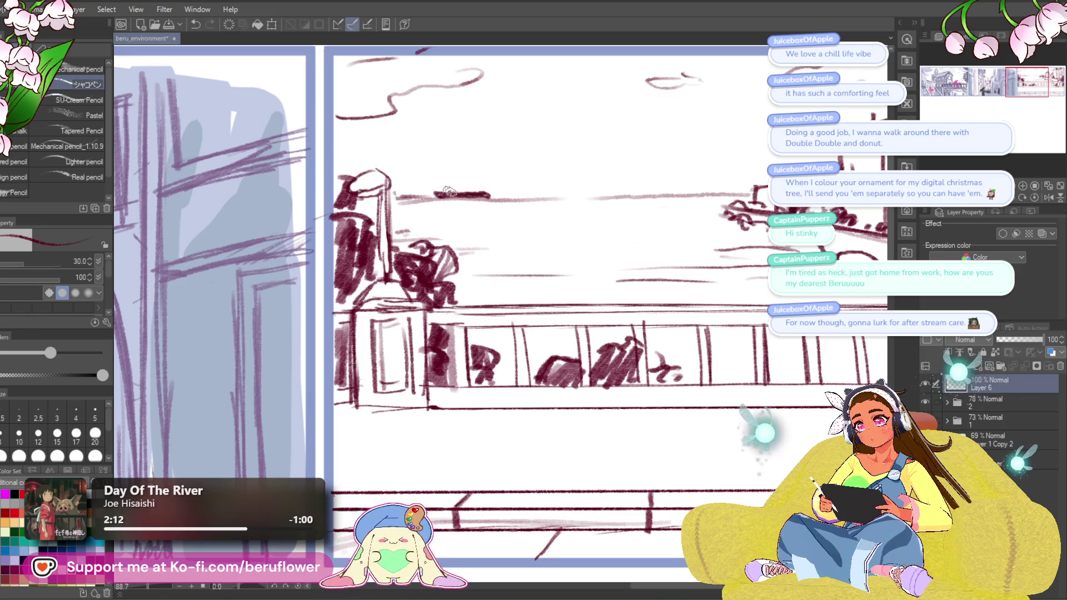
mouse_move(456, 185)
mouse_down()
mouse_move(475, 190)
mouse_move(443, 173)
mouse_up()
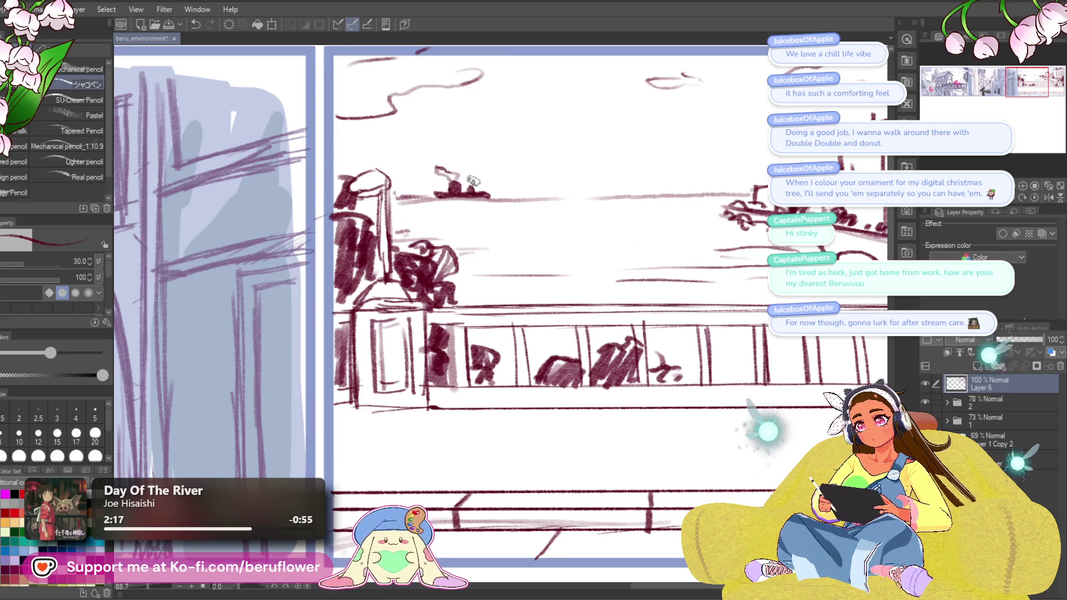
Draw a larger boat hull mid-river, darkening it and reworking its left end.
drag(745, 285, 689, 257)
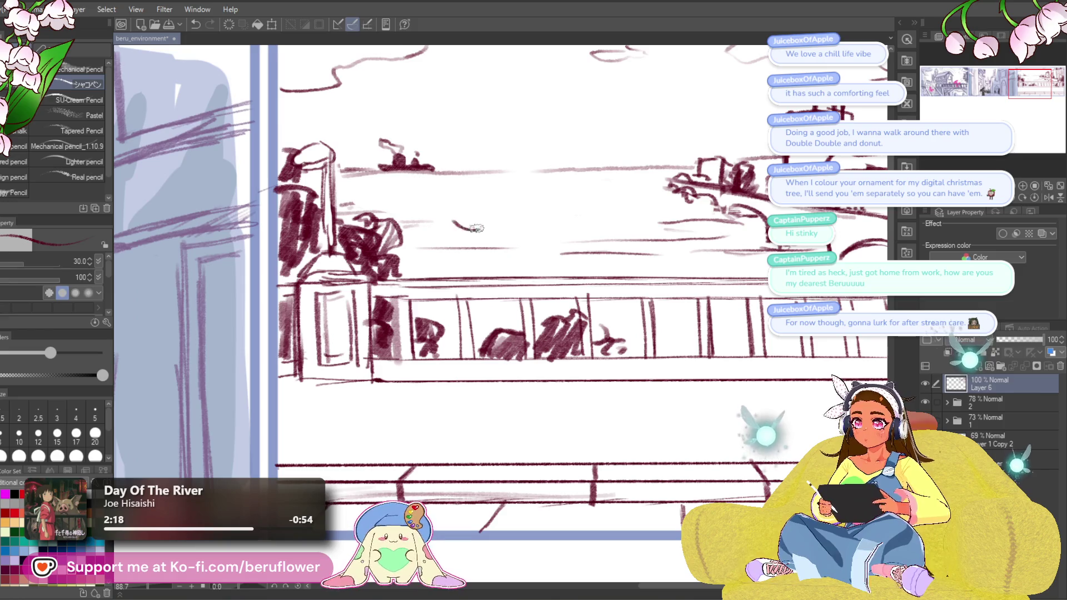
mouse_move(461, 239)
mouse_down()
mouse_move(488, 245)
mouse_move(451, 233)
mouse_move(522, 241)
mouse_up()
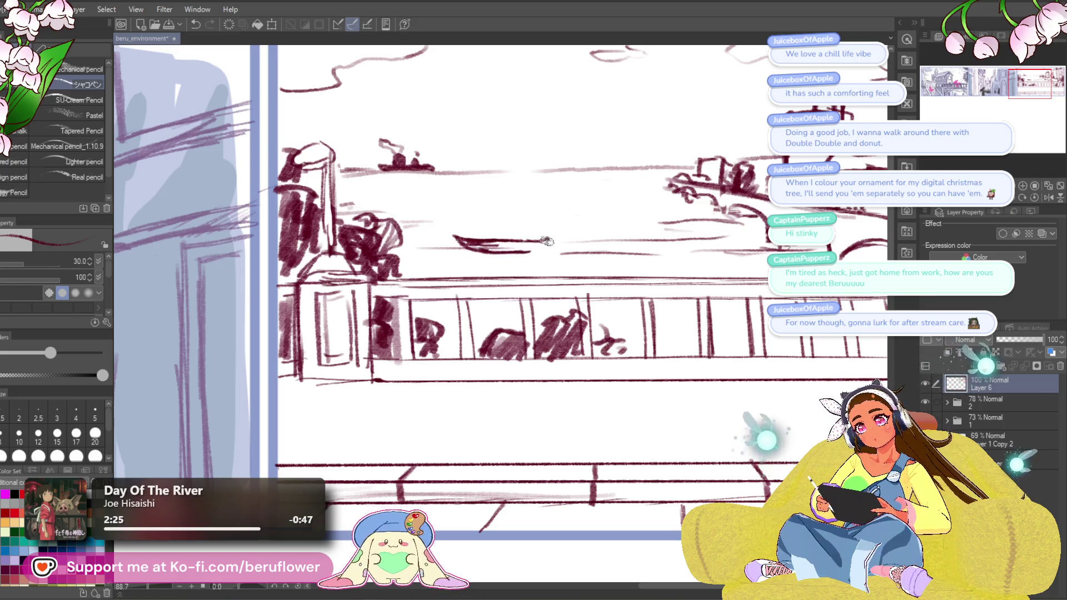
mouse_move(542, 242)
mouse_down()
mouse_move(480, 245)
mouse_move(500, 235)
mouse_up()
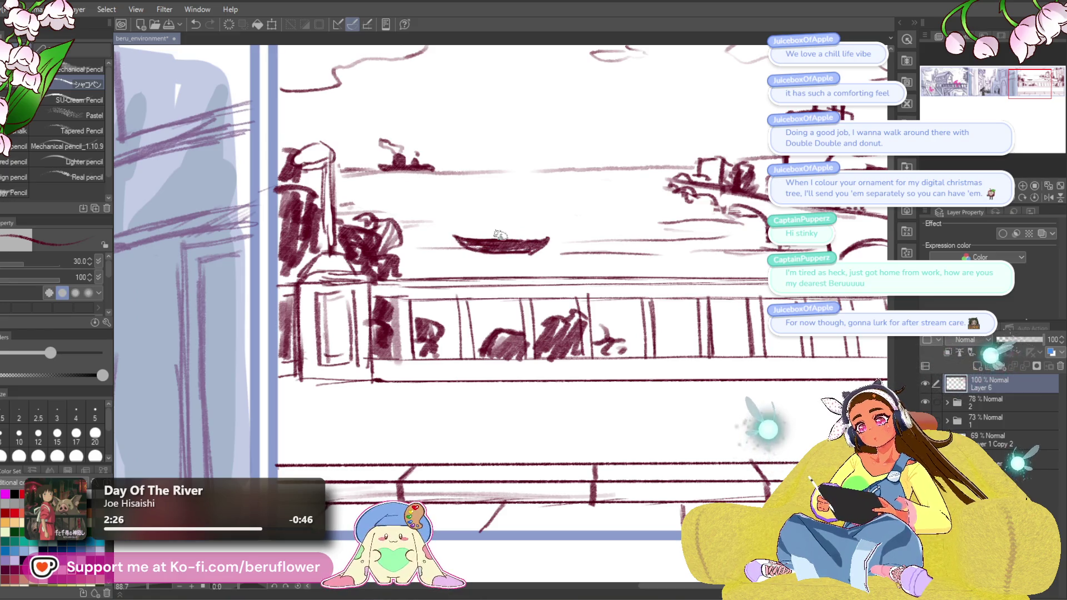
scroll(500, 236, down, 5)
scroll(500, 236, up, 5)
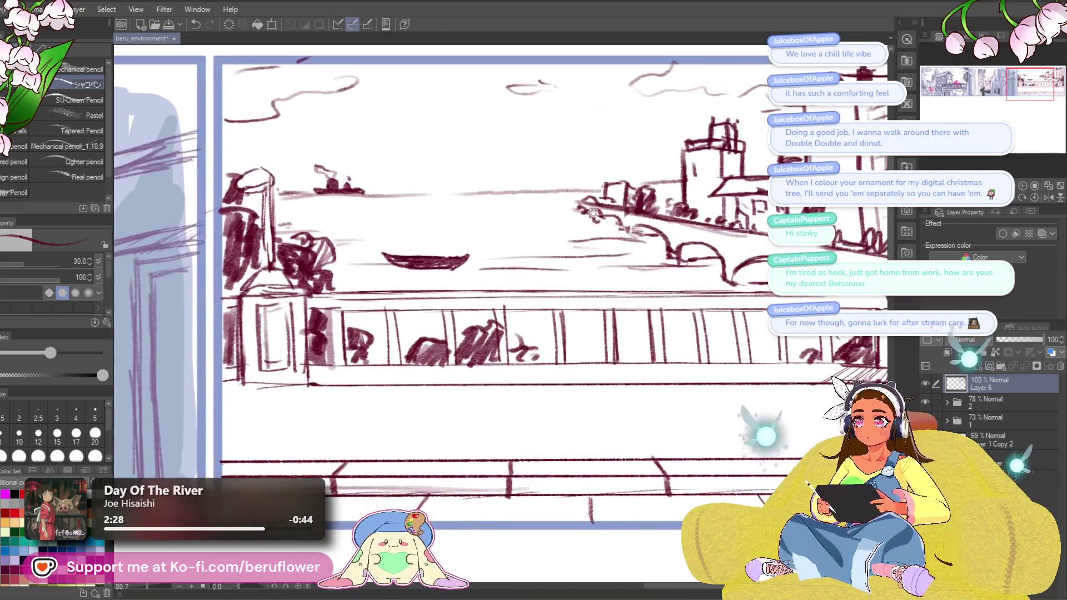
mouse_move(599, 170)
mouse_down()
mouse_move(583, 201)
mouse_move(606, 193)
mouse_up()
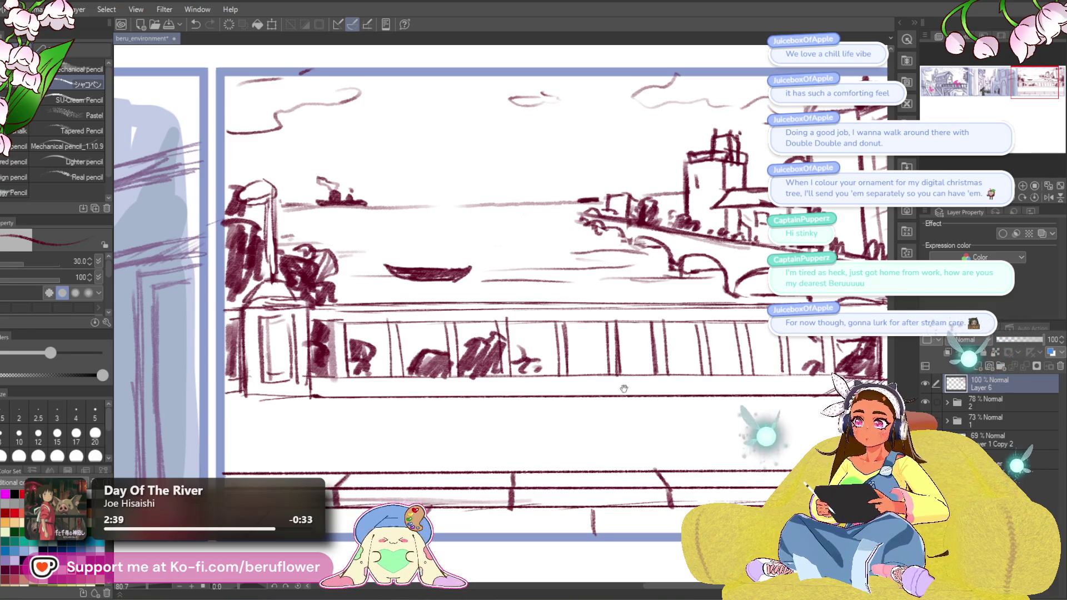
drag(500, 411, 517, 409)
mouse_move(408, 263)
mouse_down()
mouse_move(412, 274)
mouse_move(477, 270)
mouse_move(483, 261)
mouse_move(456, 258)
mouse_move(481, 261)
mouse_up()
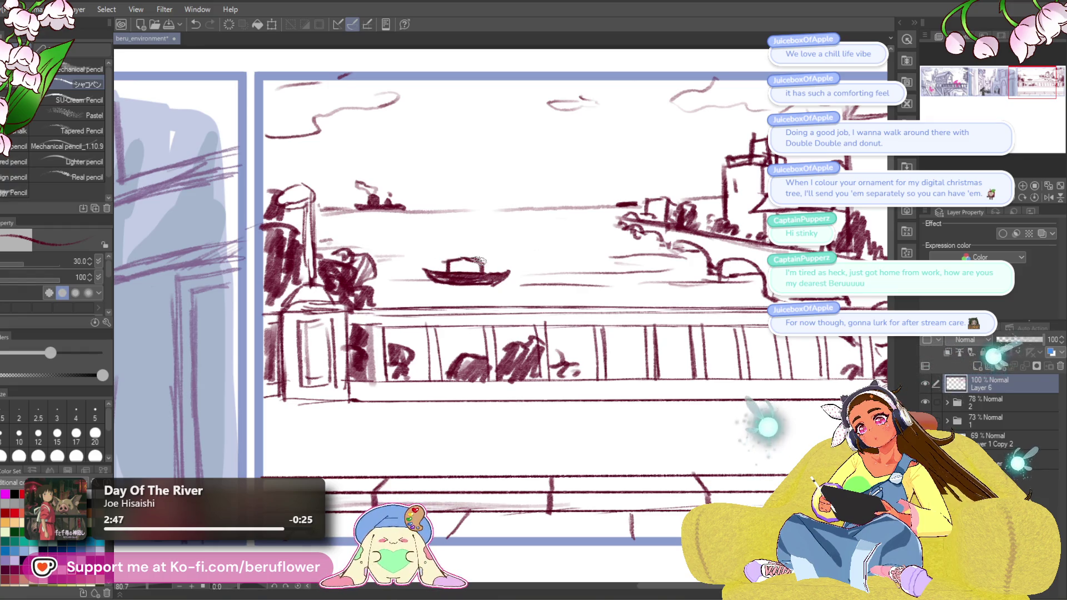
scroll(530, 246, down, 5)
scroll(469, 276, up, 6)
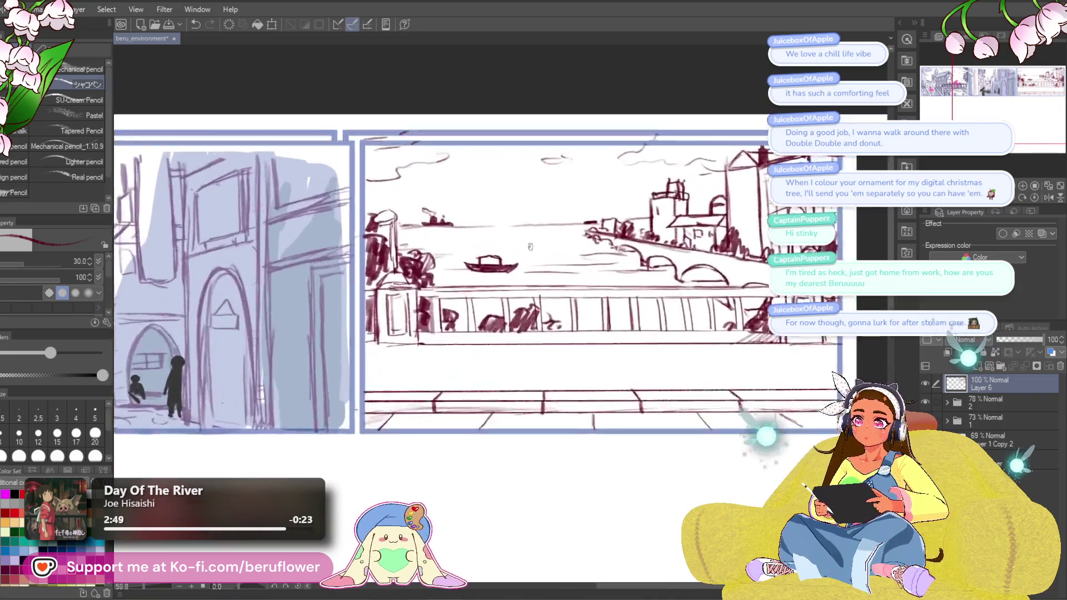
scroll(470, 276, down, 6)
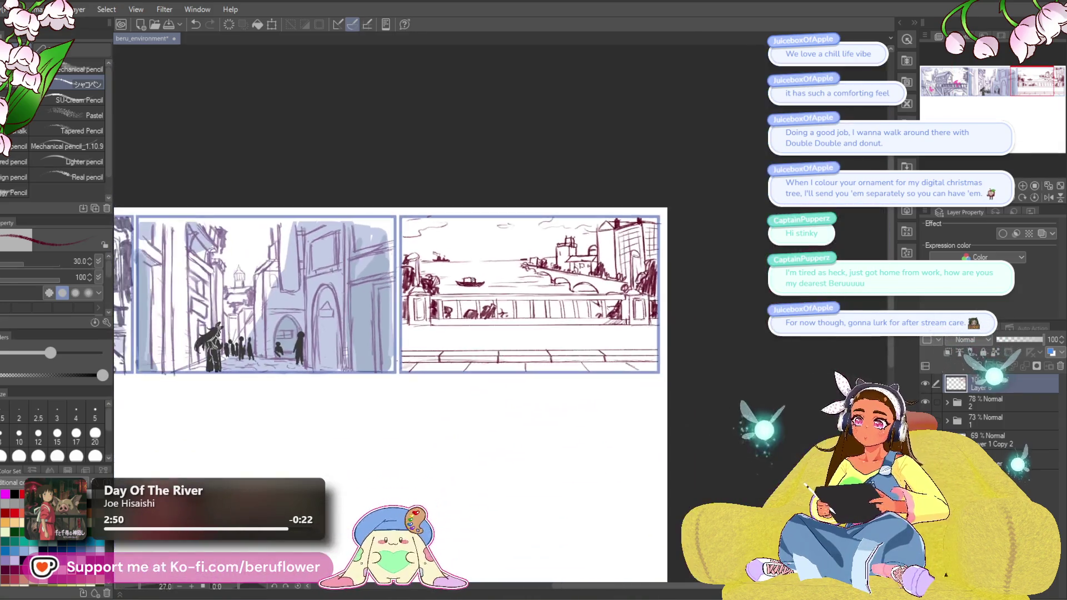
Draw a mast with a small triangular sail above the mid-river boat's hull.
scroll(469, 280, up, 6)
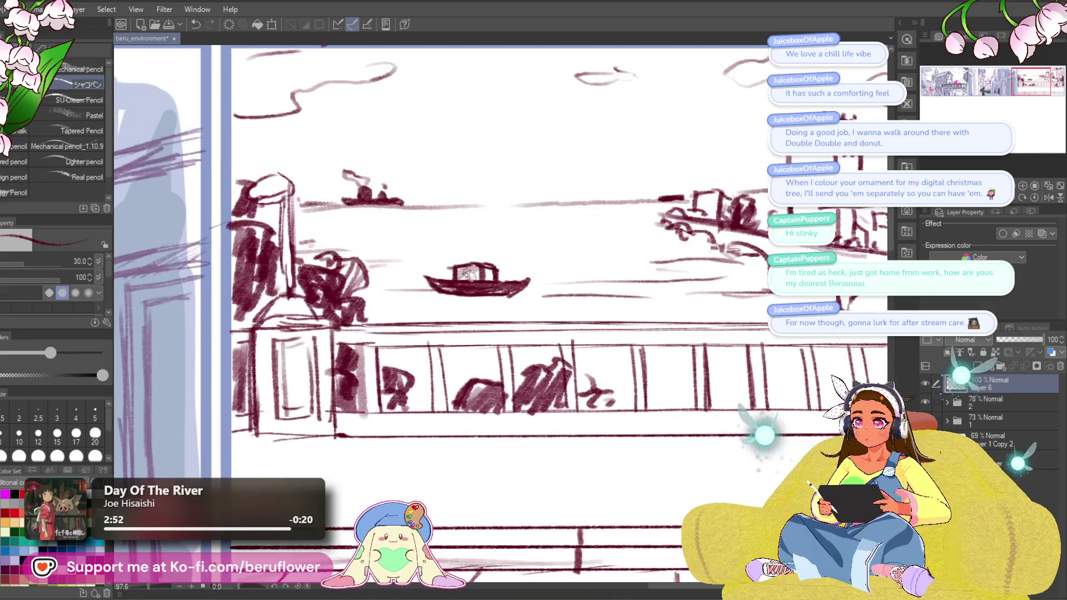
scroll(469, 274, down, 4)
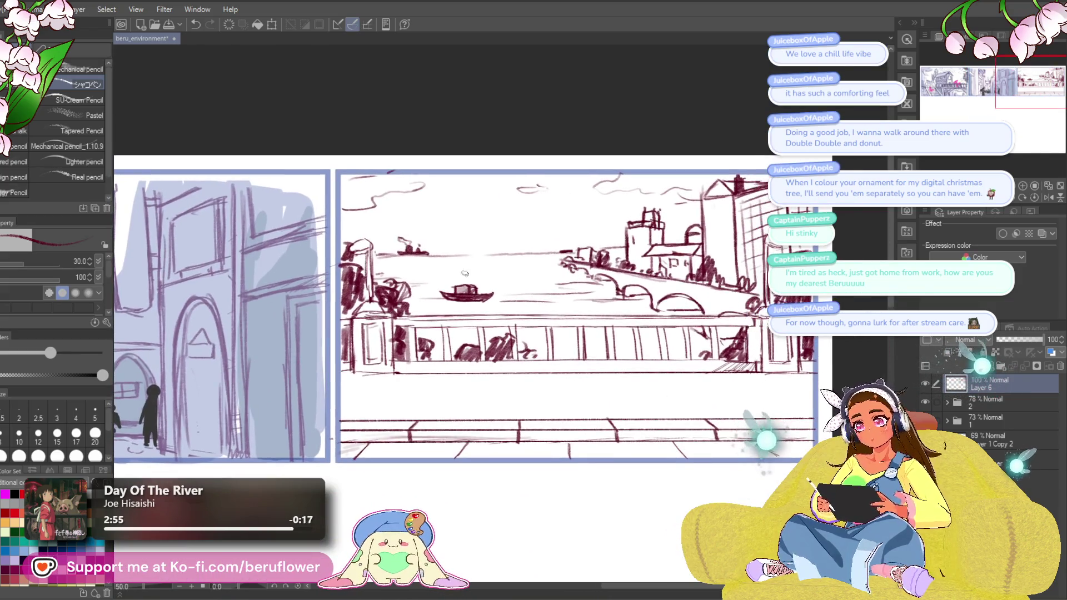
drag(456, 286, 467, 278)
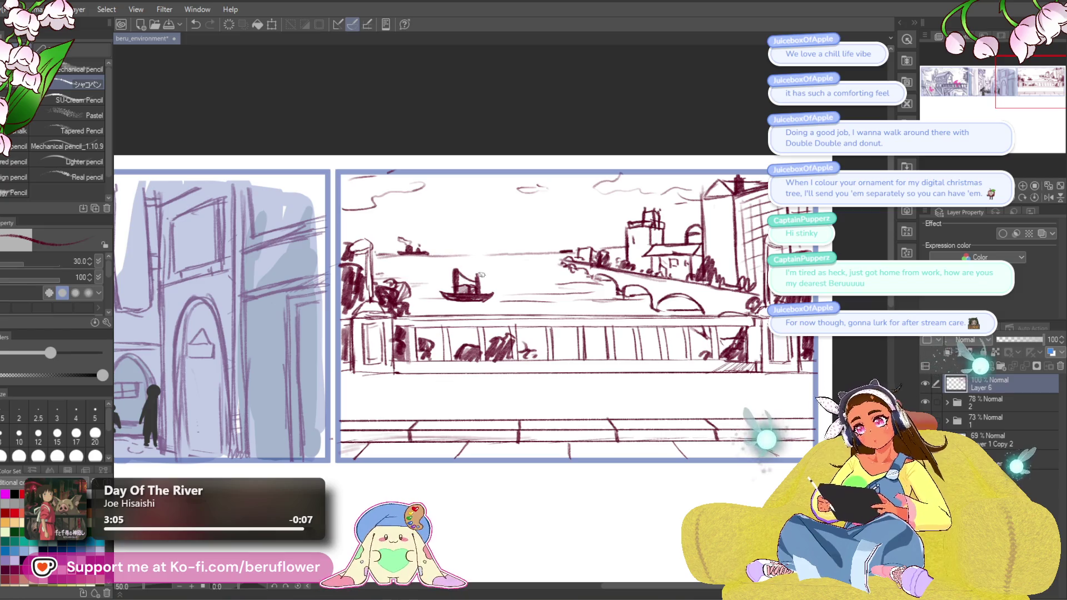
scroll(703, 441, down, 2)
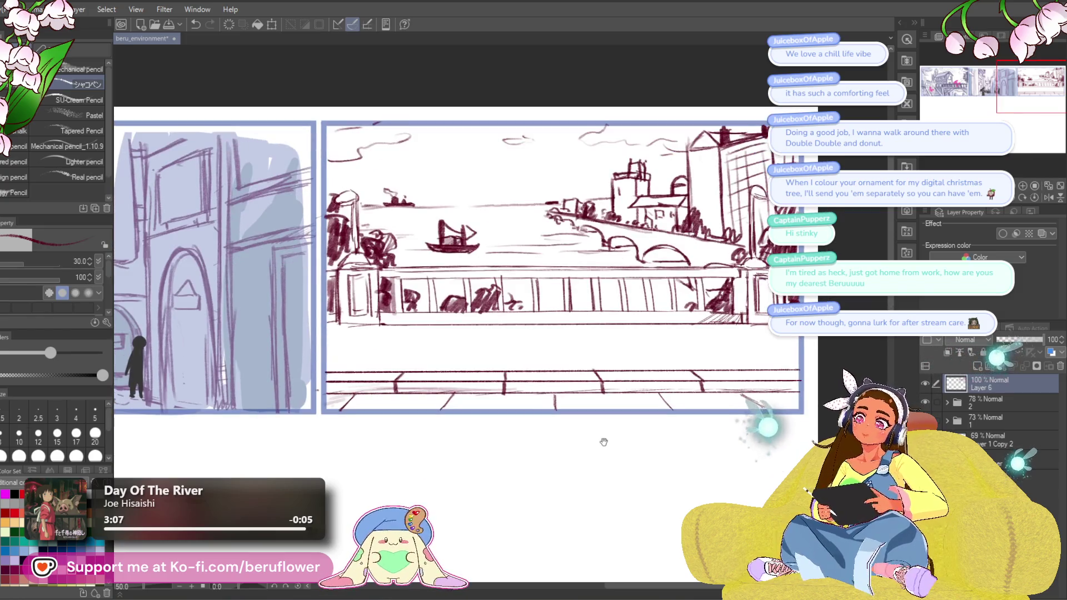
Lasso the sailboat, scale it down with Ctrl+T, and deselect.
drag(604, 439, 589, 443)
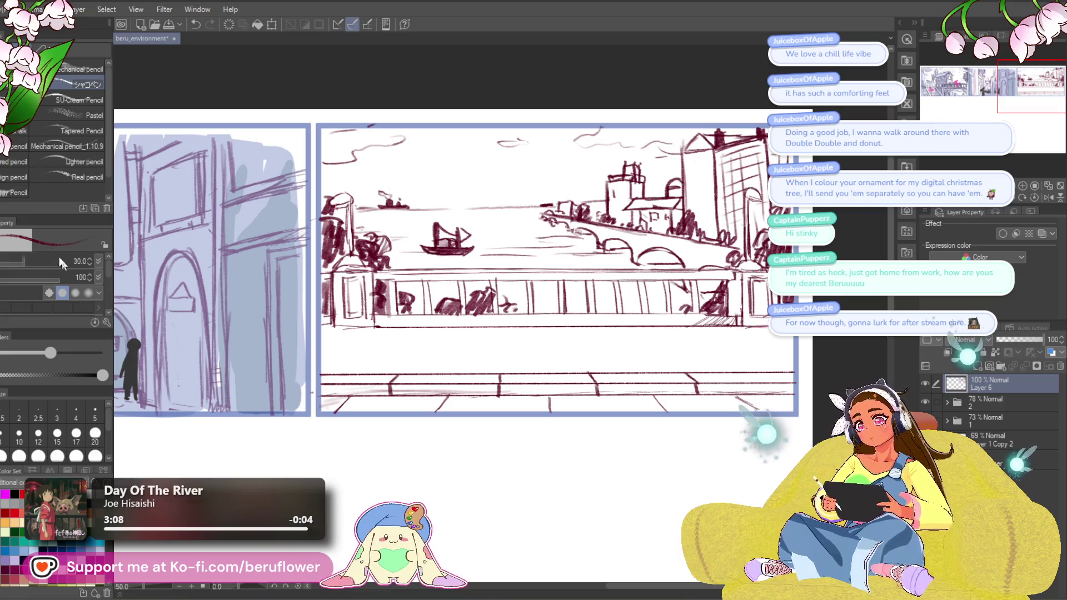
key(m)
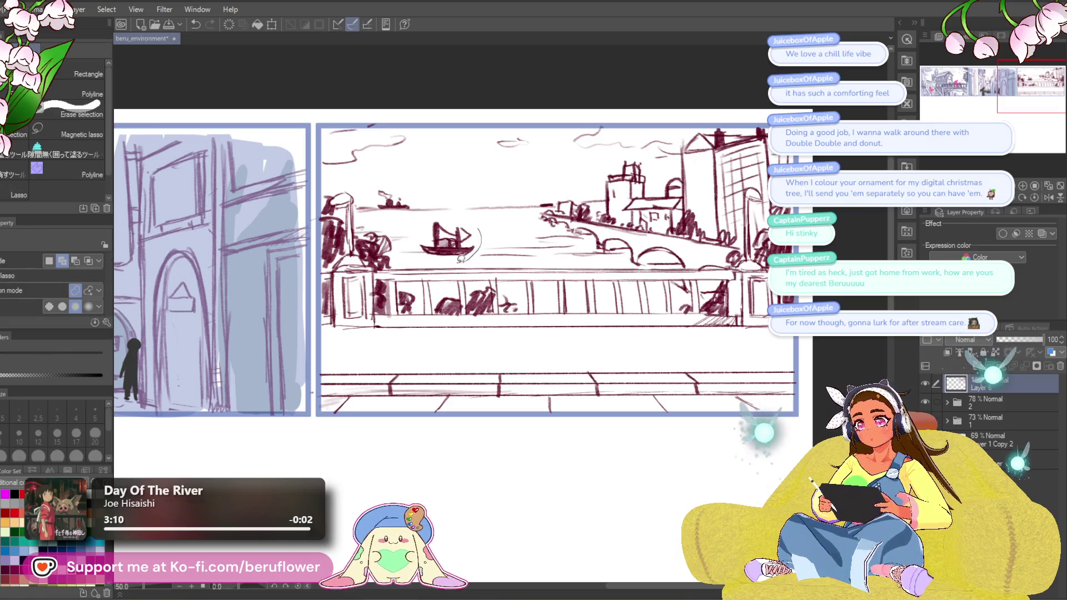
mouse_move(424, 219)
mouse_down()
mouse_move(448, 228)
mouse_move(450, 262)
mouse_move(470, 265)
mouse_up()
key(ctrl+t)
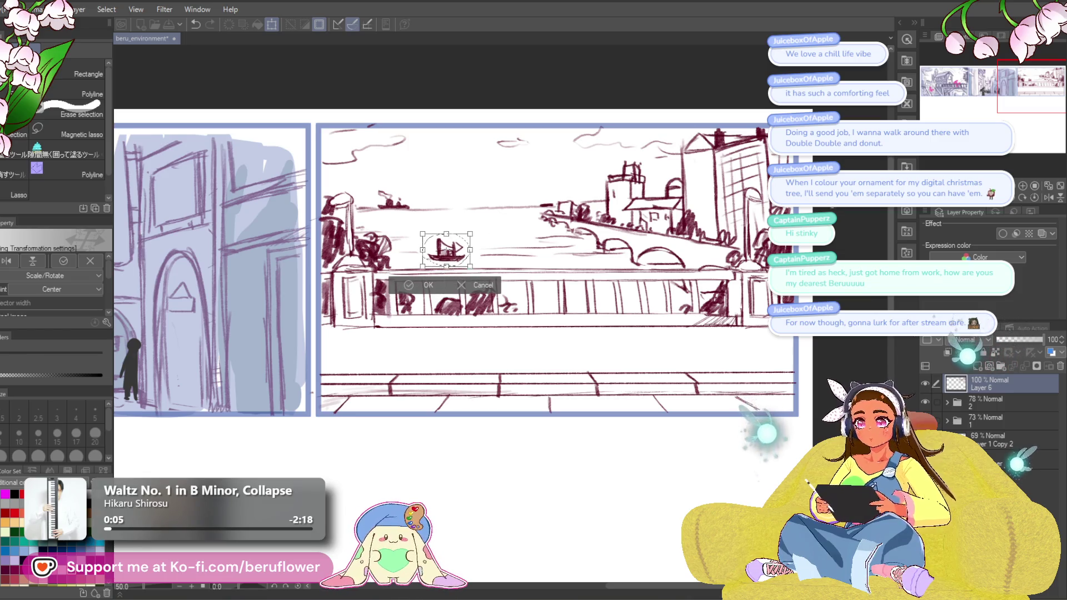
key(Return)
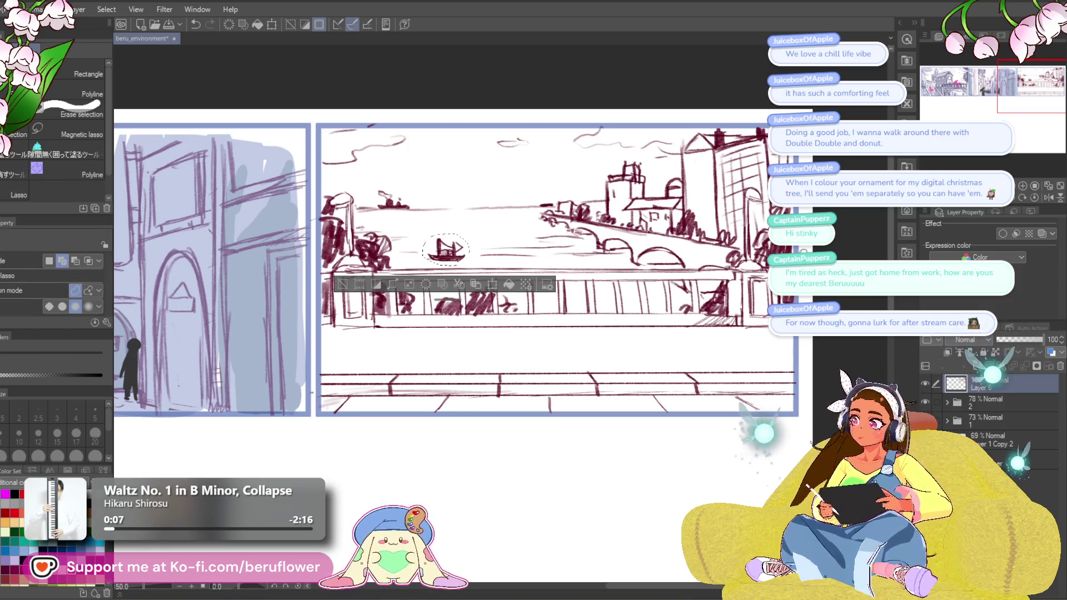
key(ctrl+d)
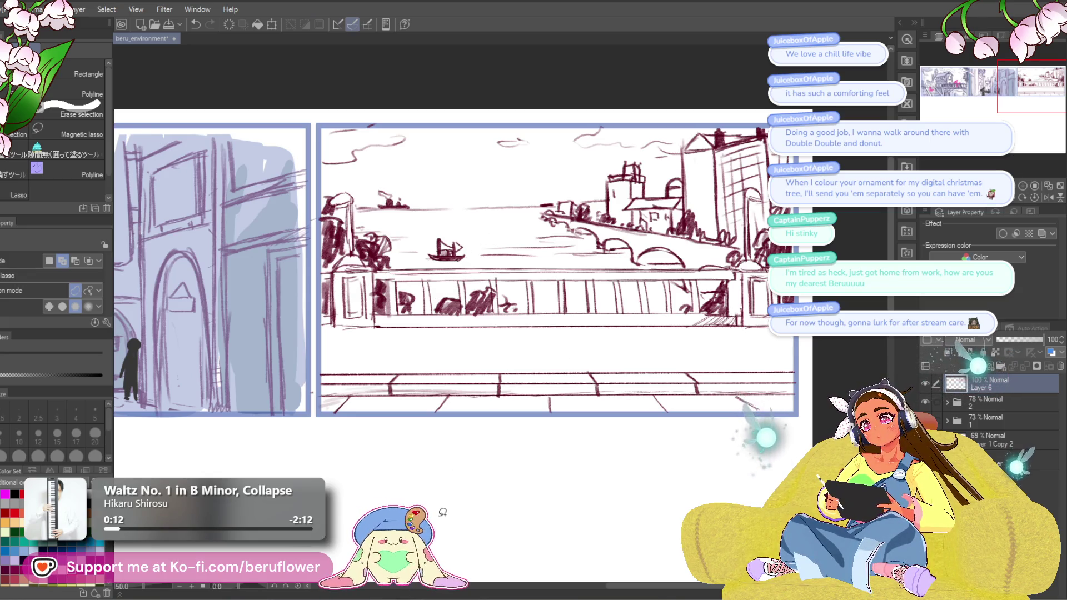
drag(551, 484, 548, 483)
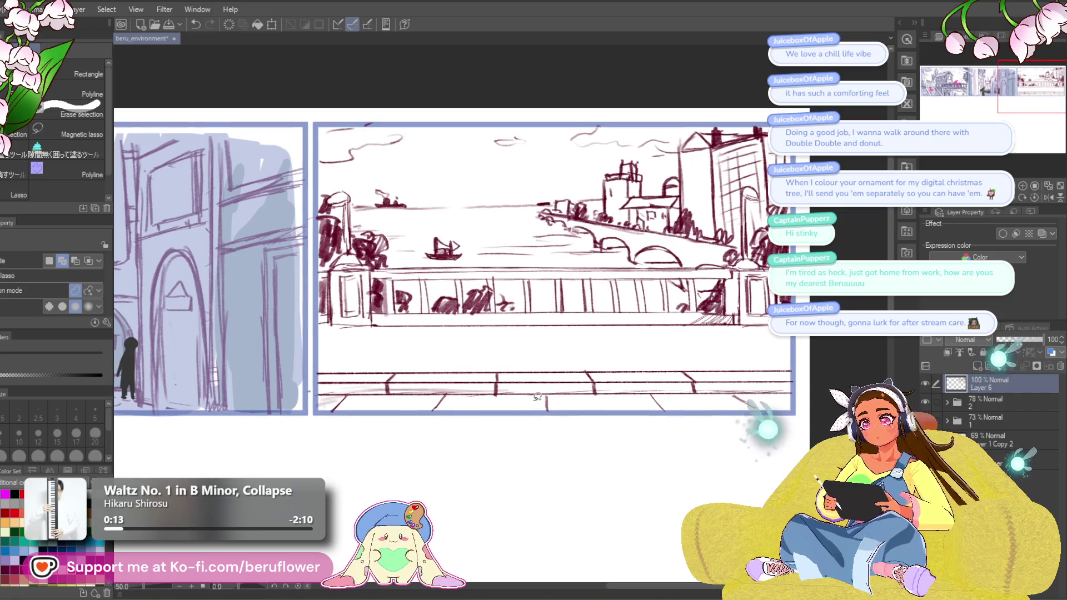
click(471, 244)
click(494, 237)
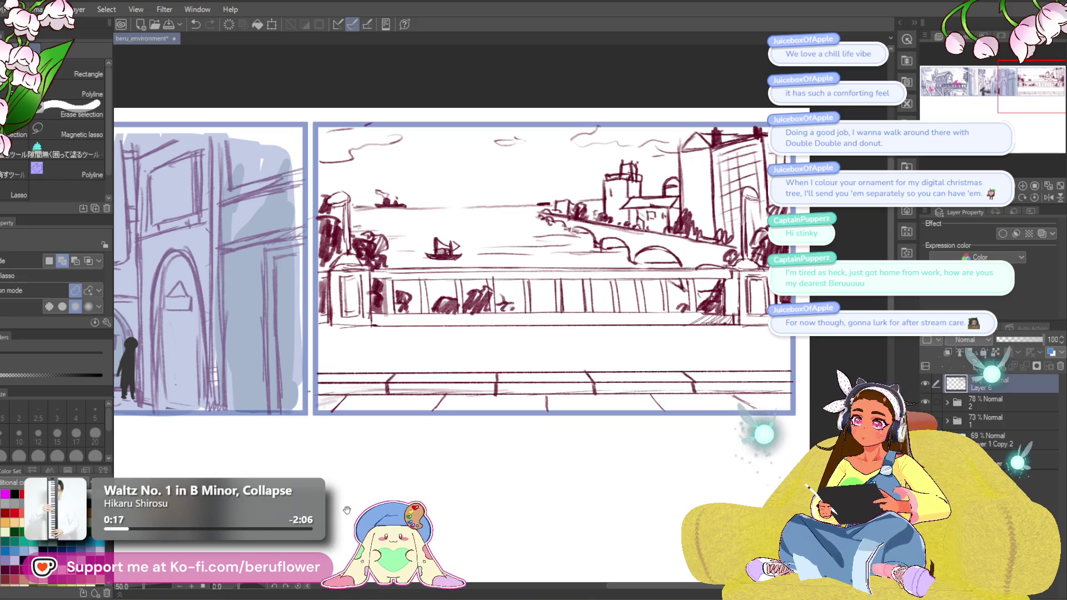
drag(339, 510, 328, 503)
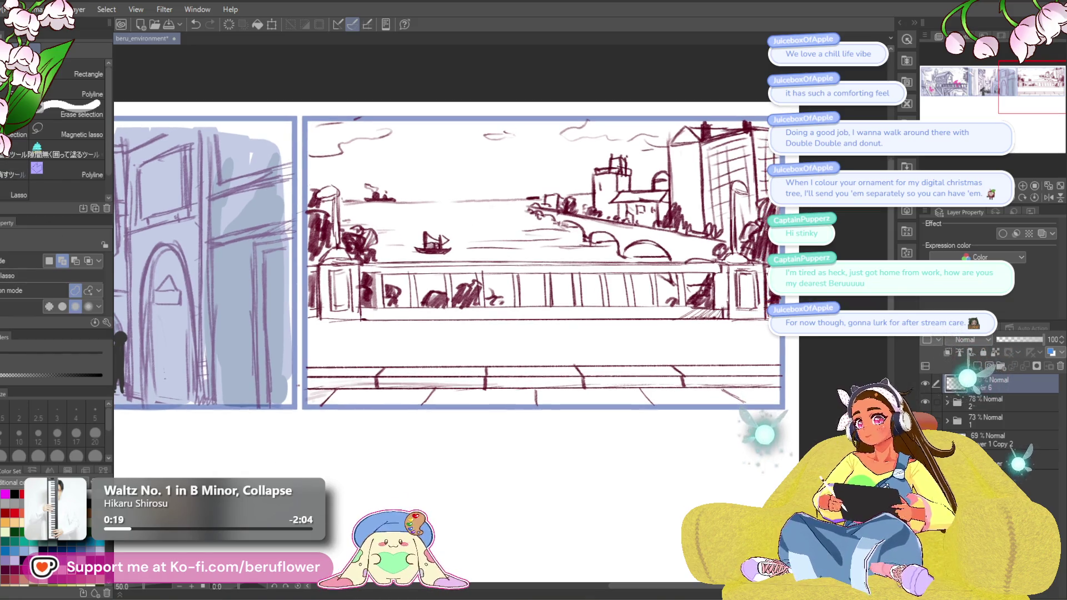
Undo the last pencil stroke and reposition the view on the river panel.
key(p)
mouse_move(744, 278)
mouse_down()
mouse_move(694, 228)
mouse_move(722, 277)
mouse_up()
drag(687, 332, 673, 328)
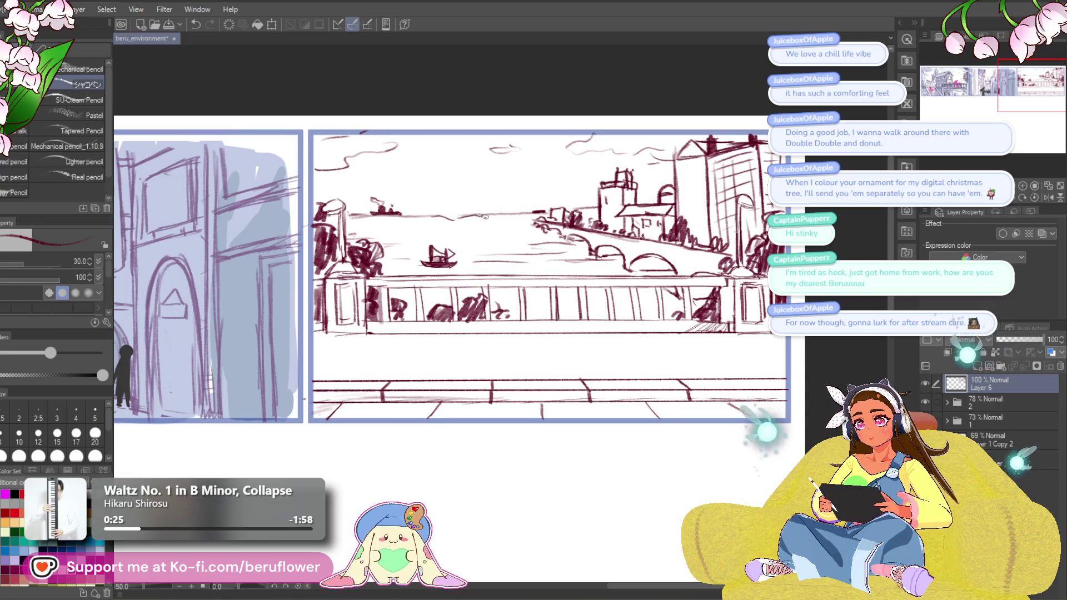
key(ctrl+z)
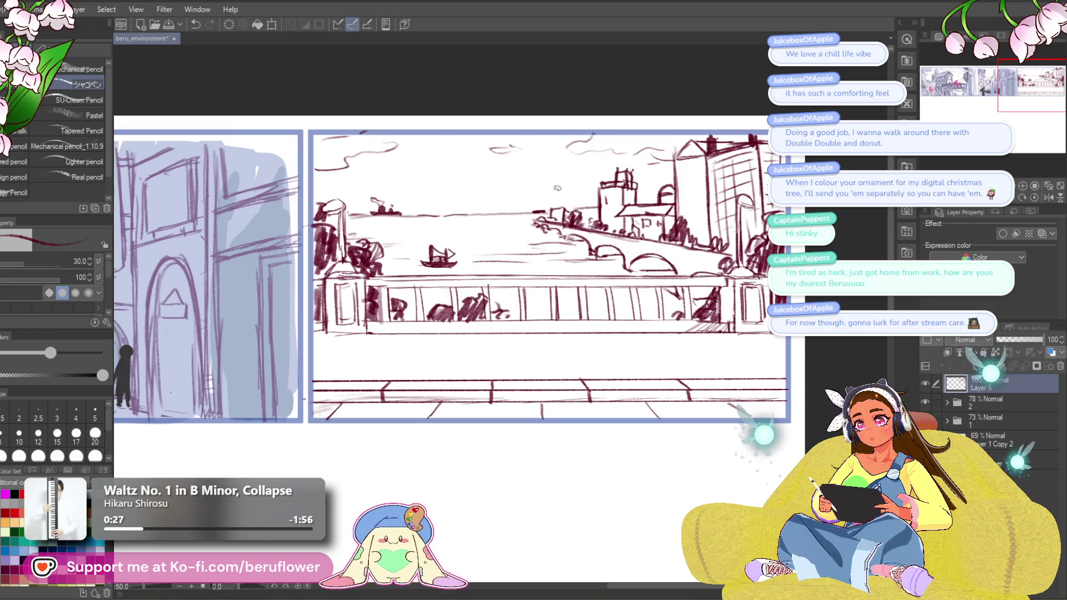
drag(557, 189, 579, 171)
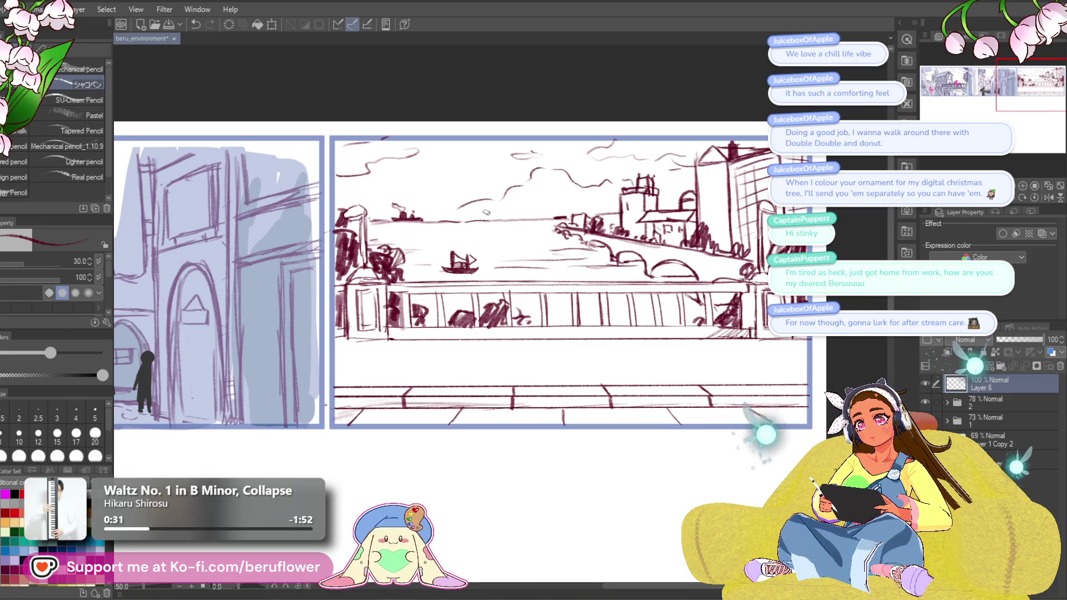
drag(561, 142, 564, 145)
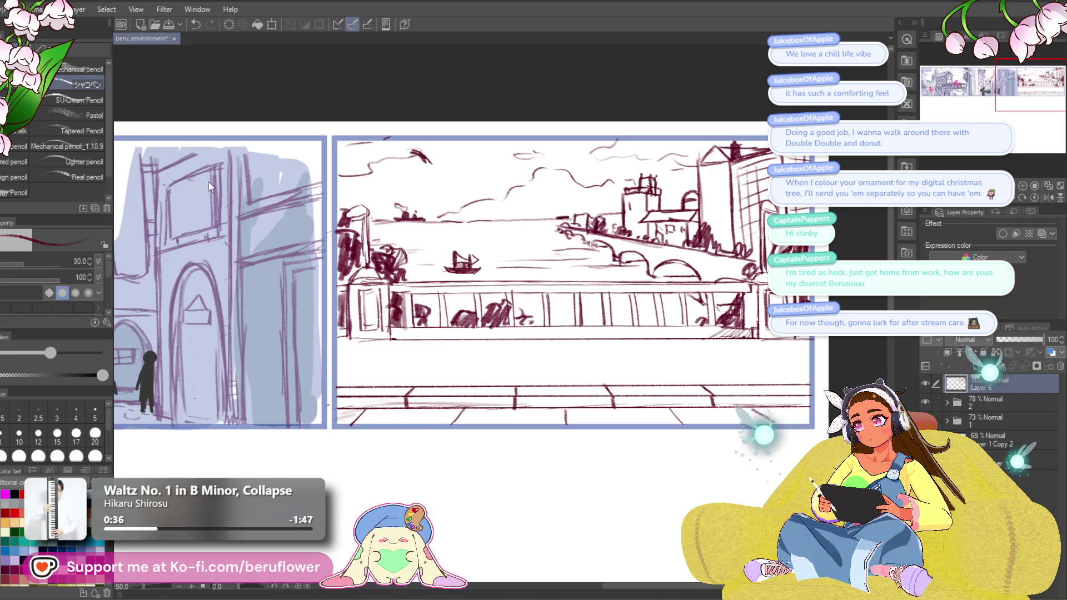
Lasso-fill the bird sketch in the sky solid dark, undoing the extra second bird fill.
key(u)
mouse_move(428, 149)
mouse_down()
mouse_move(434, 159)
mouse_move(401, 162)
mouse_up()
mouse_move(611, 159)
mouse_down()
mouse_move(600, 157)
mouse_move(589, 178)
mouse_up()
key(ctrl+z)
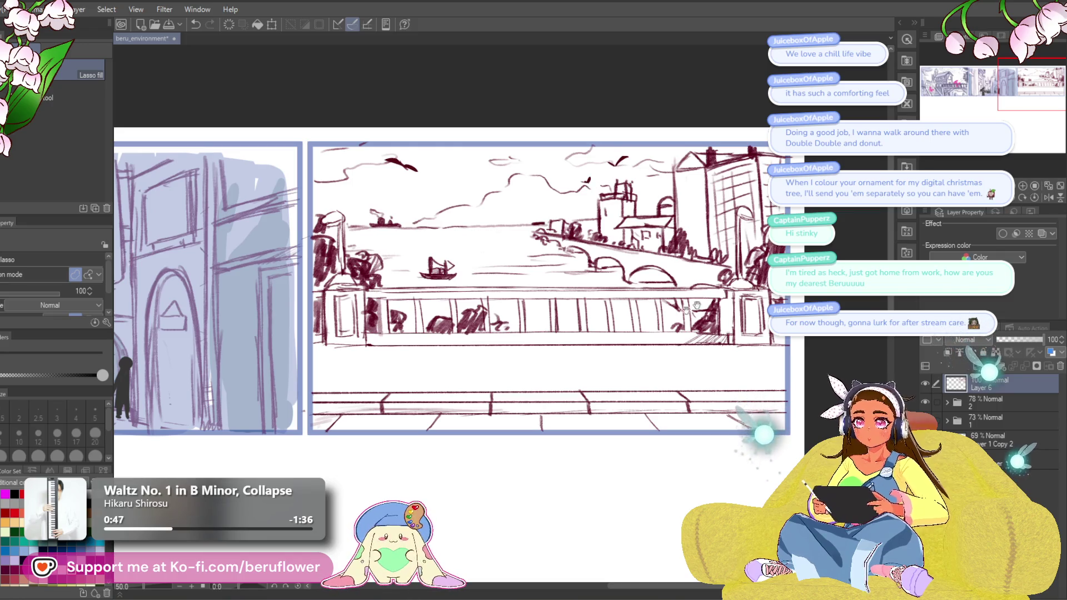
Return to the pencil and add a new blank Layer 7 for shading.
drag(424, 489, 427, 435)
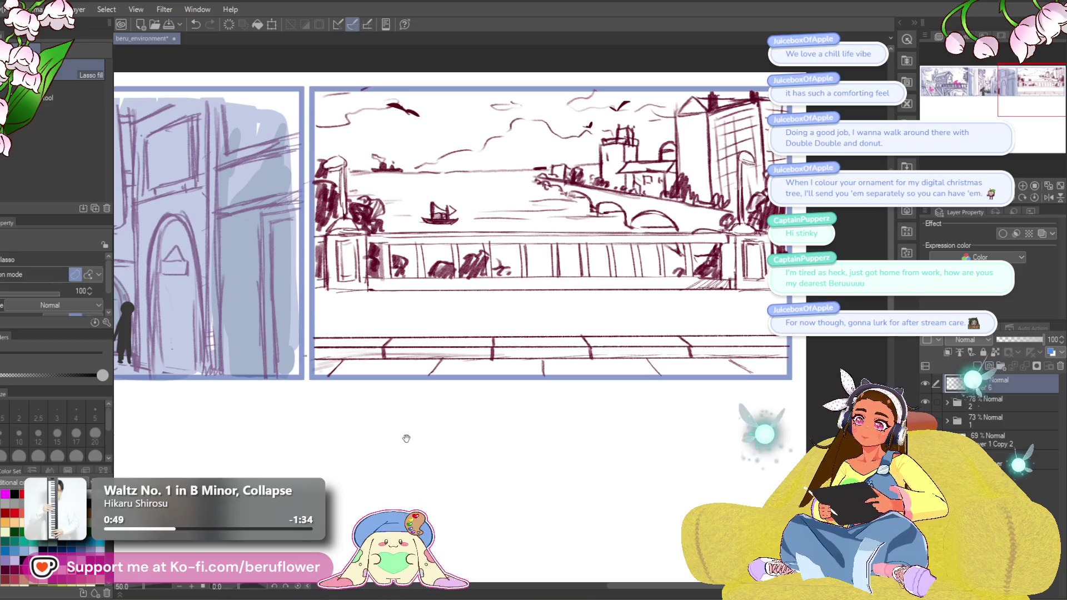
drag(487, 484, 453, 508)
key(p)
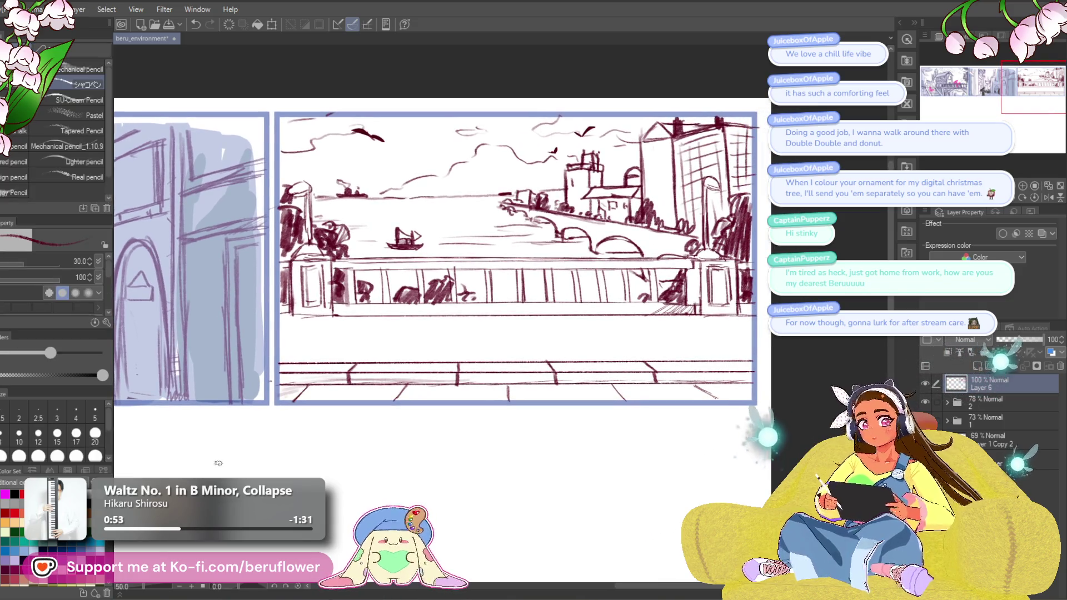
click(978, 365)
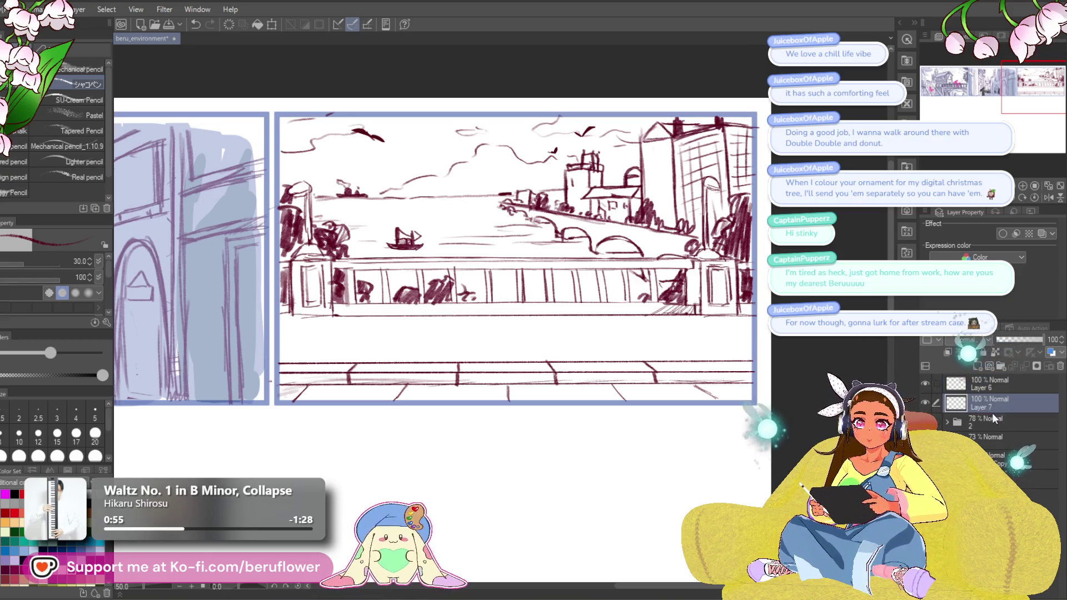
Lower the new layer's opacity and paint light-blue shading along the panel bottom with an 80-size pen.
click(1021, 340)
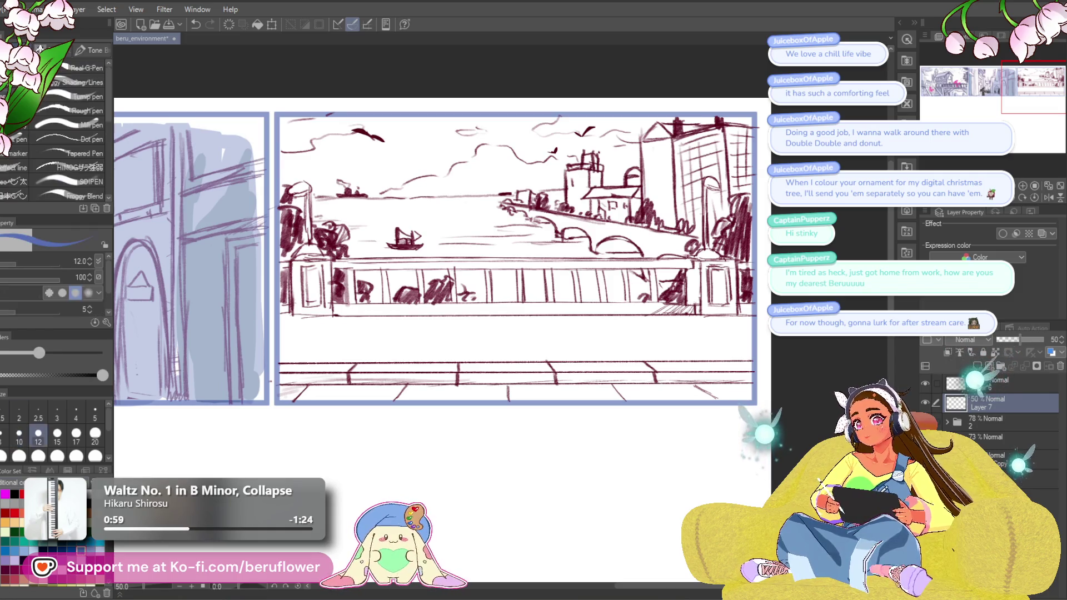
click(80, 93)
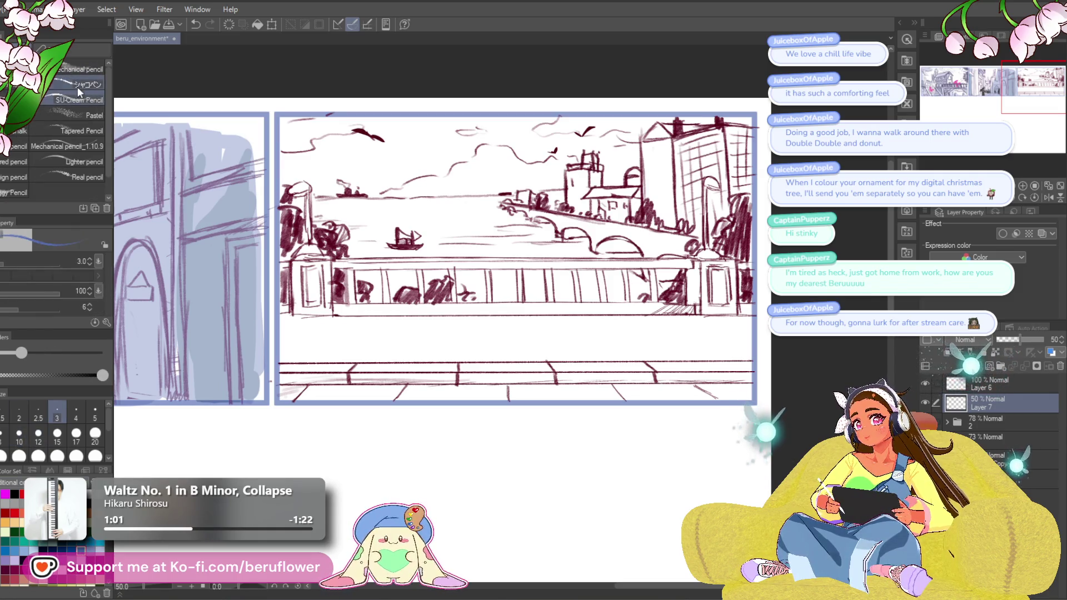
key(p)
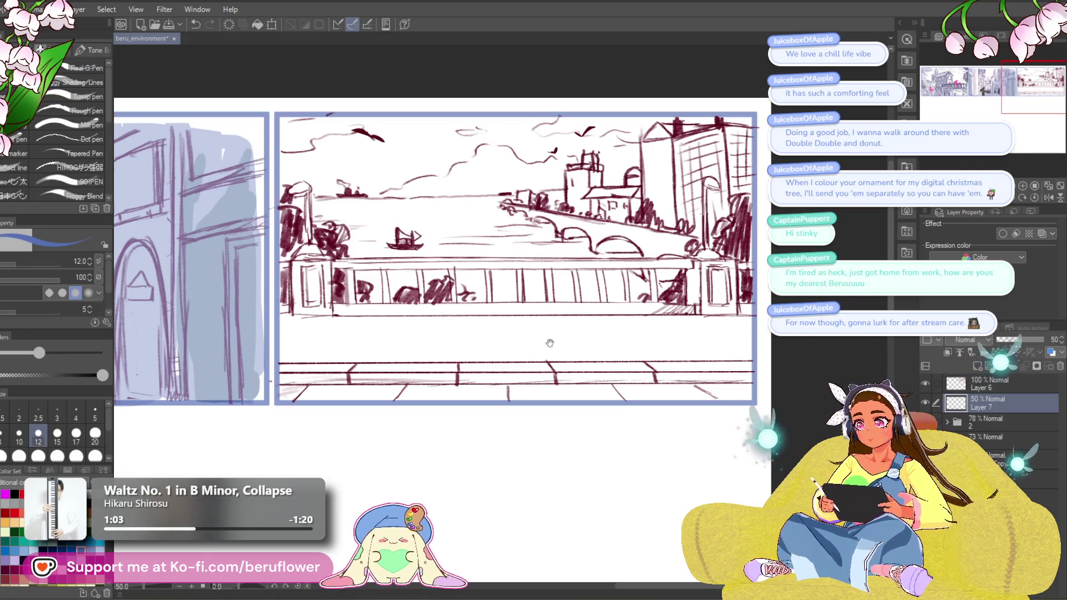
drag(455, 318, 468, 338)
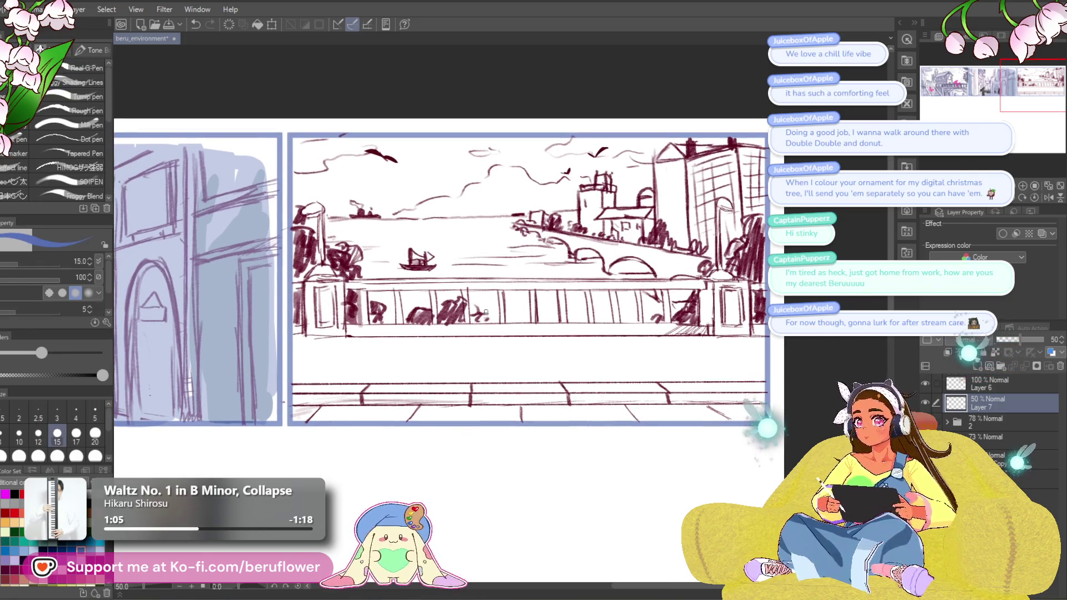
key(bracketright)
key(bracketright)
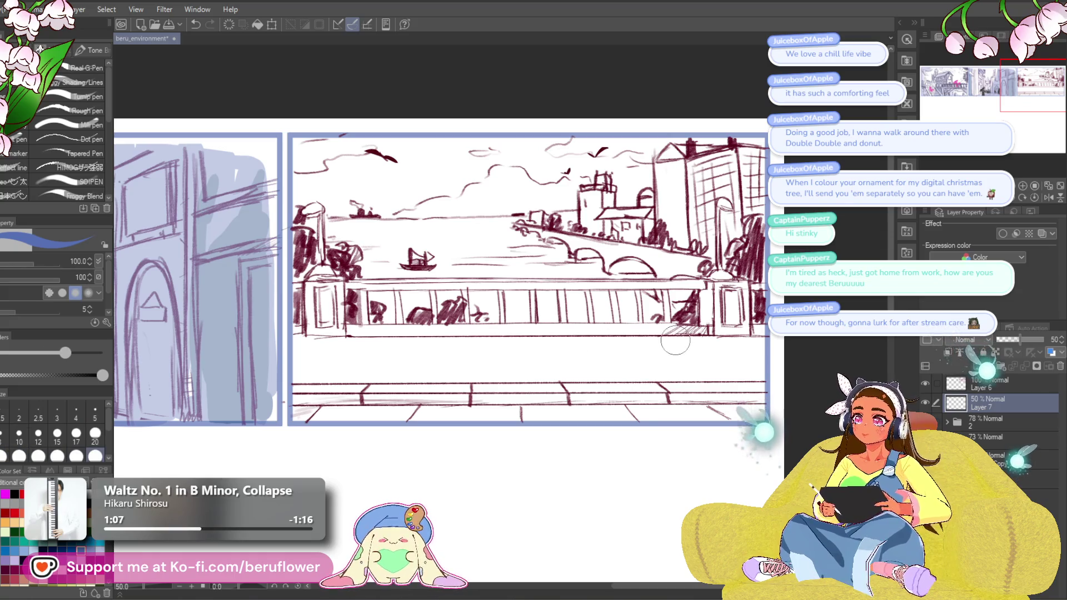
drag(749, 408, 605, 413)
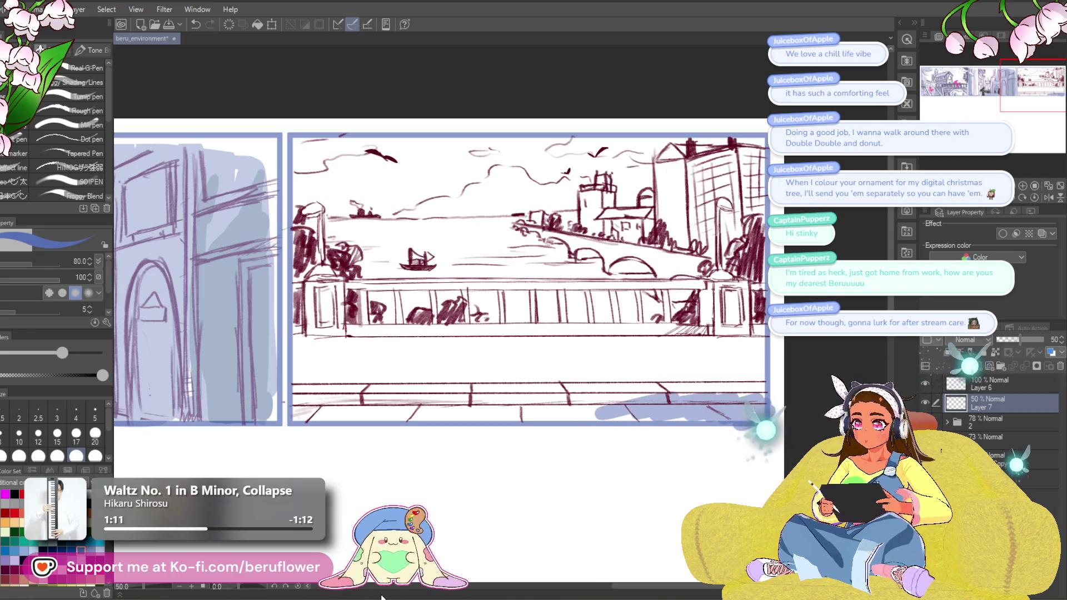
Fade the shading layer to 34% opacity and shade the walkway strip light blue on a tilted canvas.
drag(1024, 345, 1011, 350)
mouse_move(500, 278)
mouse_down()
mouse_move(650, 258)
mouse_move(604, 256)
mouse_up()
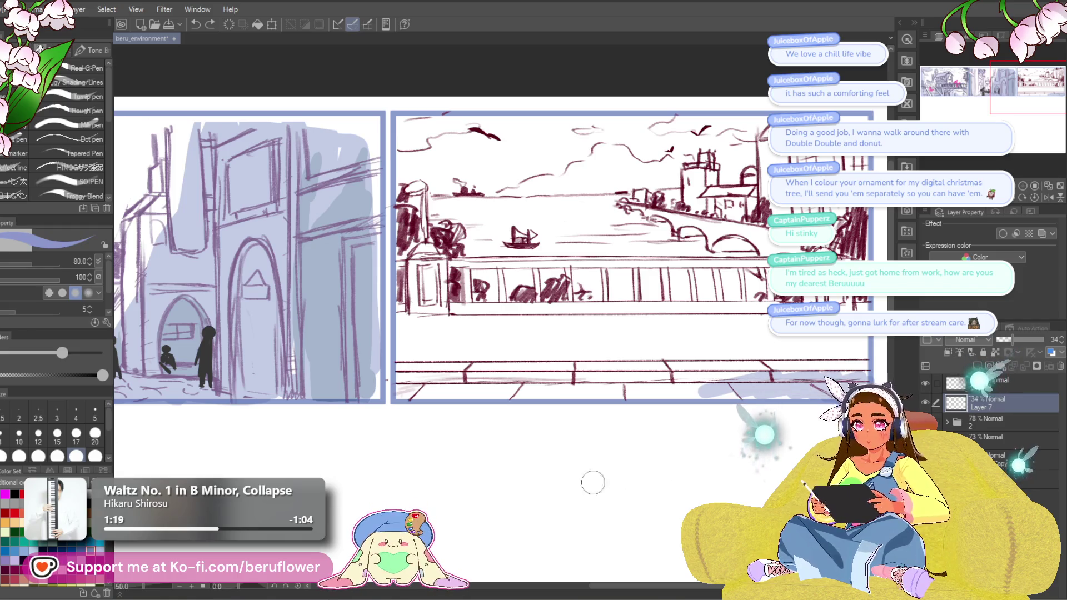
drag(912, 261, 861, 253)
mouse_move(333, 371)
mouse_down()
mouse_move(473, 345)
mouse_move(596, 290)
mouse_move(467, 433)
mouse_move(505, 358)
mouse_up()
drag(578, 250, 439, 422)
mouse_move(467, 389)
mouse_down()
mouse_move(400, 453)
mouse_move(653, 217)
mouse_up()
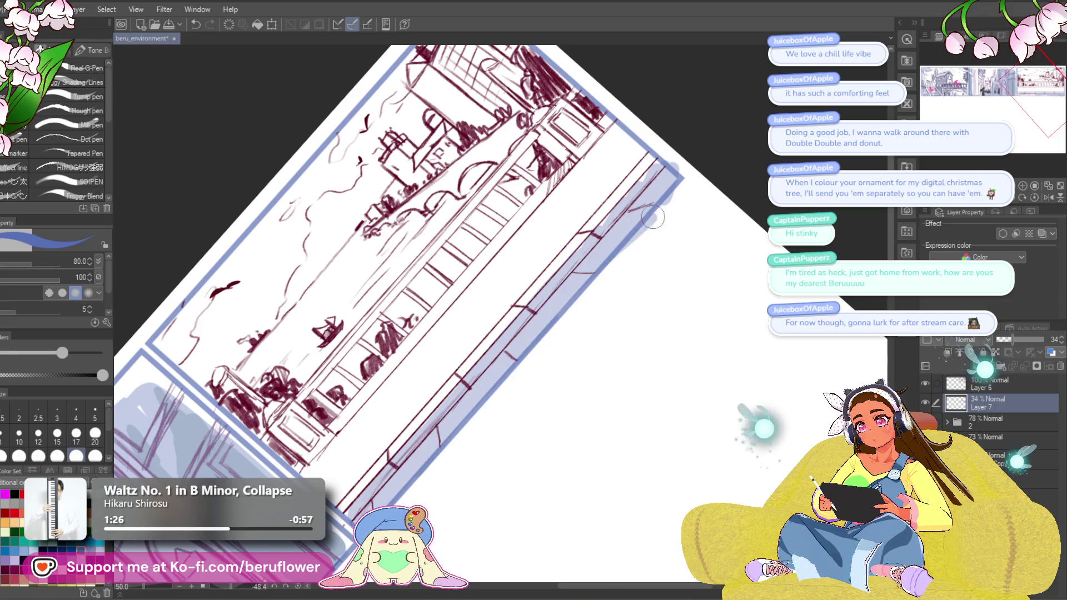
mouse_move(660, 269)
mouse_down()
mouse_move(663, 311)
mouse_move(725, 349)
mouse_up()
Level the canvas again and try a faint blue stroke near the bridge, then undo it.
click(1032, 198)
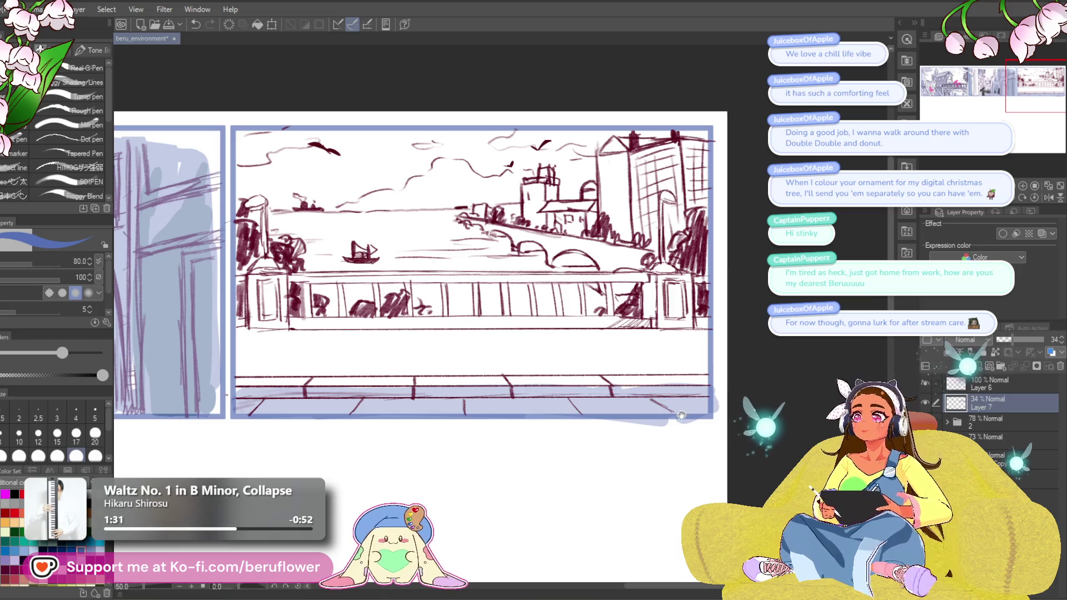
drag(611, 333, 658, 351)
drag(483, 236, 526, 250)
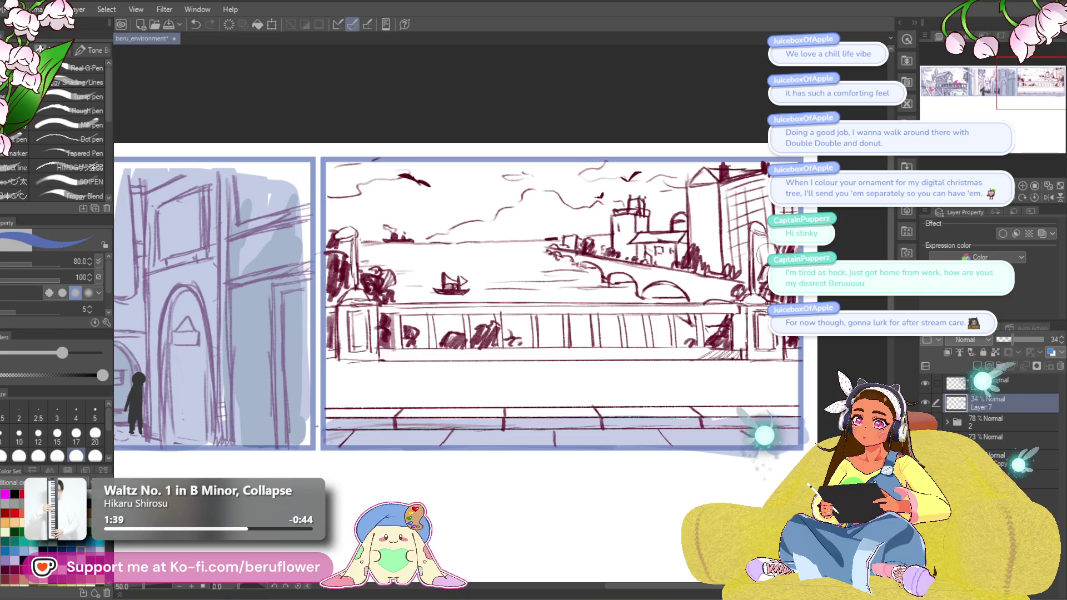
drag(634, 272, 662, 284)
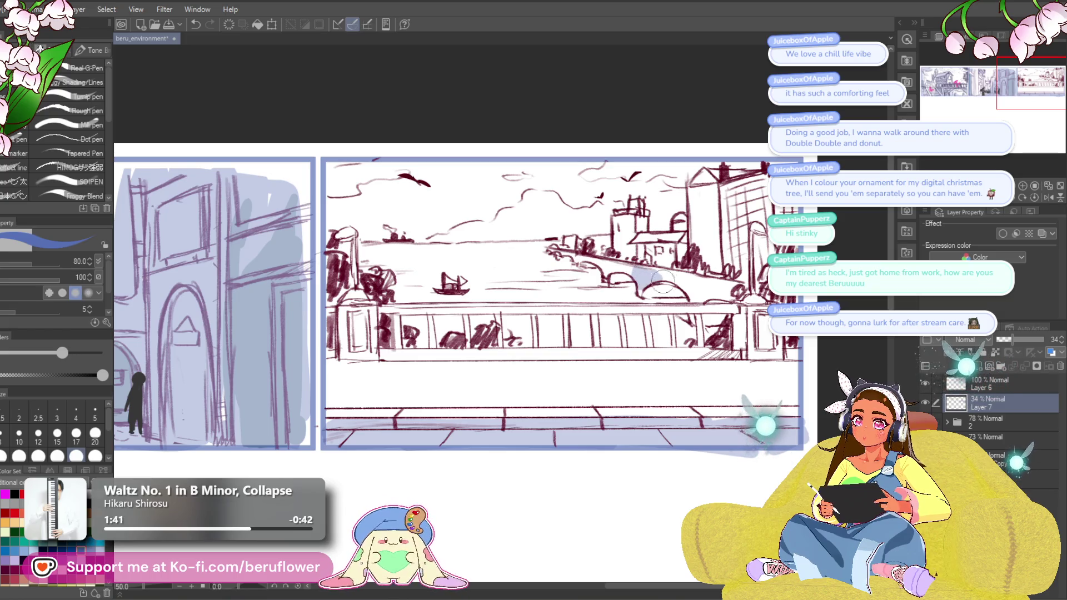
key(ctrl+z)
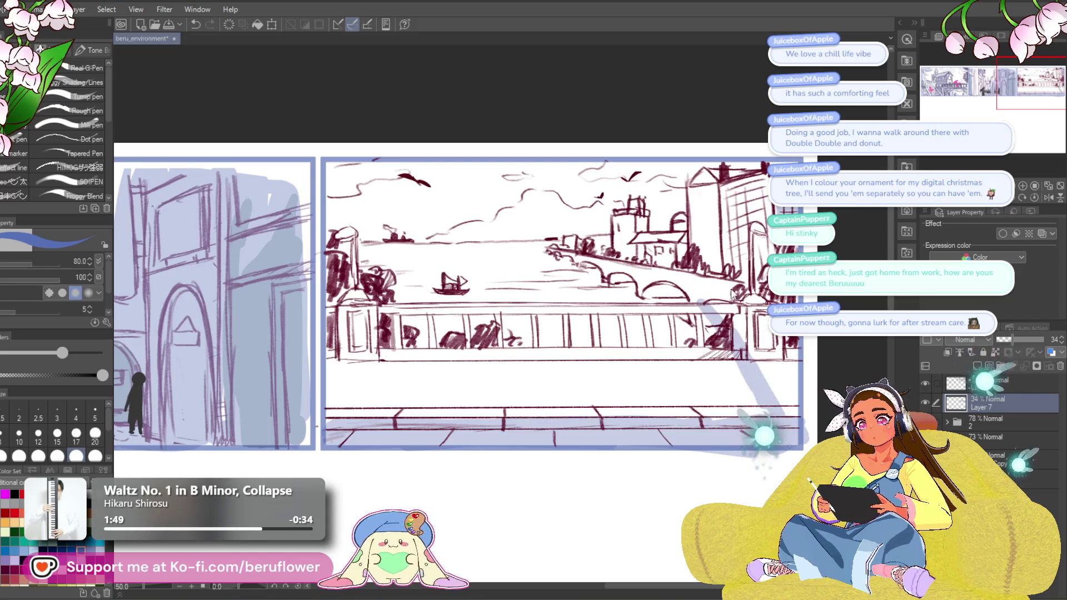
scroll(701, 304, up, 1)
Add a short dark stroke on the right building.
drag(734, 200, 754, 186)
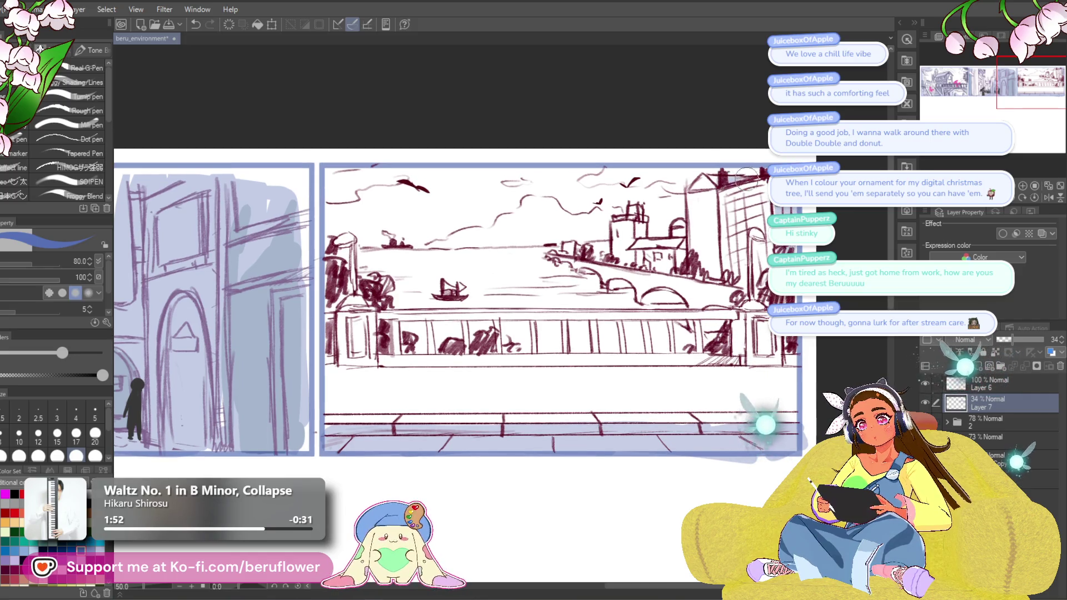
drag(643, 229, 659, 235)
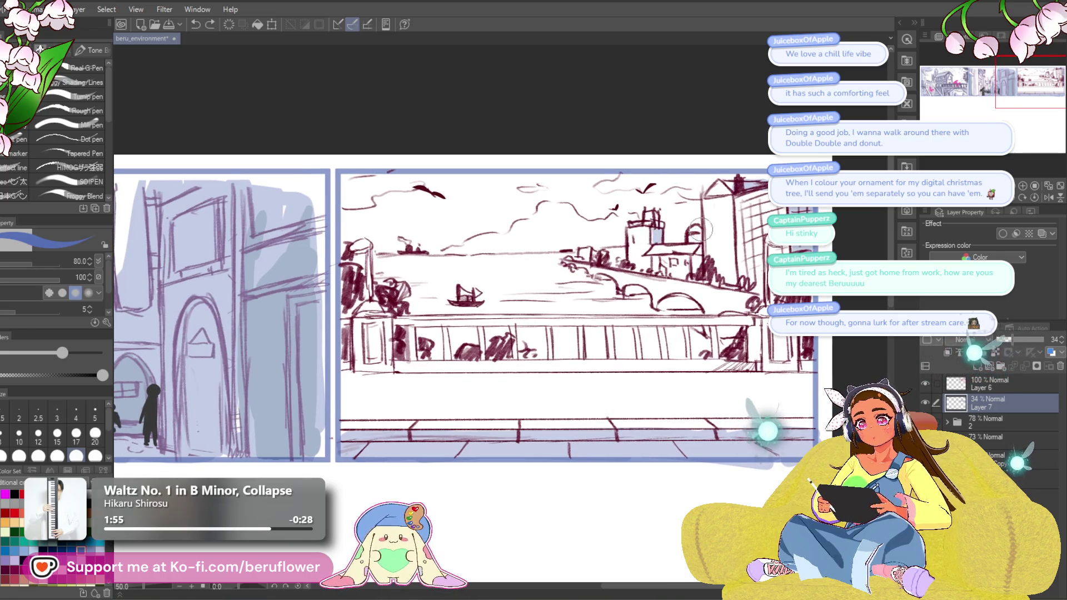
scroll(694, 253, down, 2)
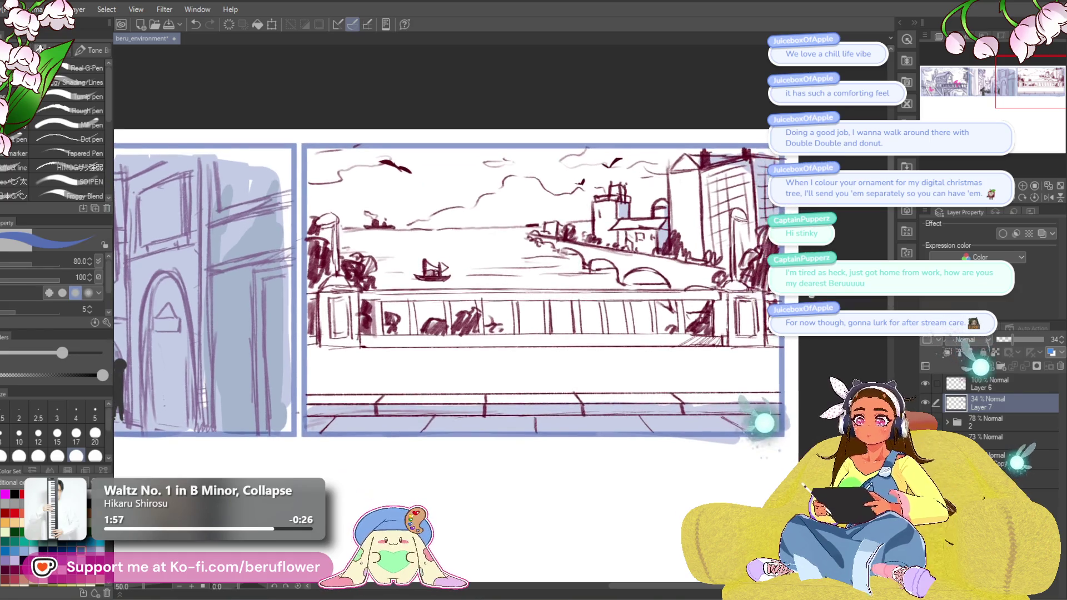
scroll(758, 300, right, 2)
scroll(714, 236, left, 1)
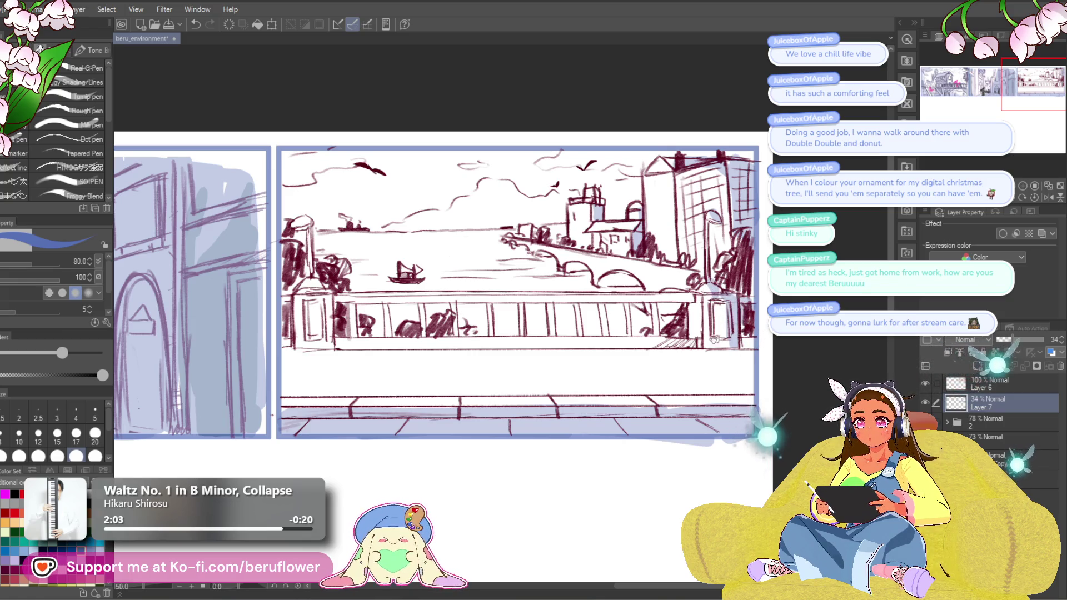
scroll(714, 339, left, 5)
scroll(393, 494, left, 3)
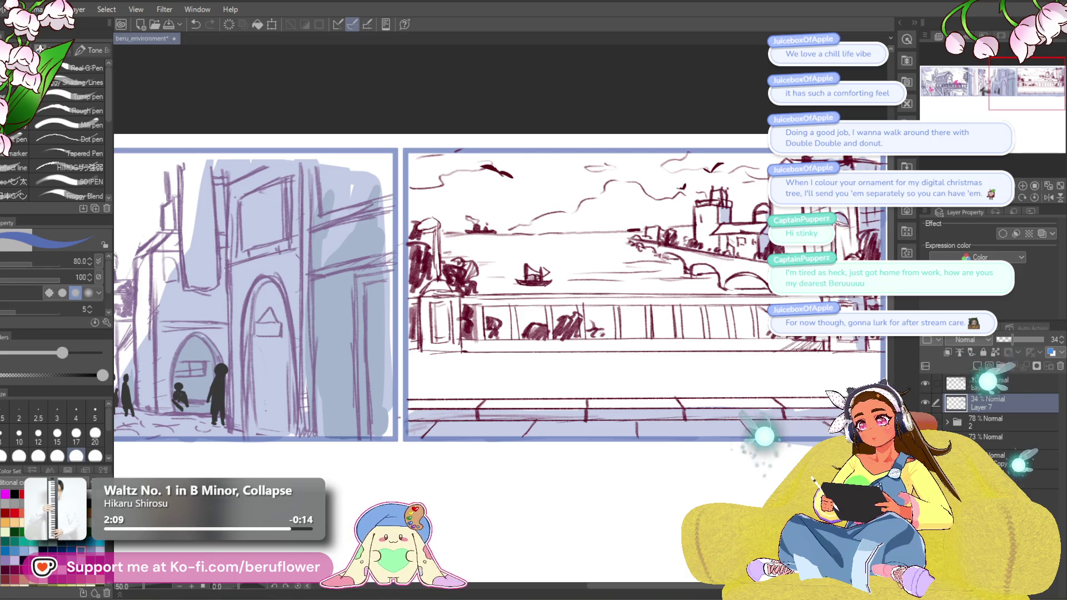
scroll(500, 294, right, 1)
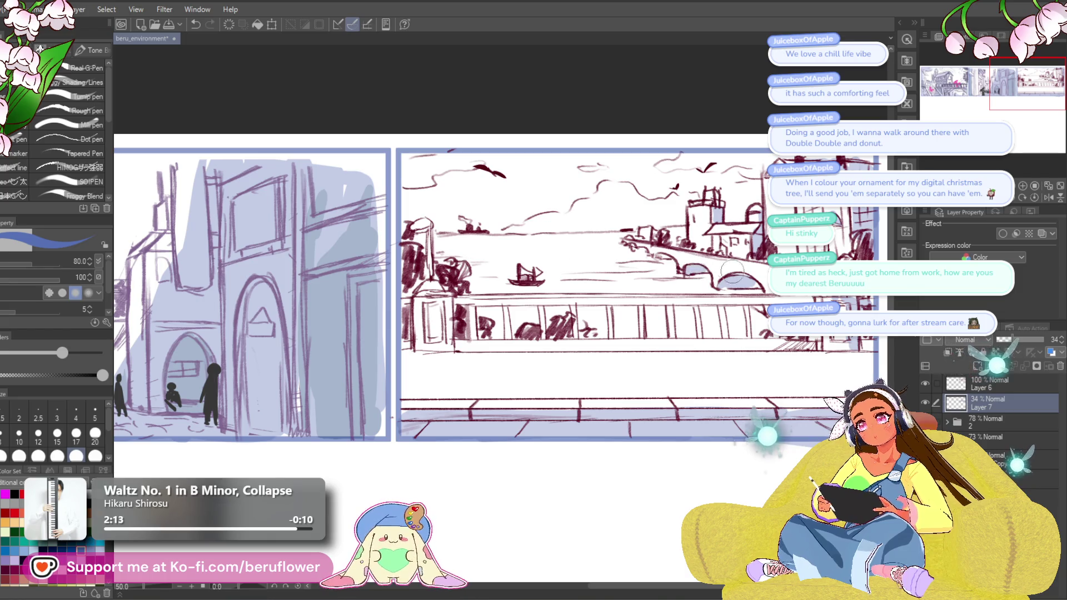
scroll(716, 278, right, 5)
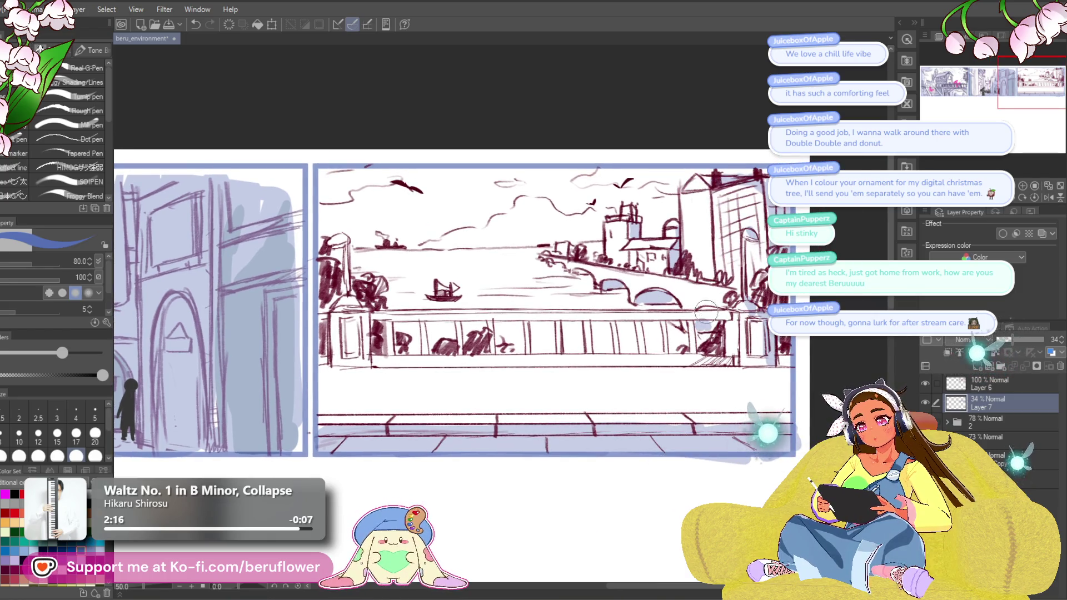
scroll(583, 273, down, 3)
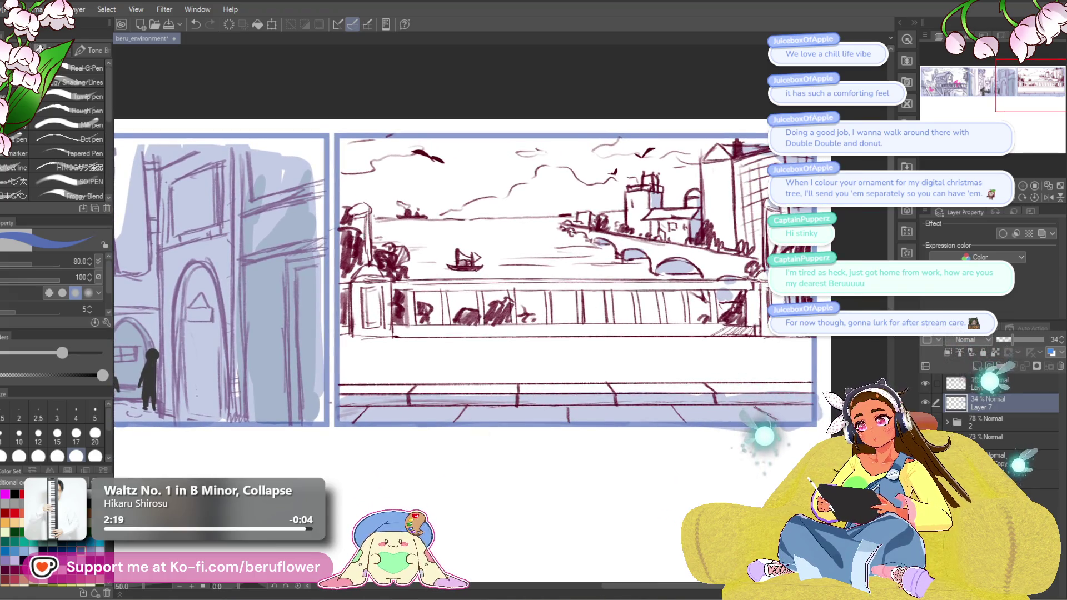
Replace the last blue stroke with light-blue shading in the river panel's lower-right corner.
drag(370, 213, 422, 227)
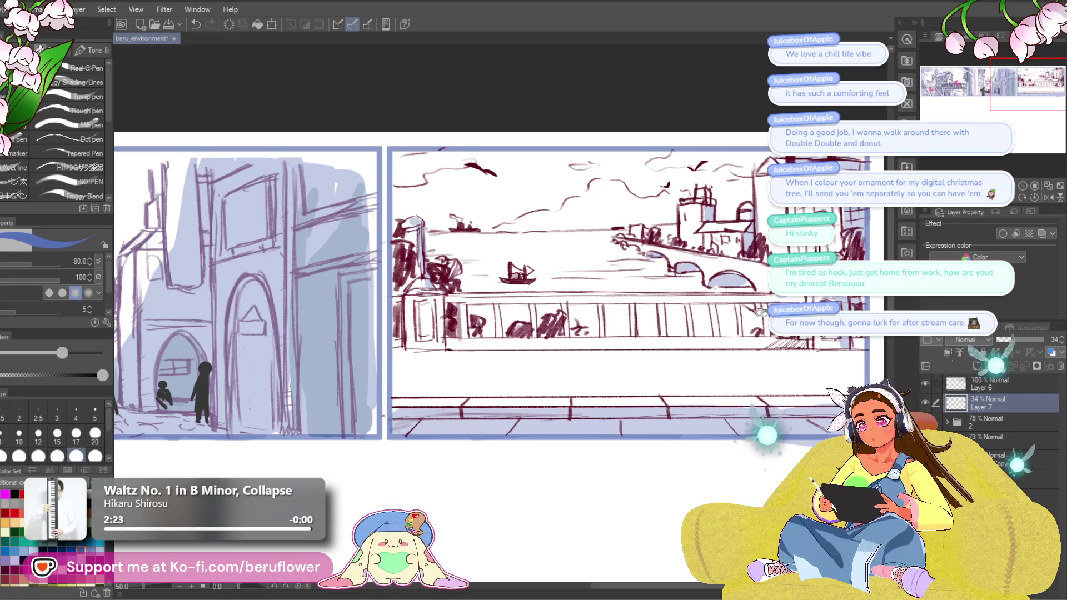
drag(760, 311, 694, 271)
mouse_move(791, 351)
mouse_down()
mouse_move(722, 361)
mouse_move(744, 342)
mouse_up()
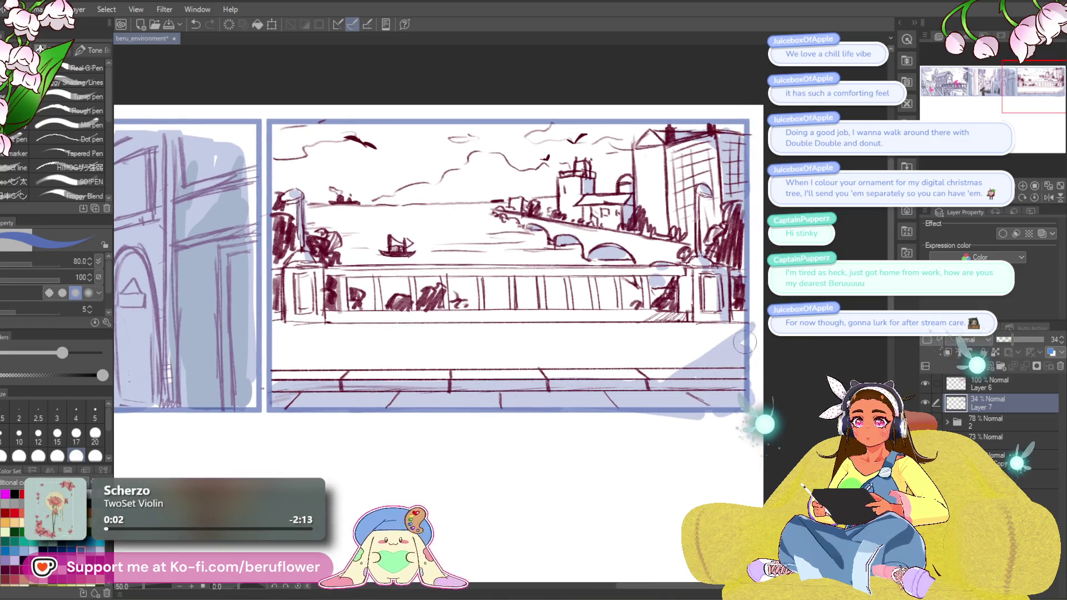
key(ctrl+z)
mouse_move(616, 389)
mouse_down()
mouse_move(739, 344)
mouse_move(746, 364)
mouse_up()
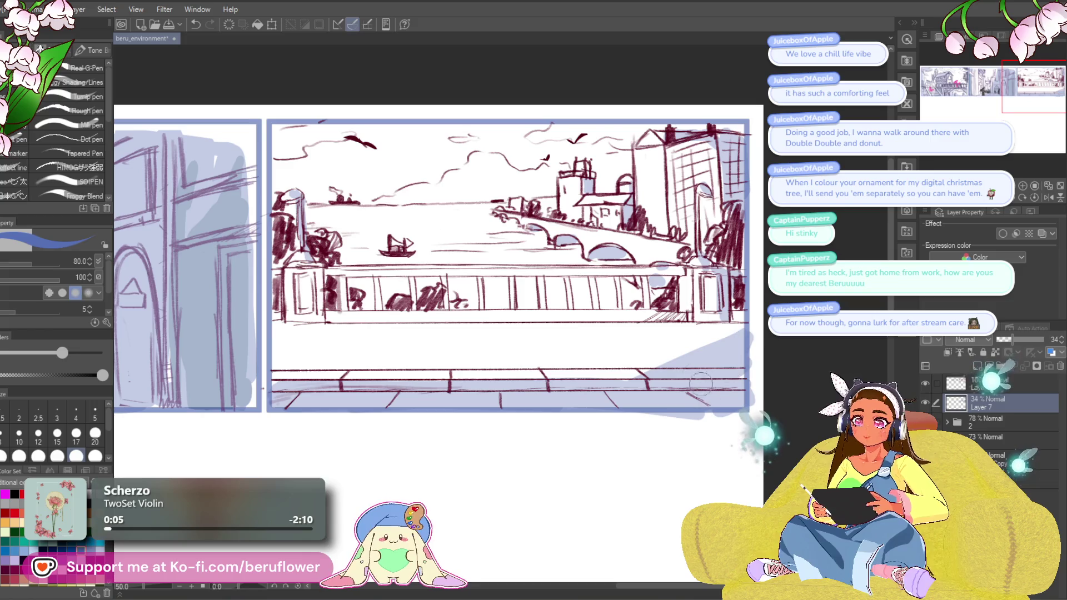
drag(609, 444, 628, 453)
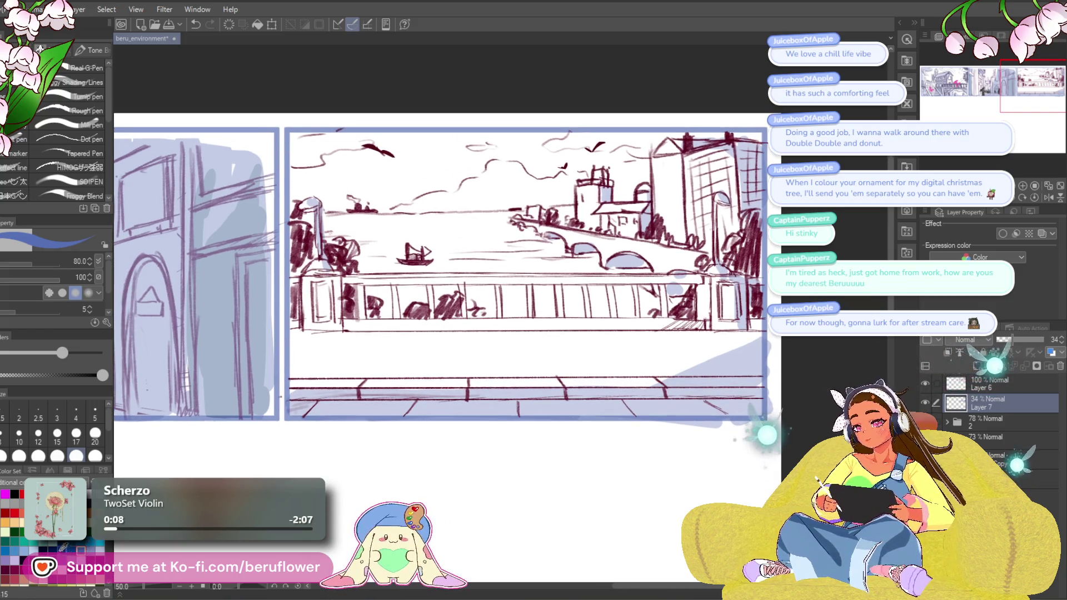
Pick a light blue swatch and shade the floor line, extending it to the left.
click(52, 550)
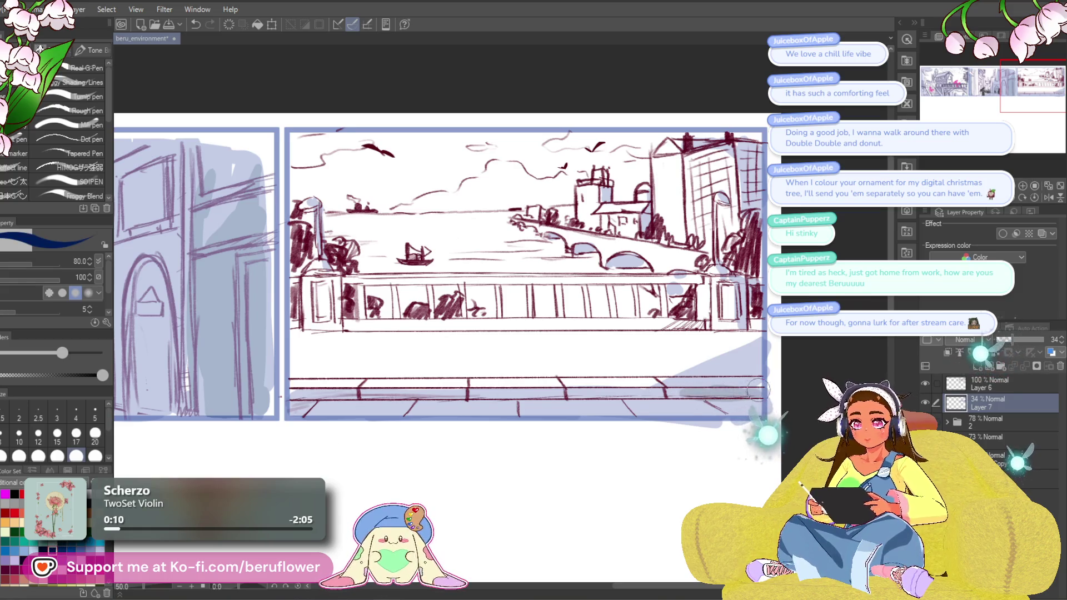
click(62, 550)
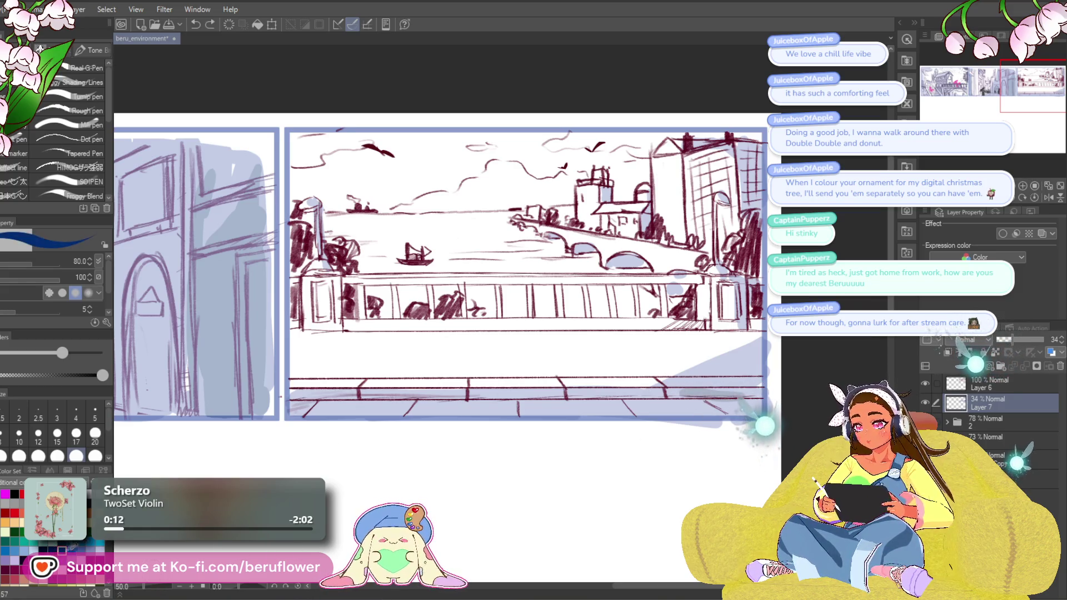
key(ctrl+z)
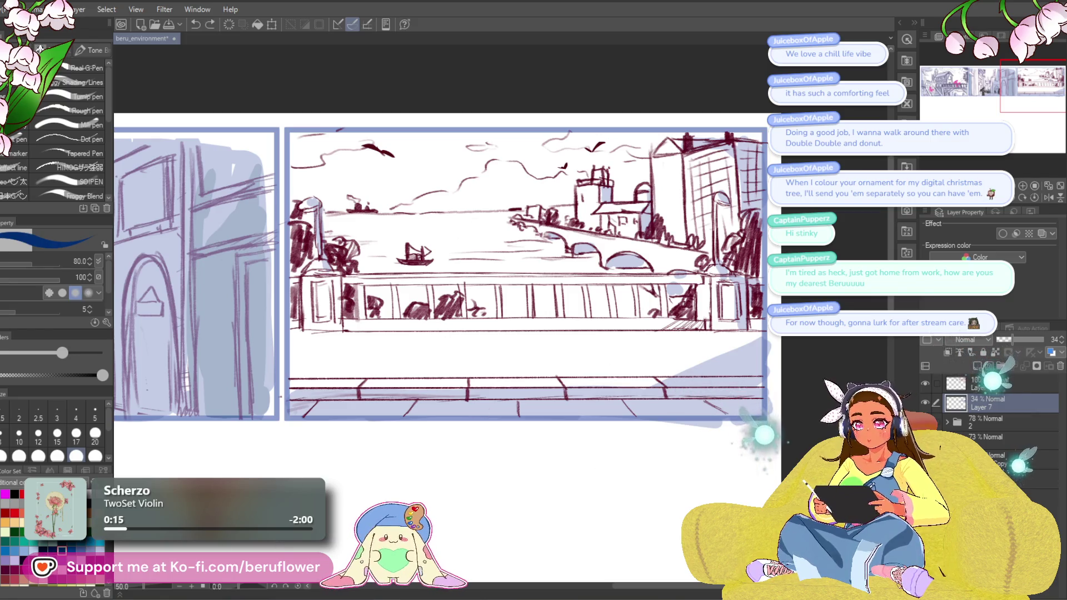
click(51, 550)
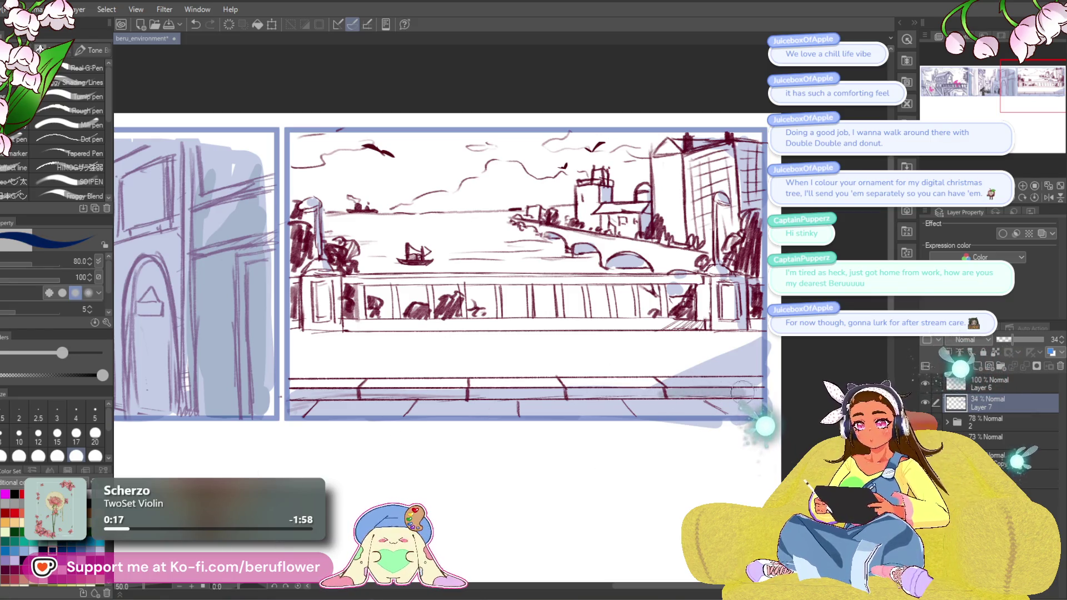
mouse_move(669, 394)
mouse_down()
mouse_move(623, 393)
mouse_move(670, 396)
mouse_up()
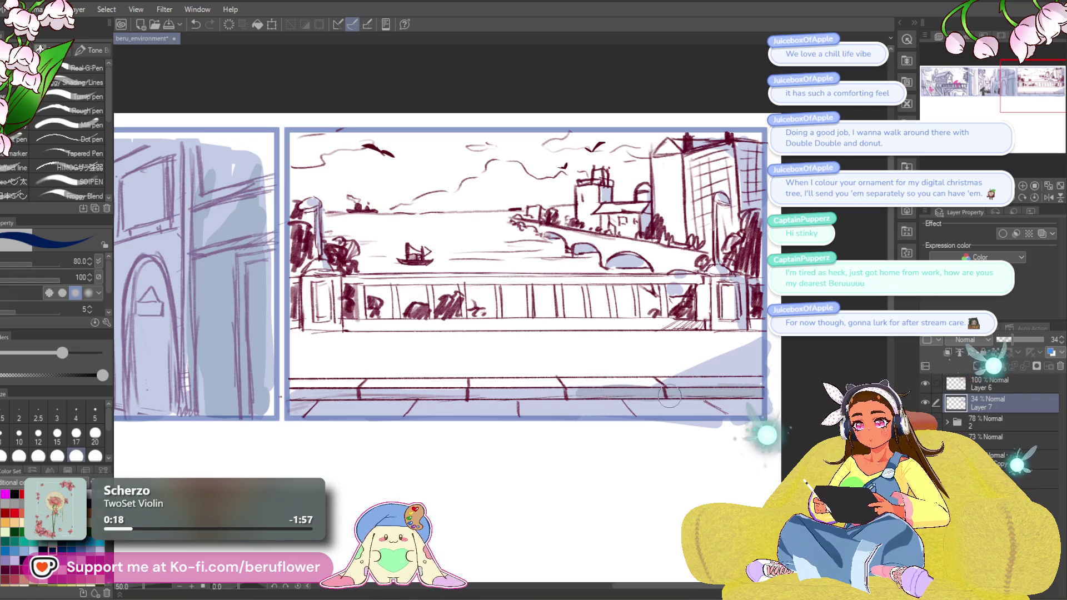
drag(595, 394, 329, 396)
Undo a stray stroke and hatch the right building's edge with dark strokes.
drag(768, 334, 729, 331)
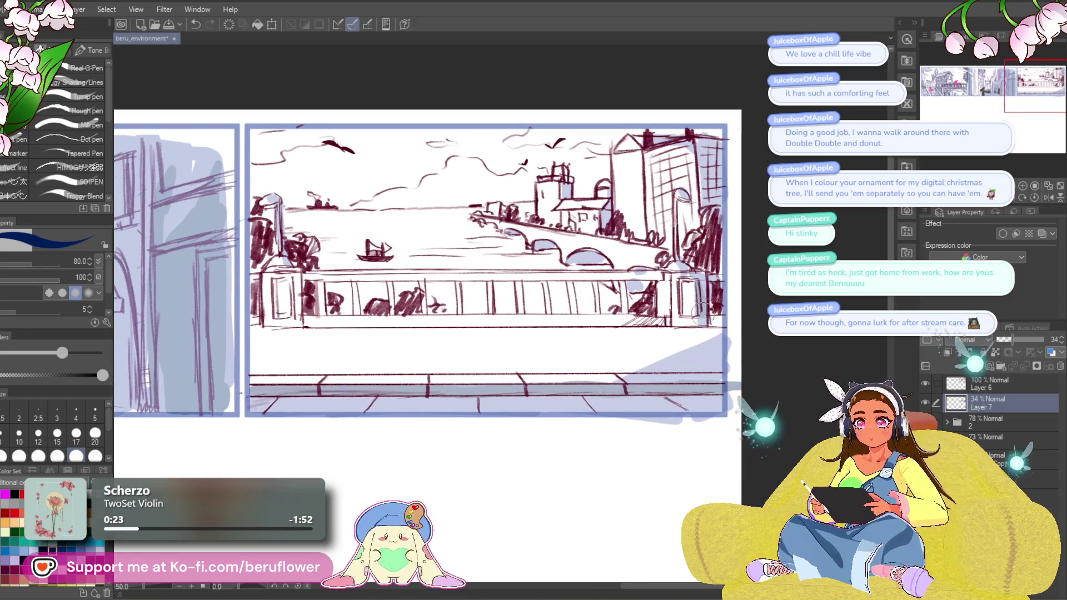
key(ctrl+z)
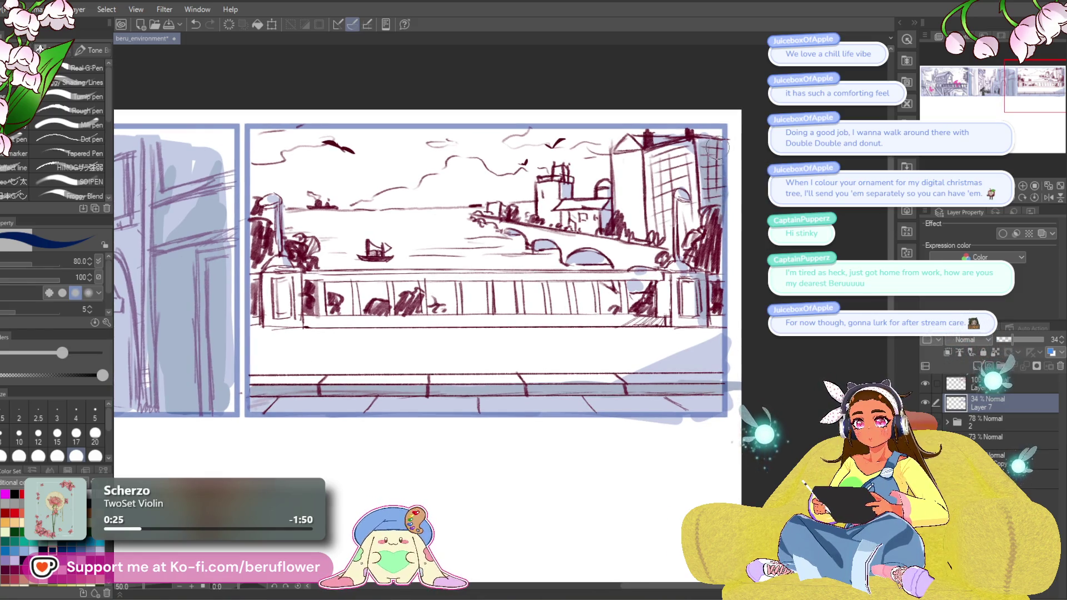
drag(716, 139, 720, 160)
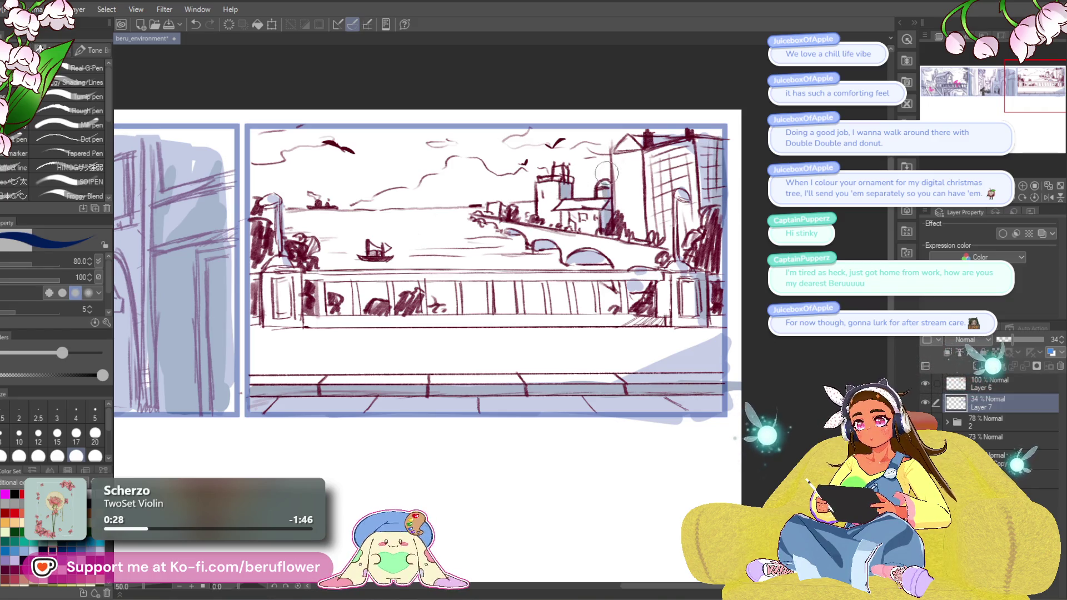
drag(737, 353, 759, 314)
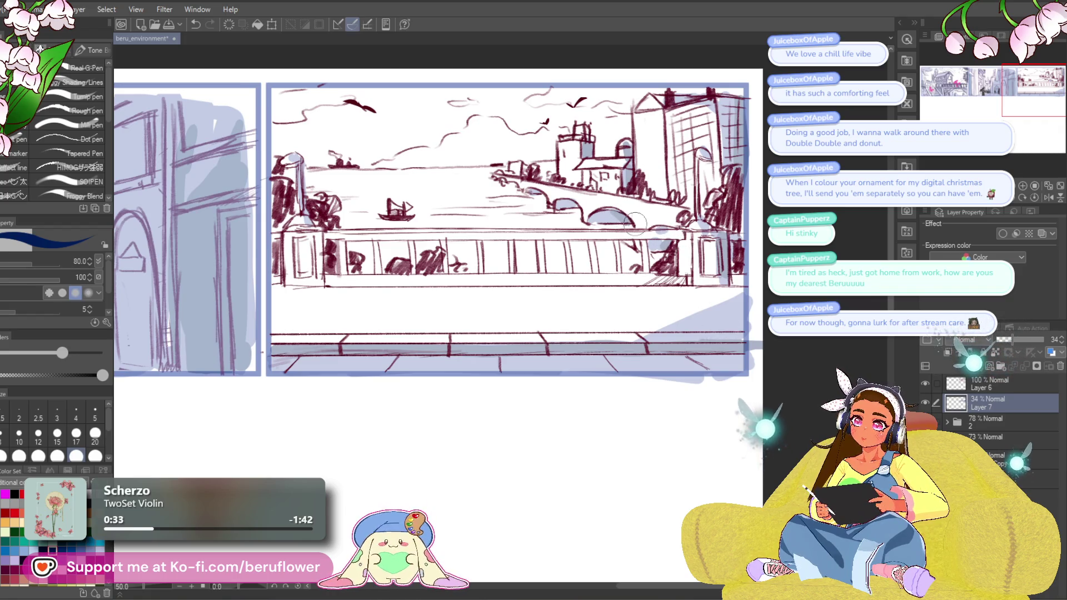
scroll(555, 205, down, 3)
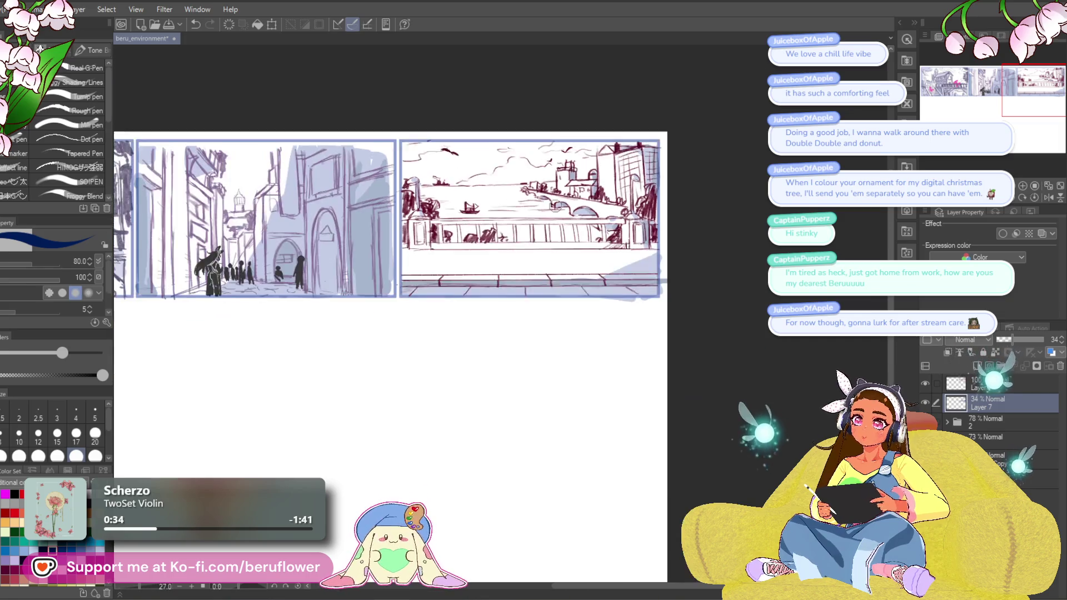
Look over the street and riverside panels, then save the file with Ctrl+S.
scroll(554, 206, up, 2)
mouse_move(692, 352)
mouse_down()
mouse_move(630, 364)
mouse_move(578, 431)
mouse_up()
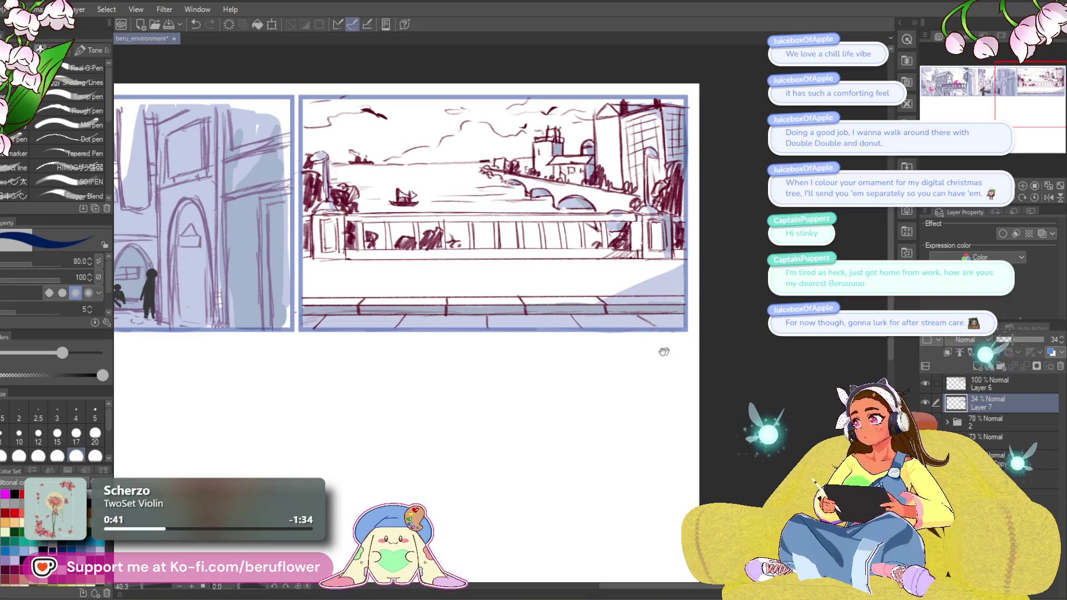
drag(664, 351, 702, 353)
key(ctrl+s)
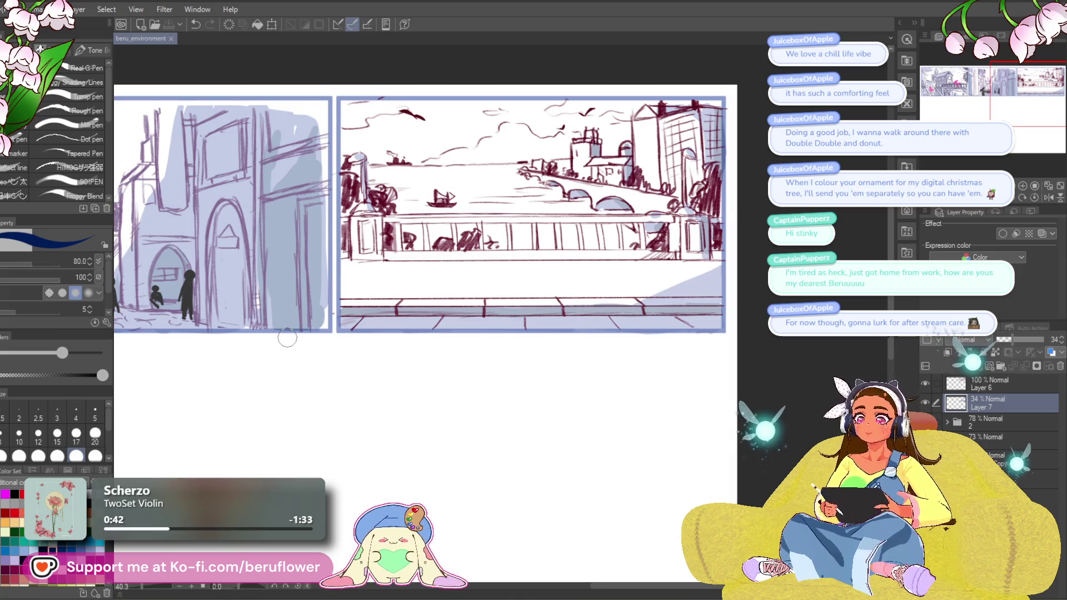
Recentre the view on both panels and add a new blank Layer 8.
scroll(287, 338, down, 3)
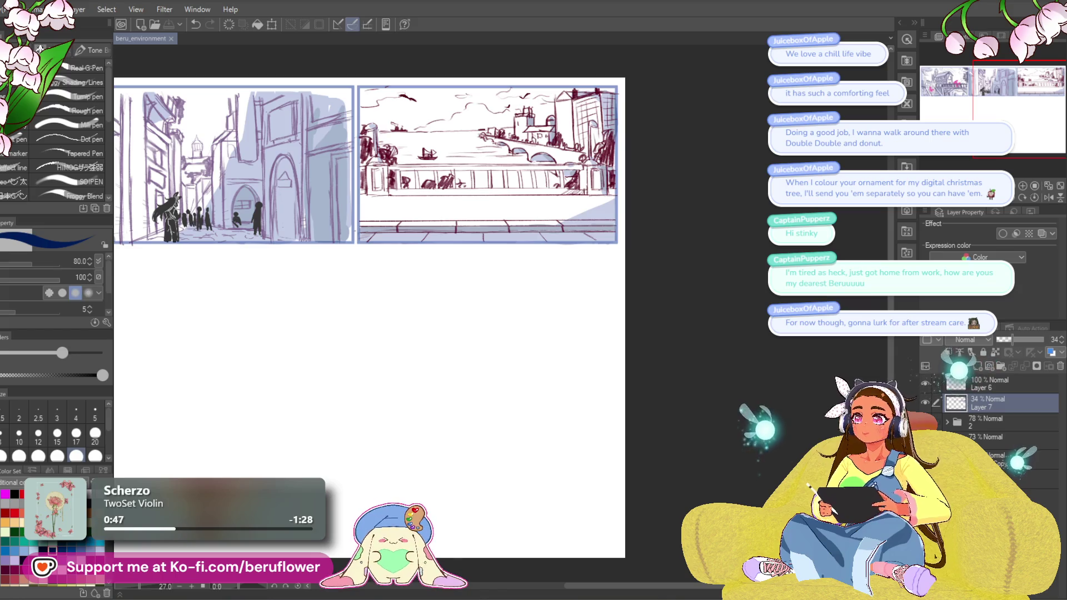
scroll(667, 245, up, 1)
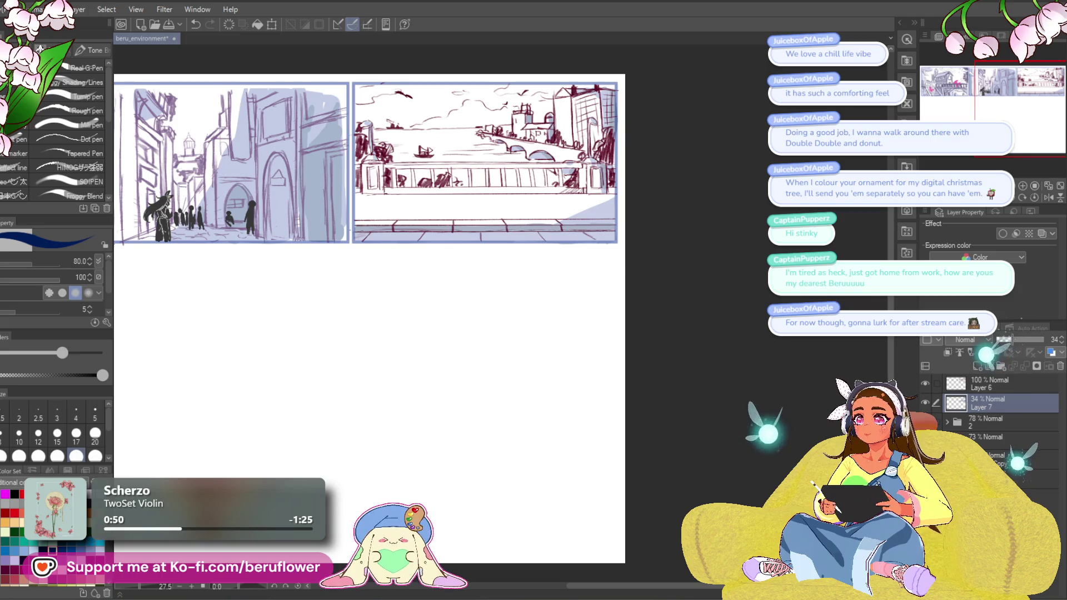
mouse_move(504, 241)
mouse_down()
mouse_move(515, 254)
mouse_move(635, 277)
mouse_move(740, 253)
mouse_move(487, 324)
mouse_up()
scroll(488, 324, up, 5)
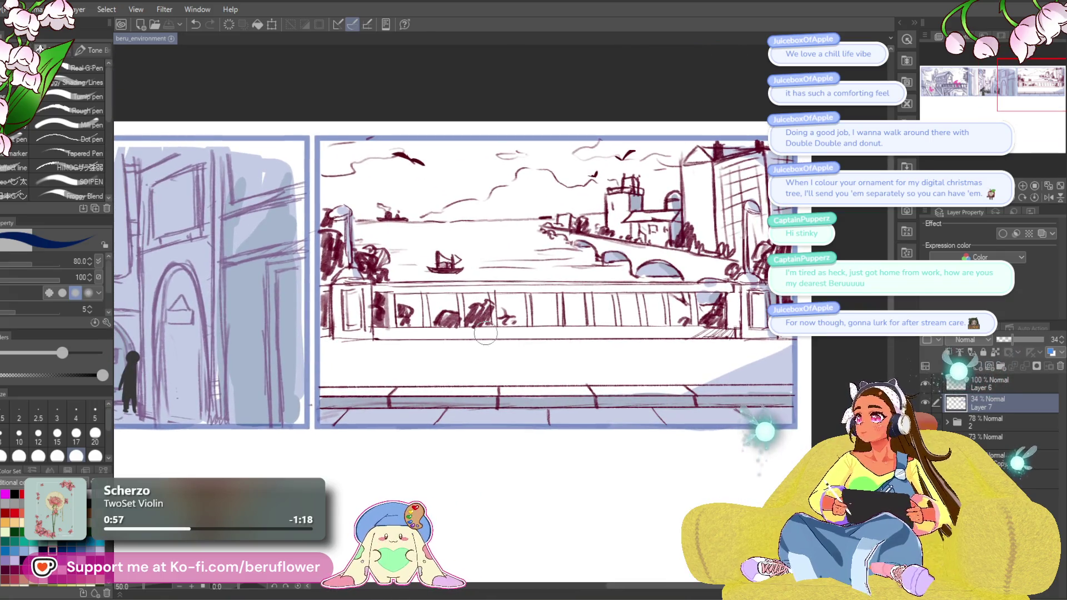
scroll(475, 331, down, 2)
scroll(424, 375, up, 2)
click(979, 366)
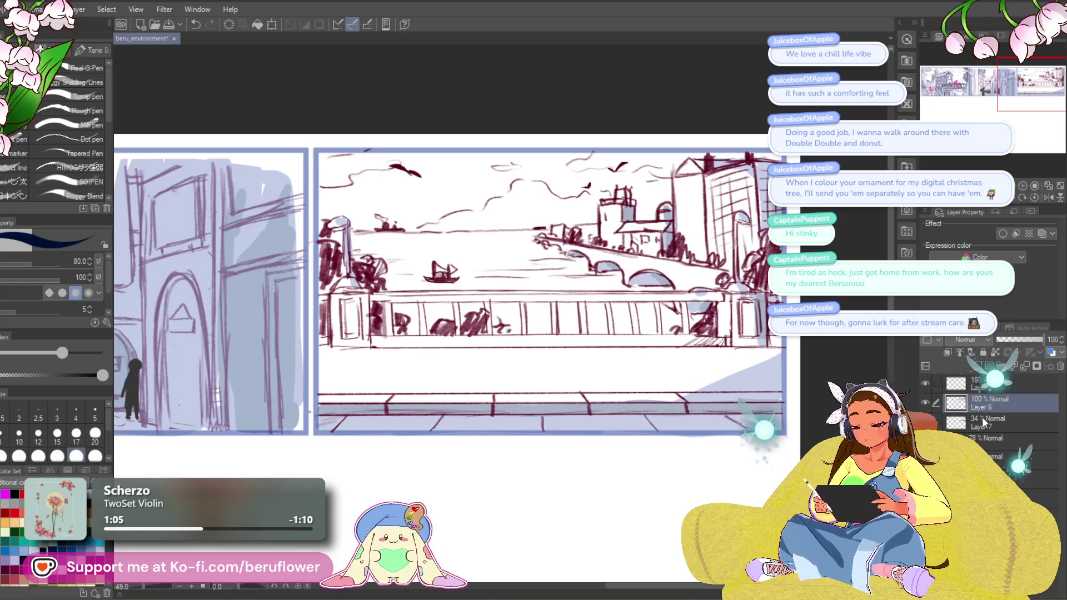
Recolour the line art dark slate with hue shifted, saturation -31 and luminosity -27, then move to Layer 8.
key(ctrl+u)
drag(843, 243, 810, 243)
mouse_move(859, 214)
mouse_down()
mouse_move(881, 214)
mouse_move(844, 213)
mouse_up()
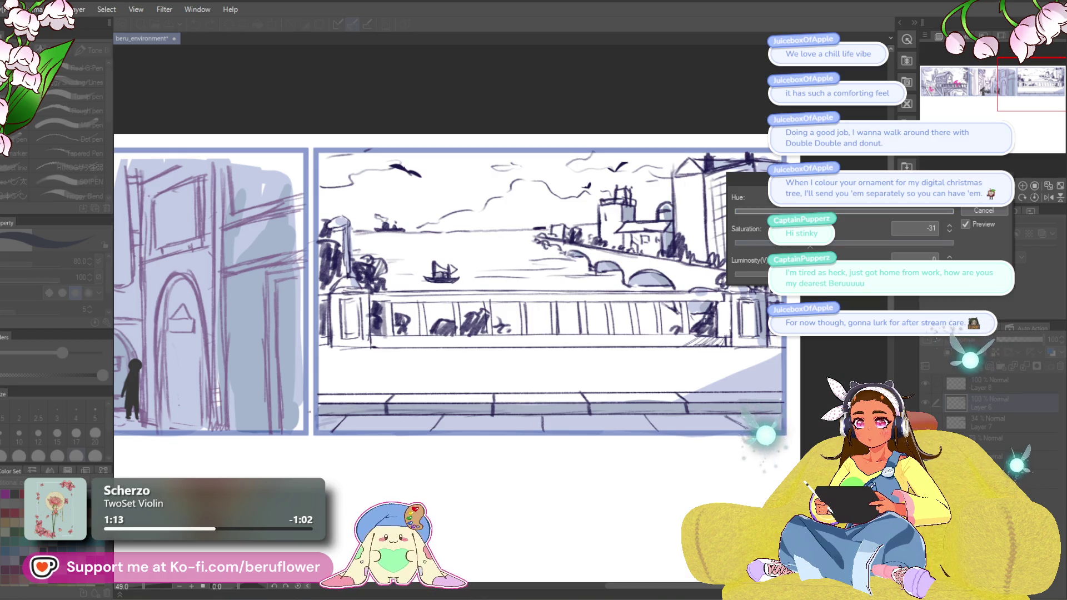
drag(844, 273, 808, 274)
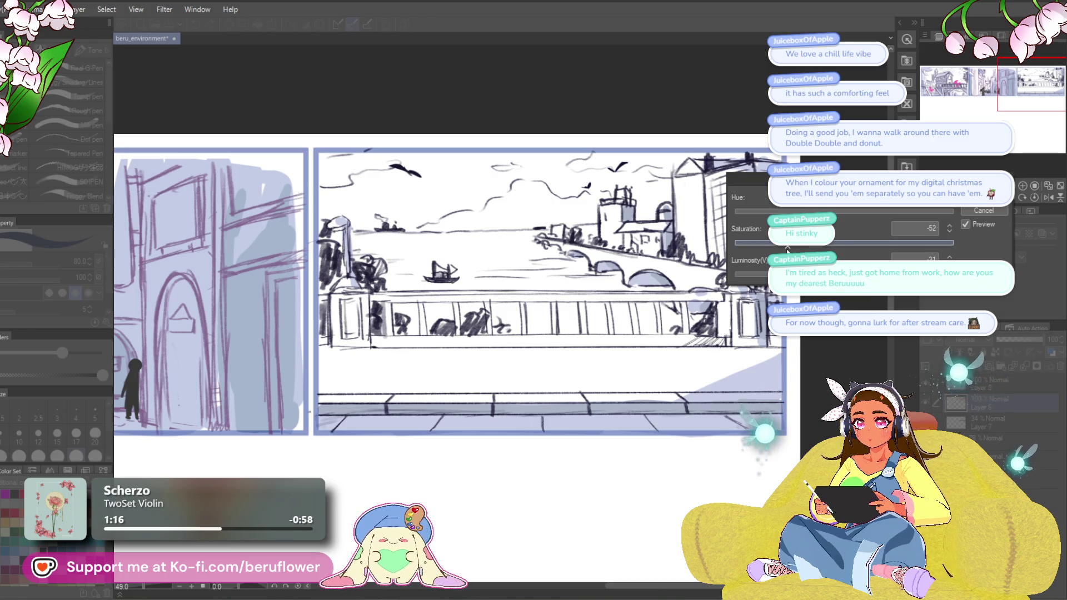
key(Return)
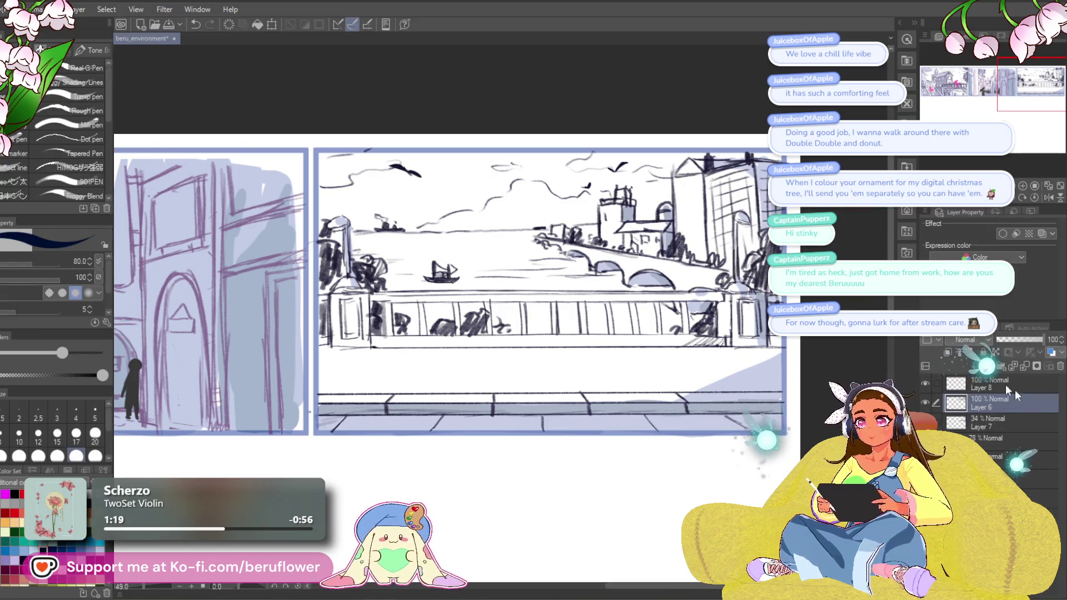
key(alt+bracketright)
Switch the drawing colour to magenta, testing and undoing a stroke over the river.
key(x)
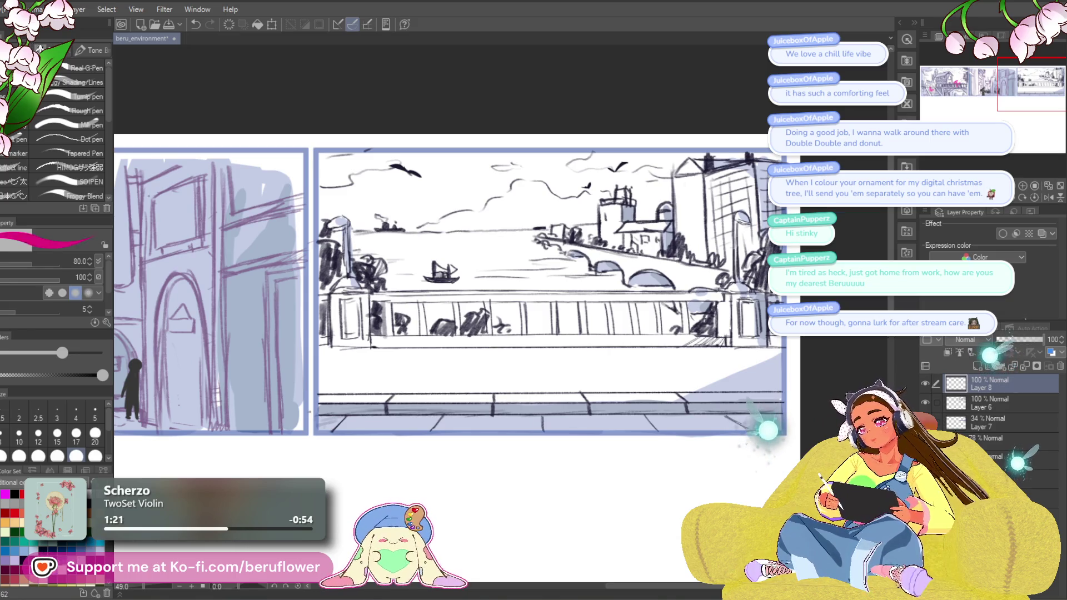
mouse_move(548, 241)
mouse_down()
mouse_move(542, 247)
mouse_move(718, 248)
mouse_move(693, 263)
mouse_up()
key(ctrl+z)
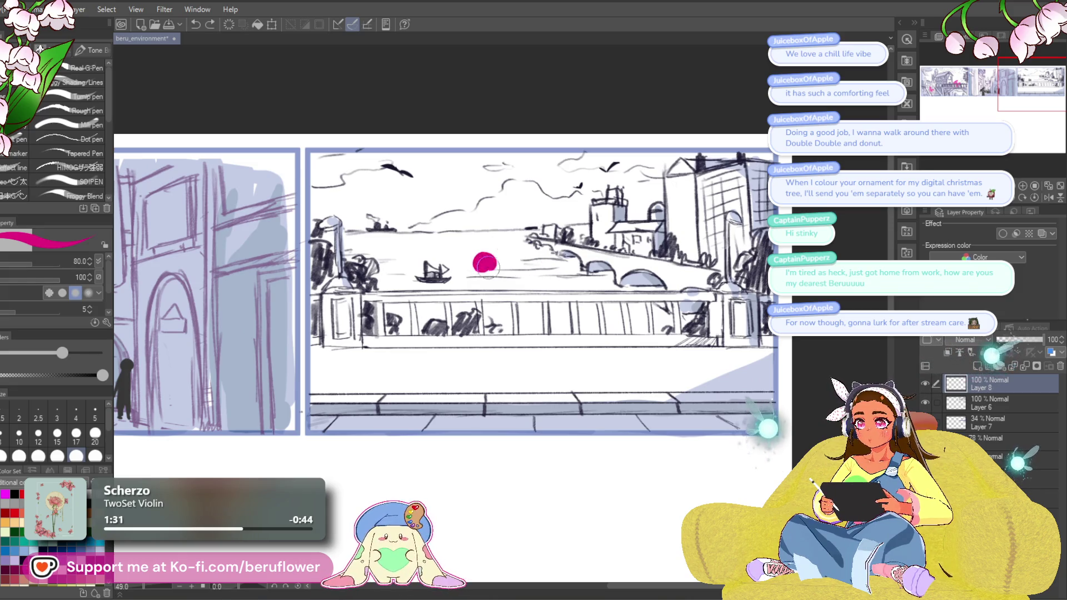
drag(779, 209, 772, 209)
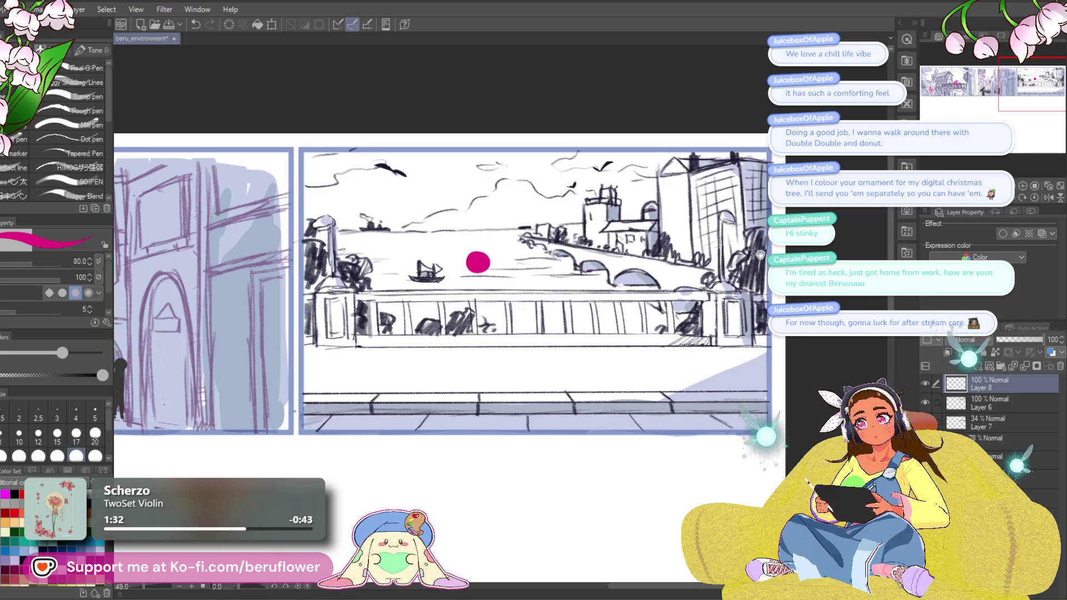
drag(760, 254, 798, 251)
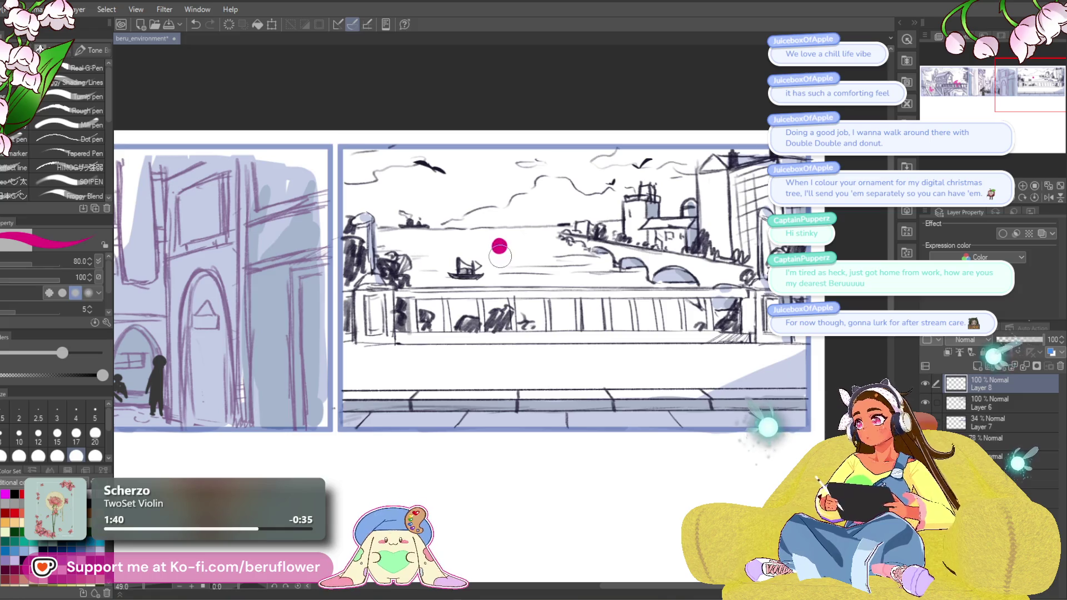
Sketch the magenta figure's head, body and left arm at the railing, then enlarge it with Ctrl+T.
drag(498, 245, 484, 293)
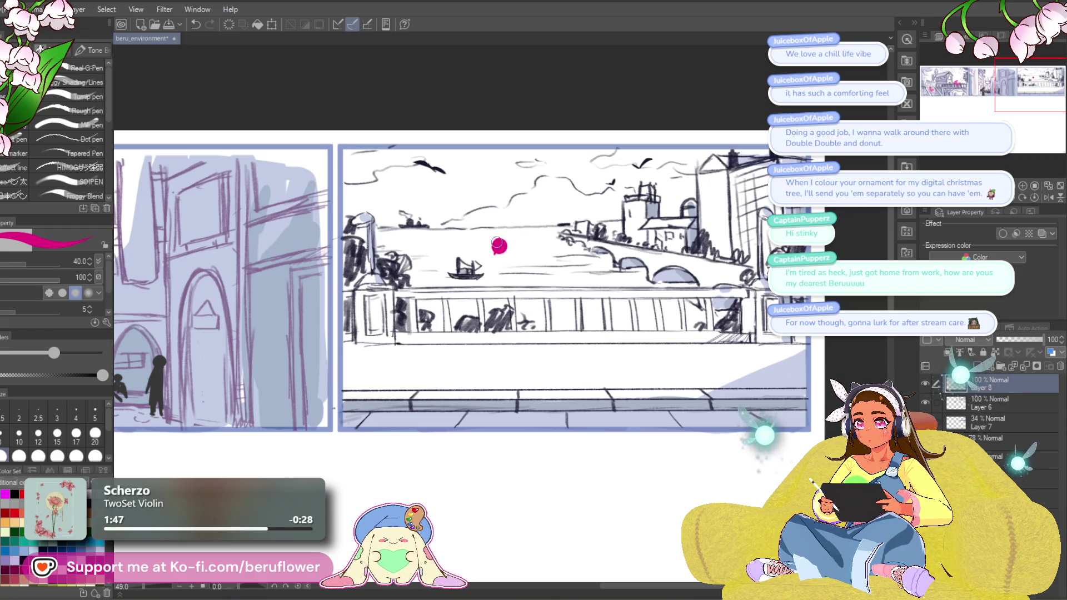
drag(500, 244, 510, 237)
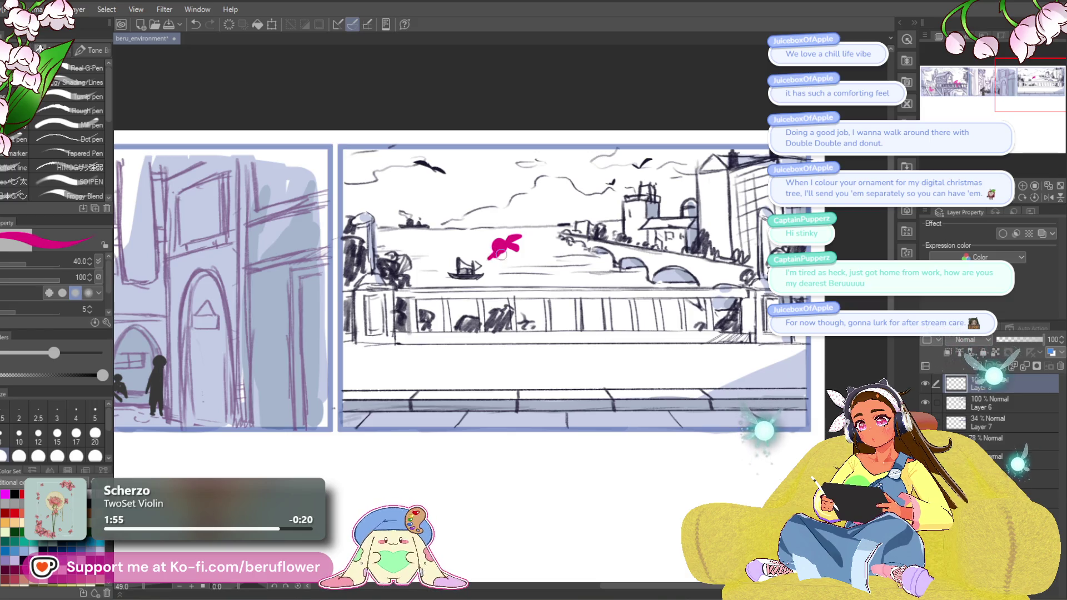
drag(492, 254, 496, 256)
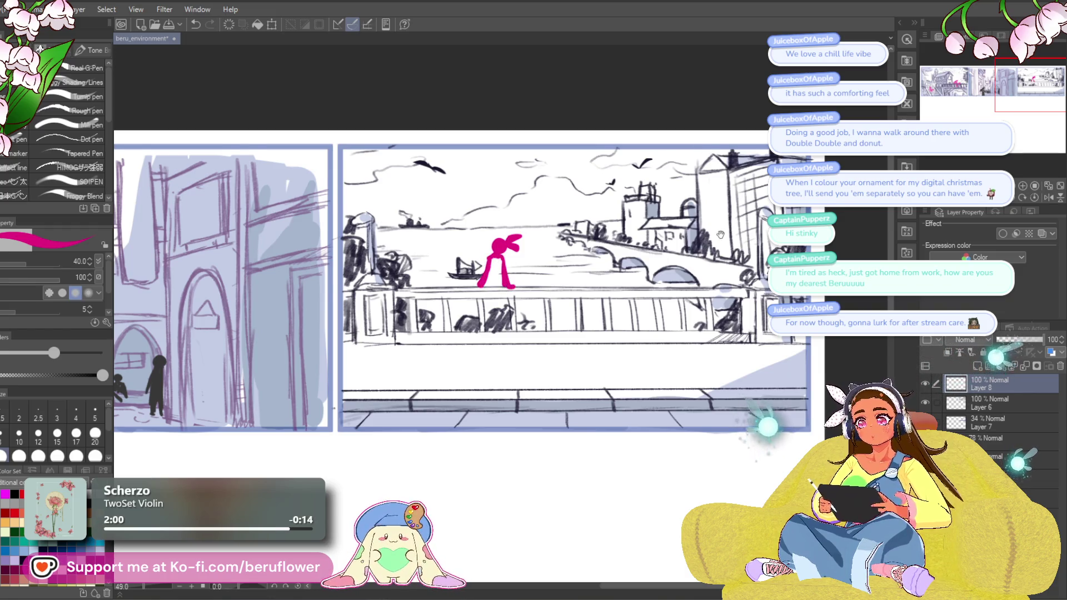
drag(720, 235, 723, 237)
mouse_move(493, 270)
mouse_down()
mouse_move(495, 292)
mouse_move(503, 265)
mouse_up()
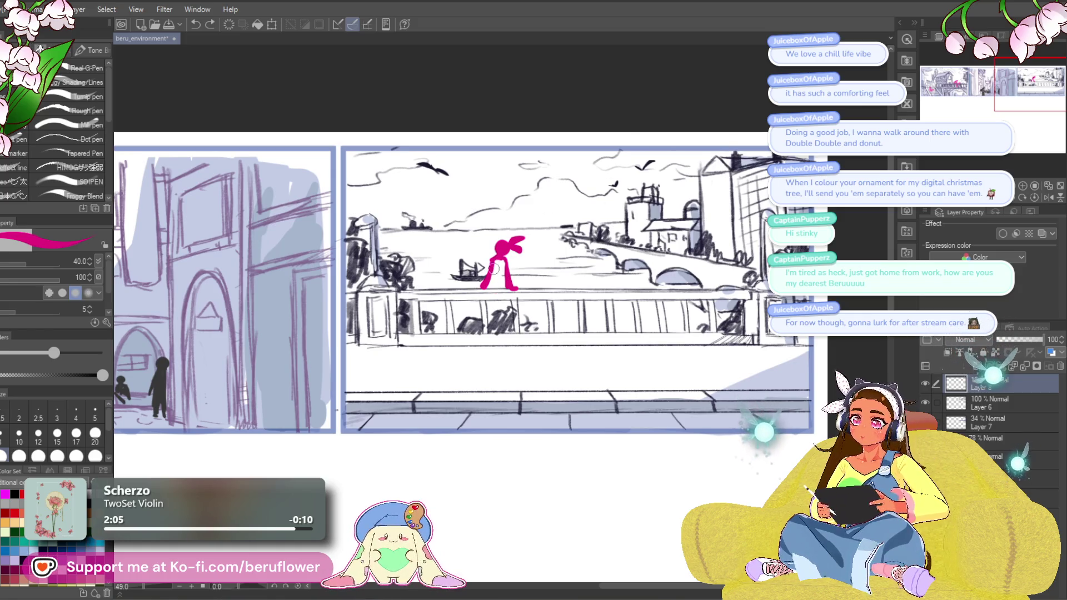
key(ctrl+z)
key(ctrl+z)
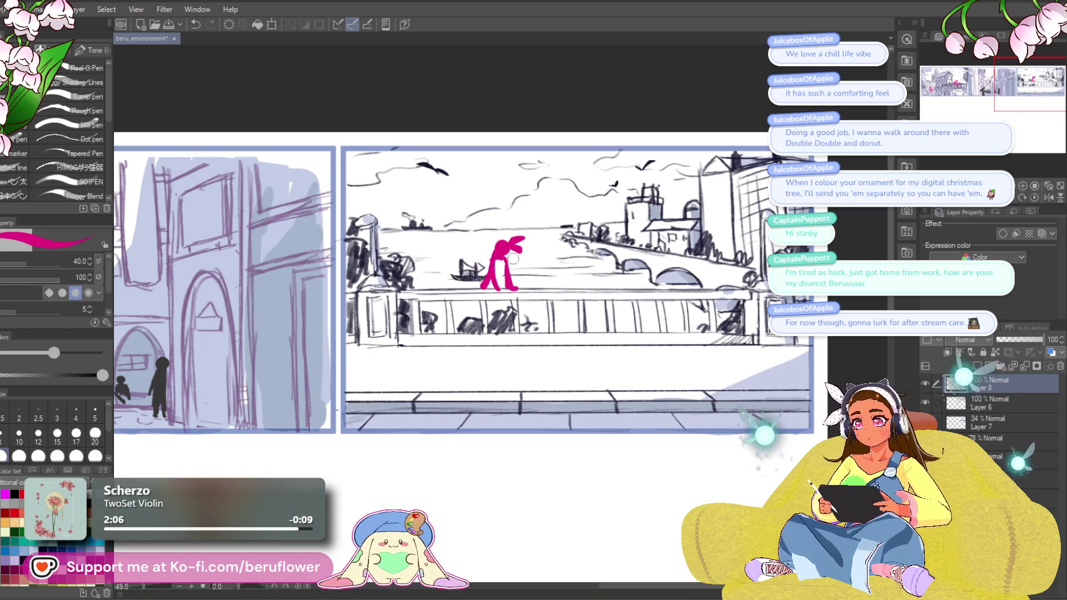
drag(499, 257, 463, 265)
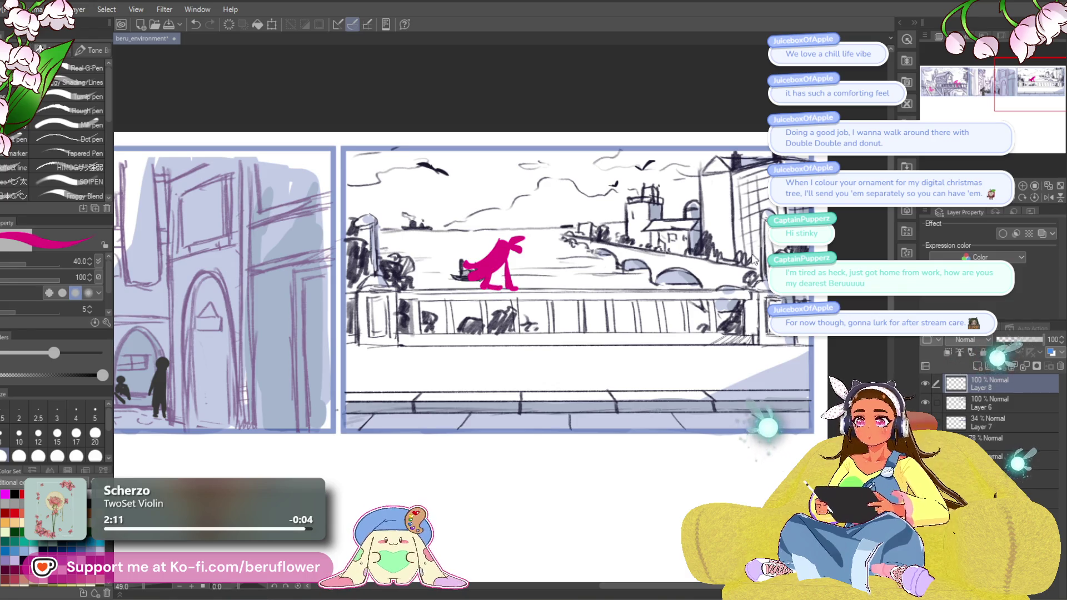
key(ctrl+t)
drag(531, 290, 545, 299)
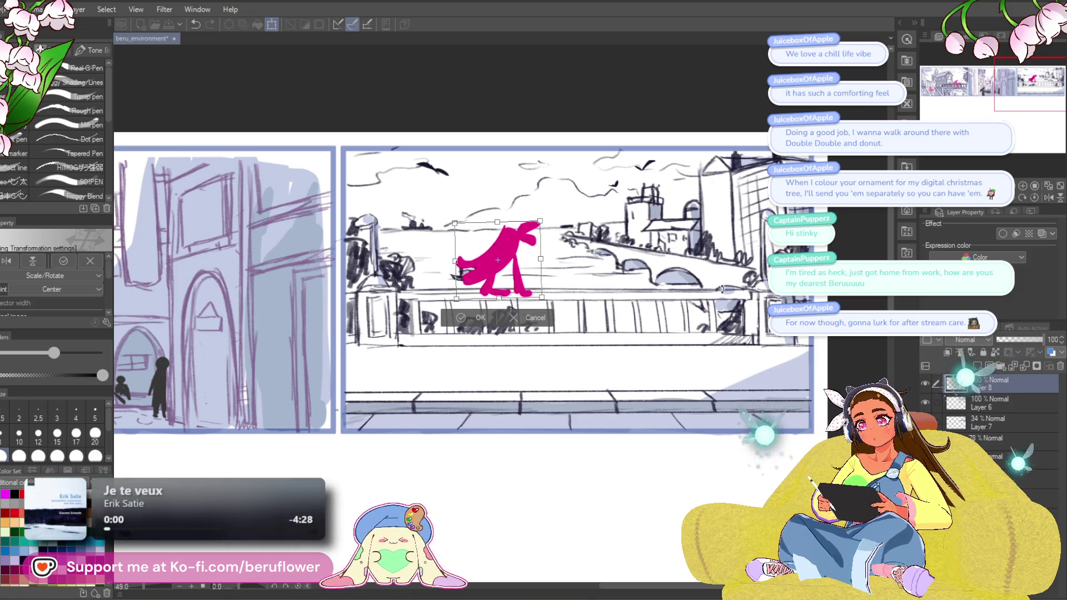
Commit the enlargement, then shrink the figure, move it right along the railing, and fill its lower body.
key(Return)
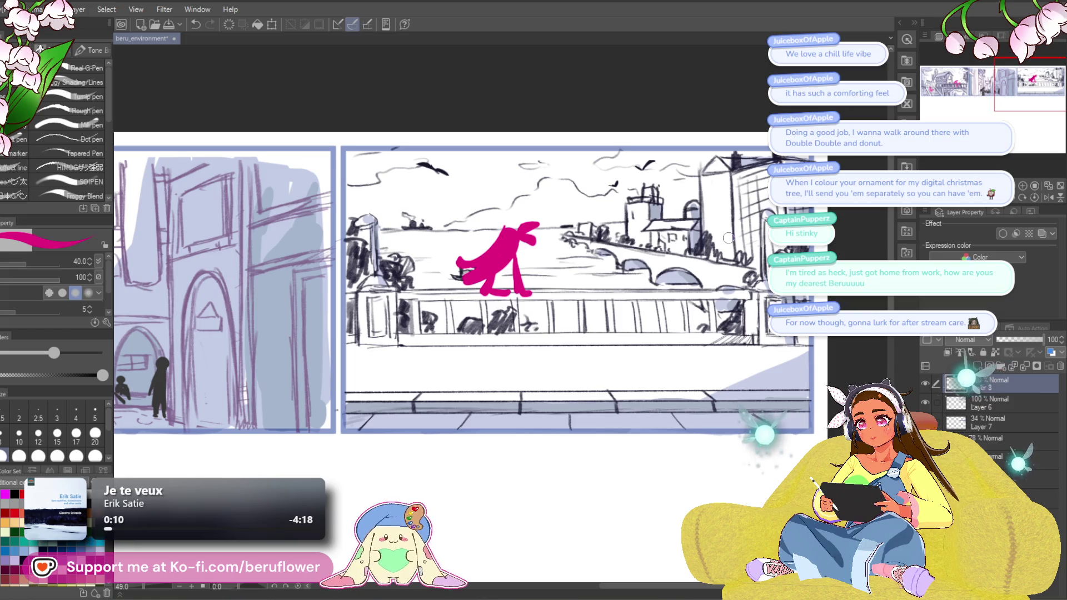
key(ctrl+t)
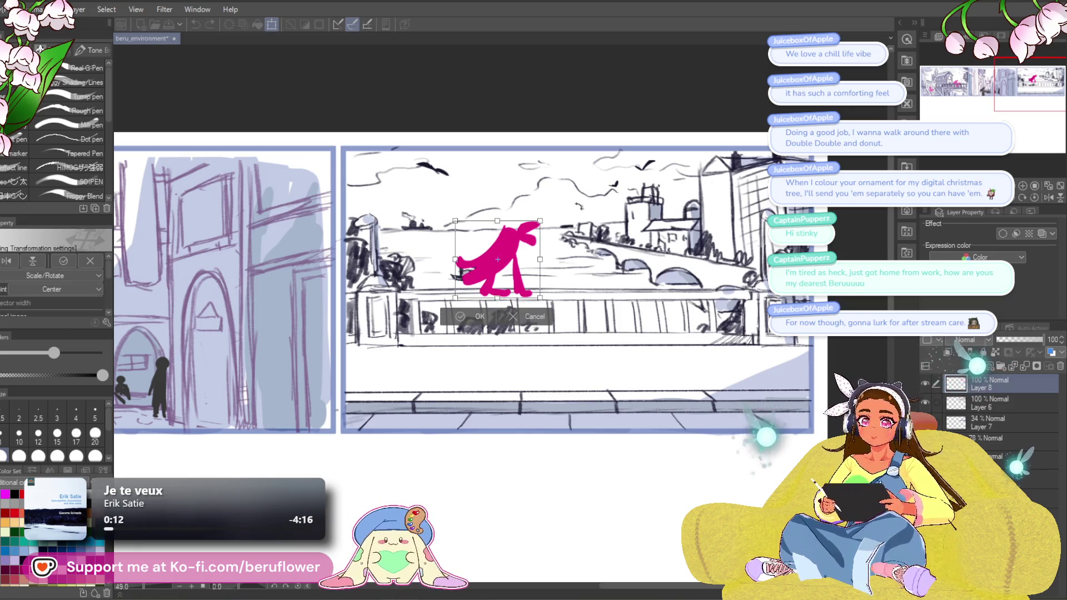
drag(541, 221, 529, 230)
mouse_move(520, 280)
mouse_down()
mouse_move(561, 281)
mouse_move(547, 282)
mouse_up()
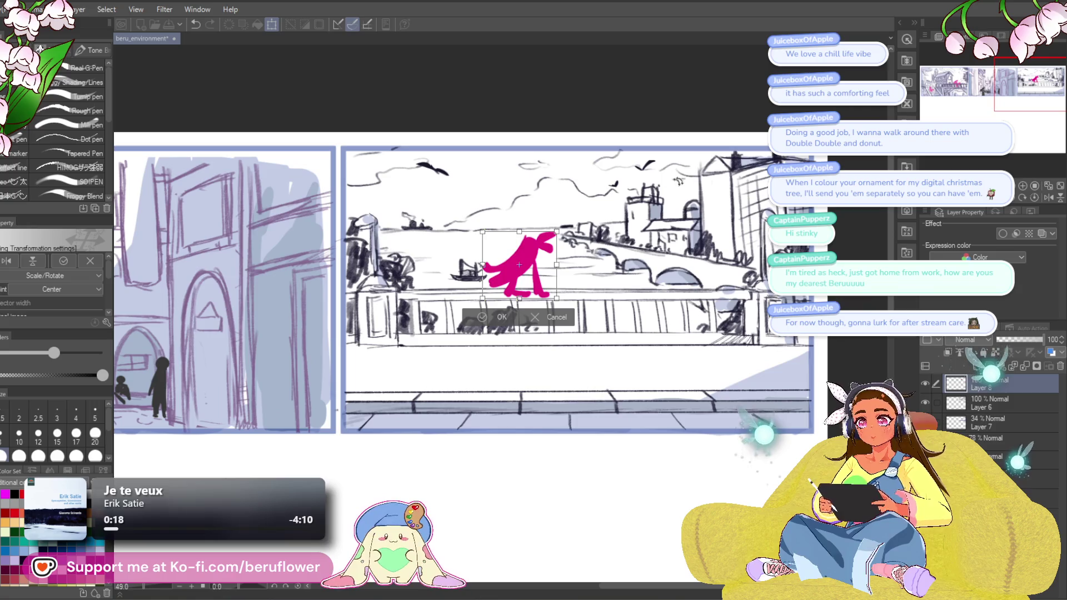
key(Return)
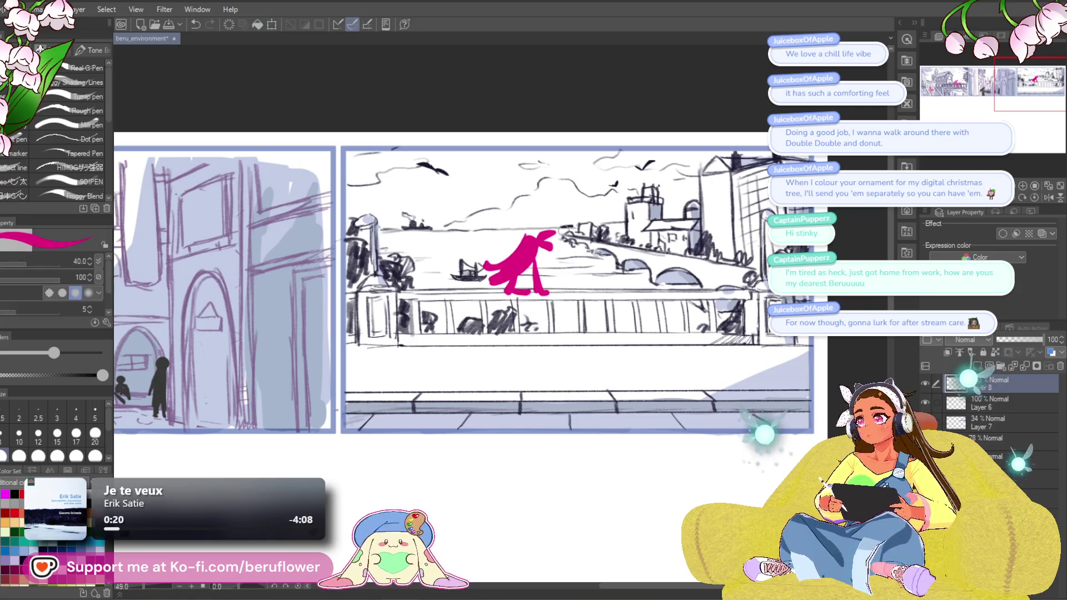
mouse_move(520, 269)
mouse_down()
mouse_move(517, 286)
mouse_move(530, 284)
mouse_up()
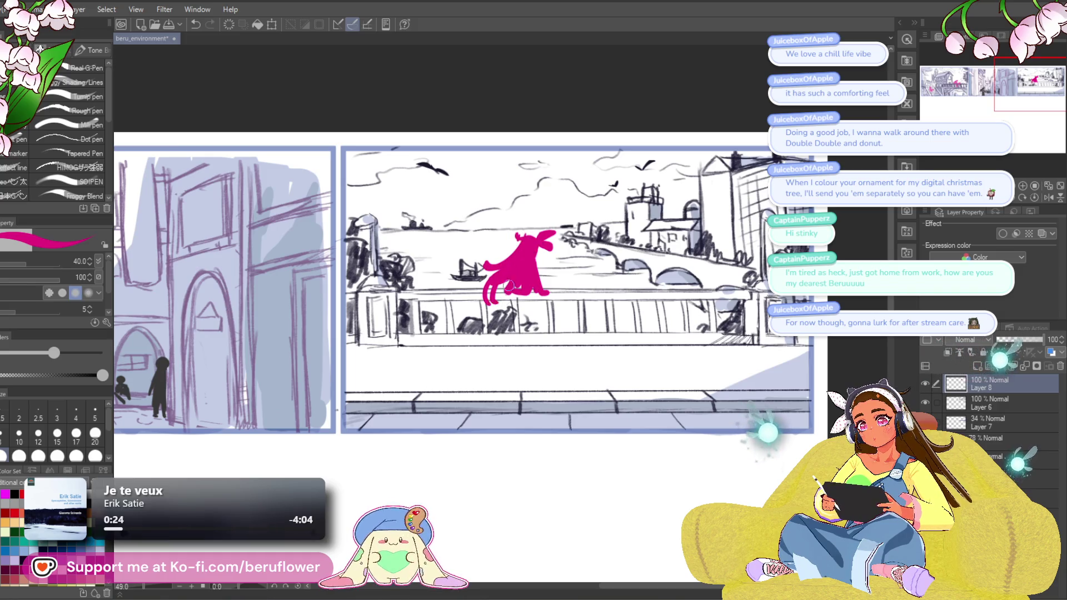
Fill out the figure's legs and right side, then halve the brush to size 20.
drag(533, 302, 533, 322)
drag(534, 275, 543, 274)
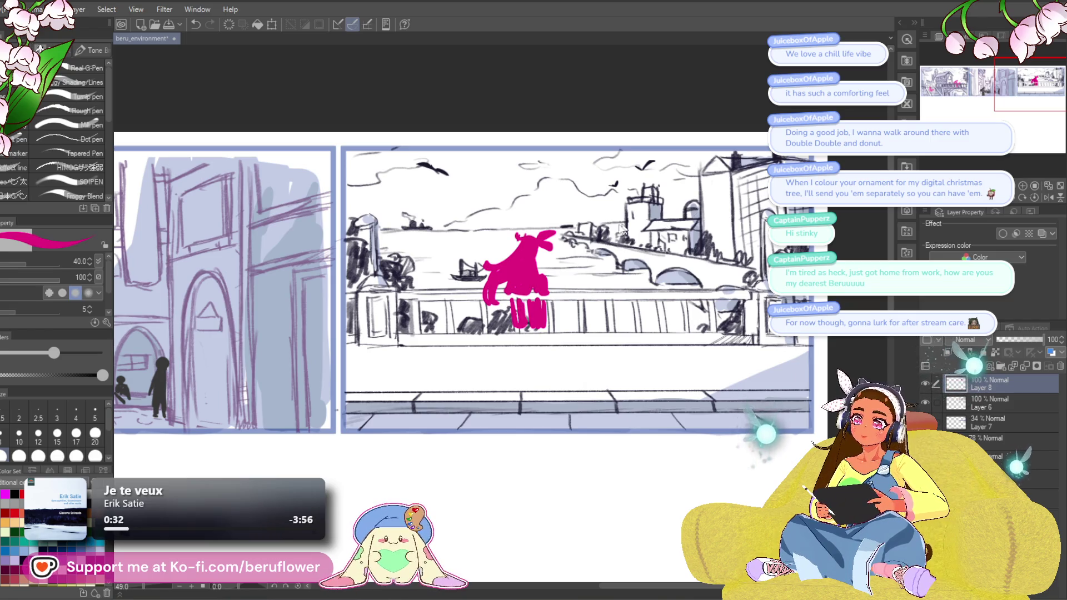
drag(627, 263, 626, 261)
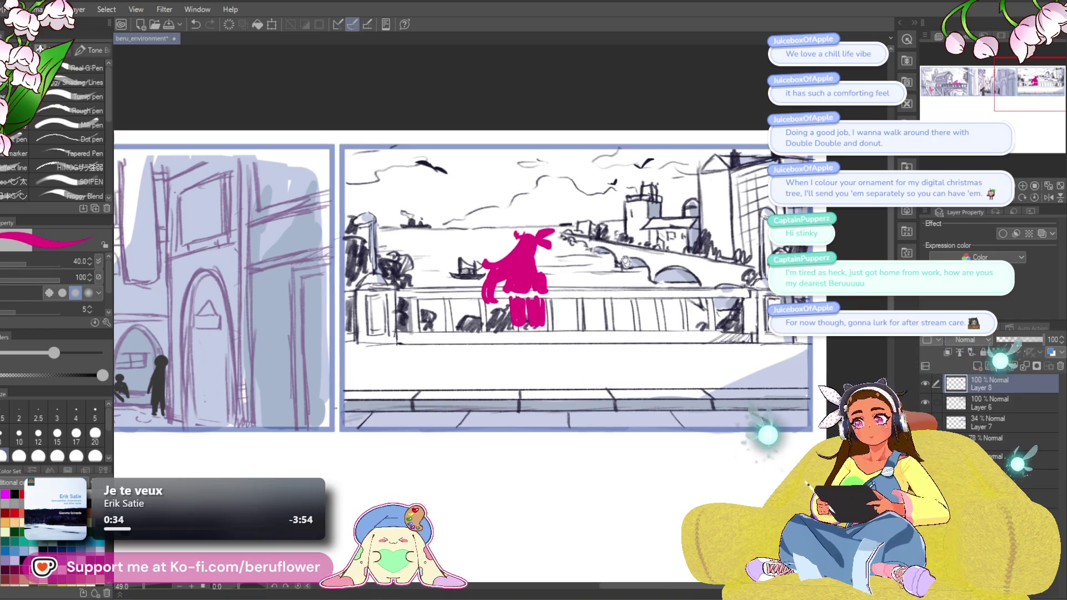
scroll(611, 210, down, 1)
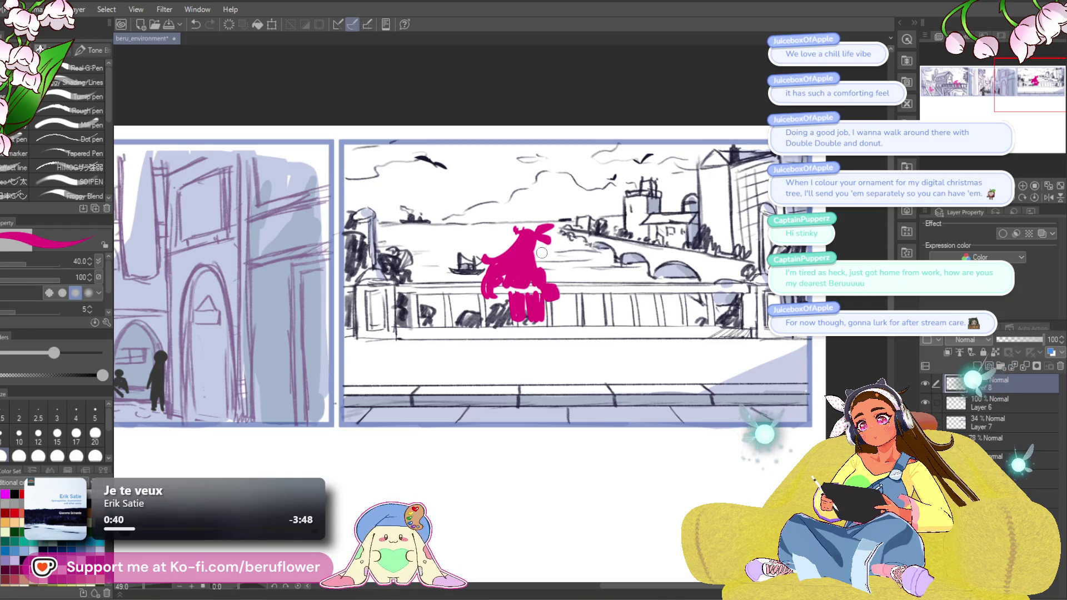
drag(731, 174, 729, 172)
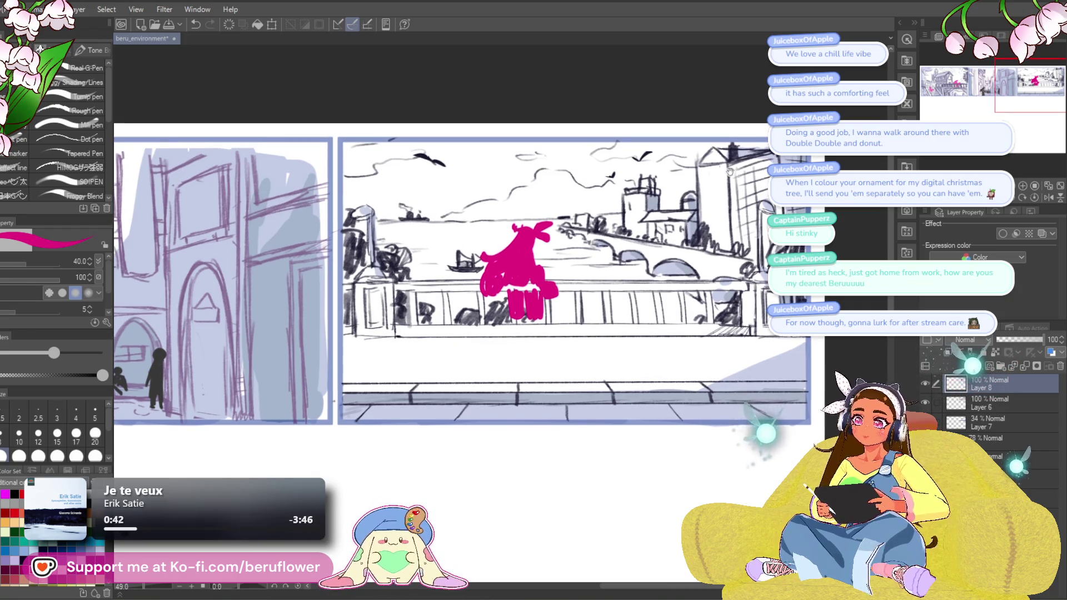
drag(513, 303, 525, 311)
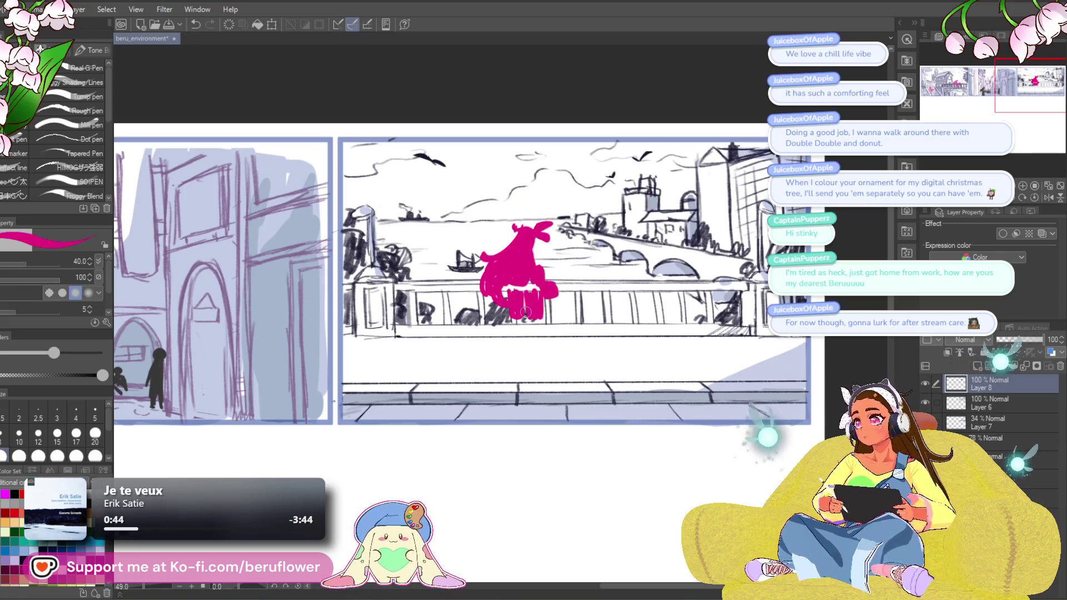
scroll(539, 245, up, 5)
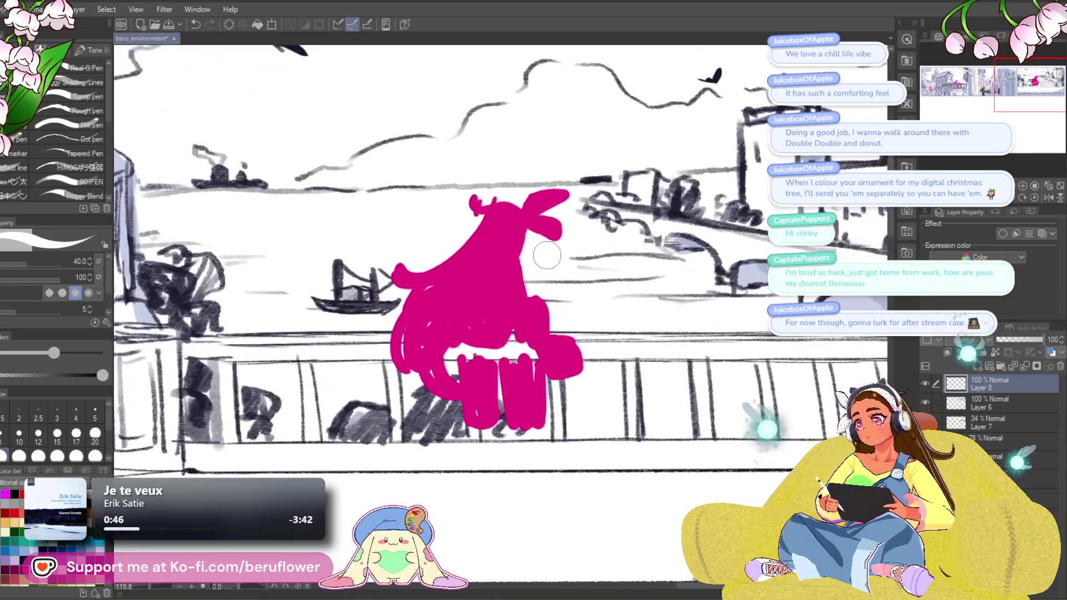
scroll(466, 293, down, 3)
drag(466, 294, 523, 286)
scroll(577, 257, up, 1)
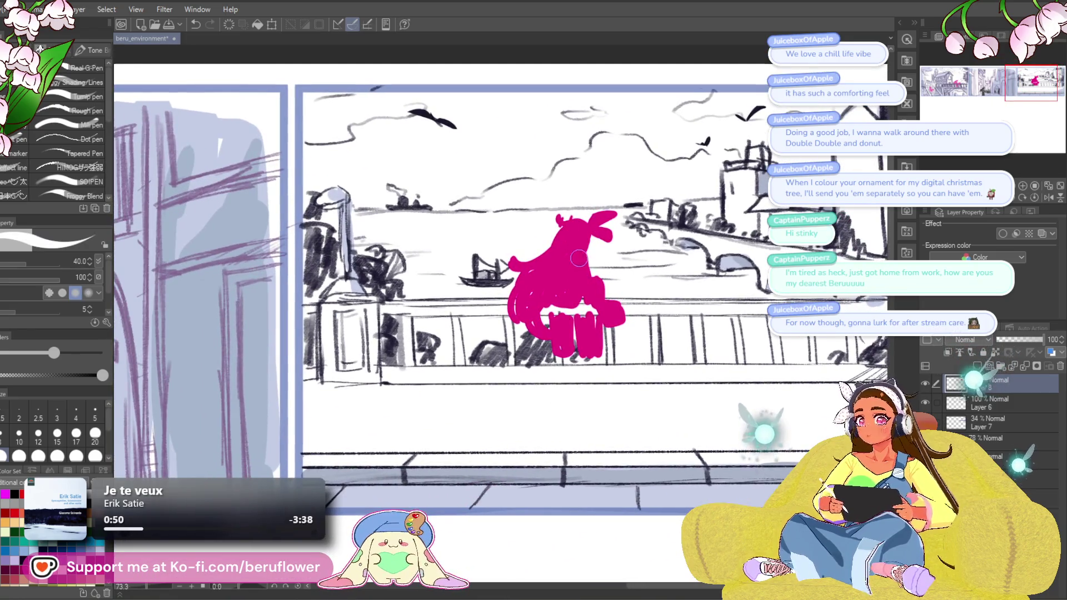
key(bracketleft)
key(bracketleft)
key(bracketleft)
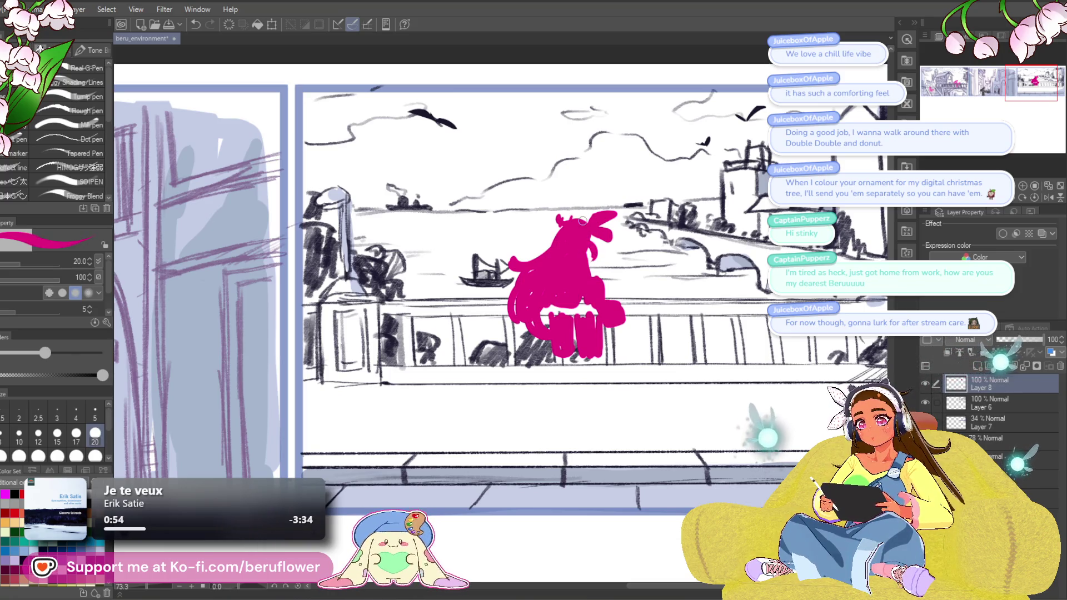
Set the scenery sketch Layer 6 to 60% opacity and return to Layer 8.
click(991, 403)
drag(1015, 341, 1026, 344)
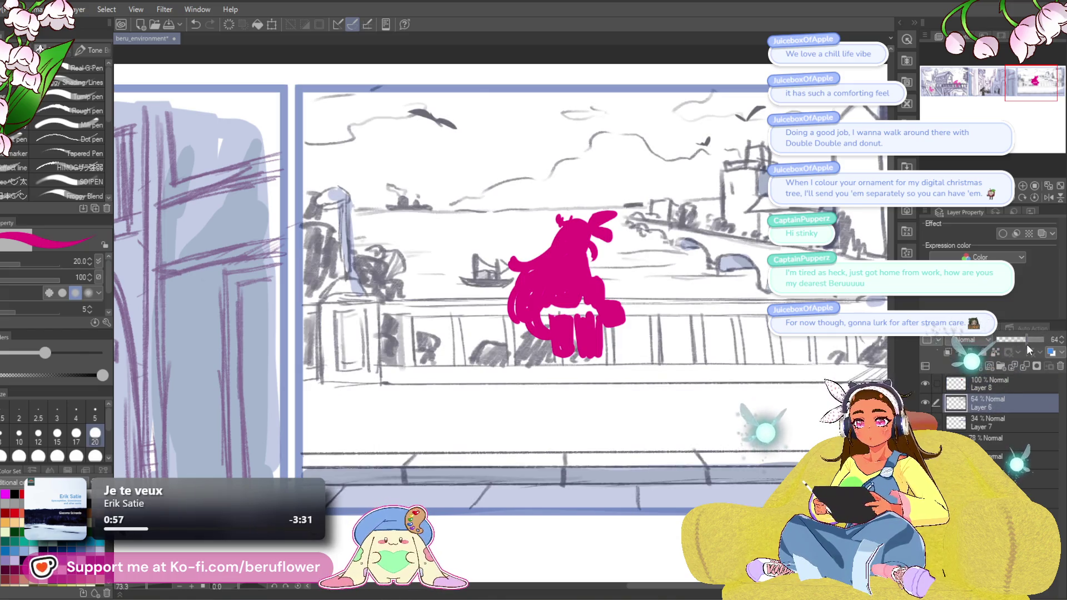
click(995, 386)
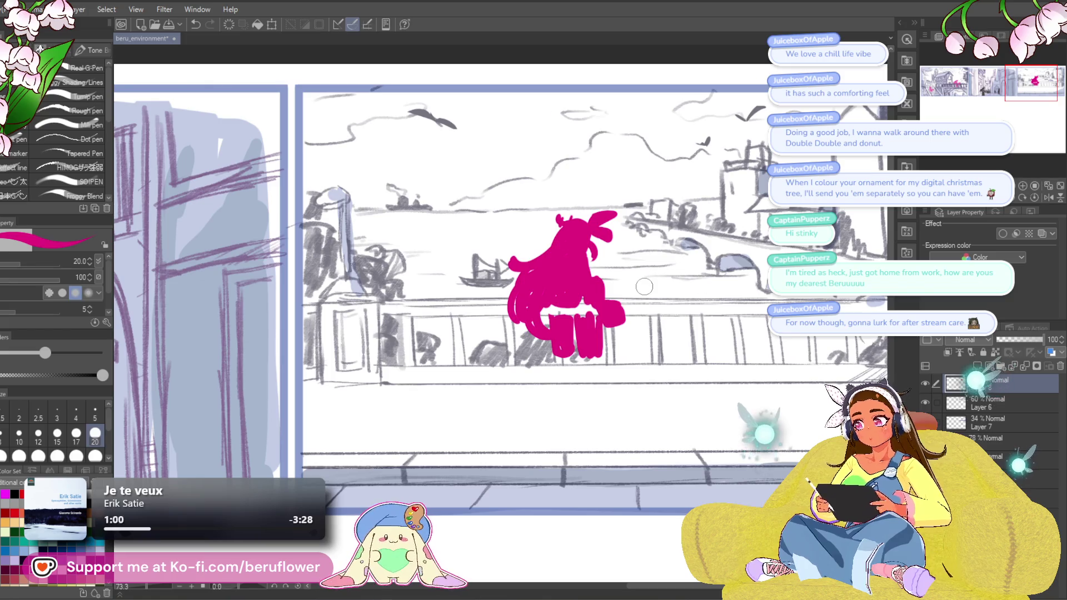
Erase the whole magenta figure from the railing with transparent colour.
key(x)
drag(585, 258, 553, 309)
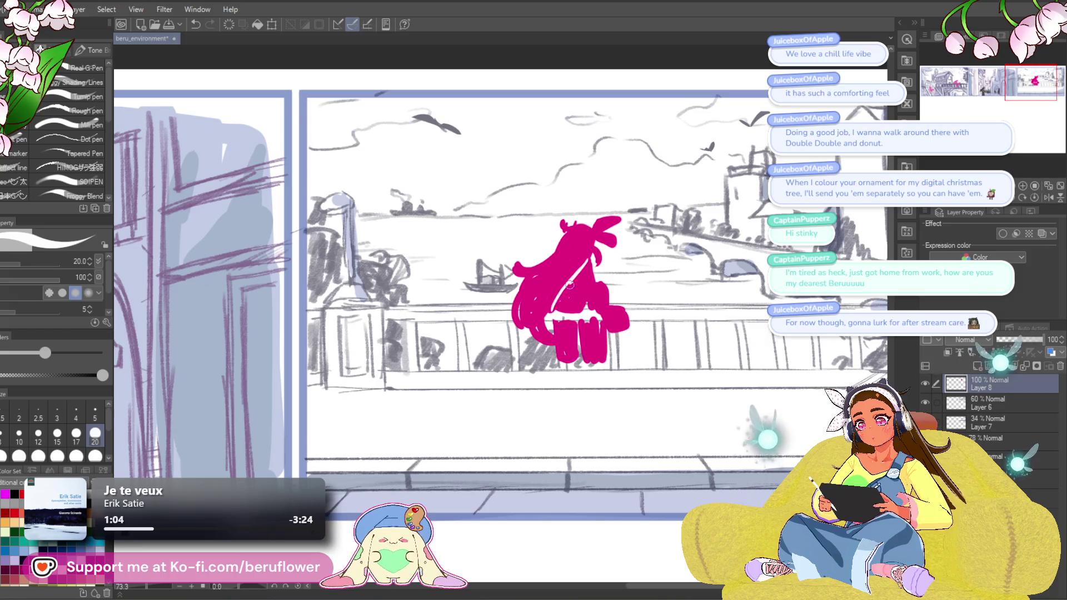
key(ctrl+z)
mouse_move(587, 261)
mouse_down()
mouse_move(565, 307)
mouse_move(578, 271)
mouse_up()
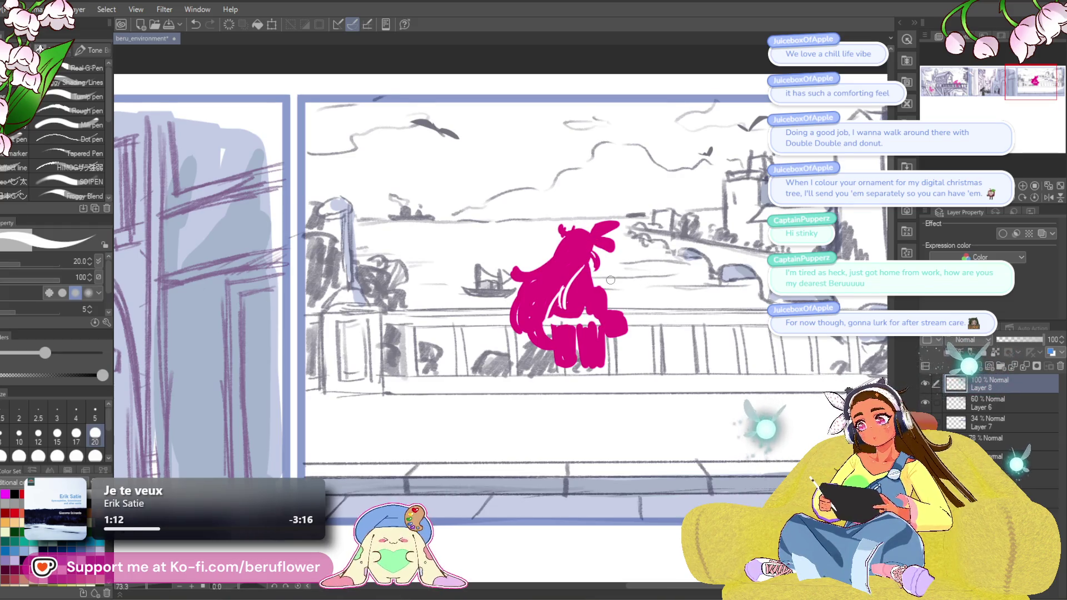
key(x)
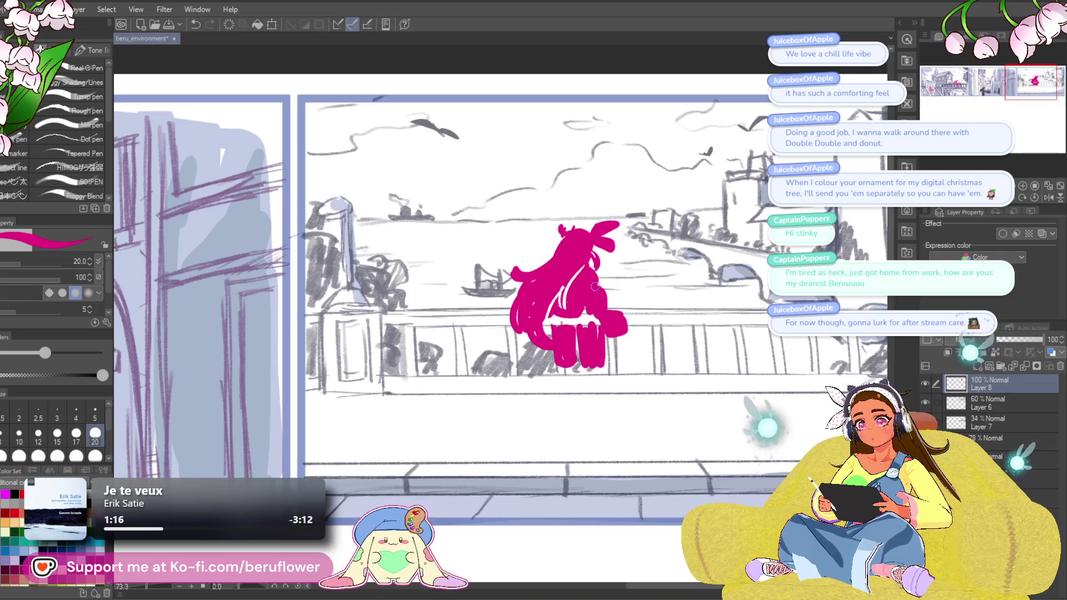
mouse_move(562, 352)
mouse_down()
mouse_move(594, 337)
mouse_move(603, 355)
mouse_up()
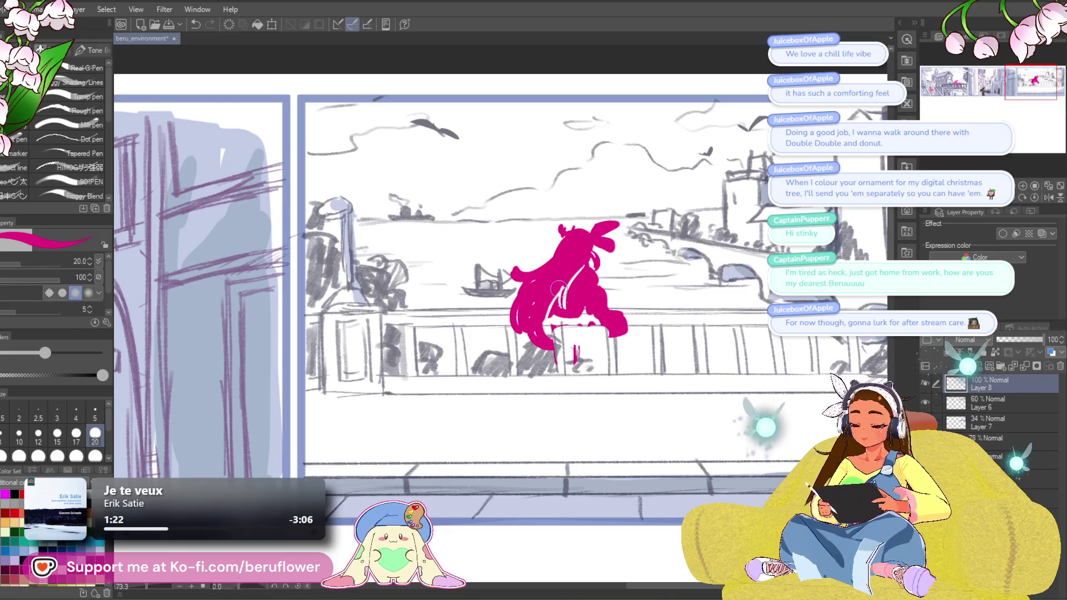
drag(539, 242, 631, 304)
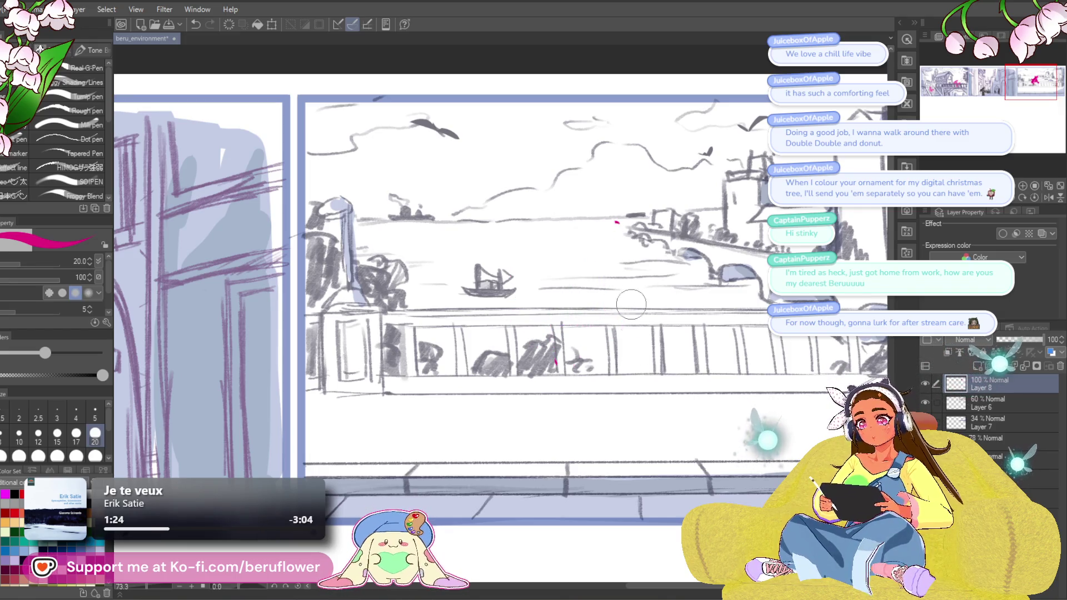
Zoom in on the river panel and add a short magenta mark along the railing.
scroll(556, 284, down, 4)
scroll(557, 283, up, 2)
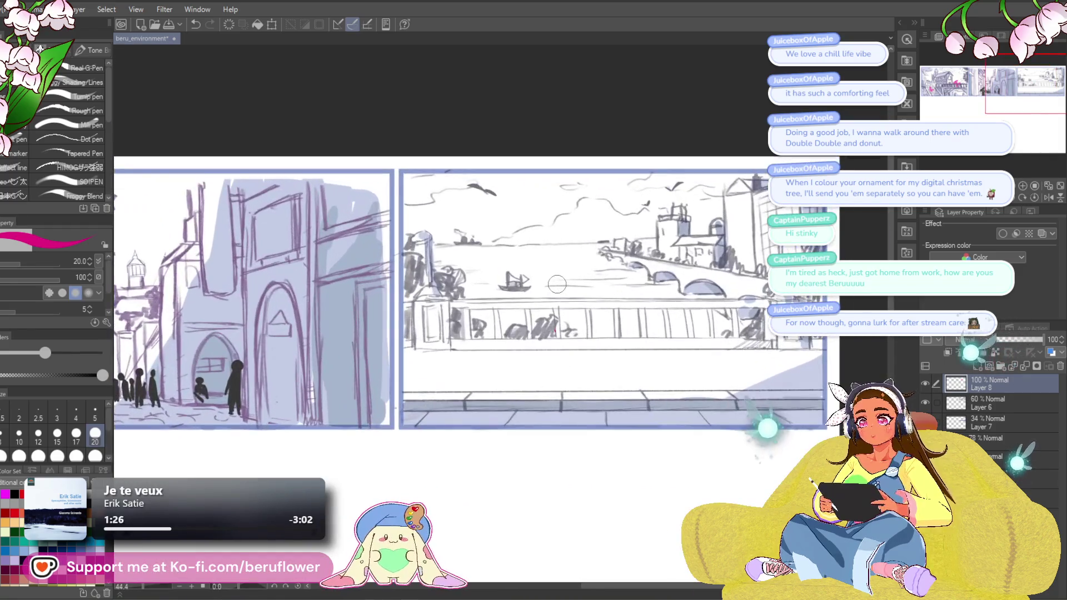
drag(680, 256, 663, 260)
scroll(632, 283, up, 2)
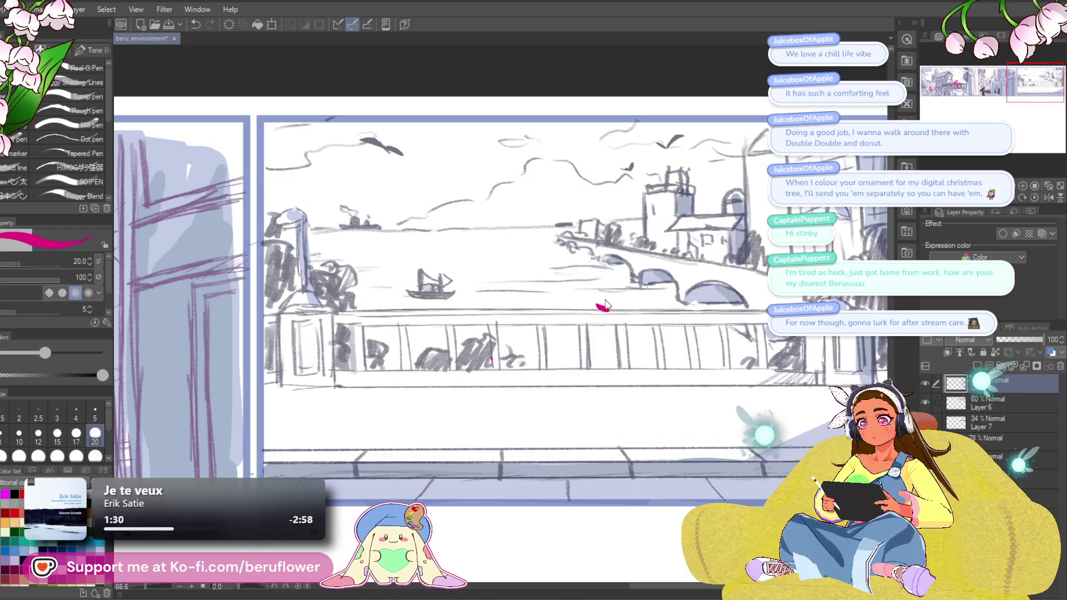
drag(604, 308, 613, 304)
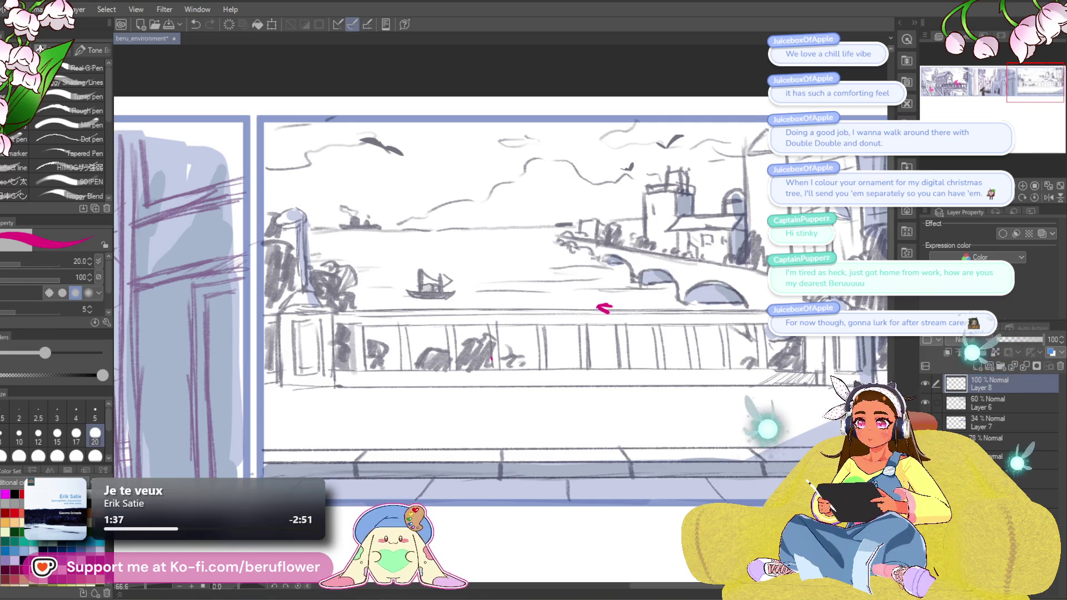
Scribble a filled magenta dot above the bridge, replacing an undone circle.
drag(627, 246, 624, 258)
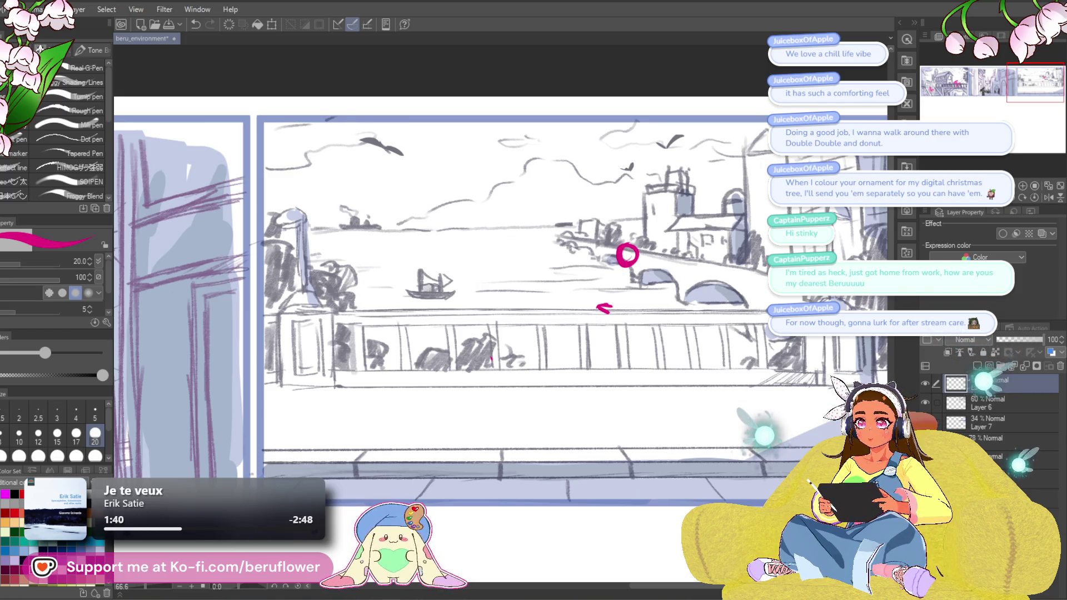
key(ctrl+z)
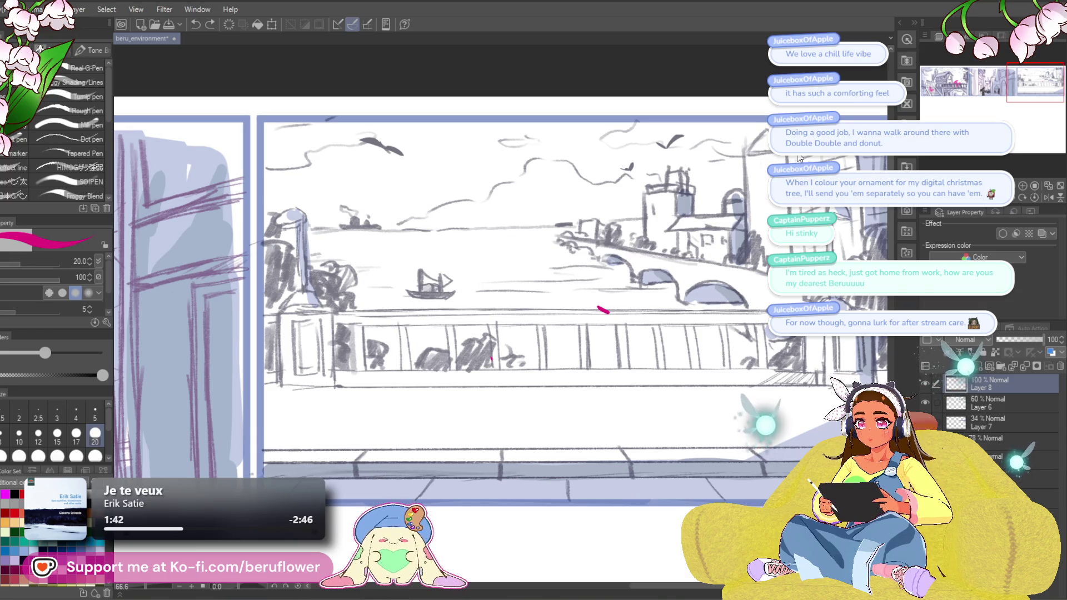
mouse_move(582, 252)
mouse_down()
mouse_move(600, 253)
mouse_move(595, 266)
mouse_move(608, 260)
mouse_up()
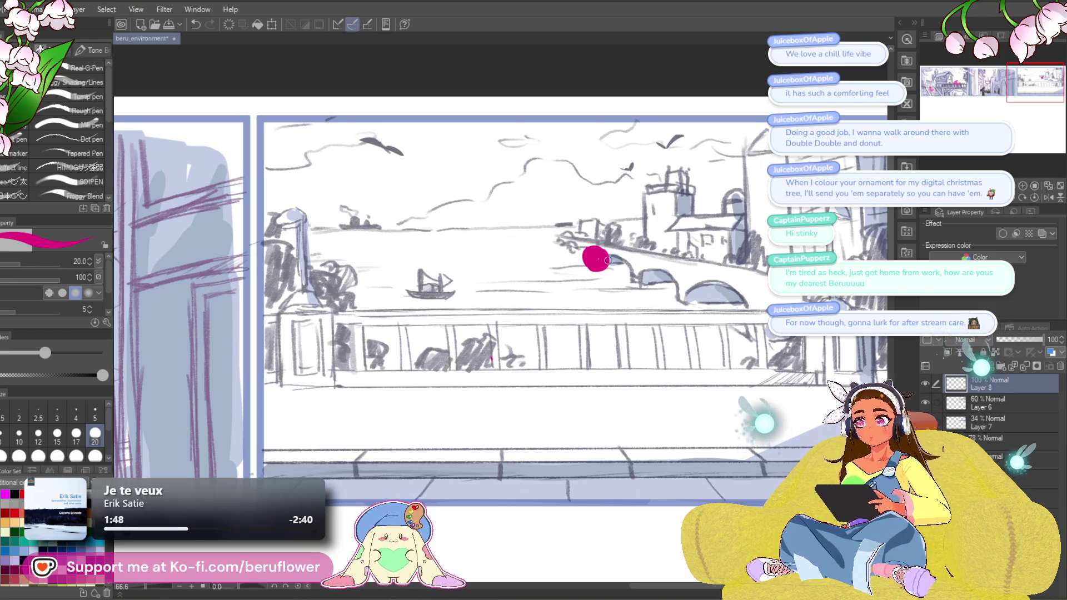
drag(650, 333, 665, 311)
drag(666, 313, 656, 322)
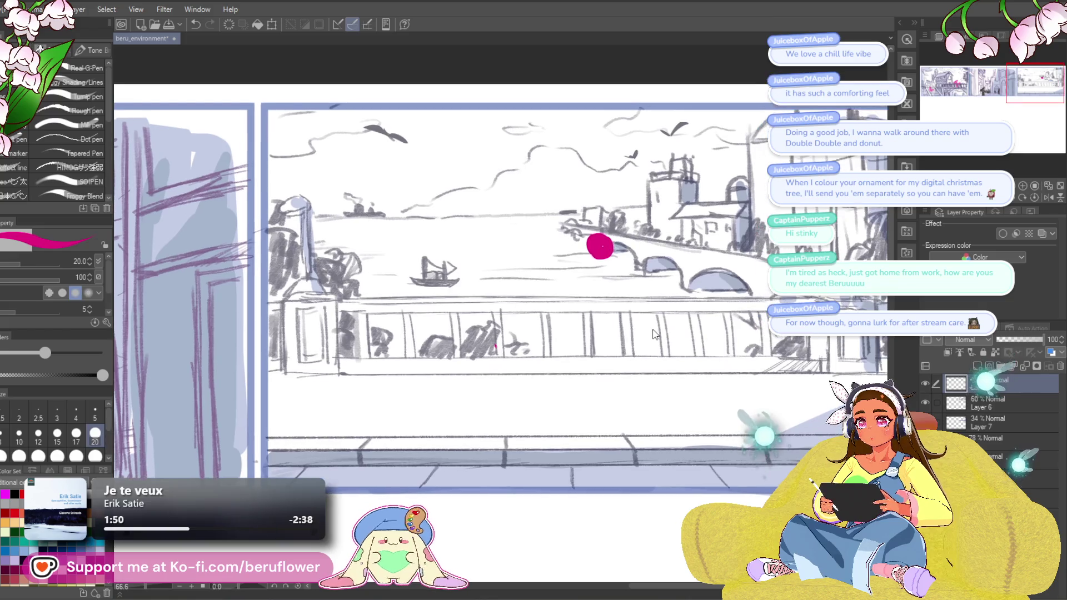
key(ctrl+t)
Move the magenta dot to the left so it sits above the boat.
drag(606, 274, 605, 275)
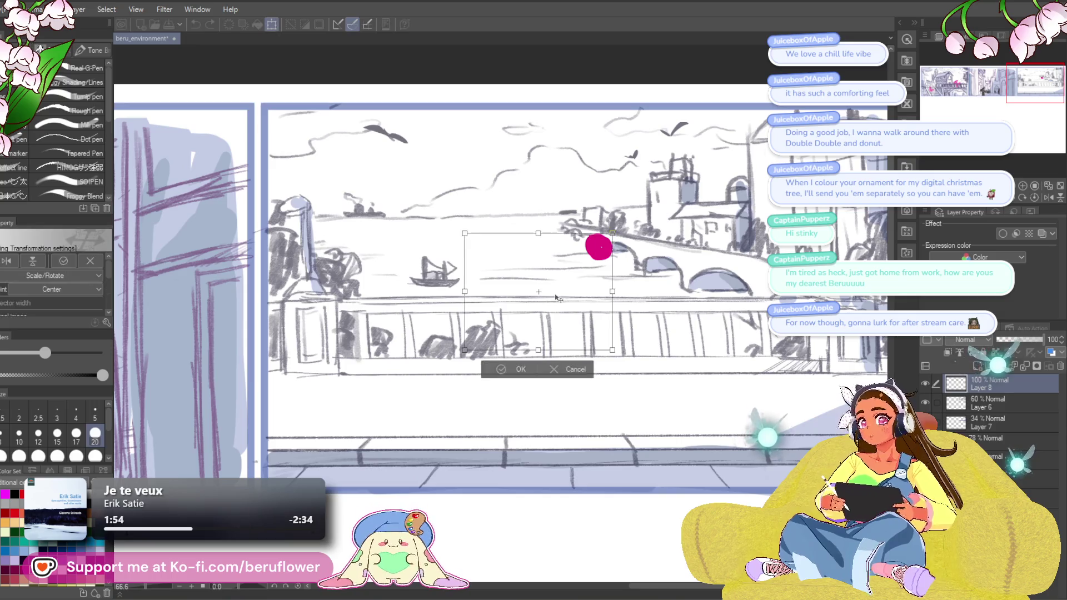
key(Return)
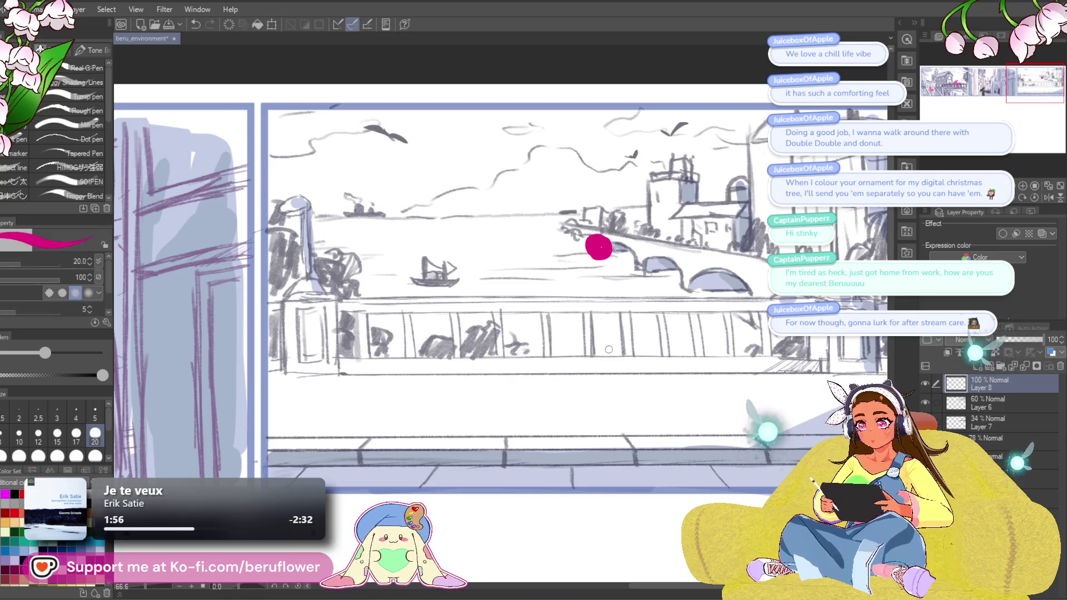
key(m)
mouse_move(557, 227)
mouse_down()
mouse_move(522, 387)
mouse_move(557, 228)
mouse_up()
key(ctrl+t)
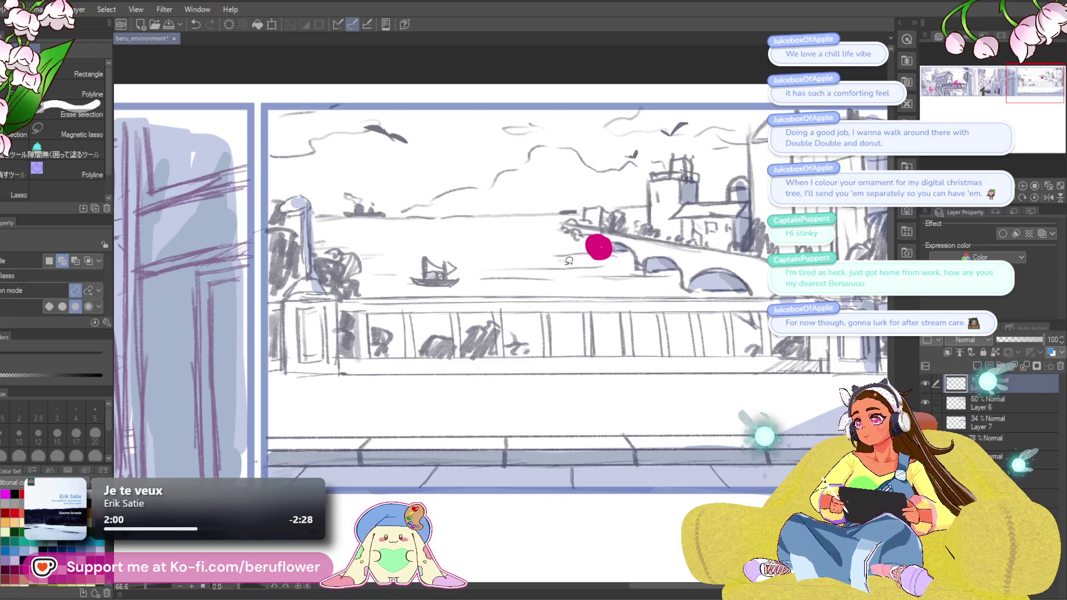
mouse_move(608, 258)
mouse_down()
mouse_move(421, 286)
mouse_move(423, 252)
mouse_move(442, 248)
mouse_up()
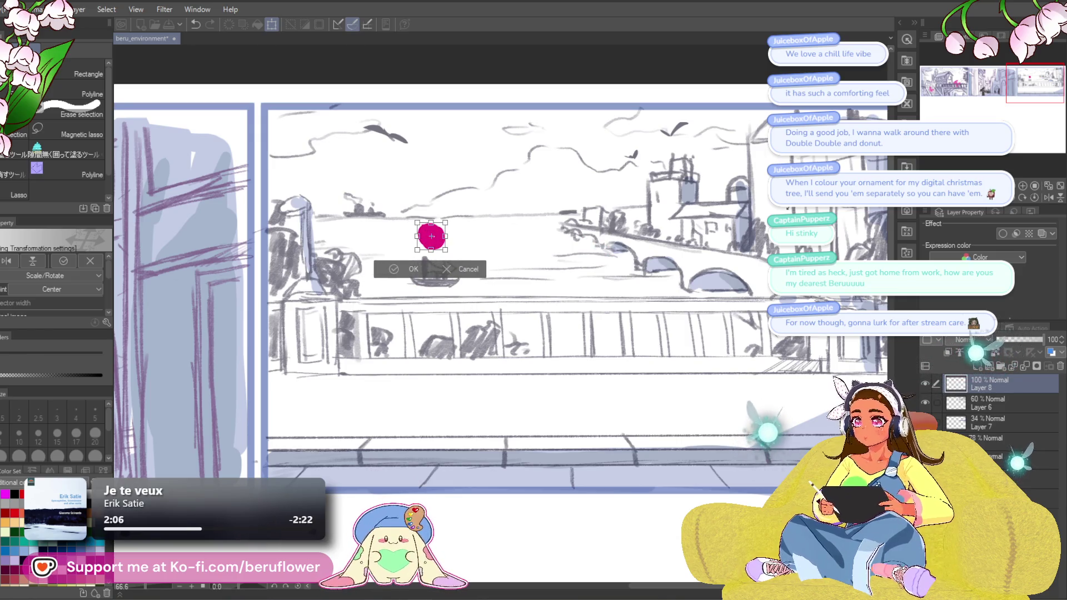
key(Return)
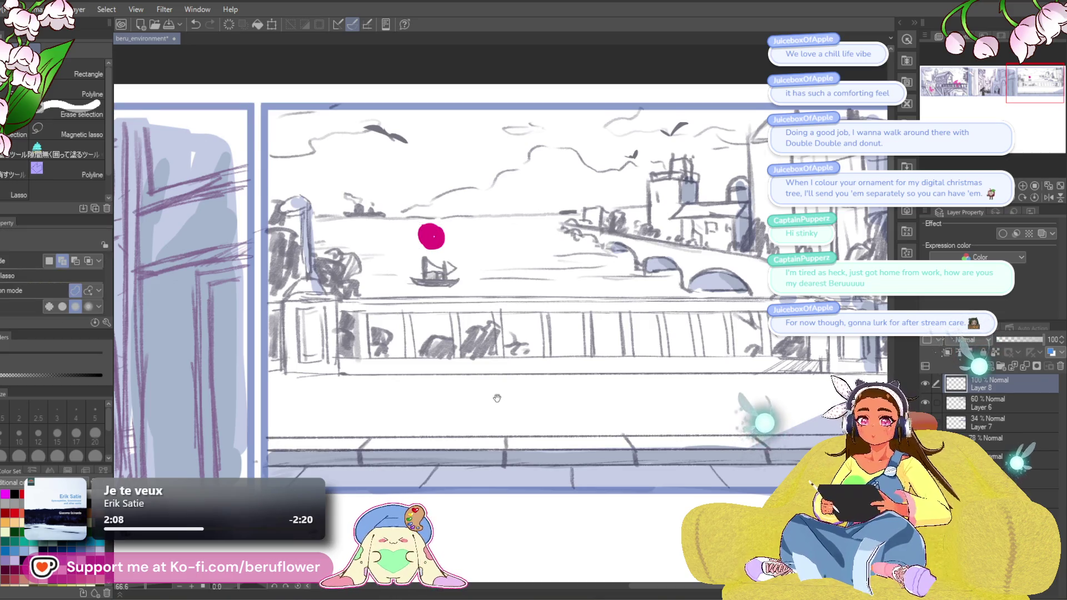
Cut the contents of scenery Layer 6, then dab more magenta onto Layer 8.
click(1006, 409)
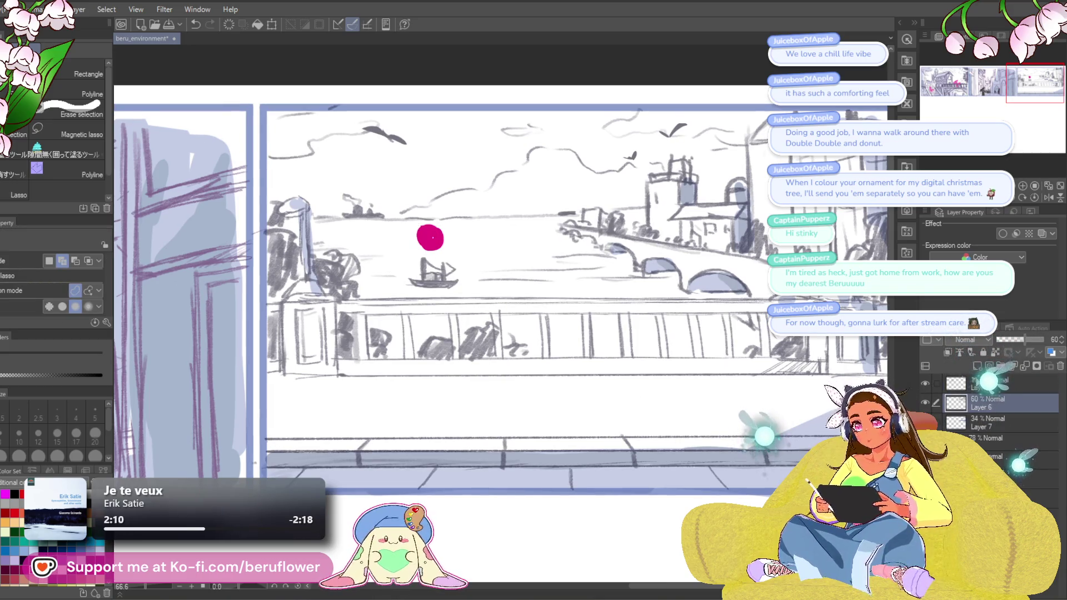
key(ctrl+x)
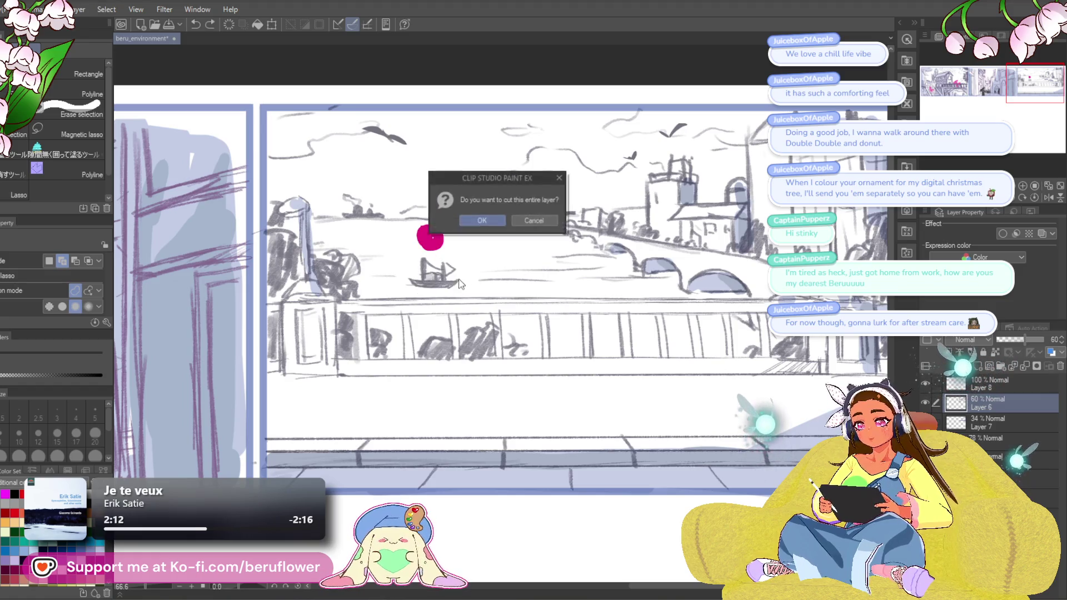
key(Return)
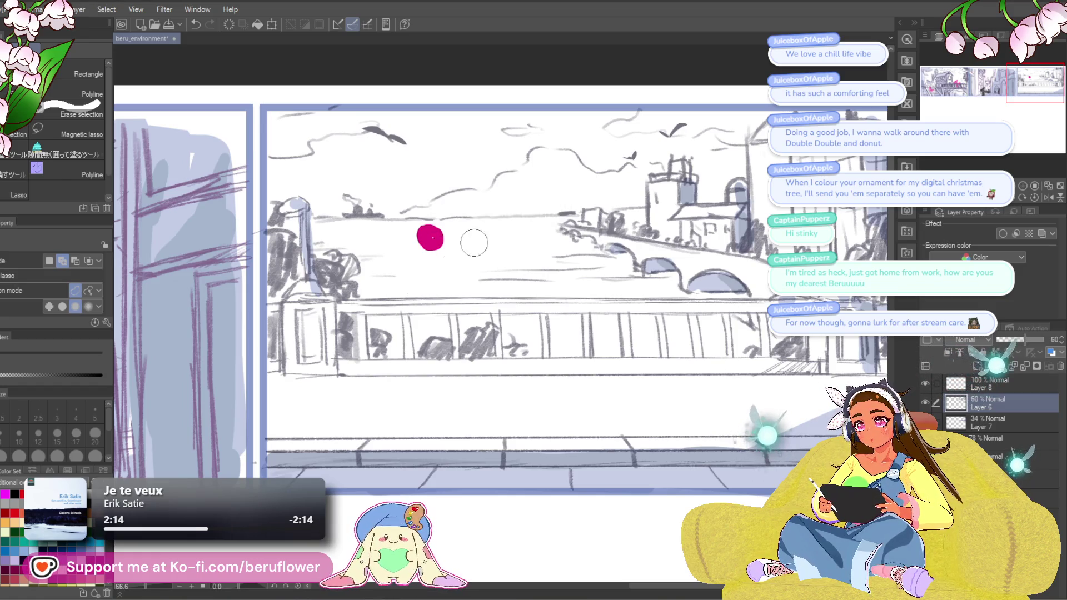
click(989, 383)
drag(437, 235, 456, 238)
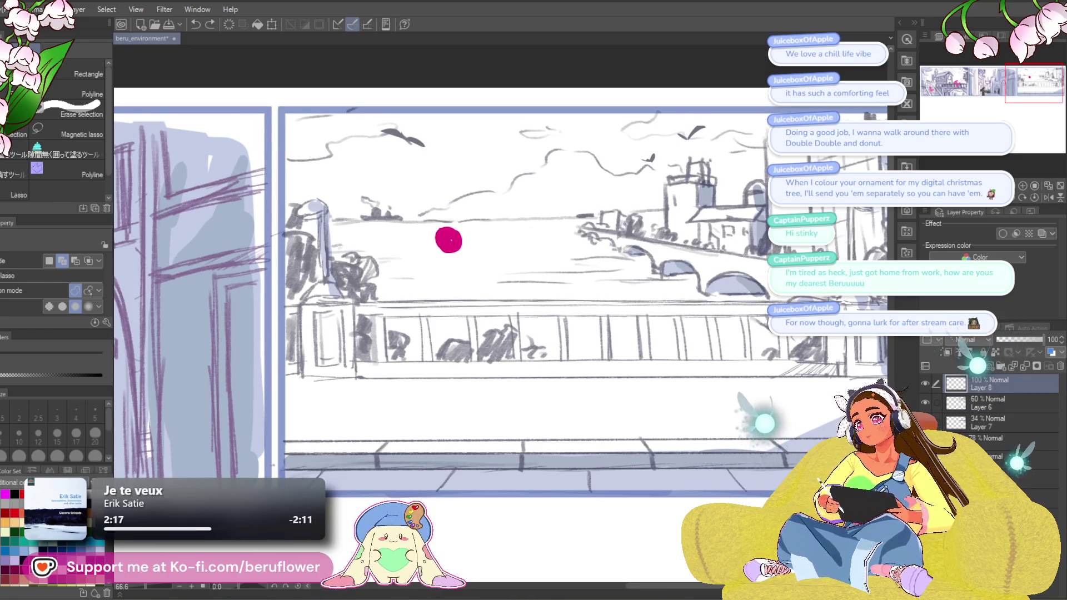
key(g)
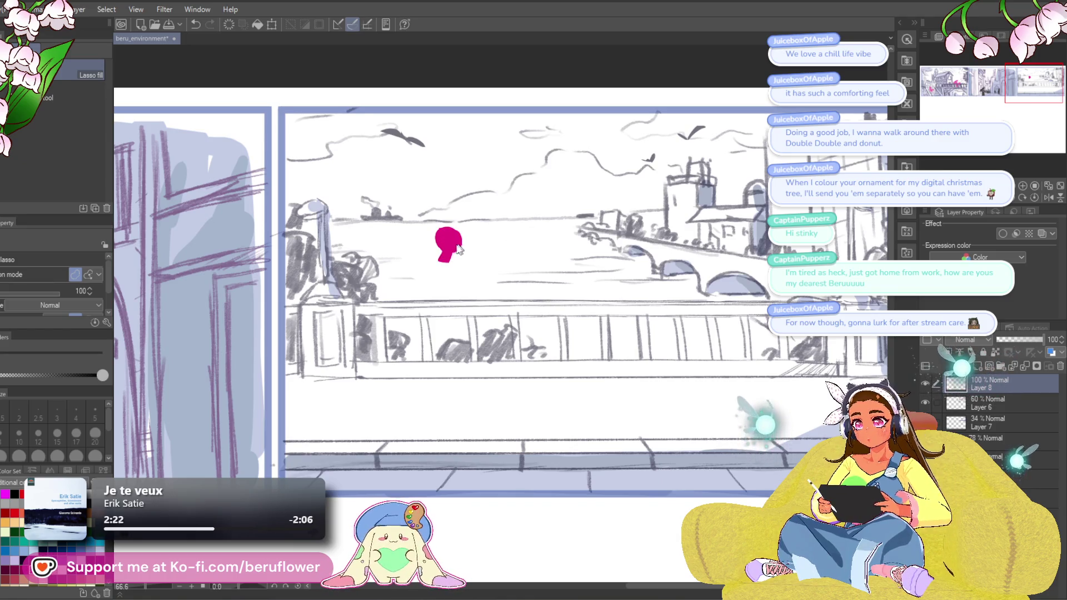
Add a patch to the blob and block in the head with a hair strand off its side.
mouse_move(445, 236)
mouse_down()
mouse_move(493, 253)
mouse_move(469, 254)
mouse_up()
key(ctrl+t)
key(Return)
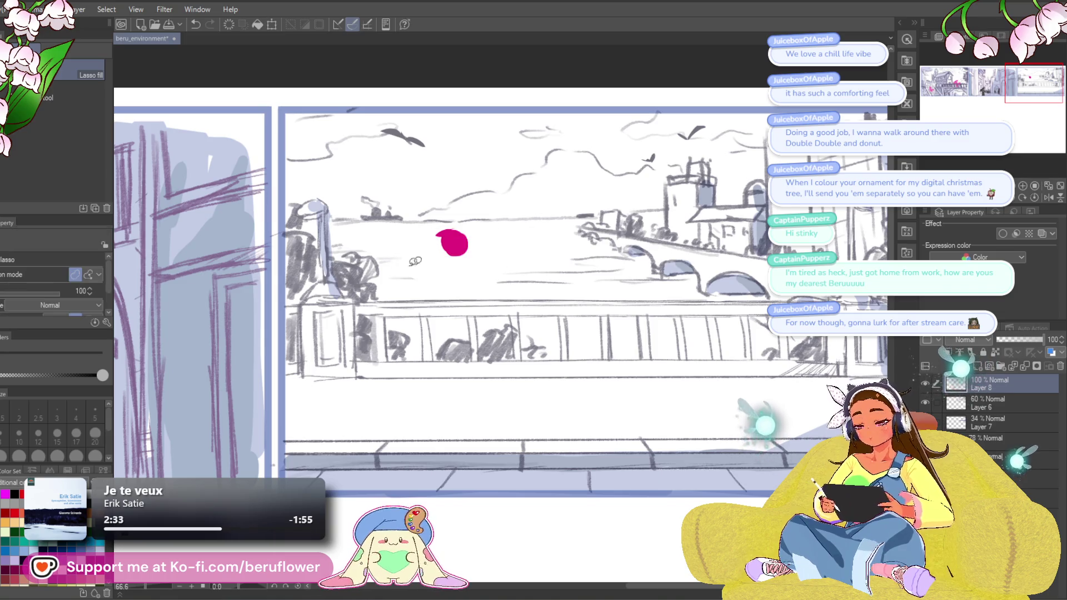
key(p)
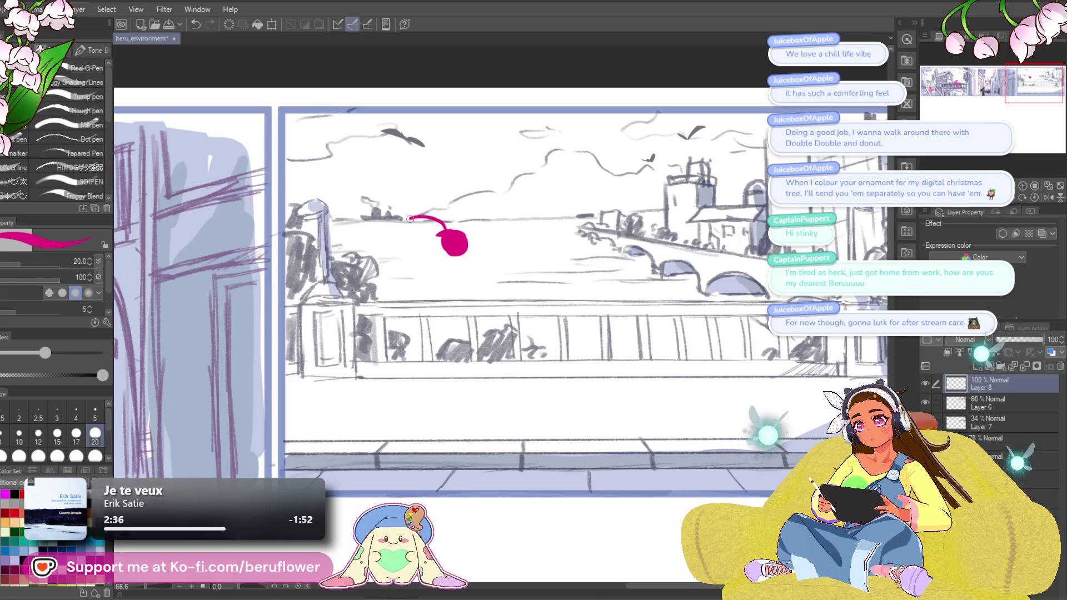
mouse_move(437, 235)
mouse_down()
mouse_move(404, 244)
mouse_move(445, 244)
mouse_move(425, 236)
mouse_up()
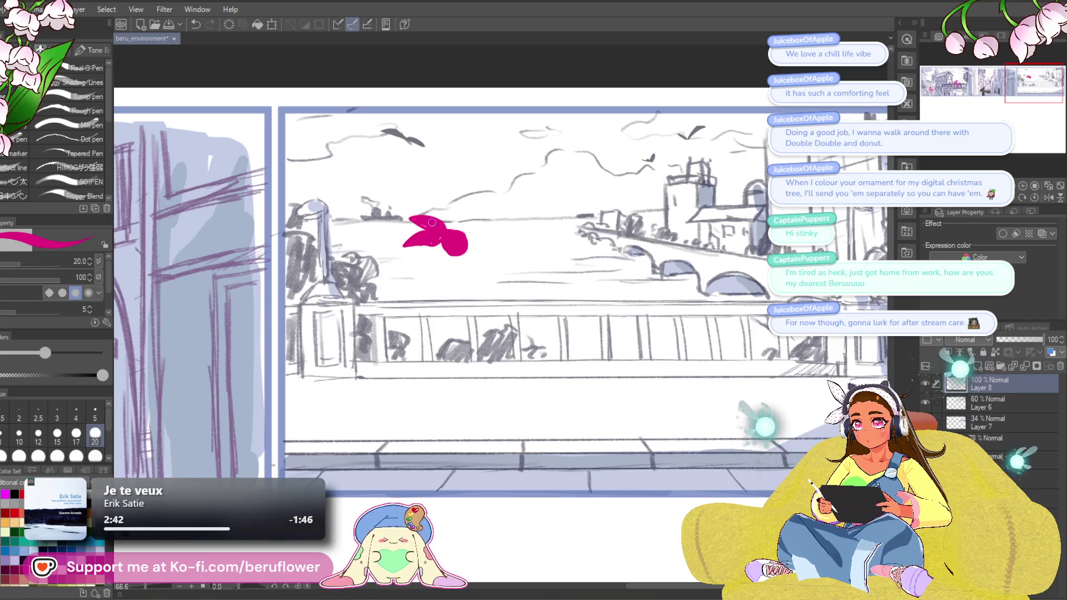
drag(517, 241, 520, 243)
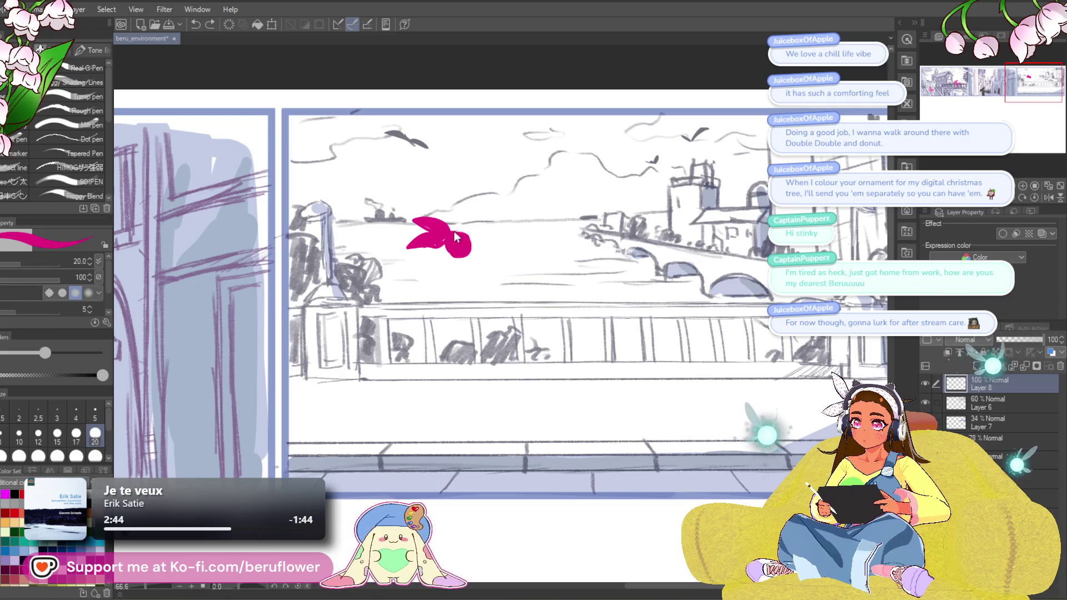
drag(454, 232, 475, 248)
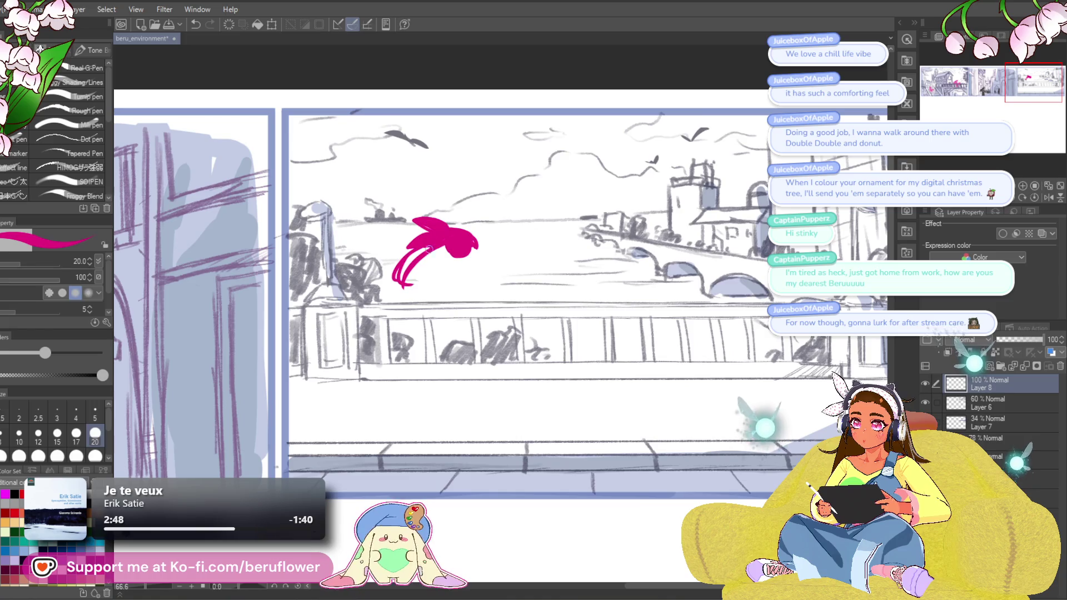
Redo the head's lower edge, then at brush size 40 extend the shape downward.
key(ctrl+z)
drag(470, 254, 464, 257)
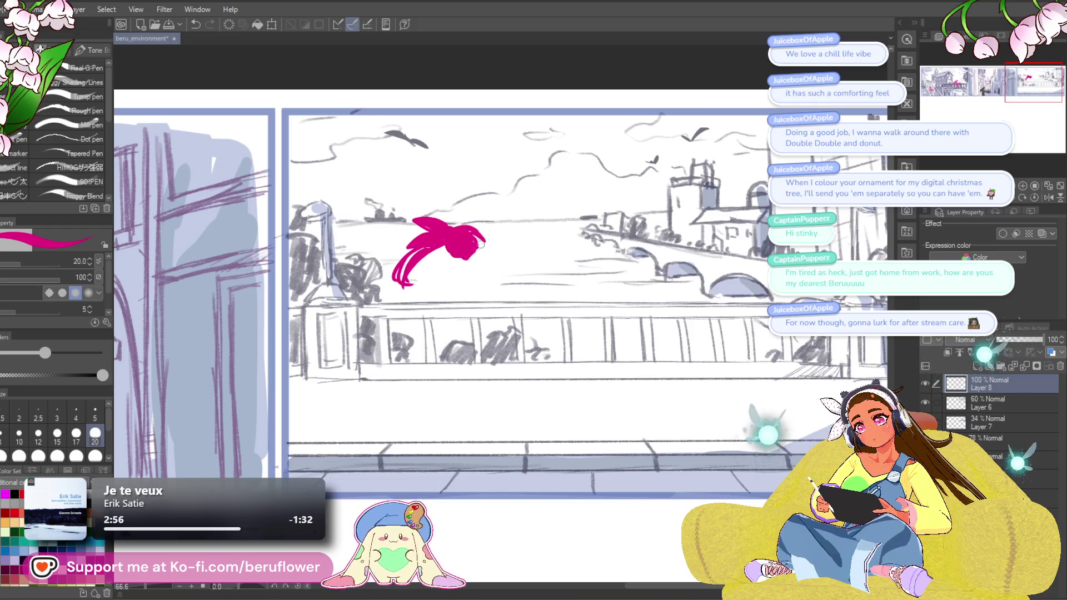
drag(481, 224, 482, 268)
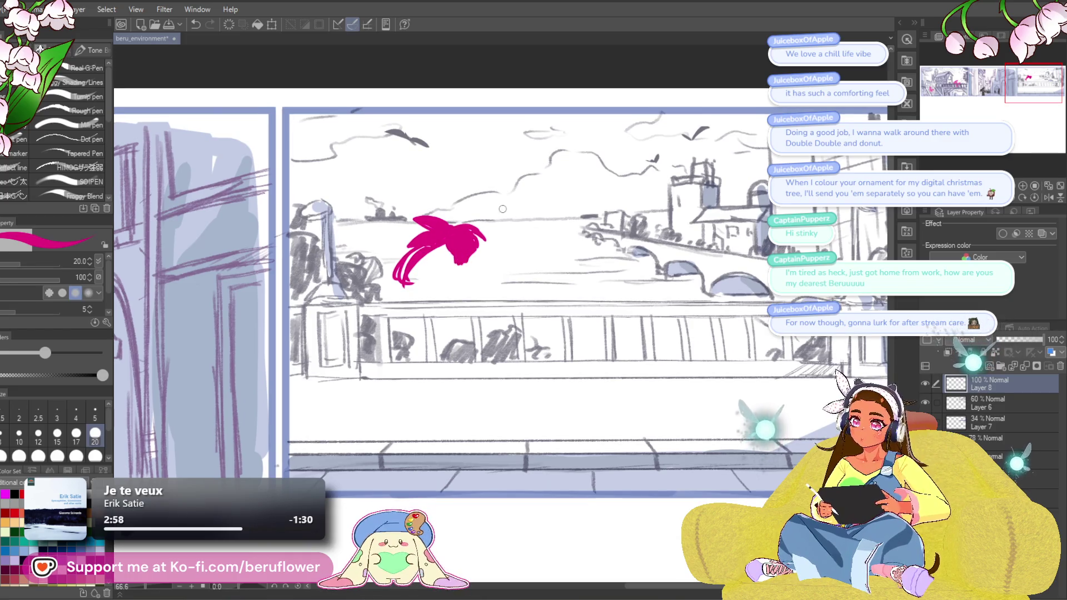
key(bracketright)
key(bracketright)
key(bracketright)
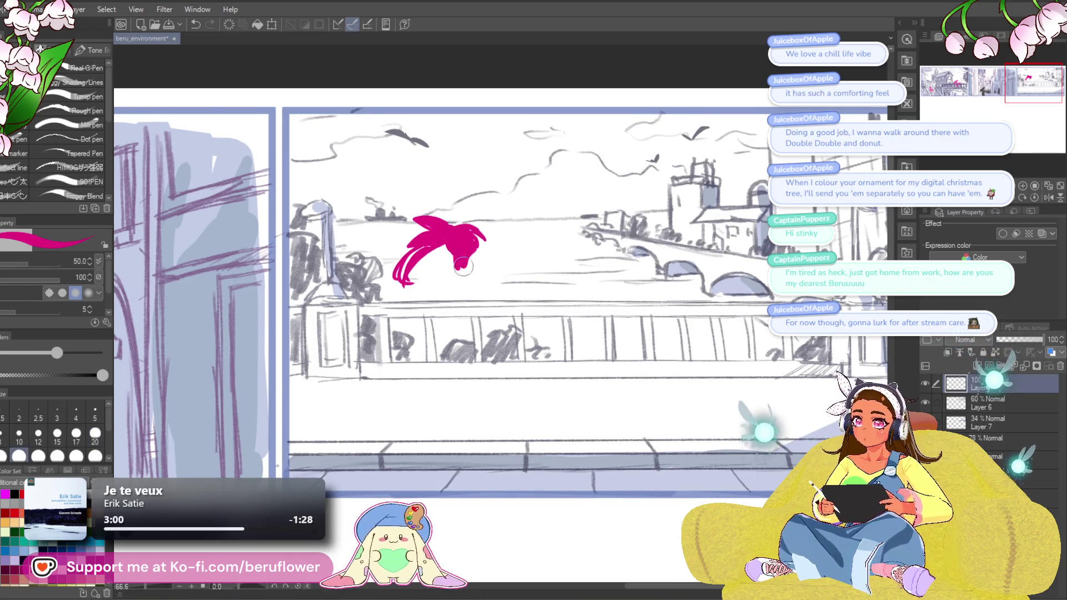
drag(447, 267, 480, 272)
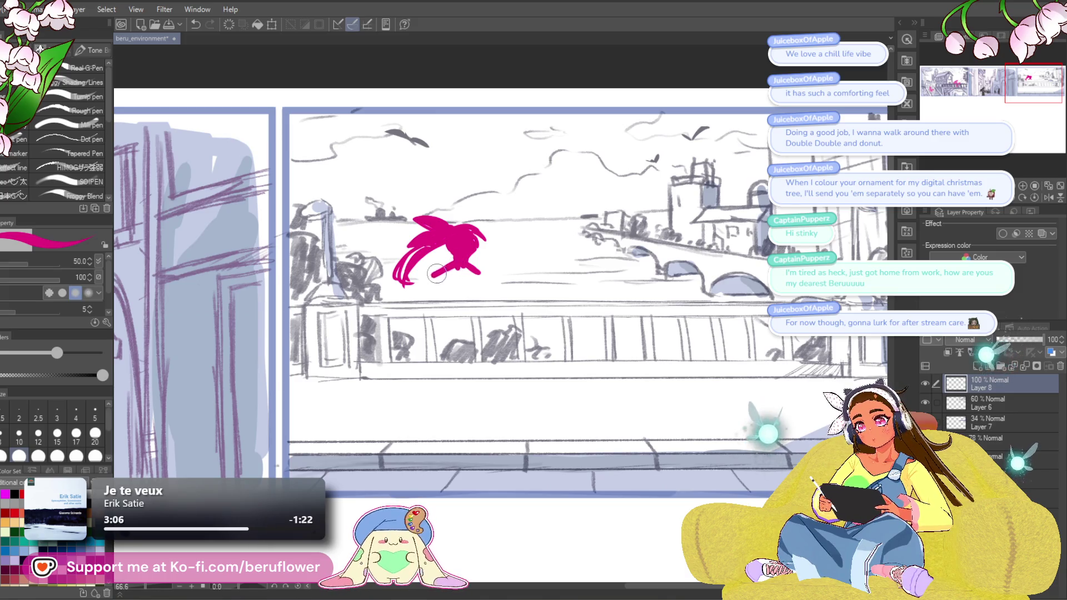
mouse_move(447, 274)
mouse_down()
mouse_move(438, 297)
mouse_move(472, 275)
mouse_up()
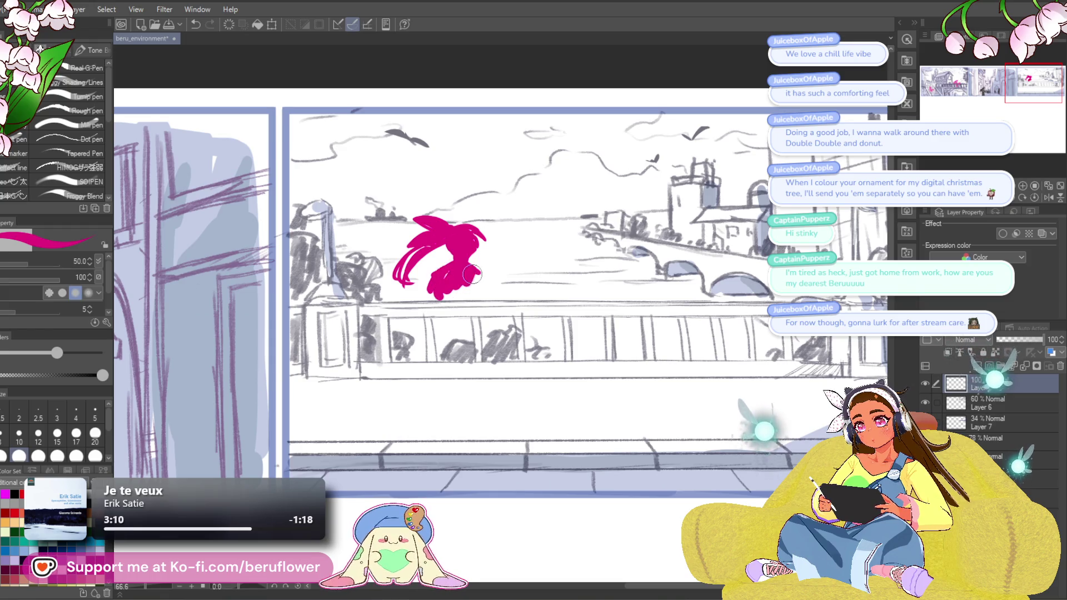
key(ctrl+t)
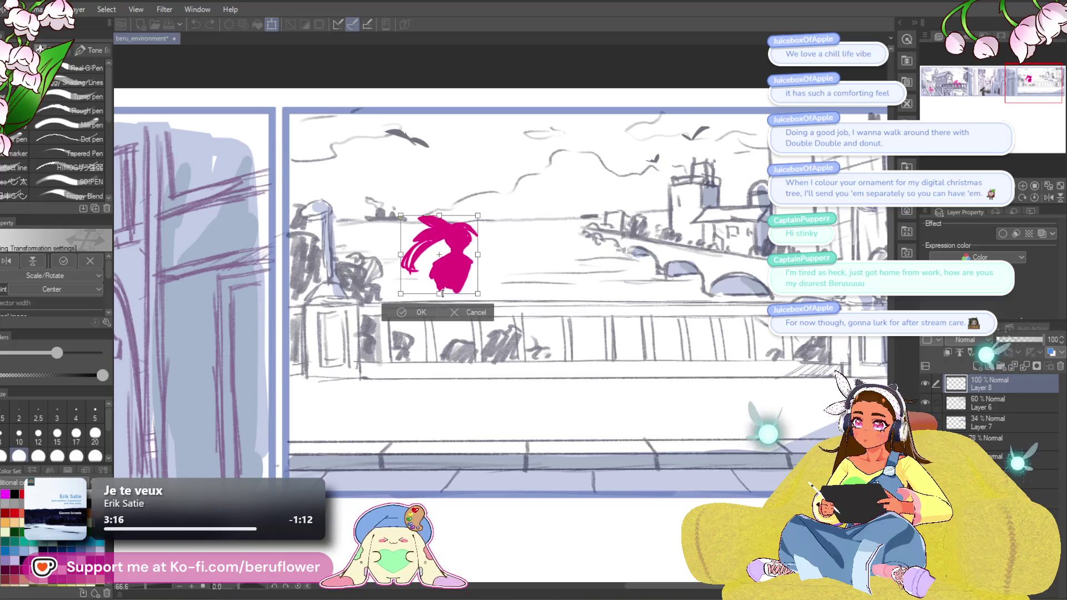
Scale the figure down slightly and paint its torso and two long legs at sizes 25–50.
drag(487, 305, 475, 289)
key(Return)
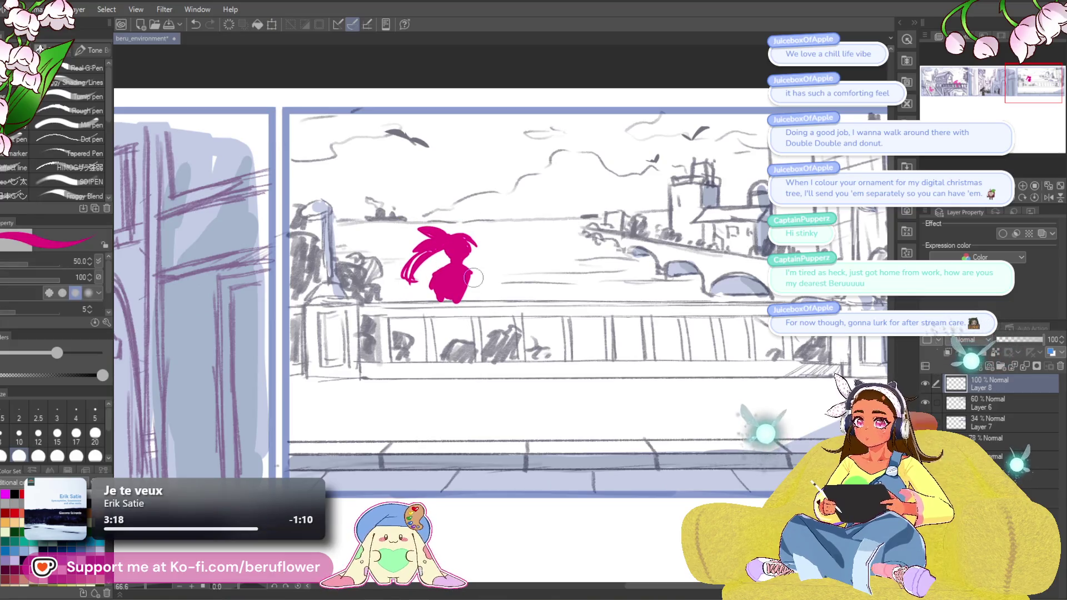
key([)
key([)
key([)
mouse_move(439, 295)
mouse_down()
mouse_move(439, 309)
mouse_move(438, 282)
mouse_move(436, 392)
mouse_up()
key(])
key(])
key(])
drag(467, 308, 461, 369)
key(ctrl+z)
mouse_move(460, 308)
mouse_down()
mouse_move(462, 397)
mouse_move(444, 340)
mouse_move(436, 400)
mouse_move(461, 403)
mouse_move(450, 383)
mouse_up()
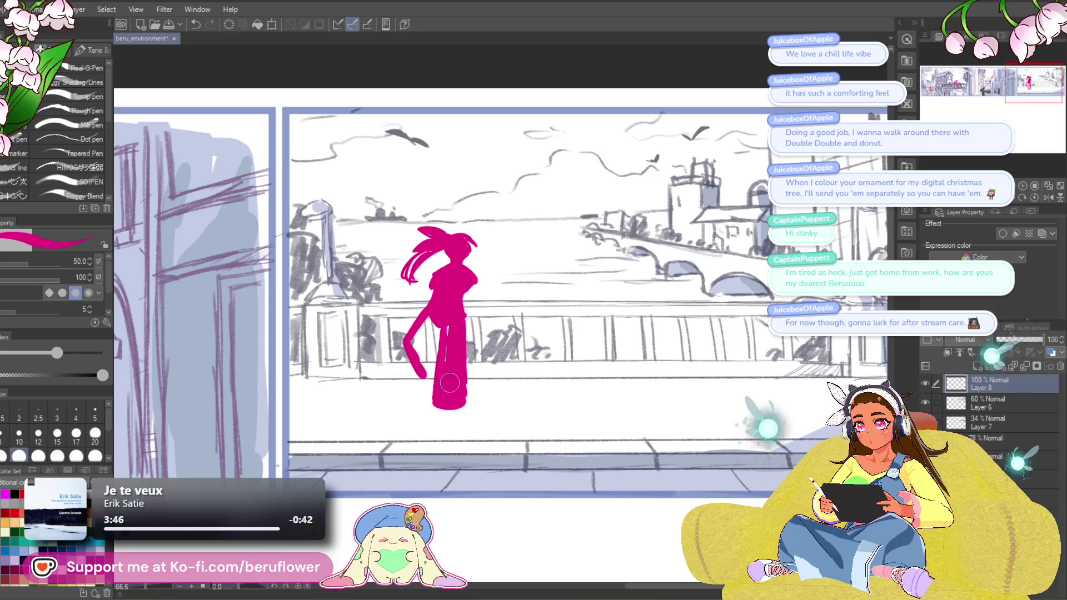
mouse_move(435, 318)
mouse_down()
mouse_move(419, 336)
mouse_move(424, 369)
mouse_up()
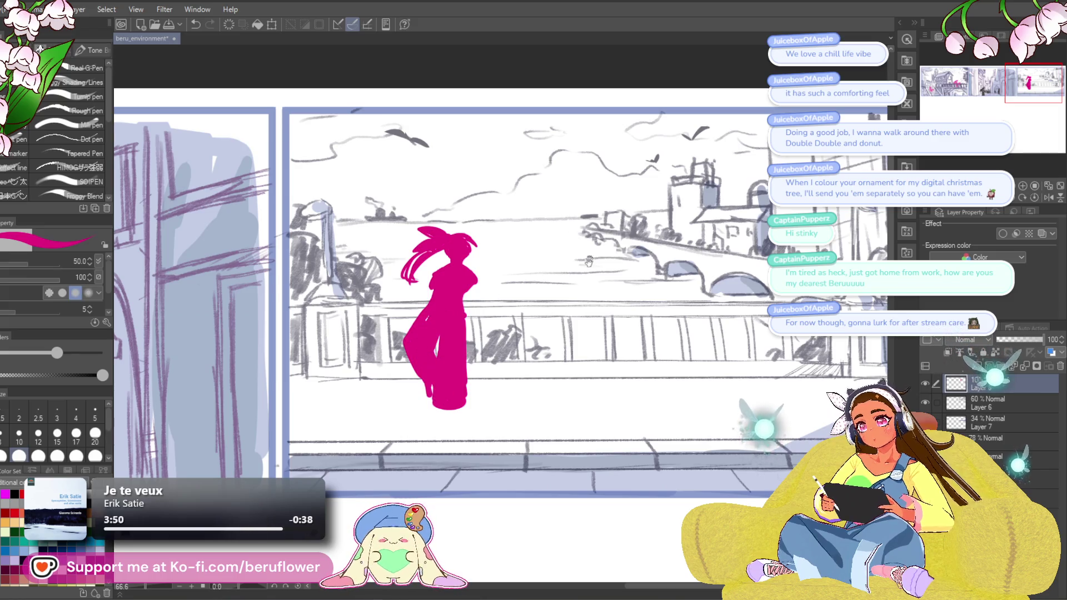
Erase the ponytail strands and paint the right arm and the left shoulder.
drag(589, 261, 597, 265)
mouse_move(410, 278)
mouse_down()
mouse_move(427, 247)
mouse_move(431, 266)
mouse_up()
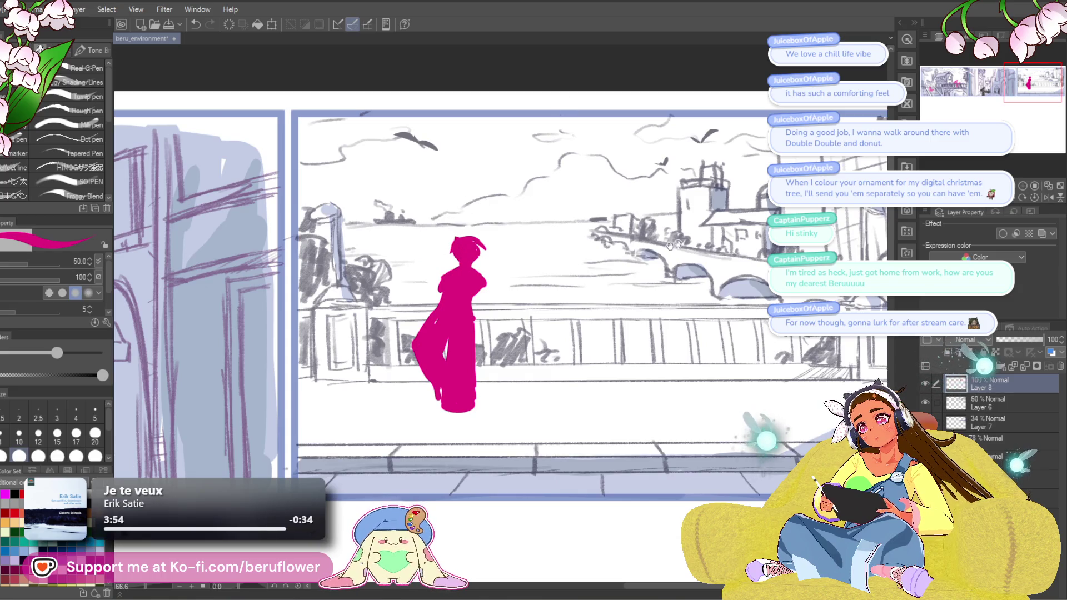
drag(767, 294, 759, 285)
drag(480, 266, 477, 293)
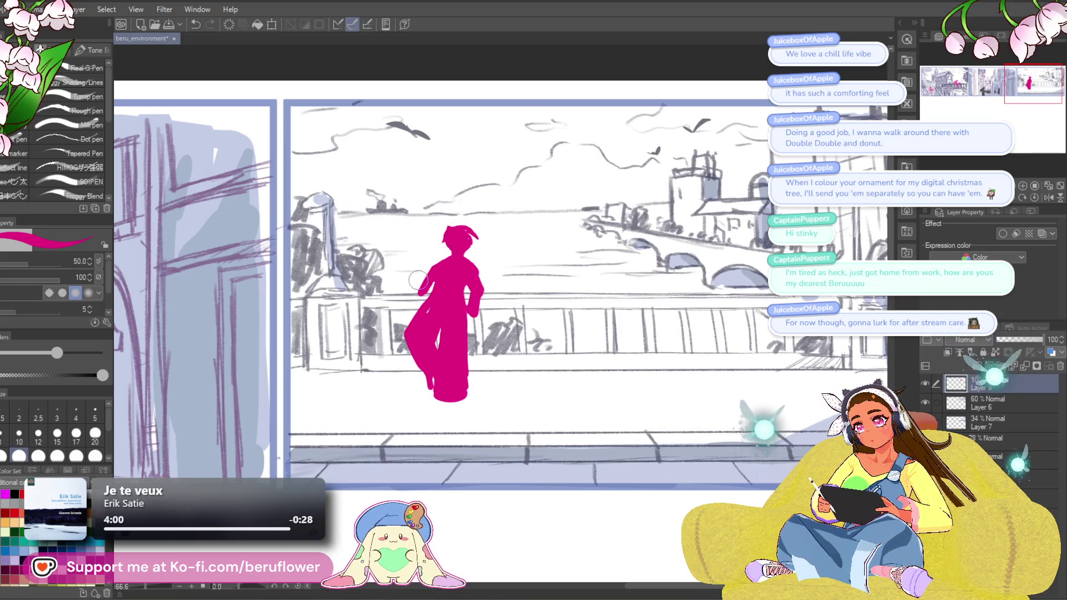
mouse_move(414, 274)
mouse_down()
mouse_move(414, 294)
mouse_move(417, 261)
mouse_move(439, 282)
mouse_up()
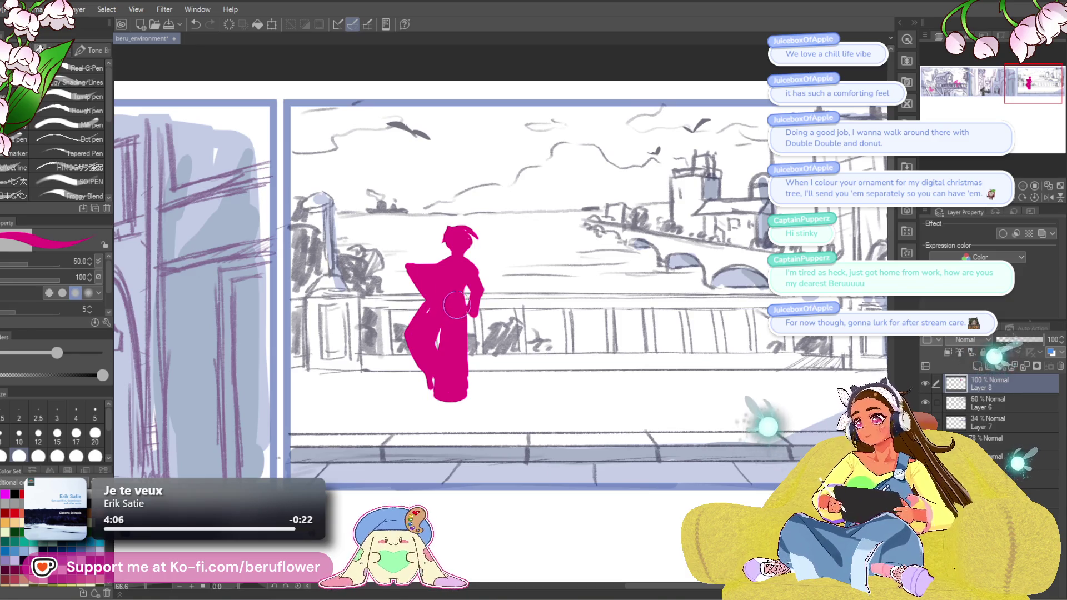
Outline the open book page in white and paint a magenta hand over its left edge.
mouse_move(420, 277)
mouse_down()
mouse_move(411, 274)
mouse_move(442, 272)
mouse_up()
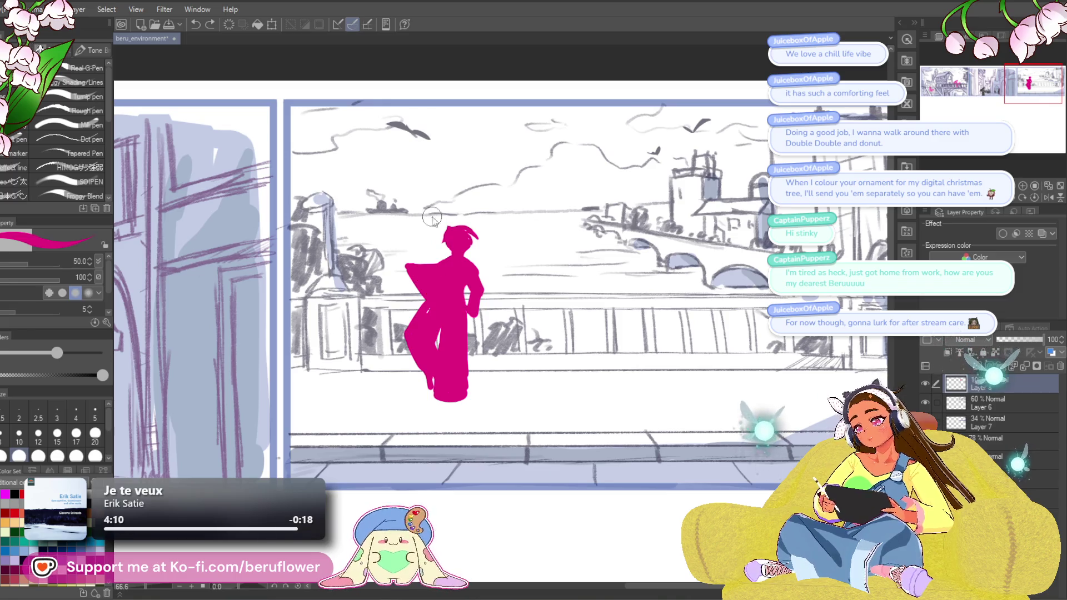
key(x)
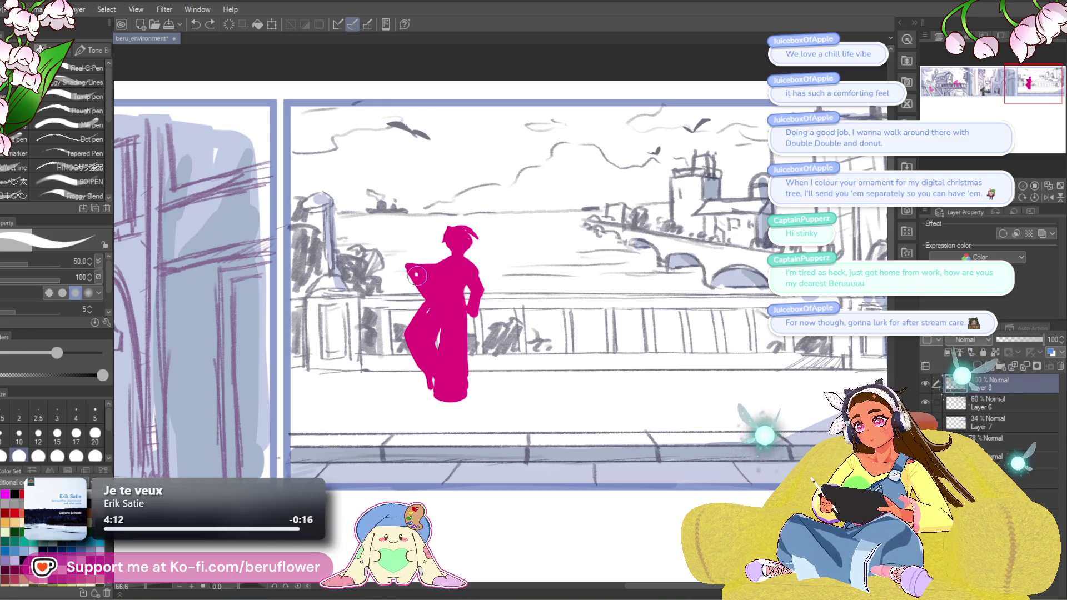
mouse_move(441, 273)
mouse_down()
mouse_move(456, 273)
mouse_move(453, 293)
mouse_move(415, 278)
mouse_move(449, 297)
mouse_move(436, 294)
mouse_up()
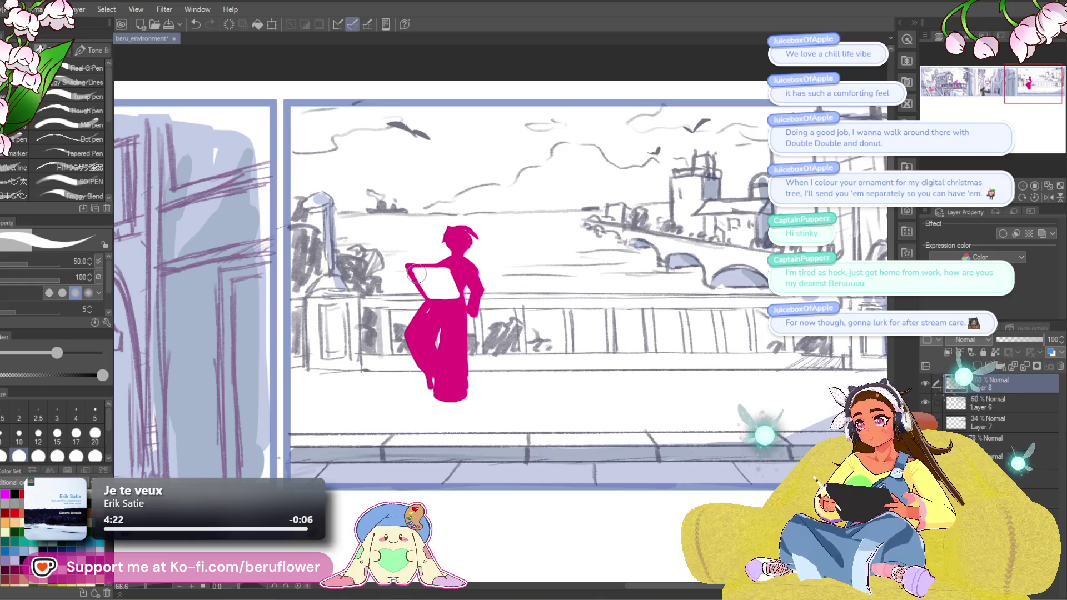
alt+click(466, 274)
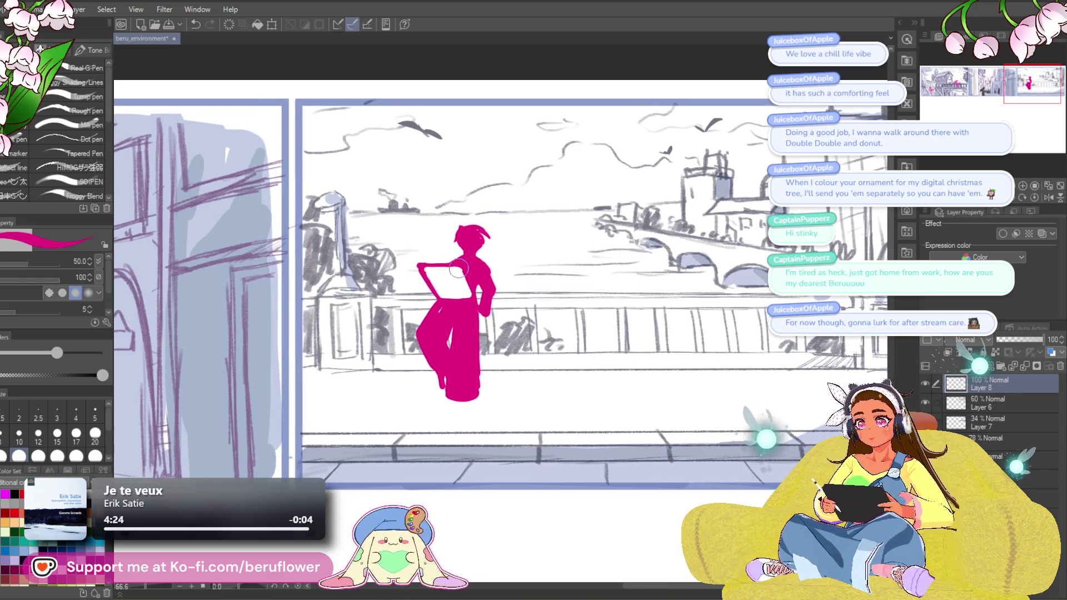
mouse_move(425, 264)
mouse_down()
mouse_move(415, 272)
mouse_move(425, 295)
mouse_up()
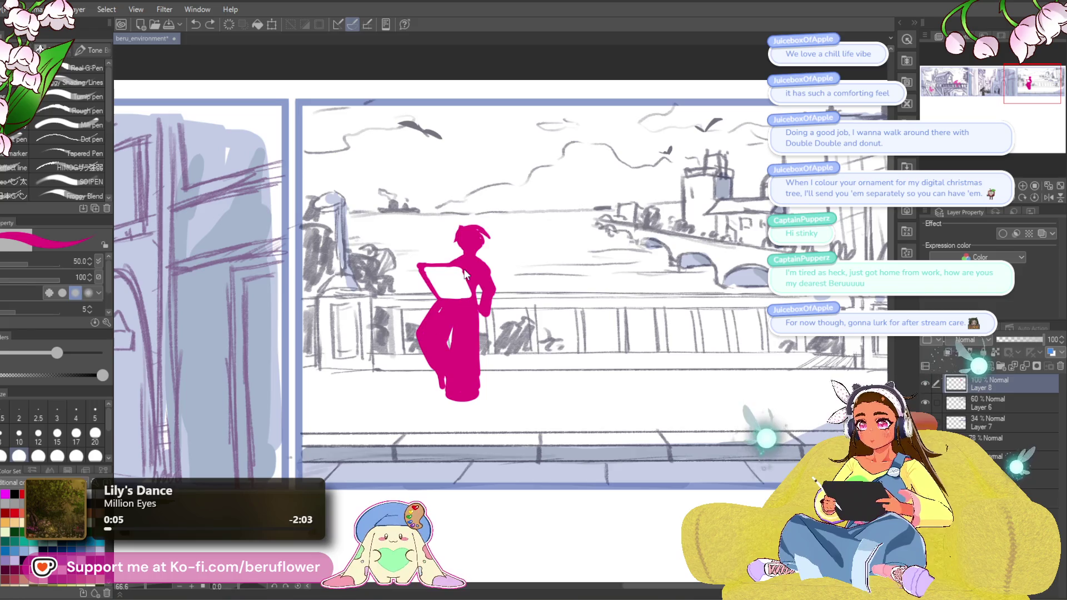
Add magenta marks on the book page and arm, and fill out the head's left edge.
key(x)
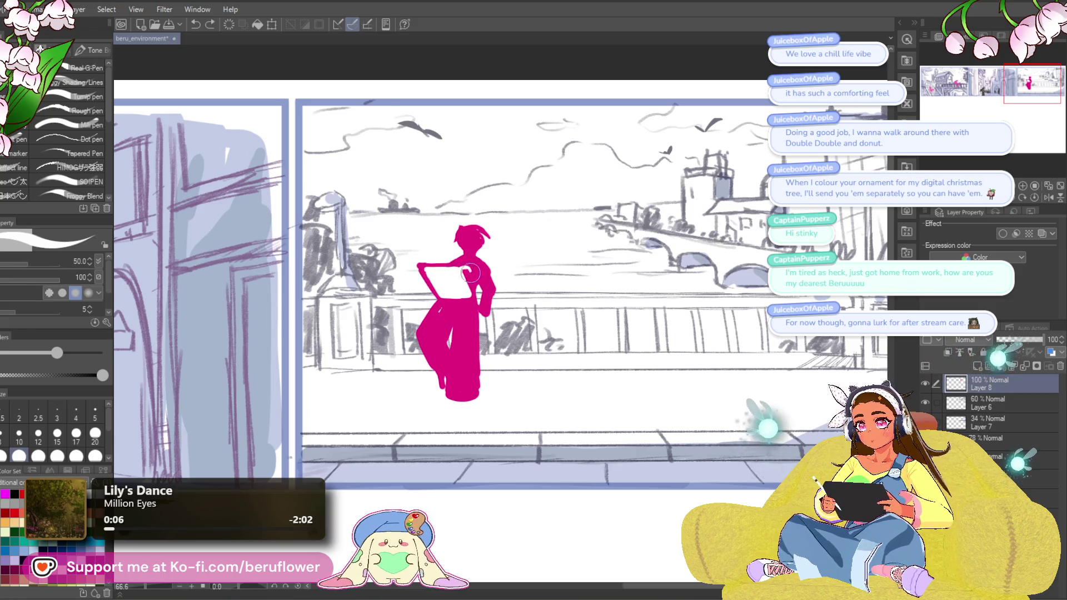
key(x)
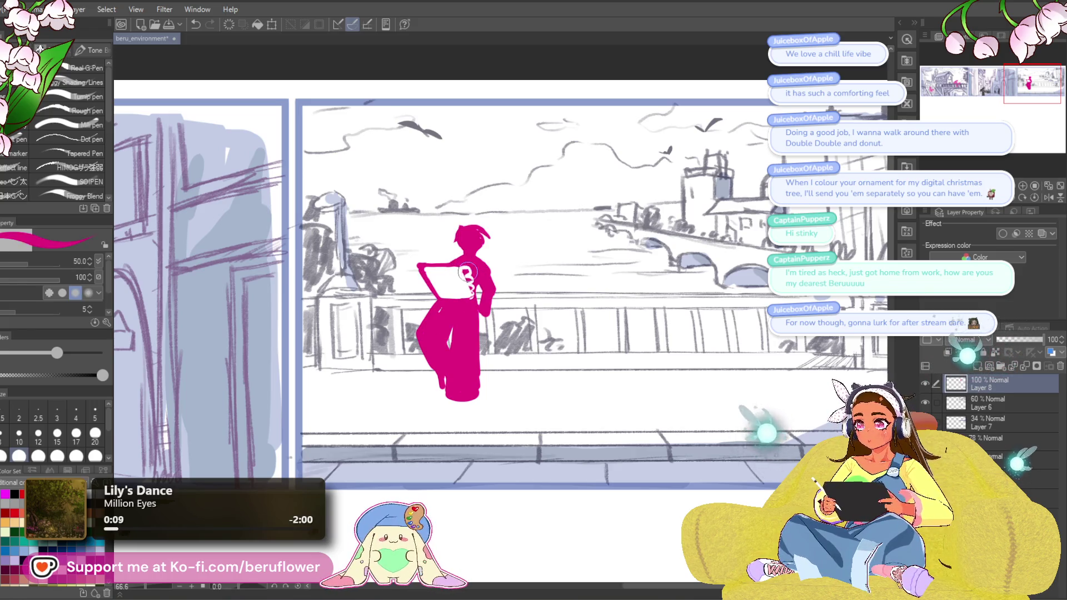
drag(462, 262, 473, 300)
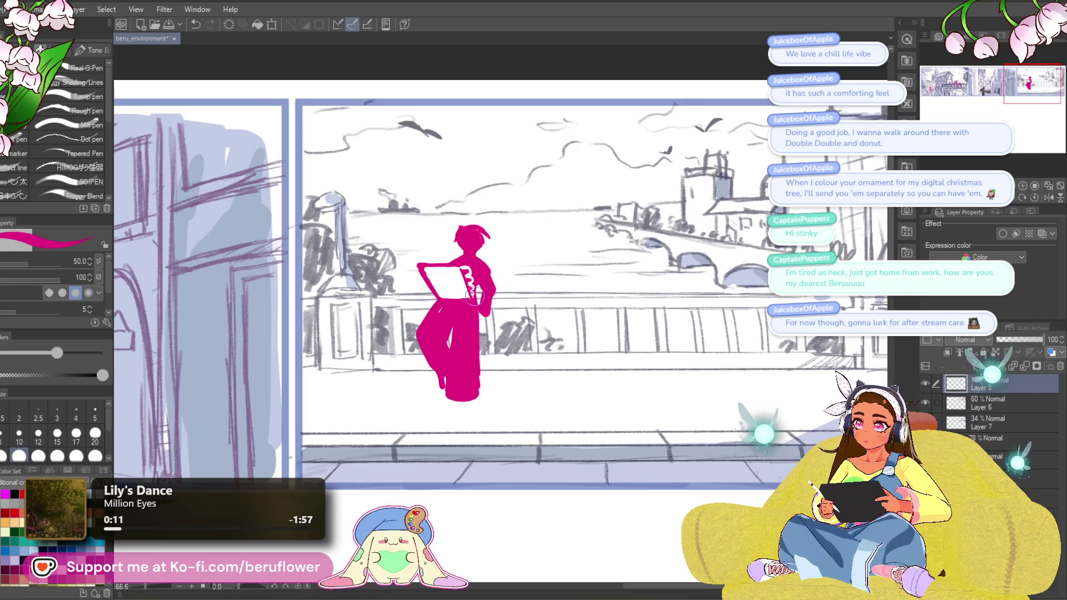
key(x)
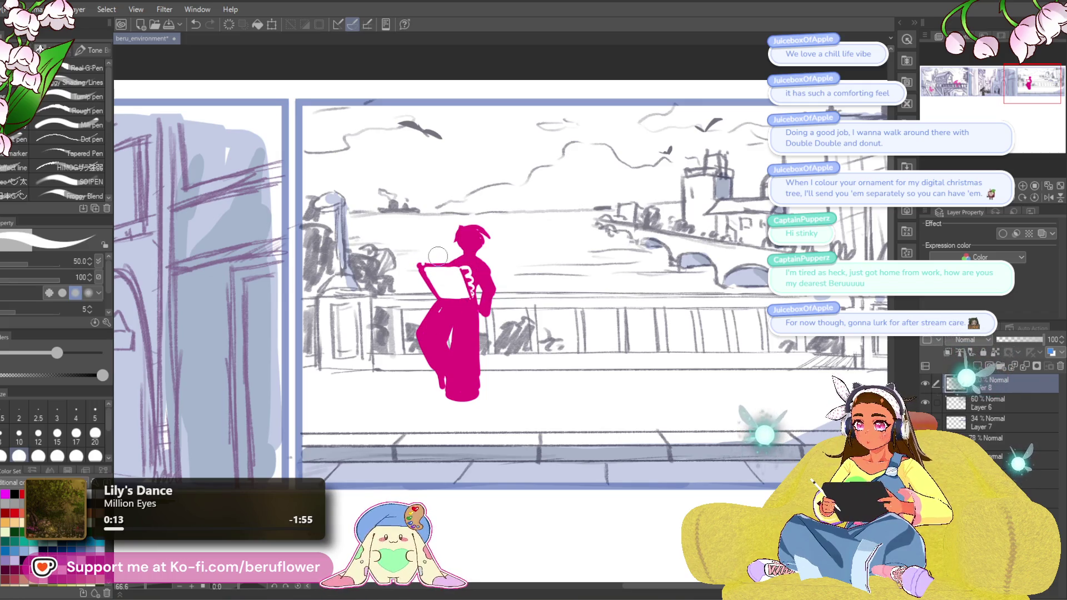
key(x)
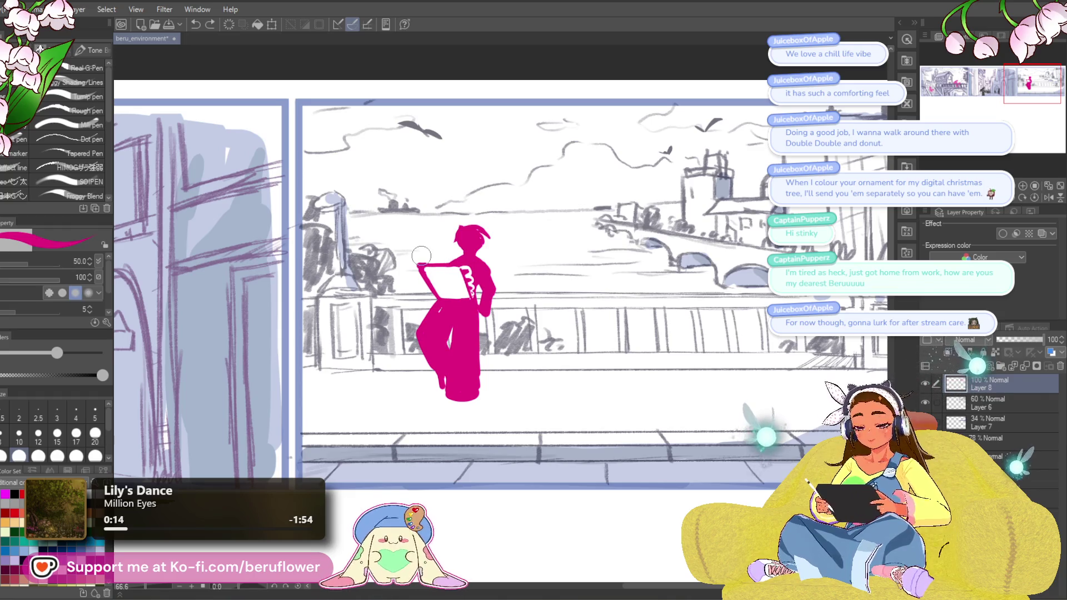
drag(425, 257, 435, 262)
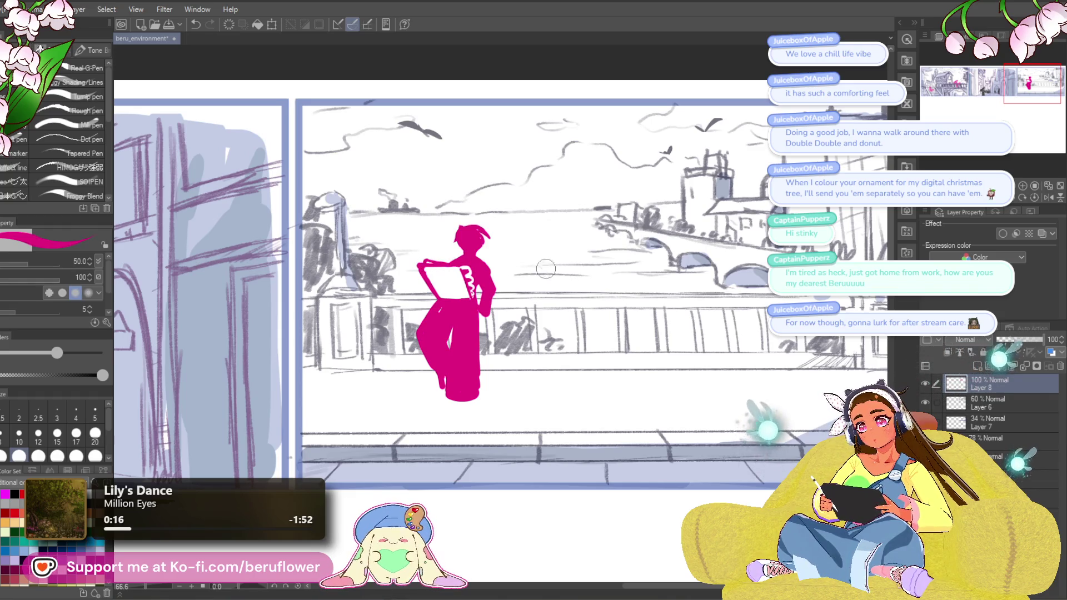
key(x)
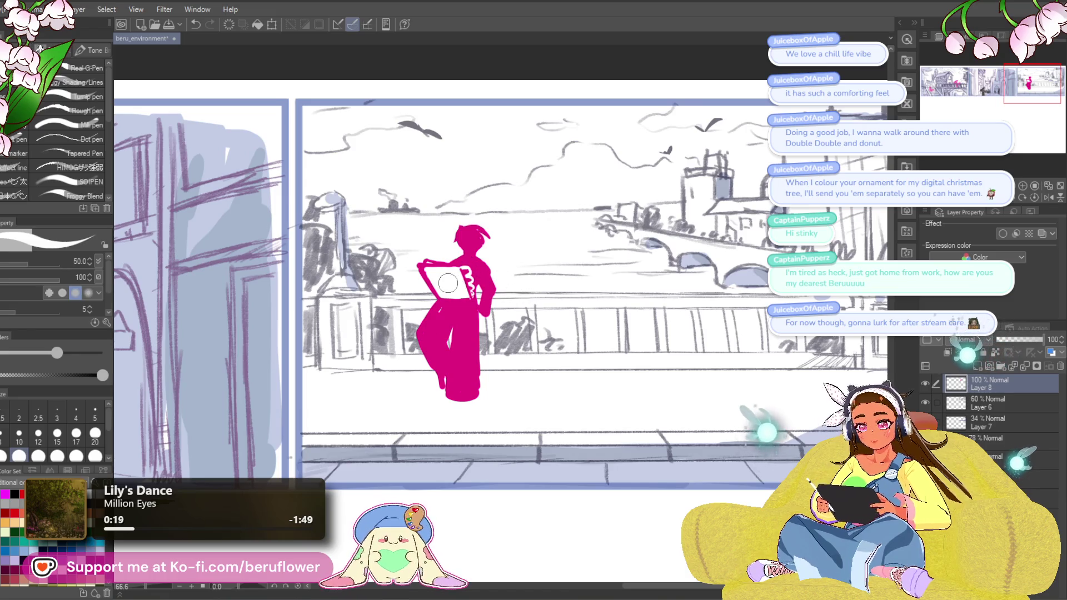
key(x)
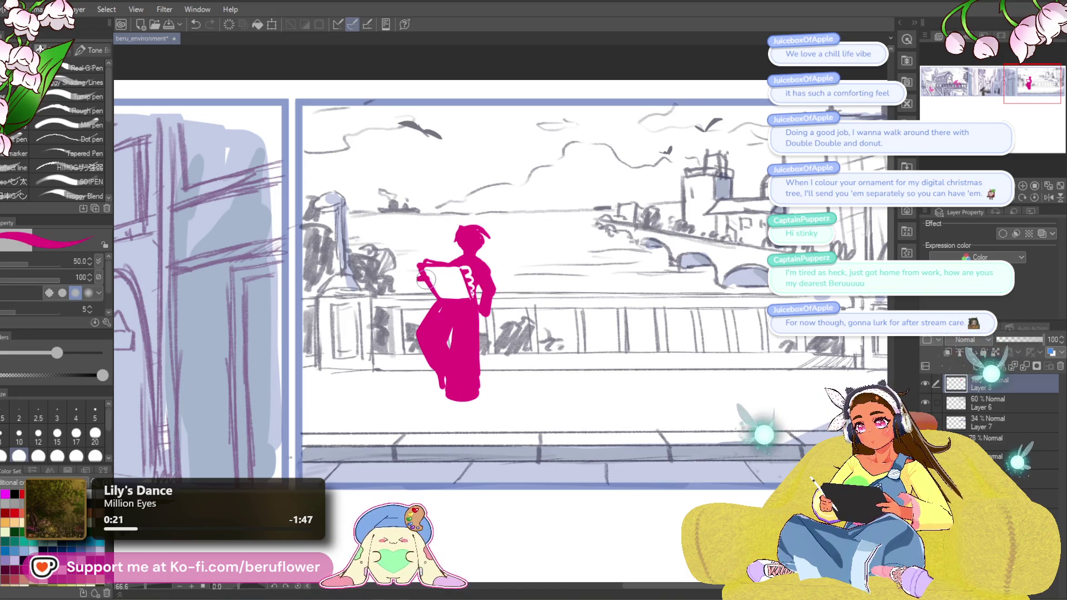
drag(421, 280, 424, 289)
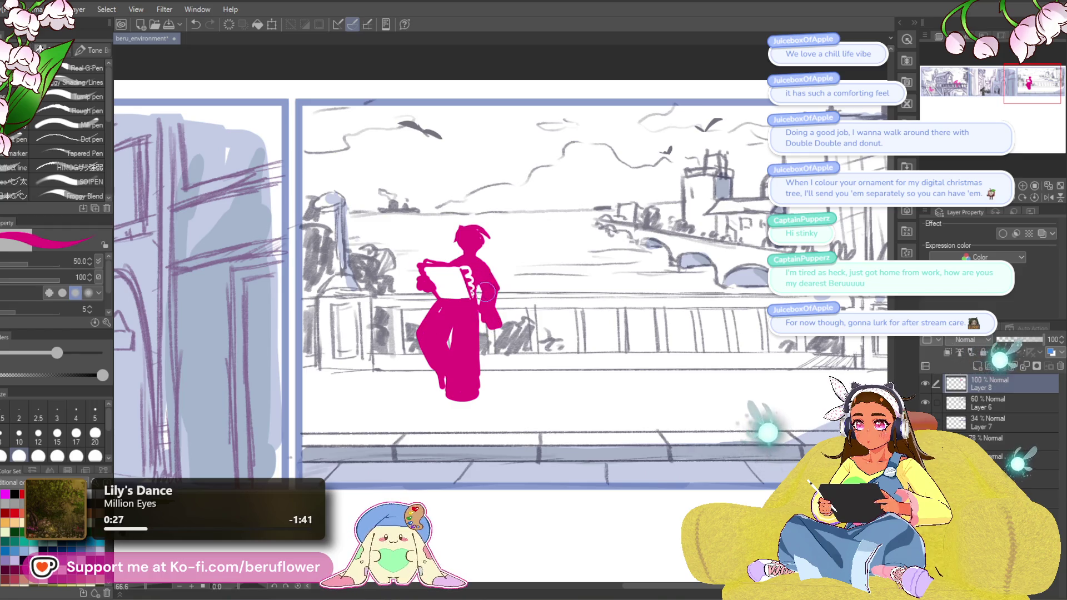
drag(455, 242, 462, 246)
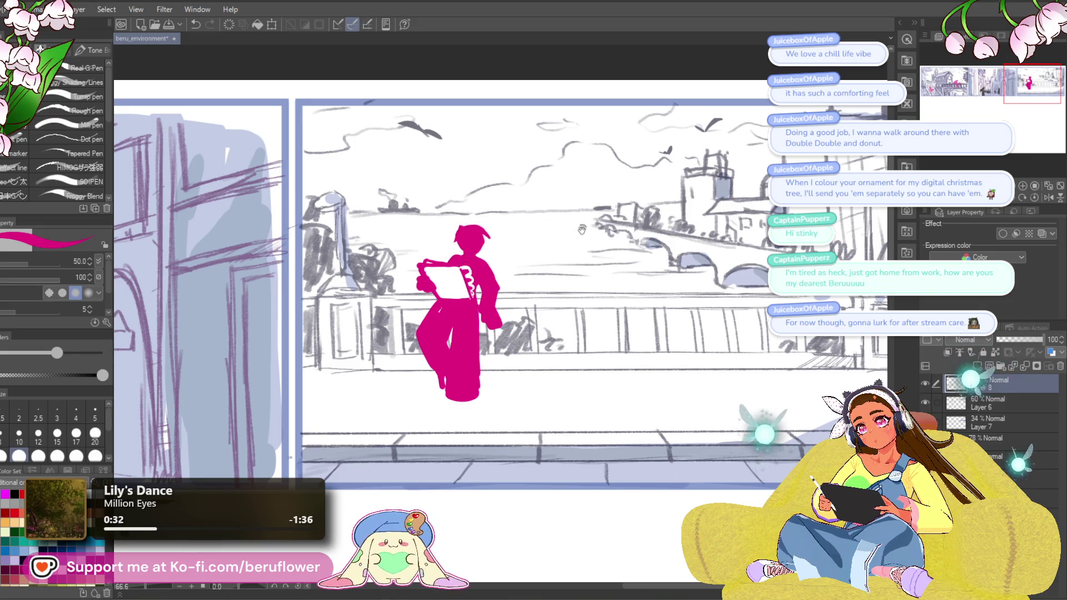
Undo the head stroke and, at brush size 17, fill in around the right arm and hand.
key(ctrl+z)
drag(460, 257, 455, 254)
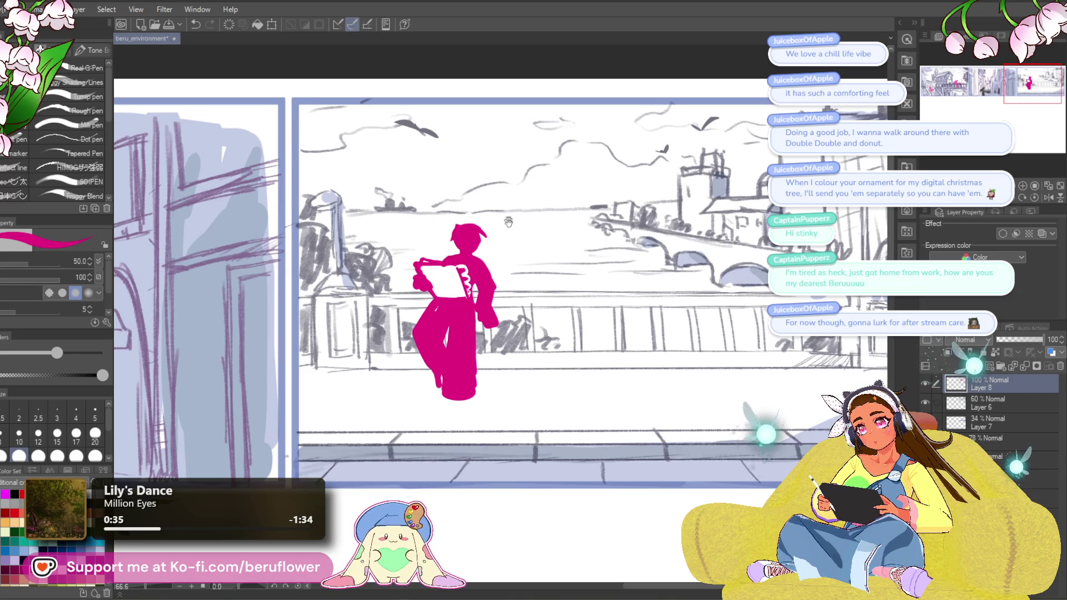
drag(509, 221, 511, 227)
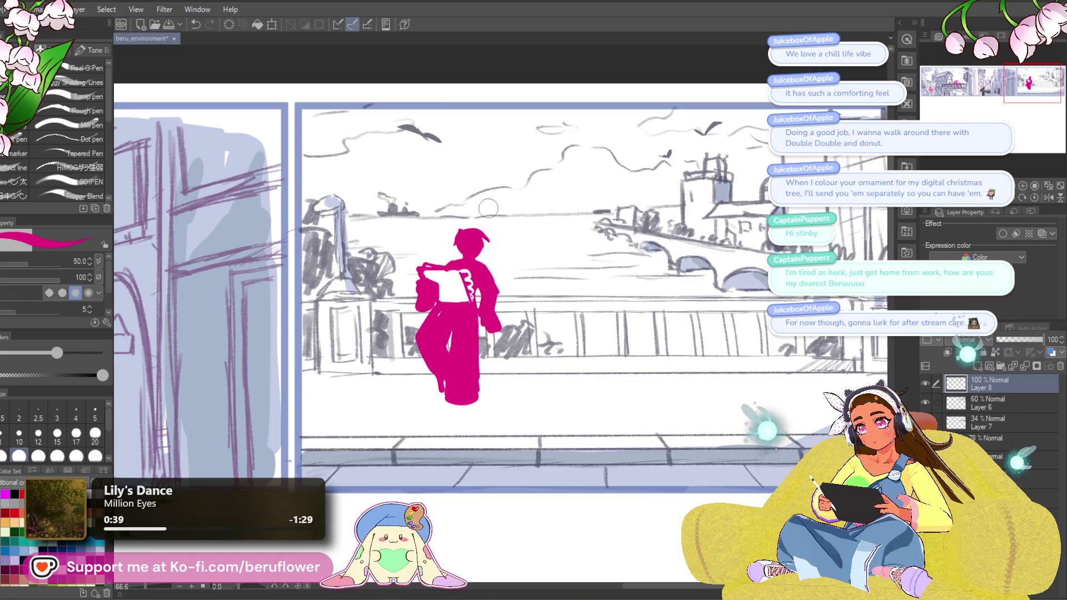
drag(638, 234, 635, 239)
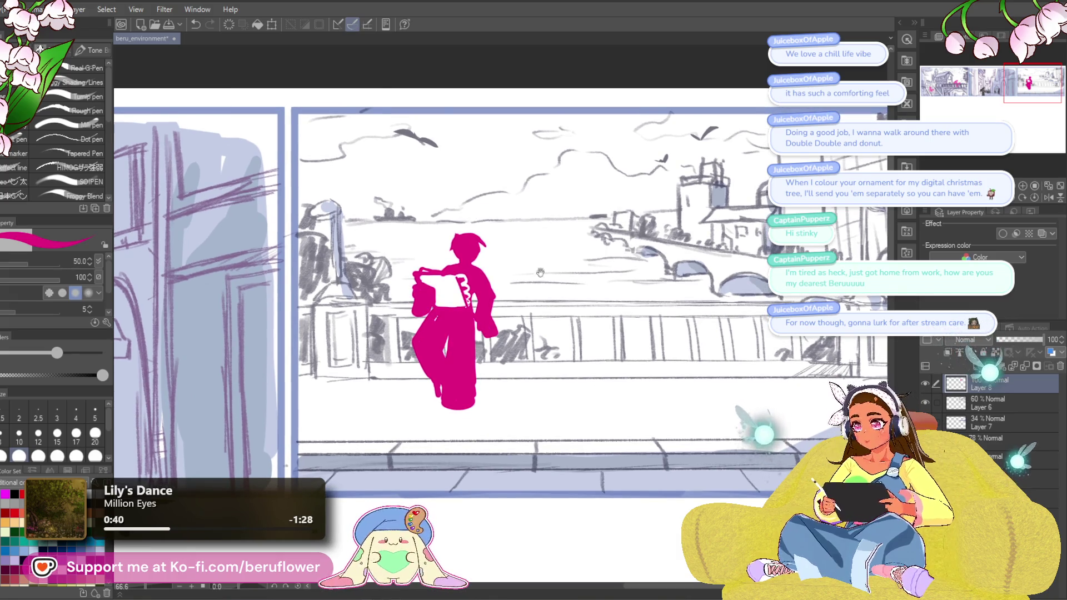
drag(540, 272, 532, 282)
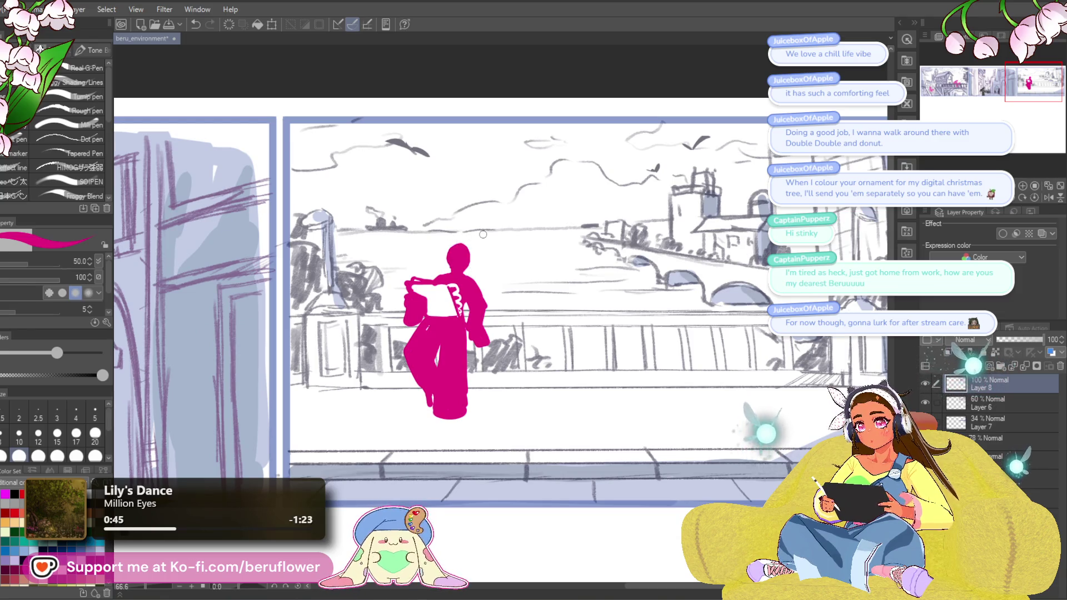
drag(502, 228, 522, 227)
key(bracketleft)
key(bracketleft)
key(bracketleft)
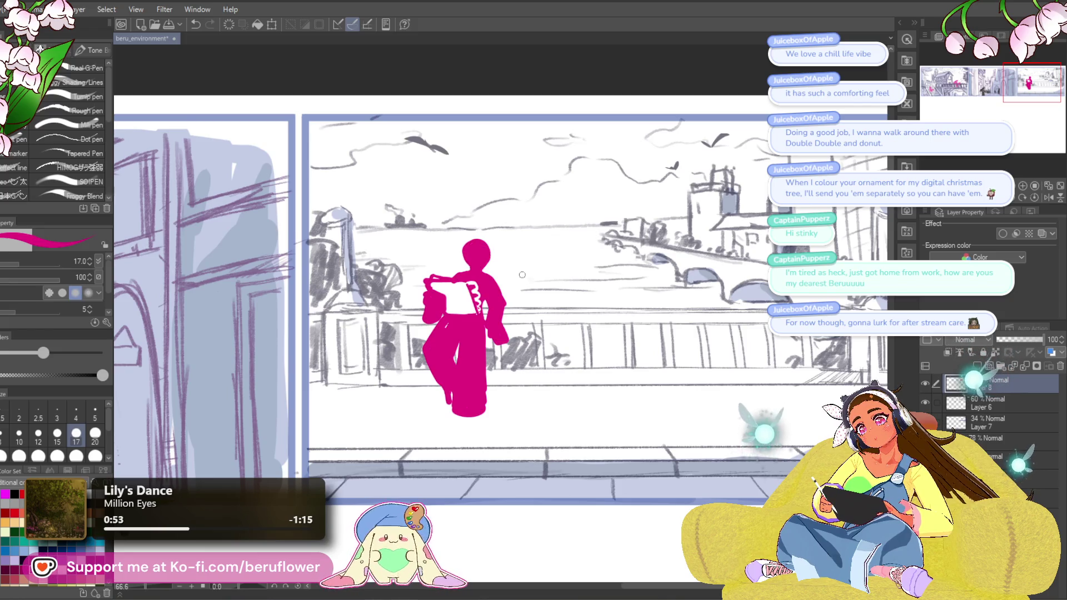
drag(536, 291, 517, 278)
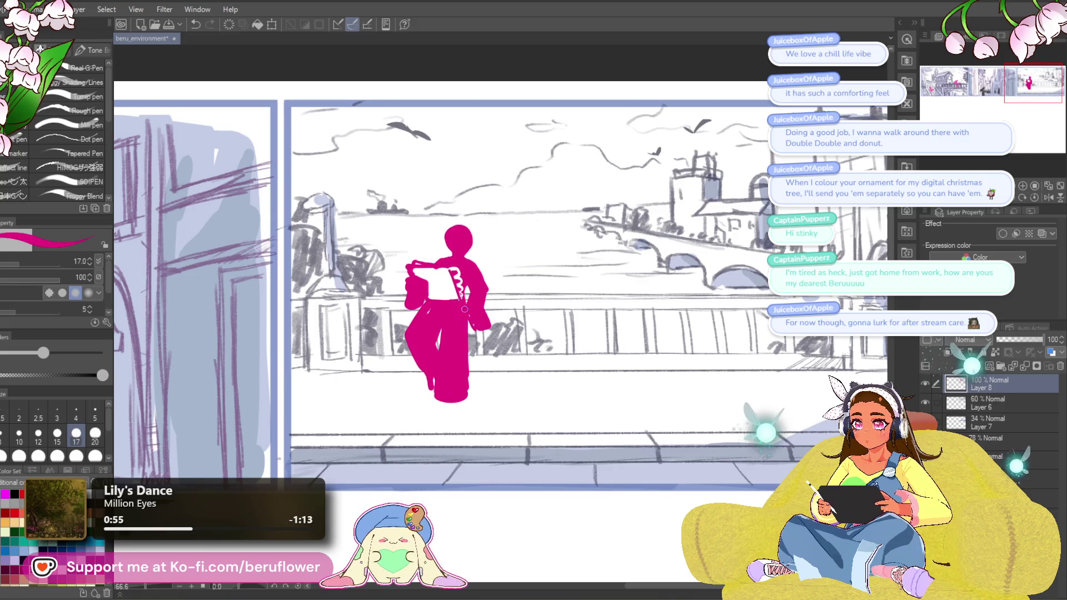
mouse_move(494, 324)
mouse_down()
mouse_move(480, 310)
mouse_move(488, 289)
mouse_up()
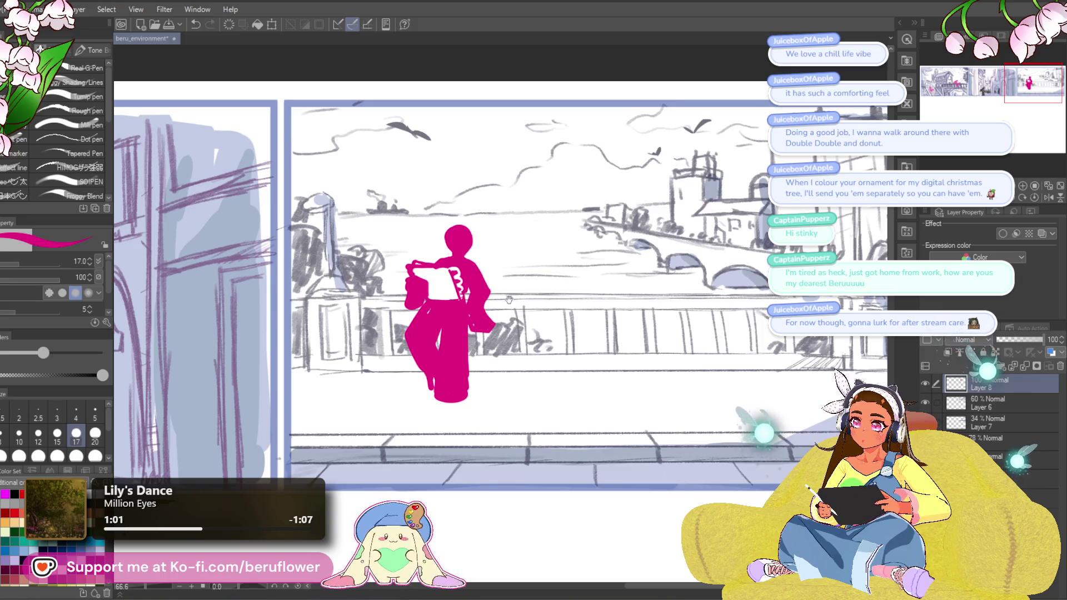
Add magenta to the body and draw a hair strand curving up and right from the head.
drag(509, 300, 522, 300)
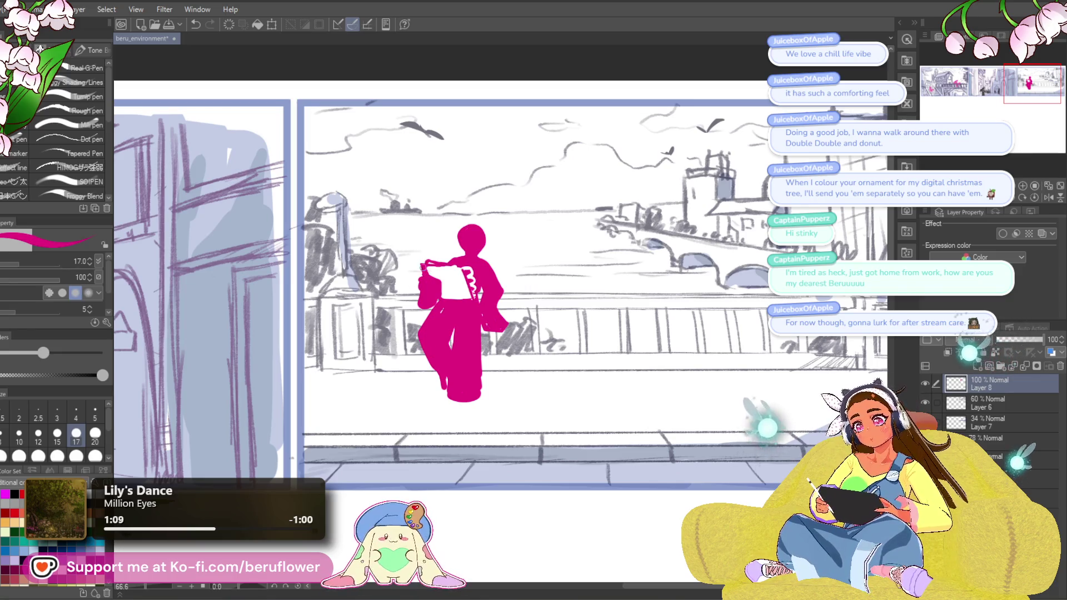
drag(461, 267, 460, 280)
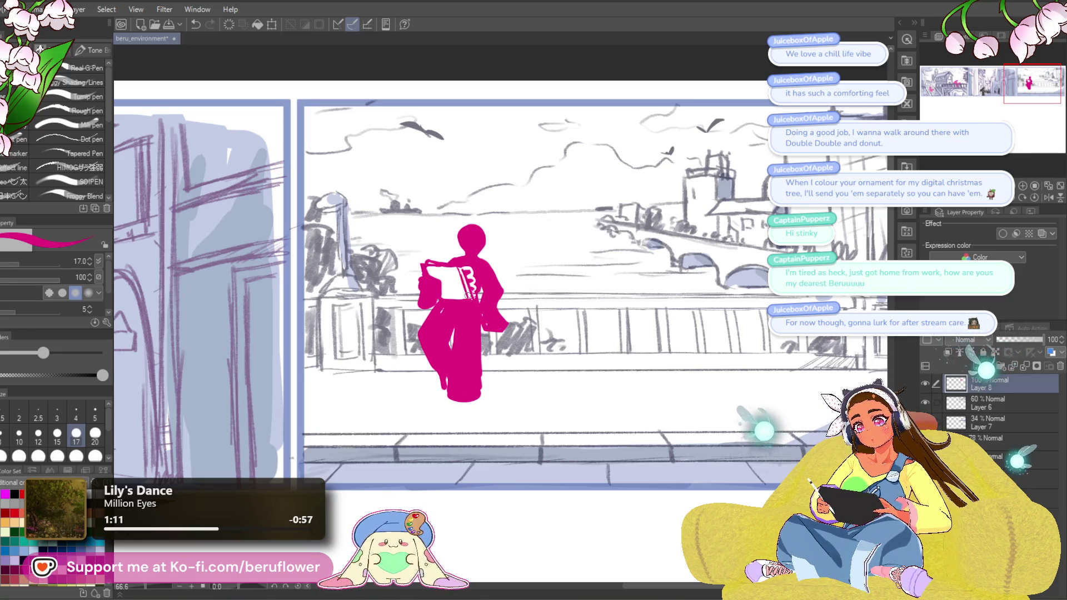
mouse_move(482, 366)
mouse_down()
mouse_move(459, 369)
mouse_move(482, 358)
mouse_up()
drag(477, 220, 491, 236)
key(ctrl+z)
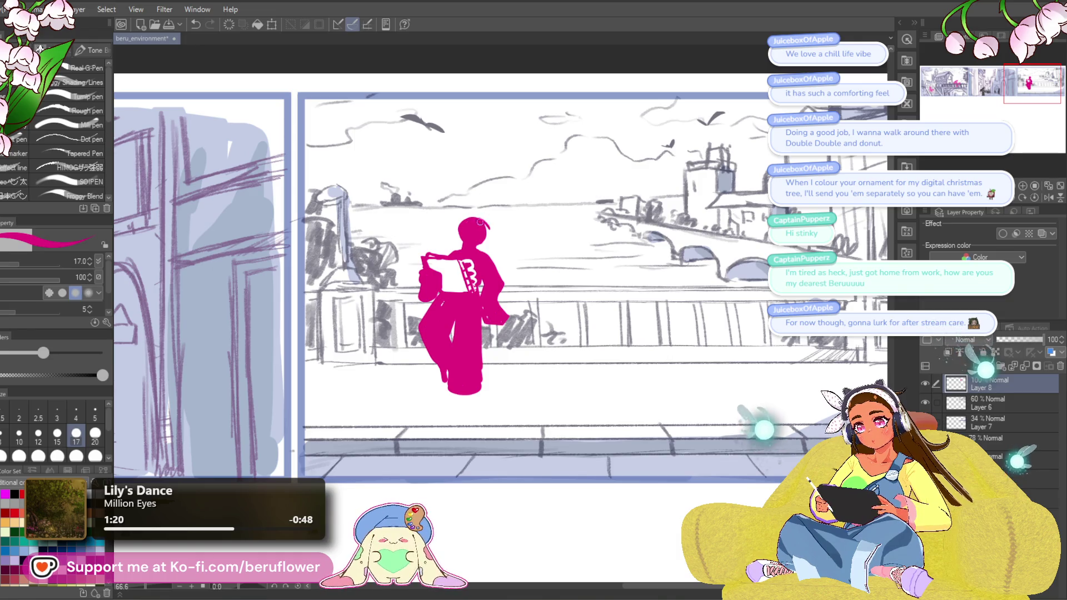
drag(475, 218, 494, 226)
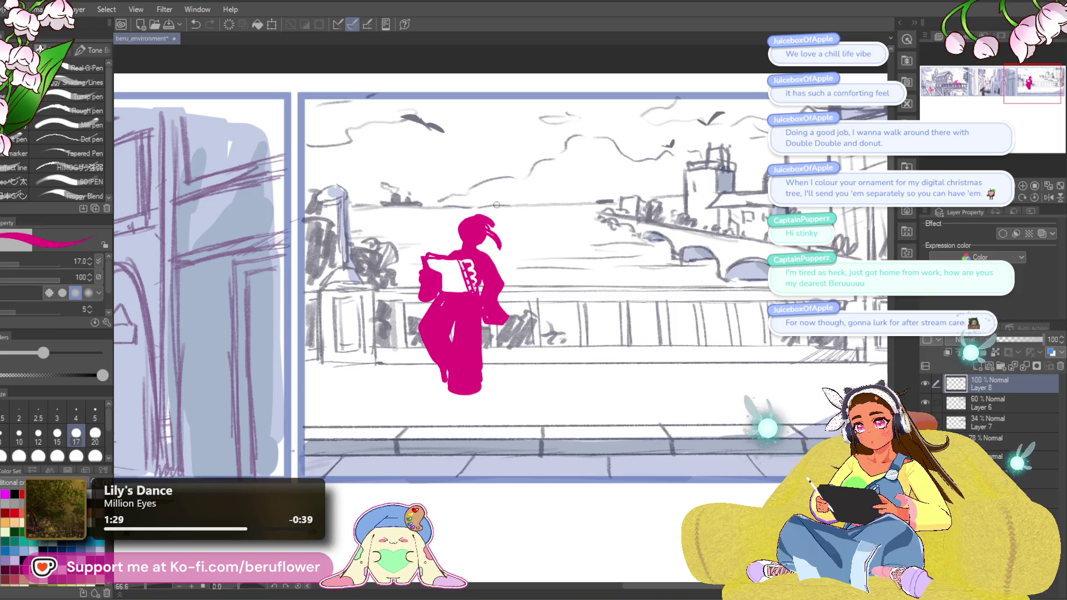
Undo the long hair strands and draw a shorter curled strand left of the head.
drag(534, 204, 538, 205)
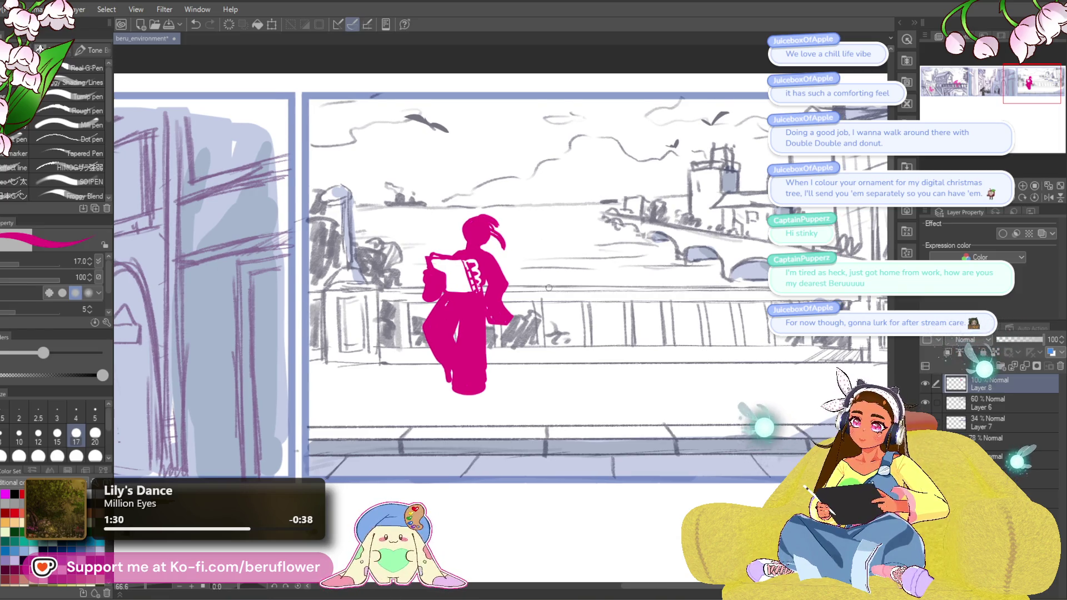
key(ctrl+z)
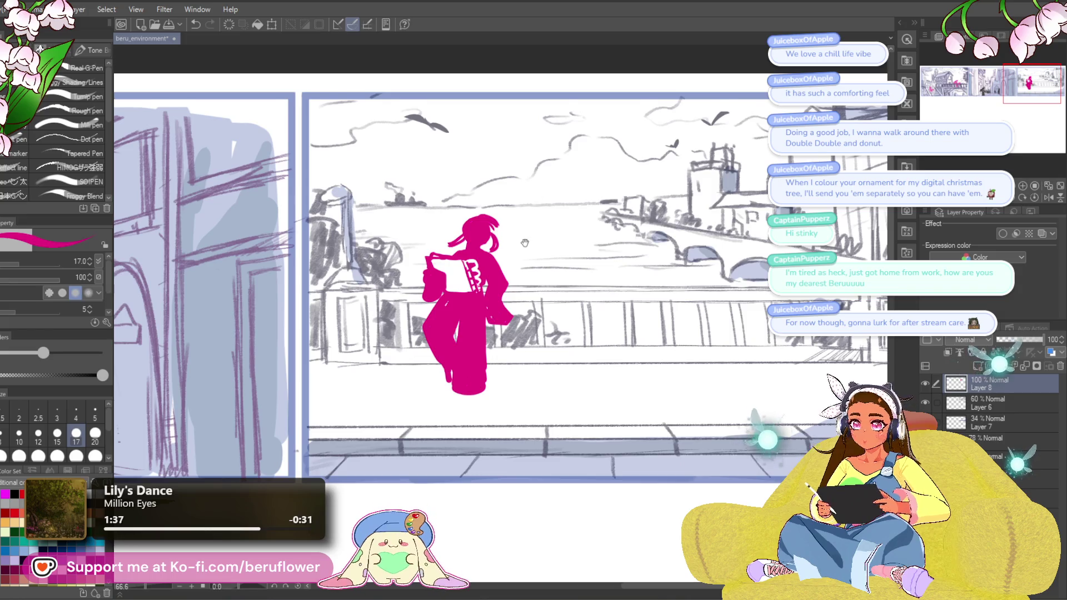
drag(524, 243, 526, 245)
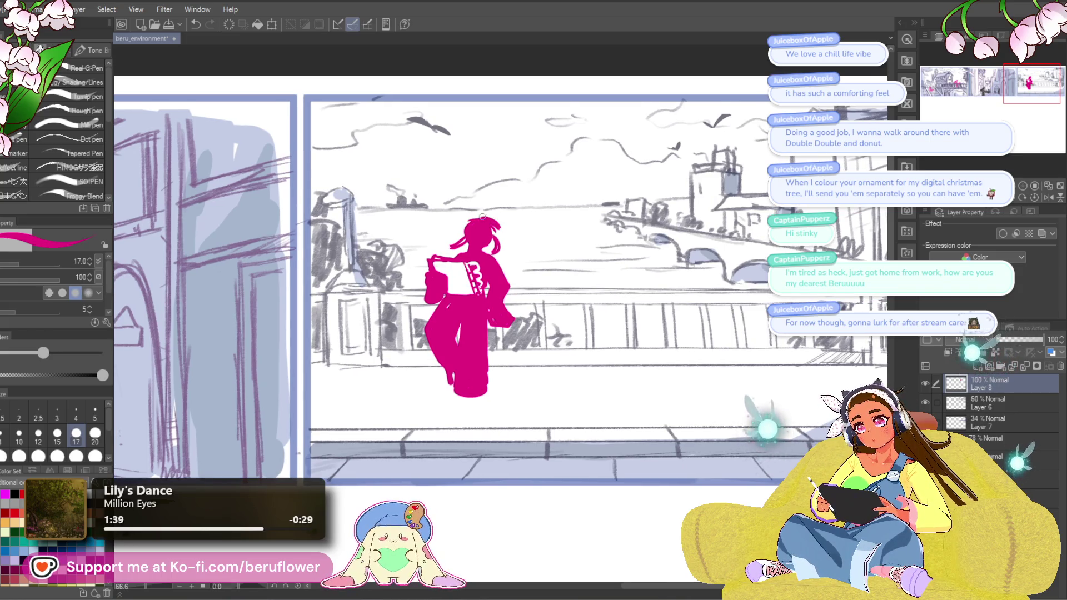
key(ctrl+z)
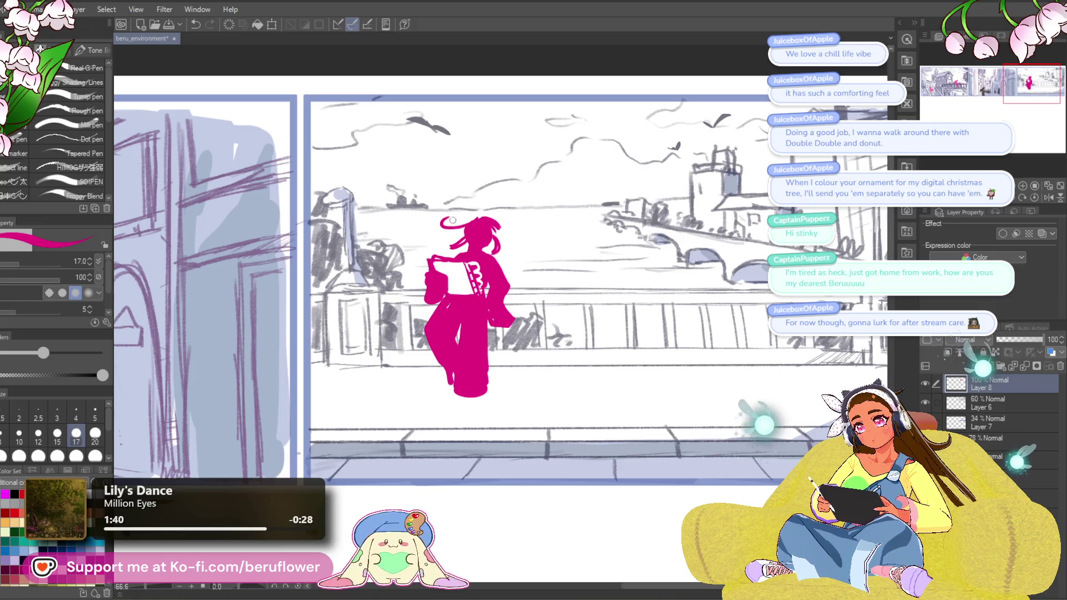
key(ctrl+z)
mouse_move(461, 237)
mouse_down()
mouse_move(406, 228)
mouse_move(387, 278)
mouse_move(401, 307)
mouse_up()
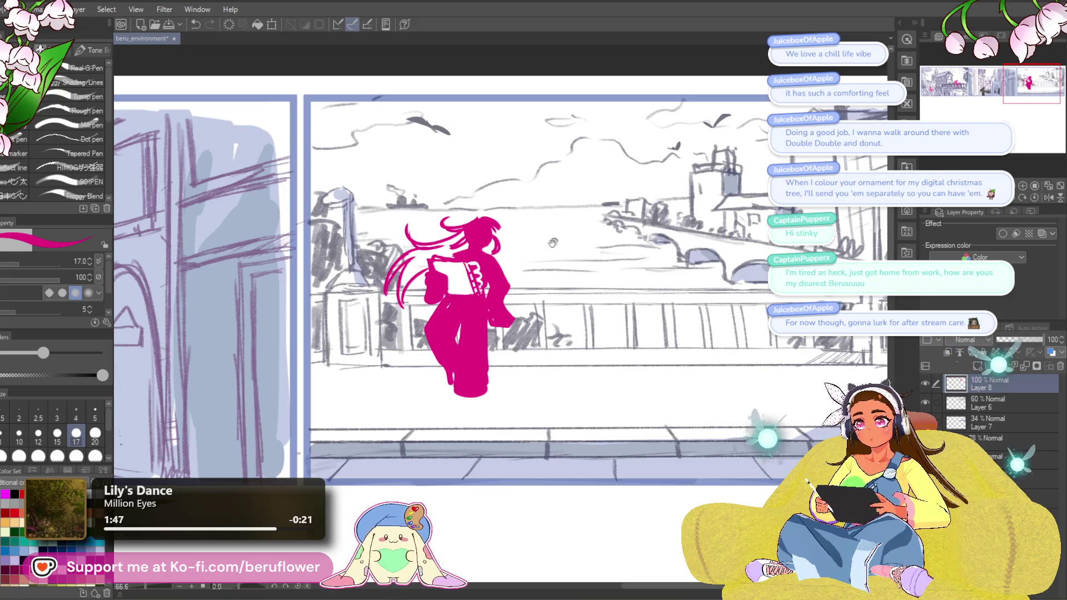
At brush size 25, fill the gaps between the head and hair in magenta.
drag(553, 242, 575, 236)
key(bracketright)
key(bracketright)
key(bracketright)
mouse_move(491, 220)
mouse_down()
mouse_move(486, 244)
mouse_move(478, 236)
mouse_move(448, 243)
mouse_move(484, 238)
mouse_move(470, 250)
mouse_move(428, 250)
mouse_move(439, 244)
mouse_move(422, 289)
mouse_move(490, 235)
mouse_up()
key(ctrl+z)
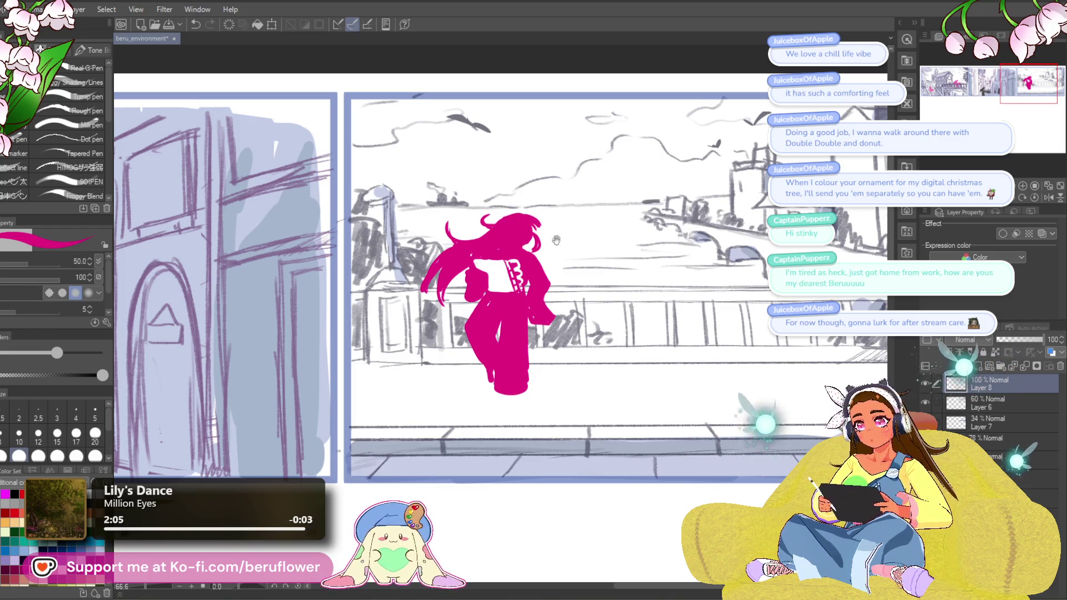
drag(556, 240, 428, 246)
Draw a looped tuft on top of the head and carve a white line into it.
key(x)
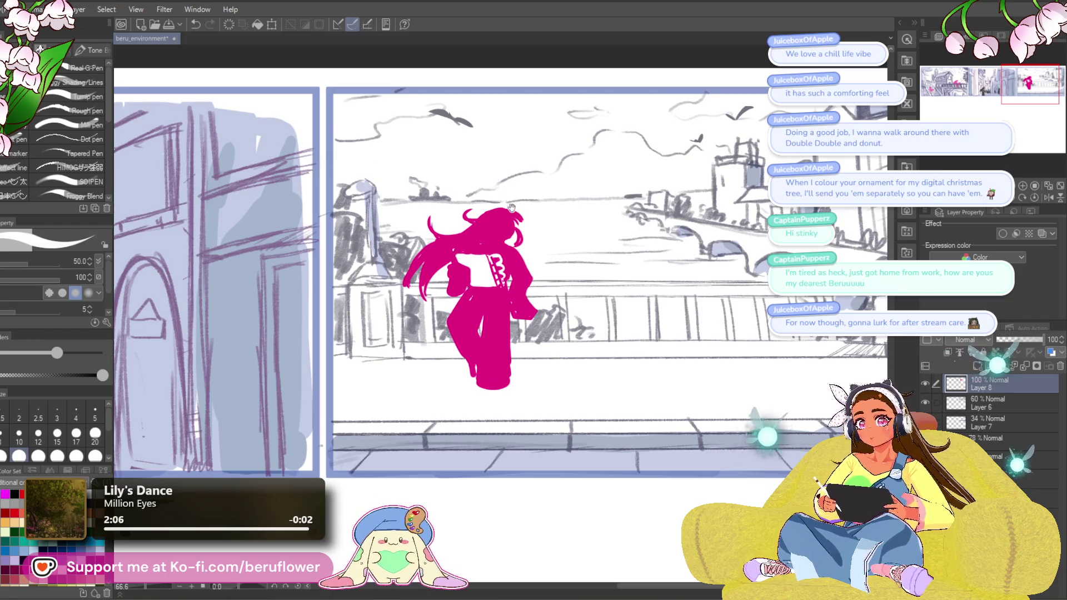
drag(511, 207, 508, 210)
key(x)
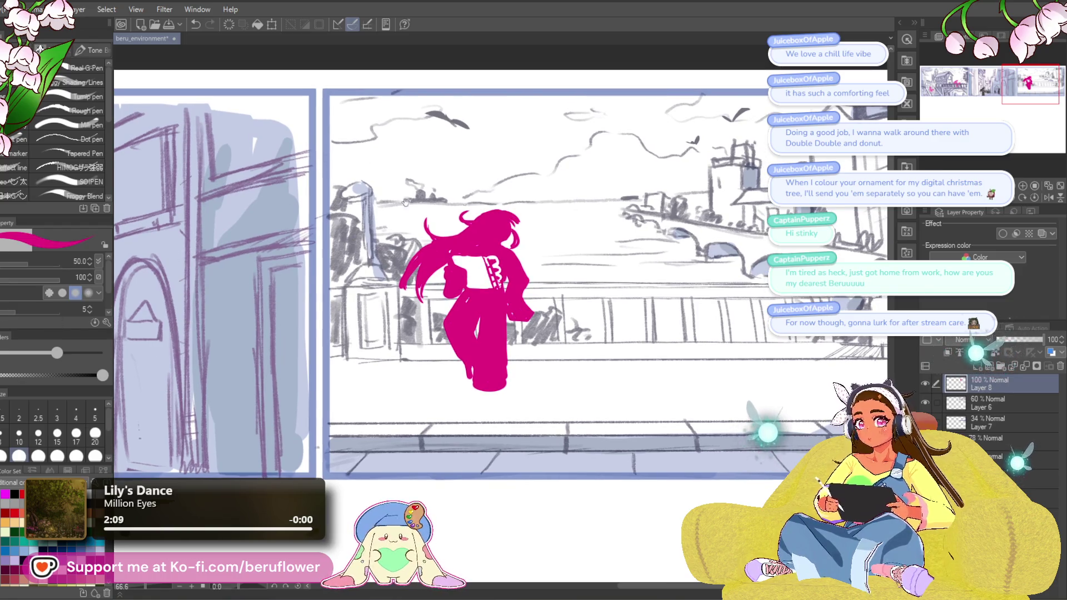
key(ctrl+z)
mouse_move(462, 214)
mouse_down()
mouse_move(452, 196)
mouse_move(485, 217)
mouse_move(478, 222)
mouse_up()
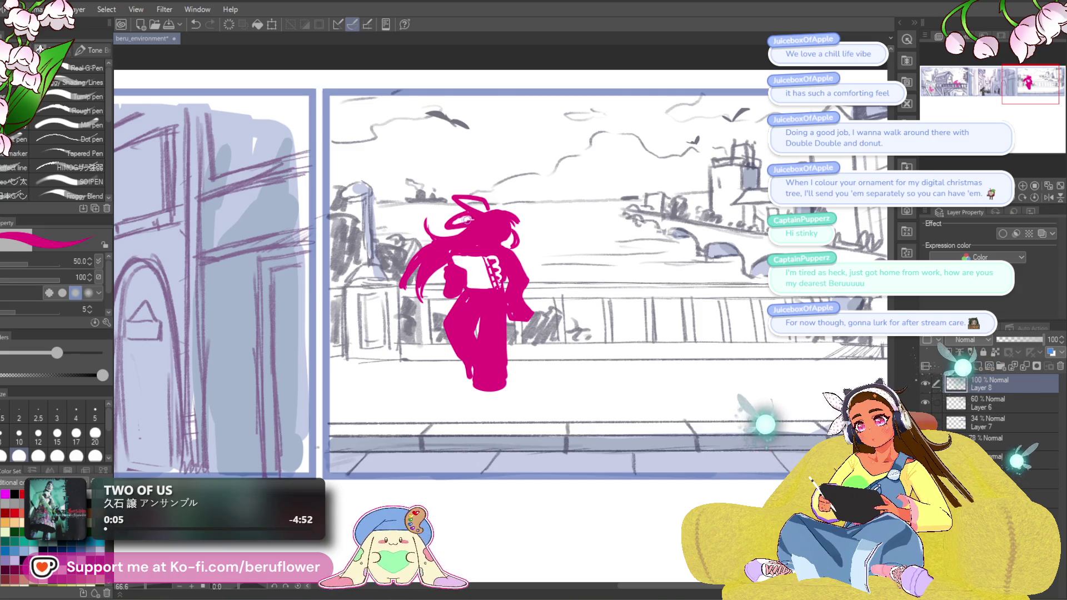
key(c)
drag(468, 219, 450, 225)
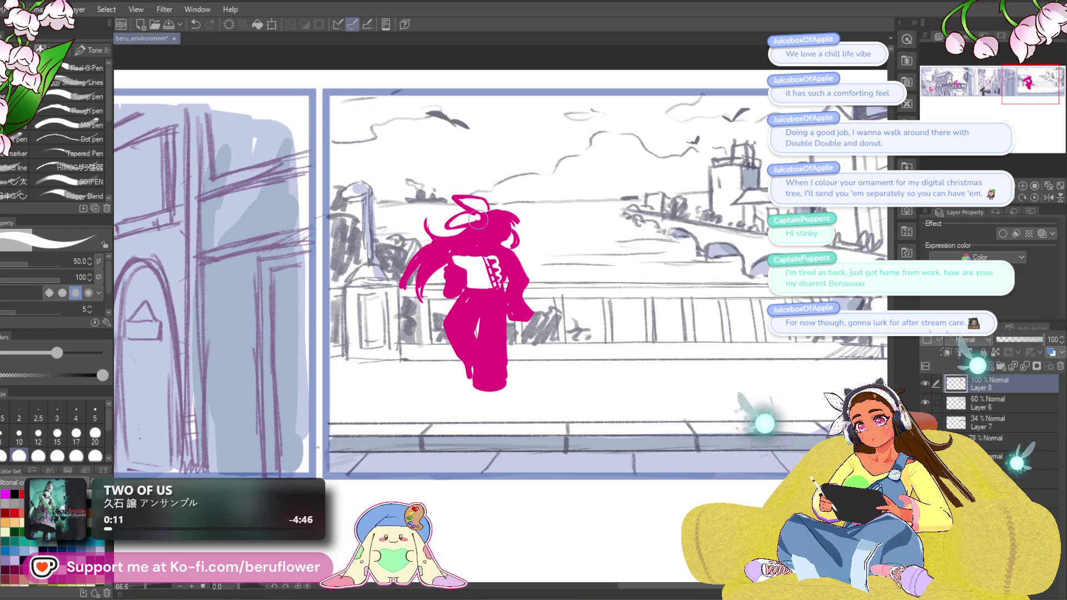
key(c)
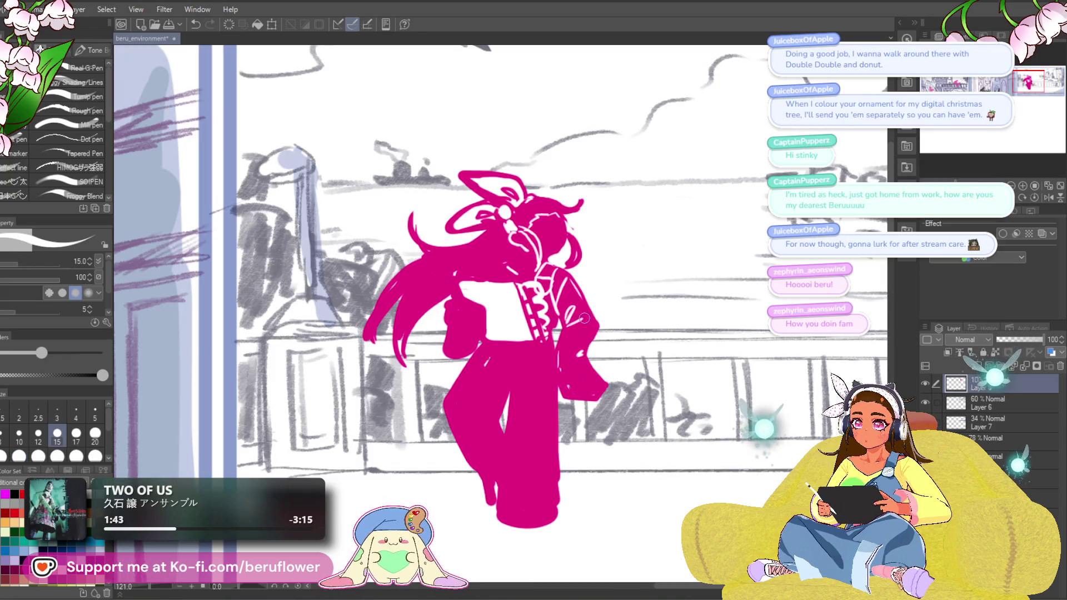
drag(567, 368, 600, 365)
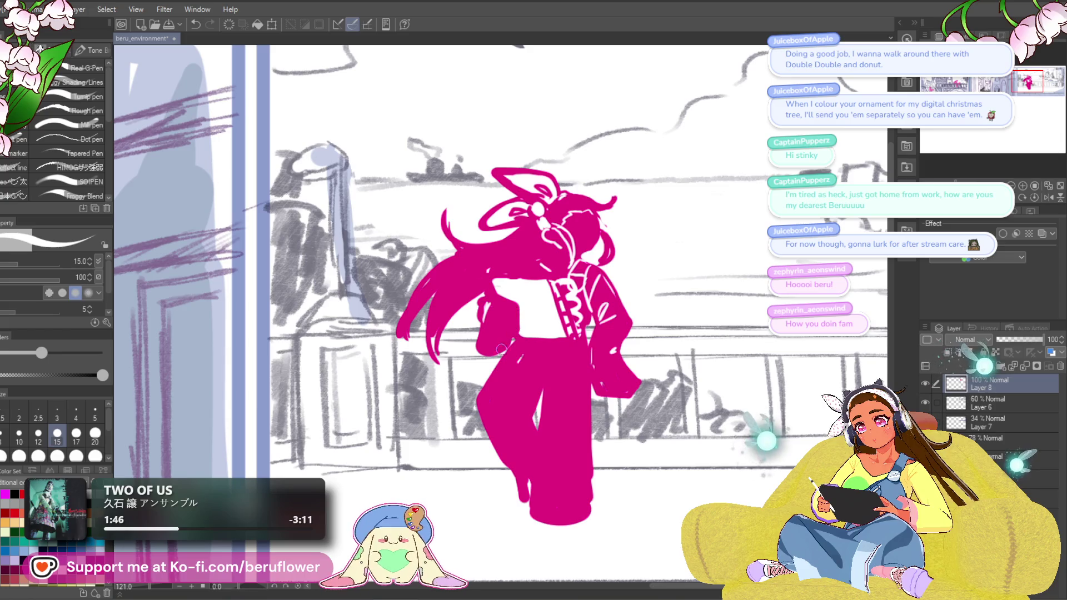
drag(546, 308, 545, 312)
drag(554, 261, 558, 271)
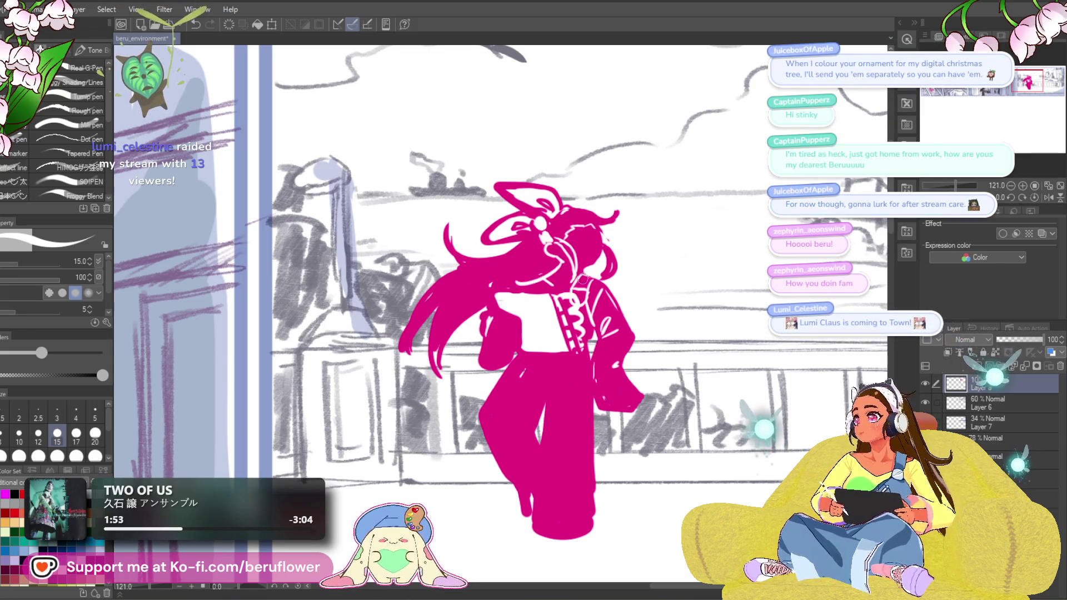
scroll(537, 348, down, 1)
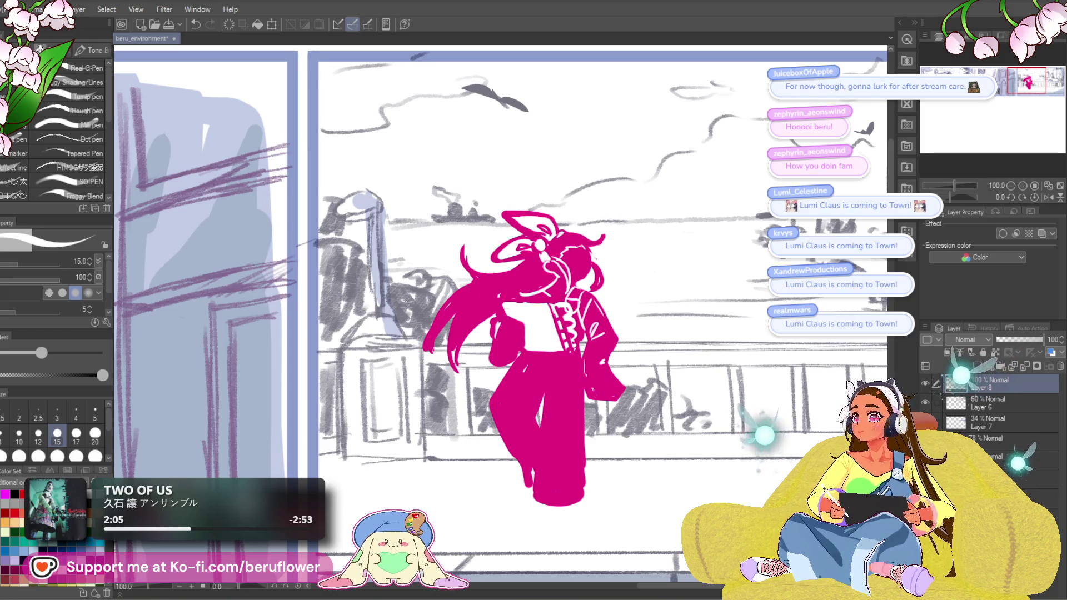
Zoom out to about 40% and pan until the alley and riverside panels both show.
scroll(565, 356, down, 5)
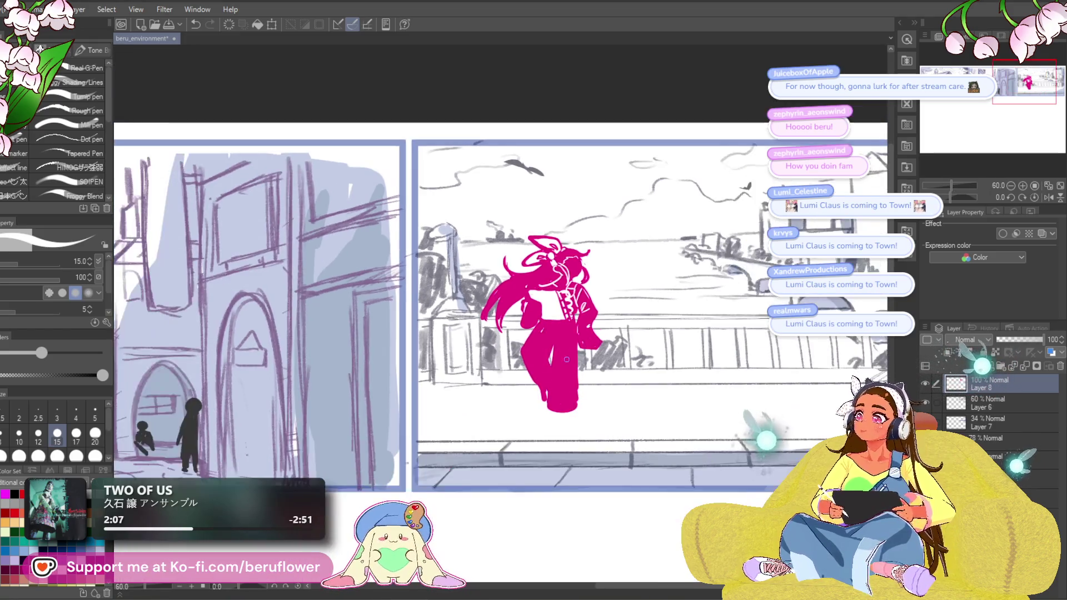
scroll(565, 356, up, 2)
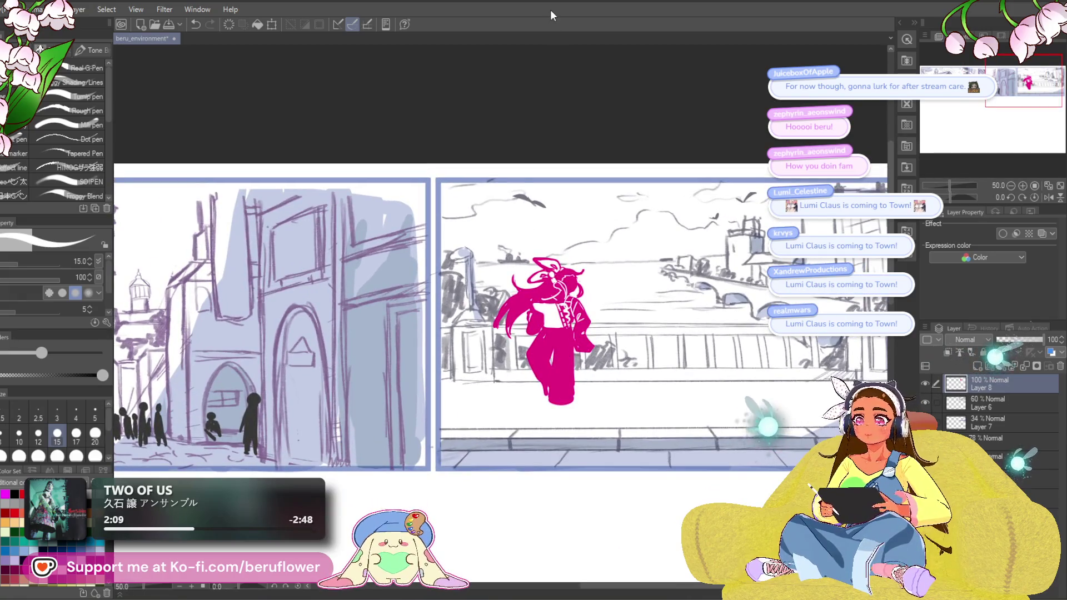
scroll(578, 257, down, 2)
drag(578, 257, 626, 258)
mouse_move(390, 285)
mouse_down()
mouse_move(619, 263)
mouse_move(335, 287)
mouse_up()
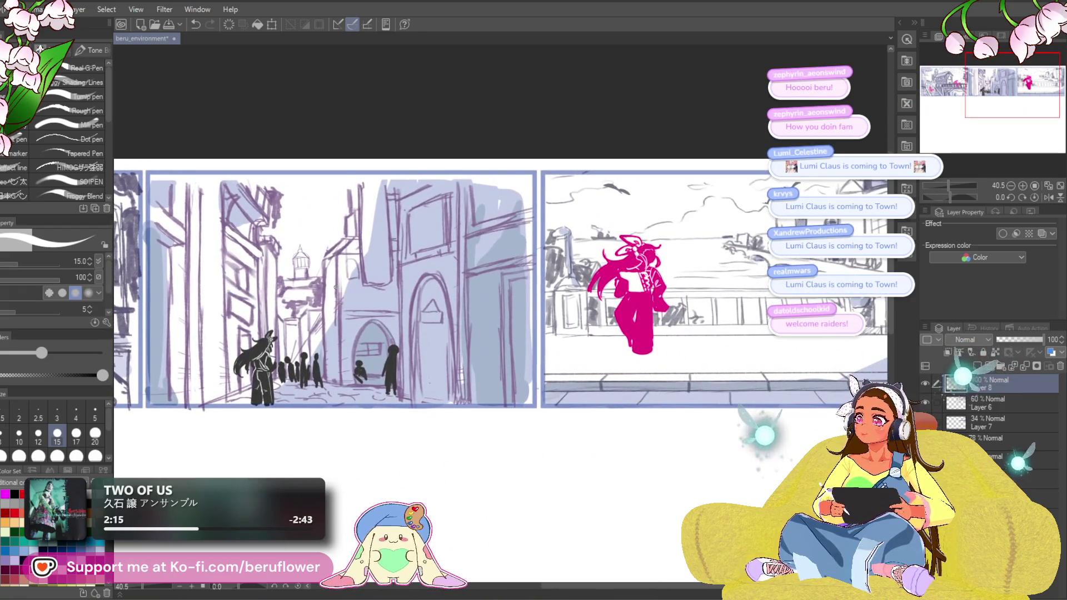
scroll(330, 291, down, 1)
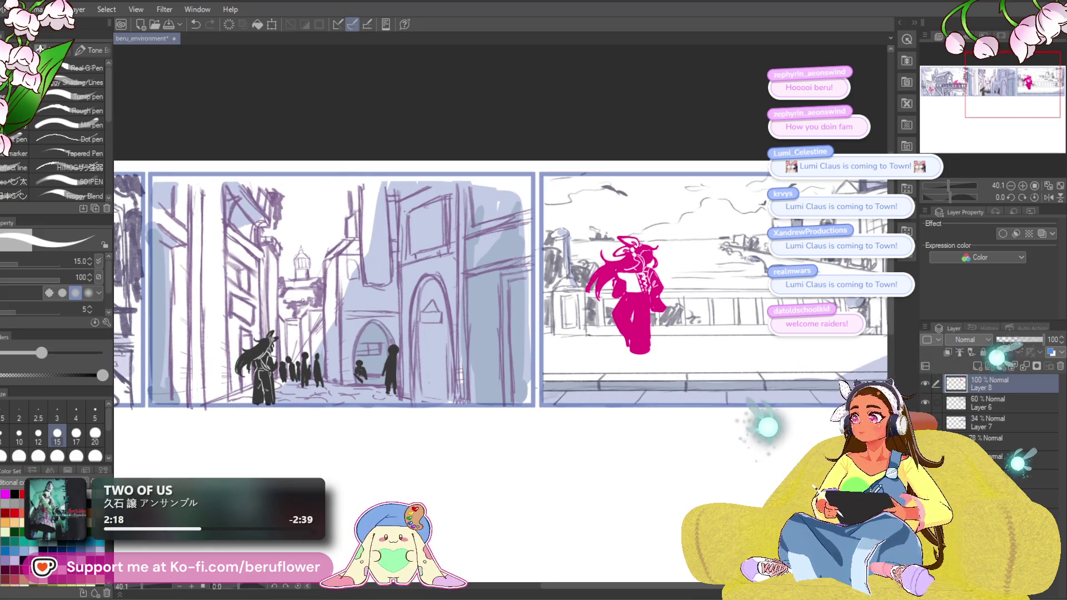
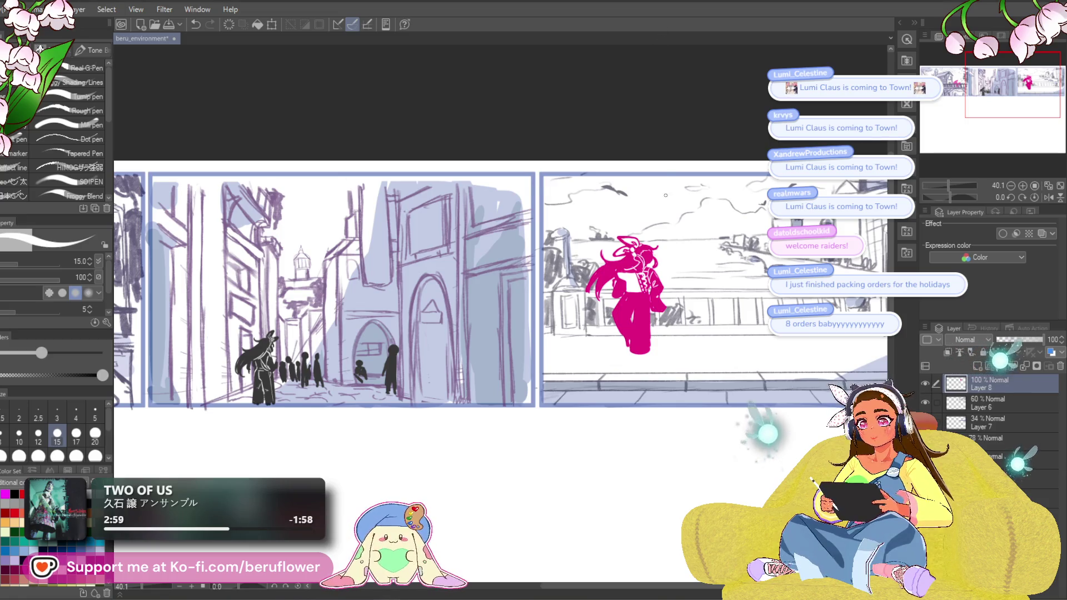
Zoom in on the pink figure and erase the outer left edge of its hair.
scroll(665, 197, down, 2)
scroll(665, 197, up, 2)
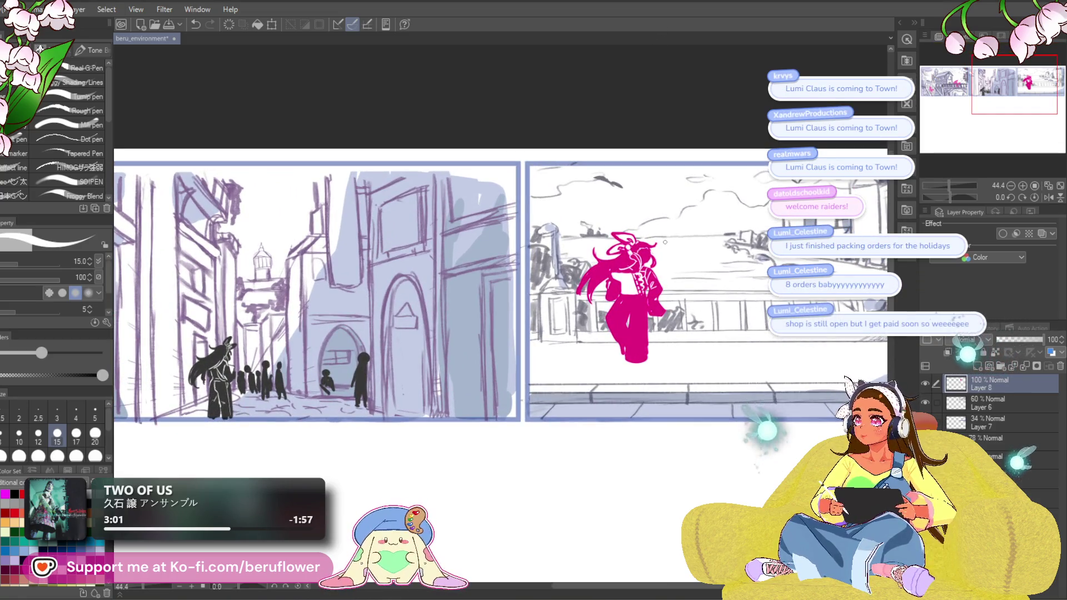
scroll(665, 243, up, 2)
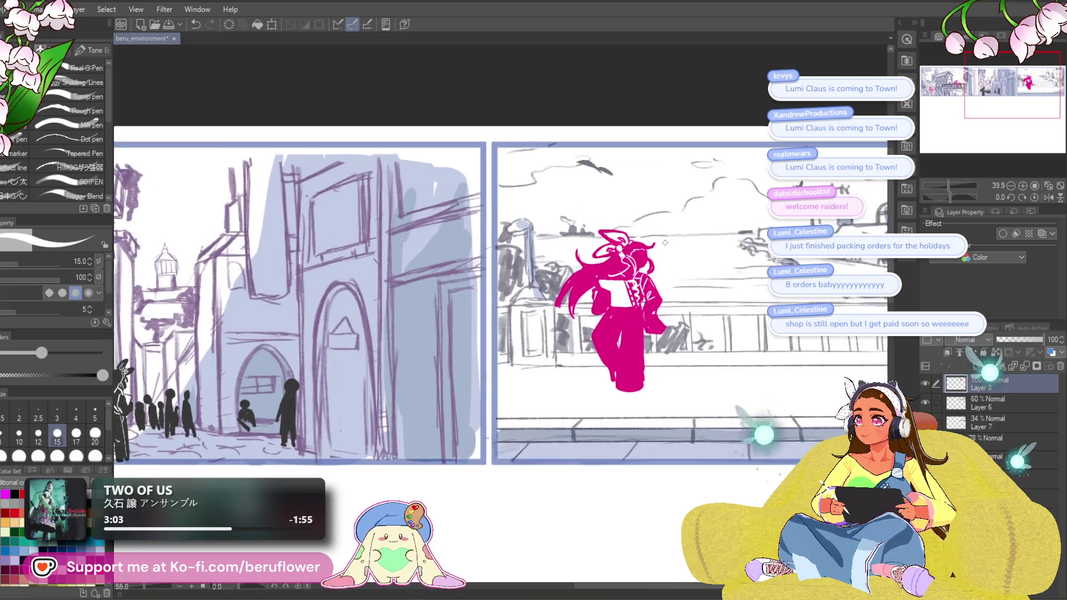
scroll(693, 245, up, 5)
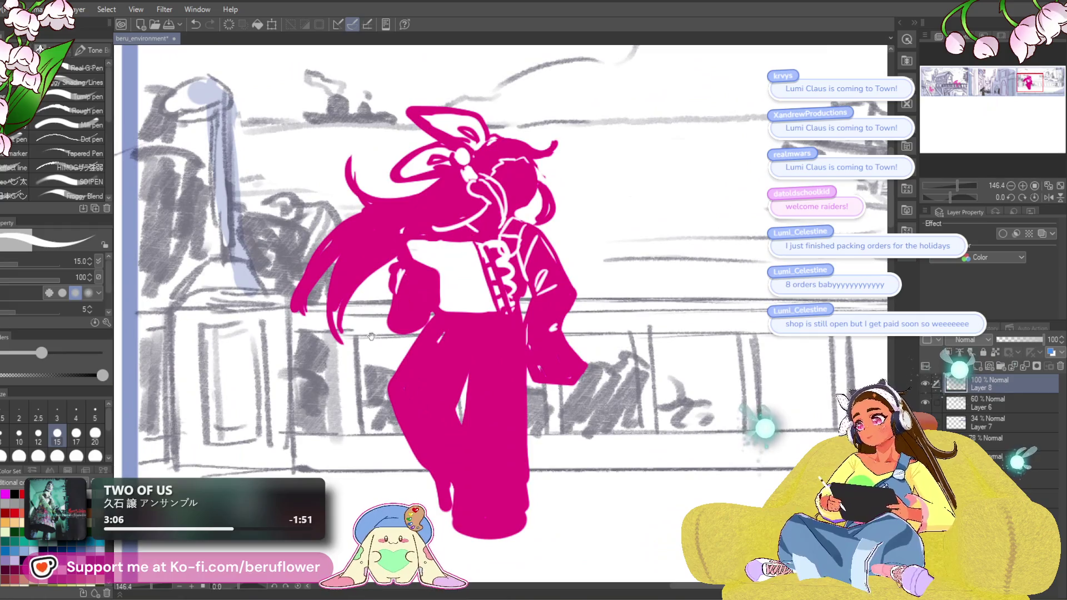
mouse_move(371, 336)
mouse_down()
mouse_move(500, 284)
mouse_move(520, 287)
mouse_up()
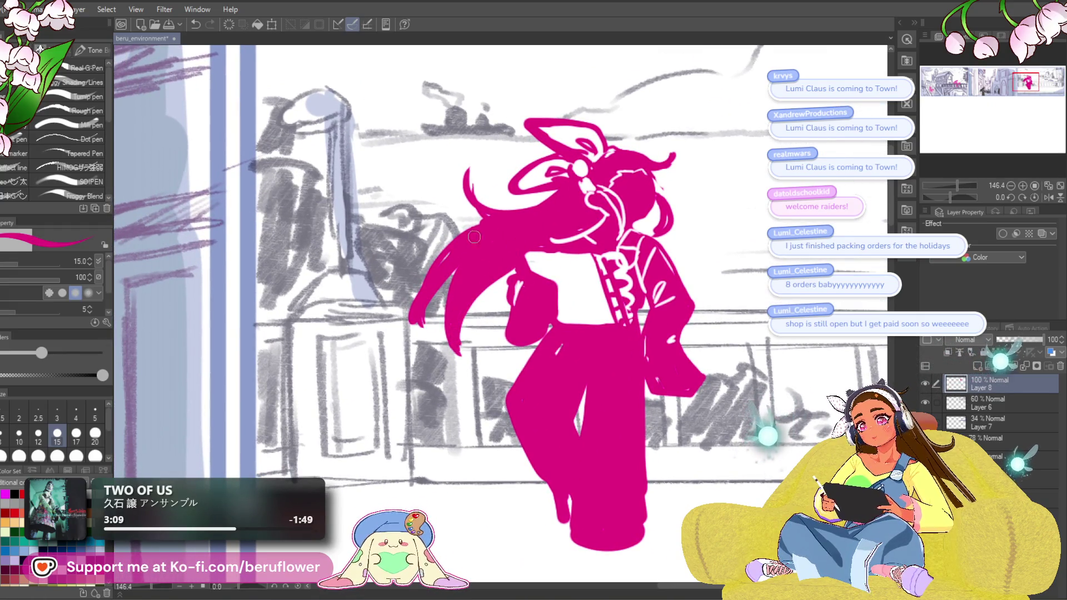
drag(433, 244, 420, 328)
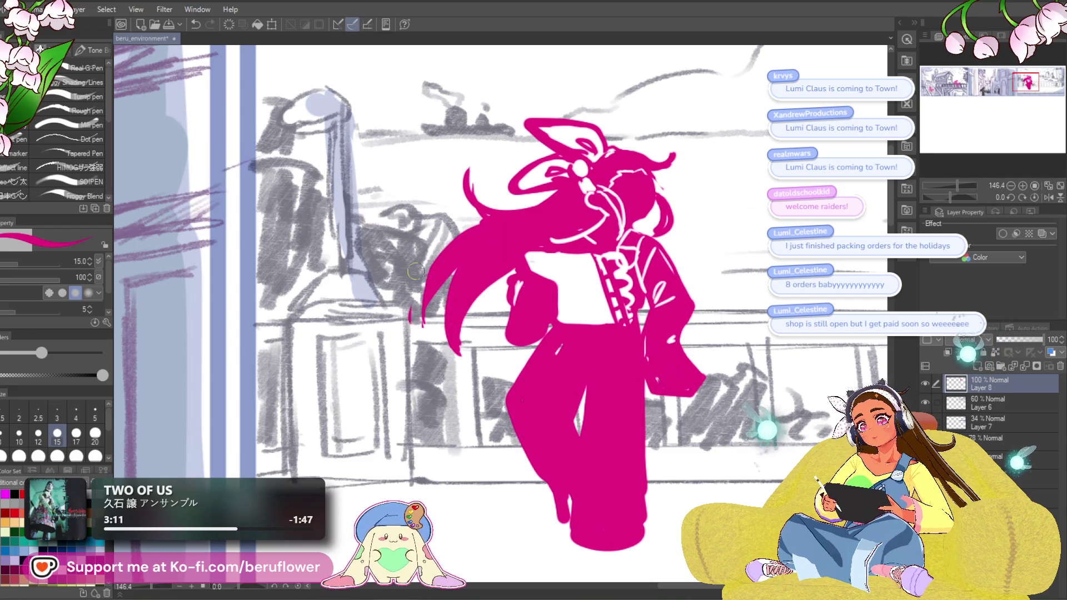
Paint a new flowing pink hair strand on the left, redoing it until smooth.
mouse_move(539, 232)
mouse_down()
mouse_move(551, 233)
mouse_move(433, 261)
mouse_move(504, 222)
mouse_up()
mouse_move(494, 286)
mouse_down()
mouse_move(497, 366)
mouse_move(509, 369)
mouse_up()
key(ctrl+z)
key(ctrl+z)
drag(489, 309, 500, 372)
drag(496, 289, 503, 366)
key(ctrl+z)
drag(489, 316, 505, 369)
mouse_move(492, 294)
mouse_down()
mouse_move(499, 363)
mouse_move(485, 350)
mouse_up()
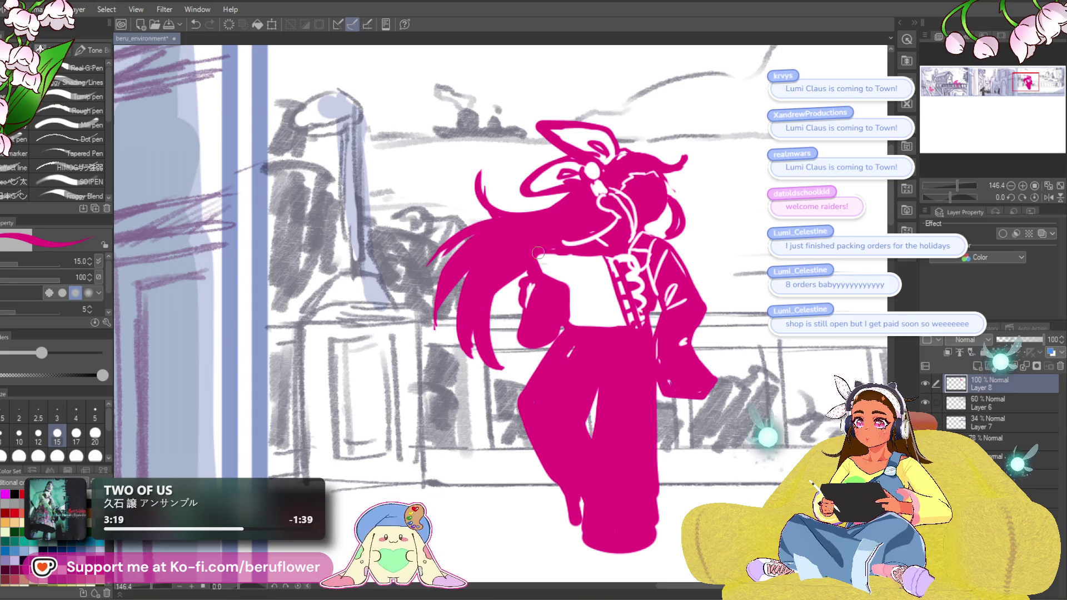
Pick the figure's pink from the canvas as the drawing colour.
drag(517, 278, 522, 280)
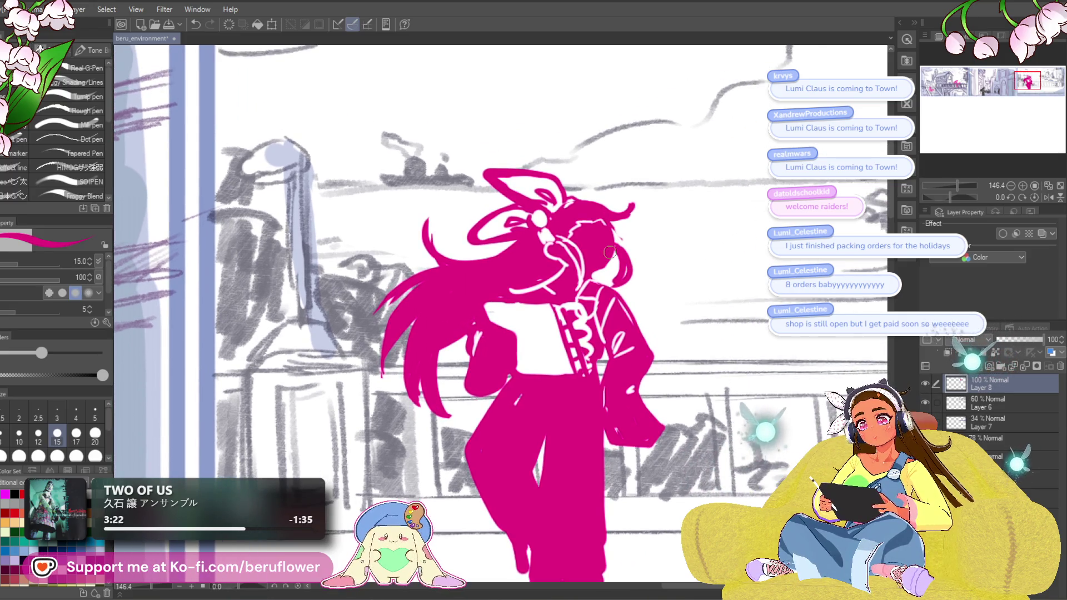
scroll(533, 271, down, 5)
scroll(578, 253, up, 5)
drag(577, 252, 566, 278)
alt+click(567, 278)
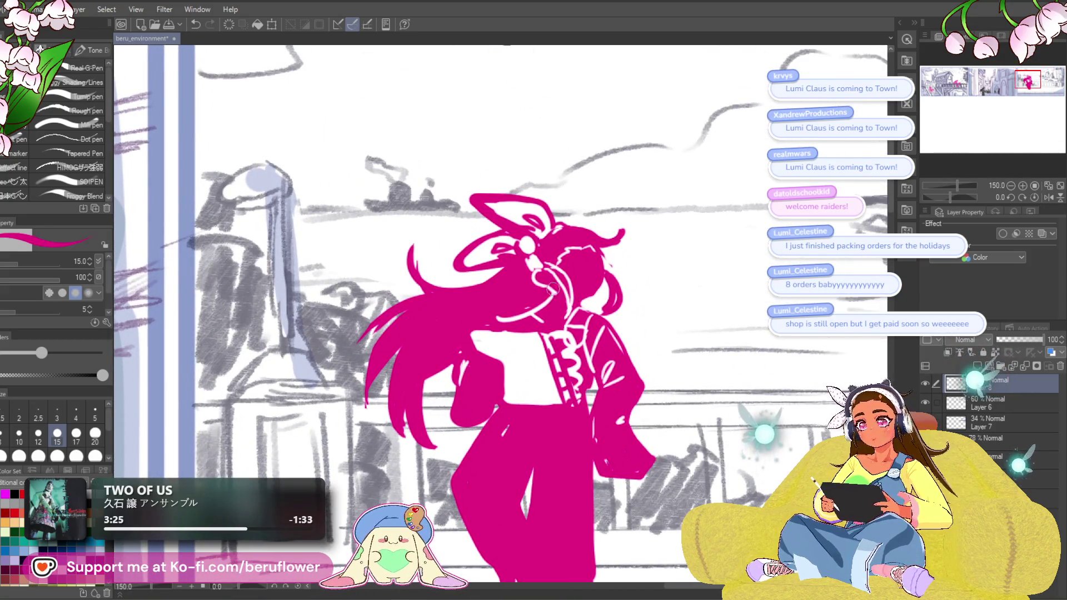
alt+click(548, 286)
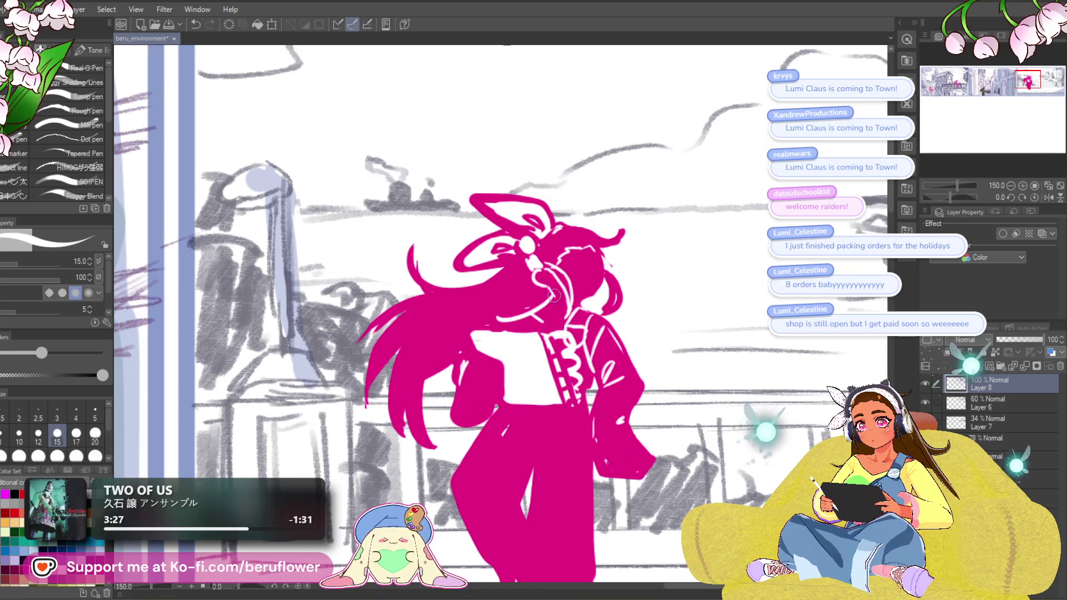
alt+click(604, 267)
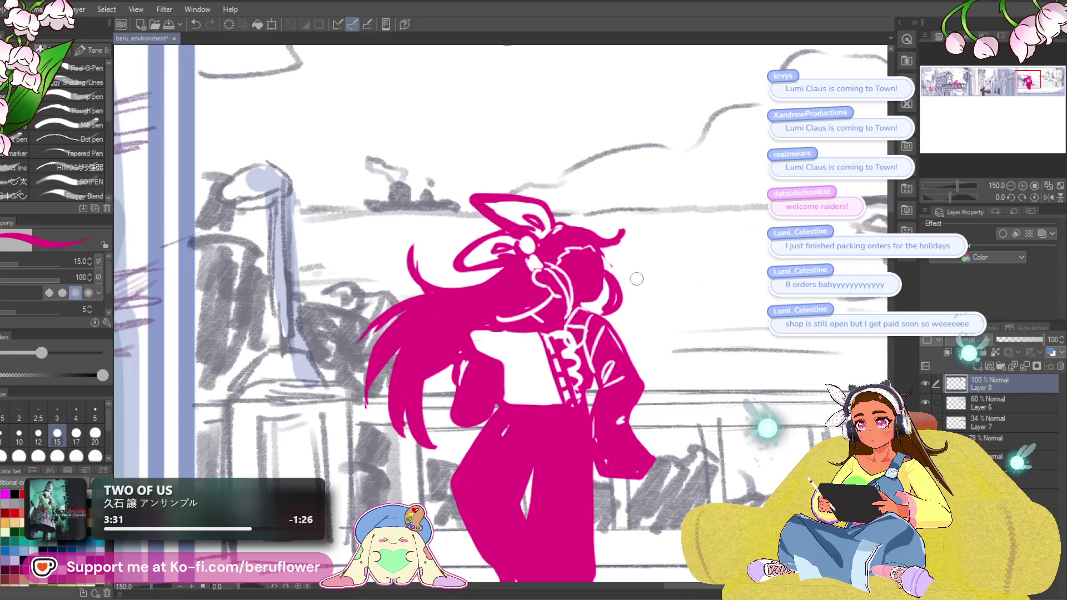
scroll(590, 293, down, 3)
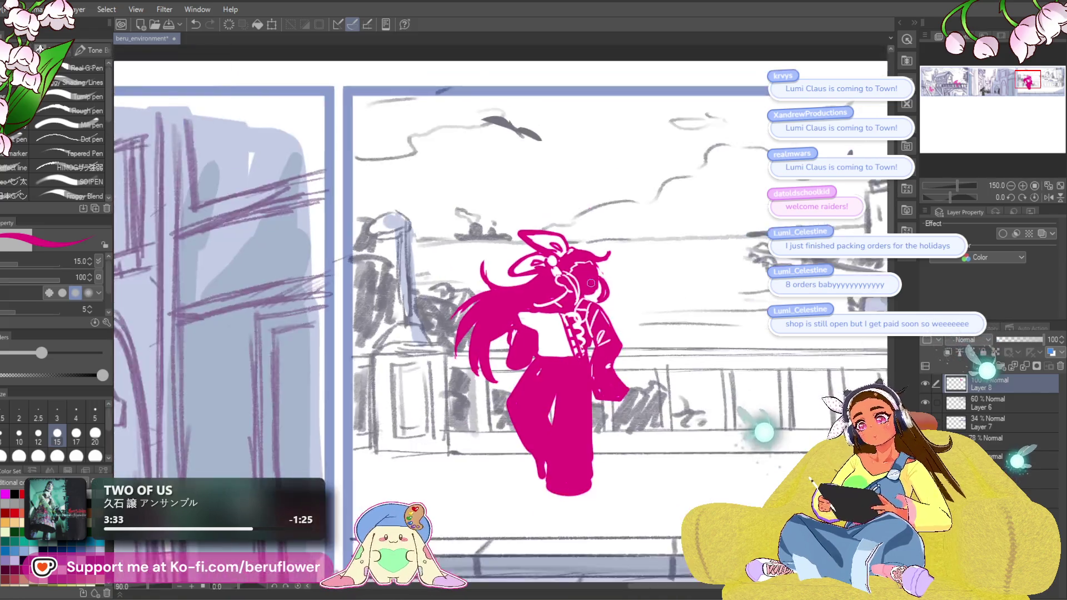
Frame the figure's feet, extend the pink fill there, and enlarge the brush slightly.
scroll(622, 222, up, 5)
scroll(619, 262, down, 5)
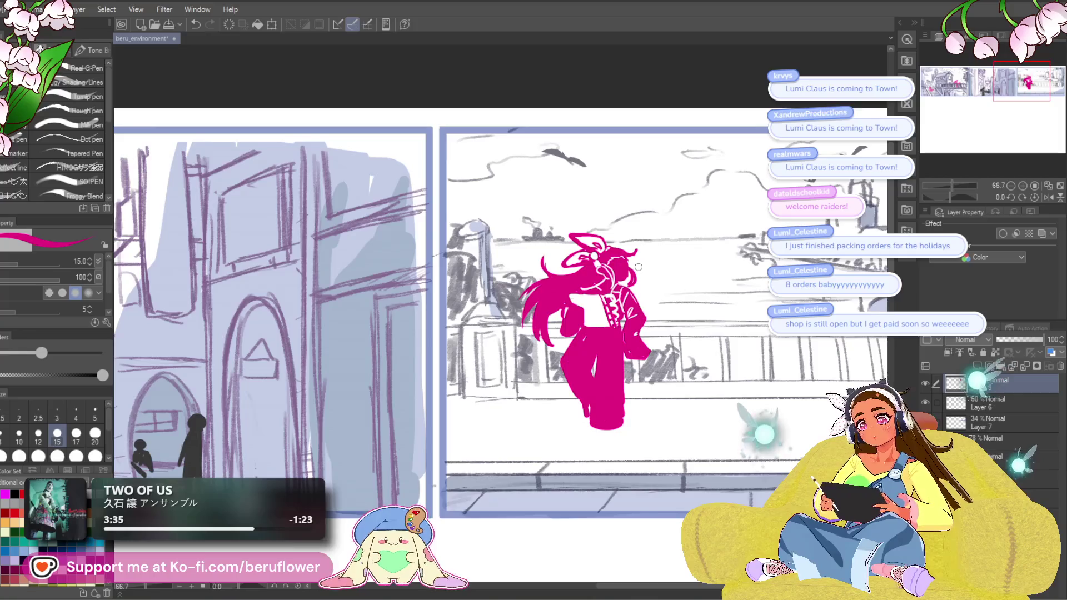
scroll(545, 389, up, 2)
mouse_move(523, 395)
mouse_down()
mouse_move(573, 389)
mouse_move(586, 411)
mouse_move(552, 405)
mouse_up()
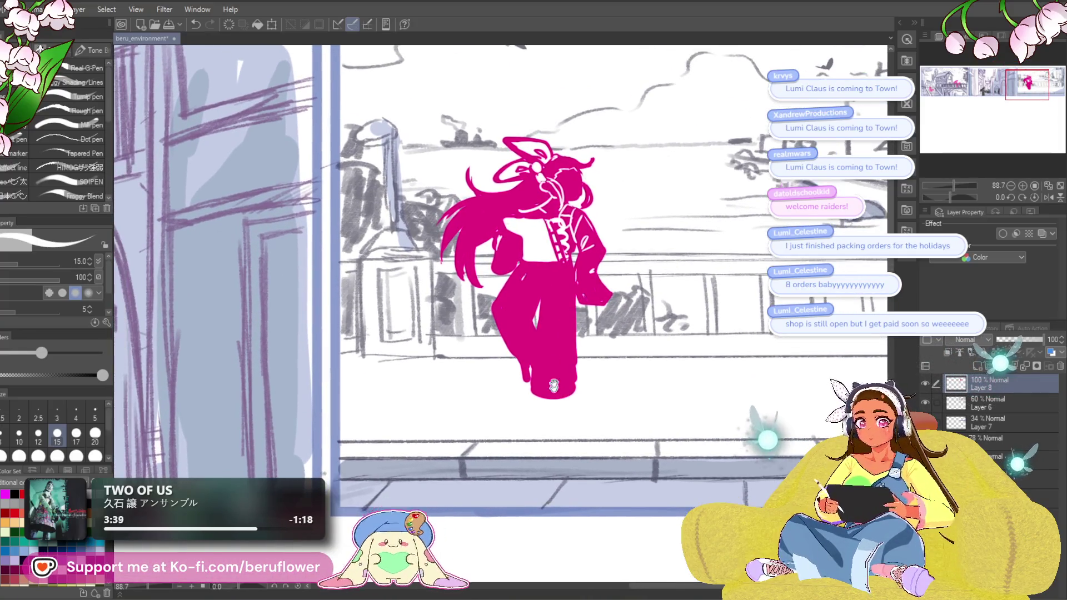
drag(548, 241, 573, 266)
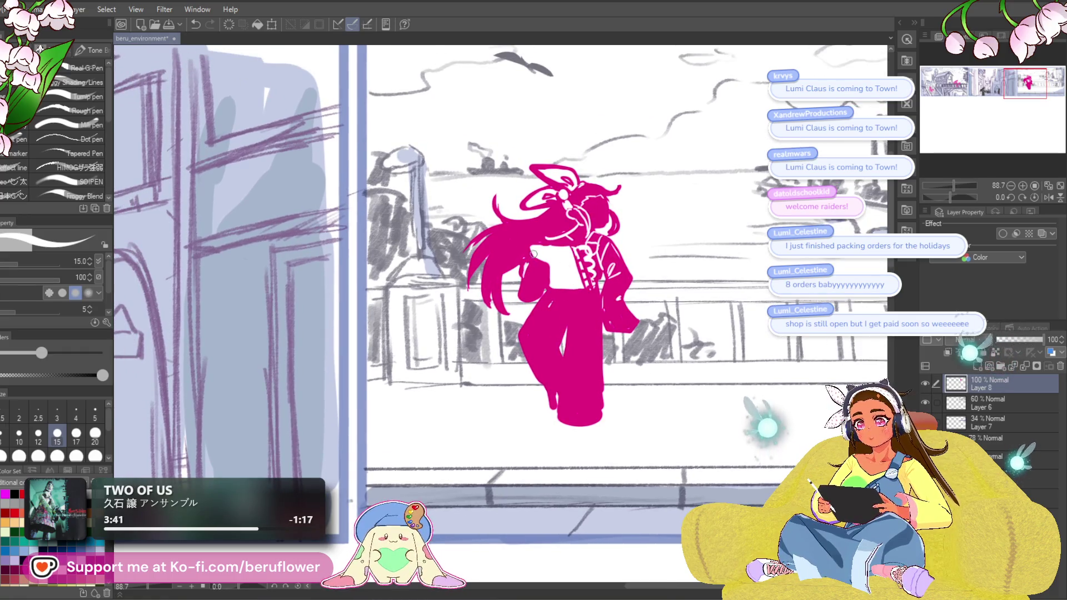
drag(685, 231, 682, 234)
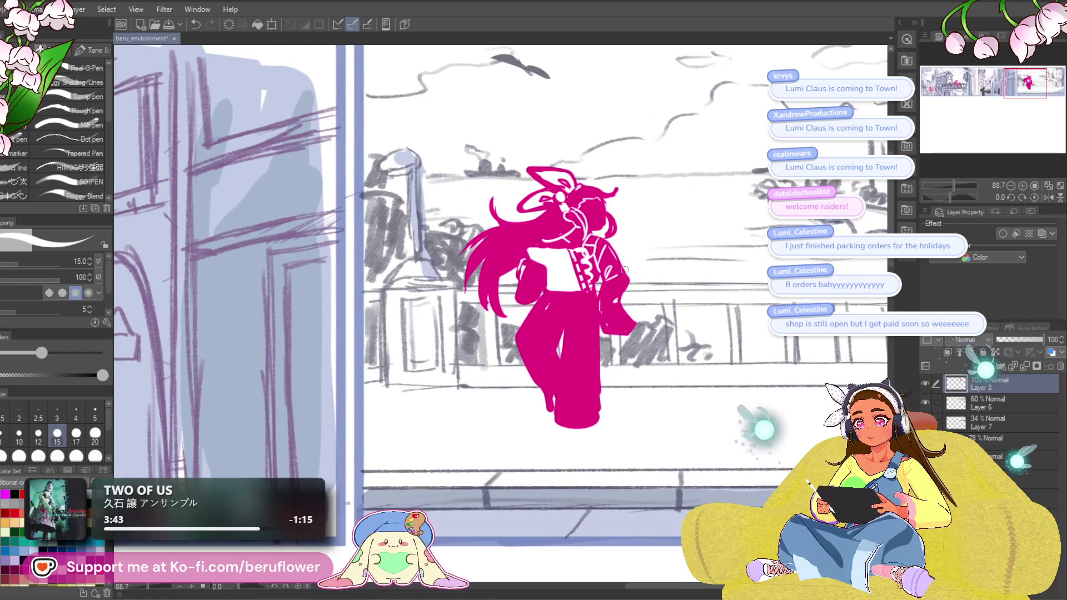
drag(644, 308, 642, 319)
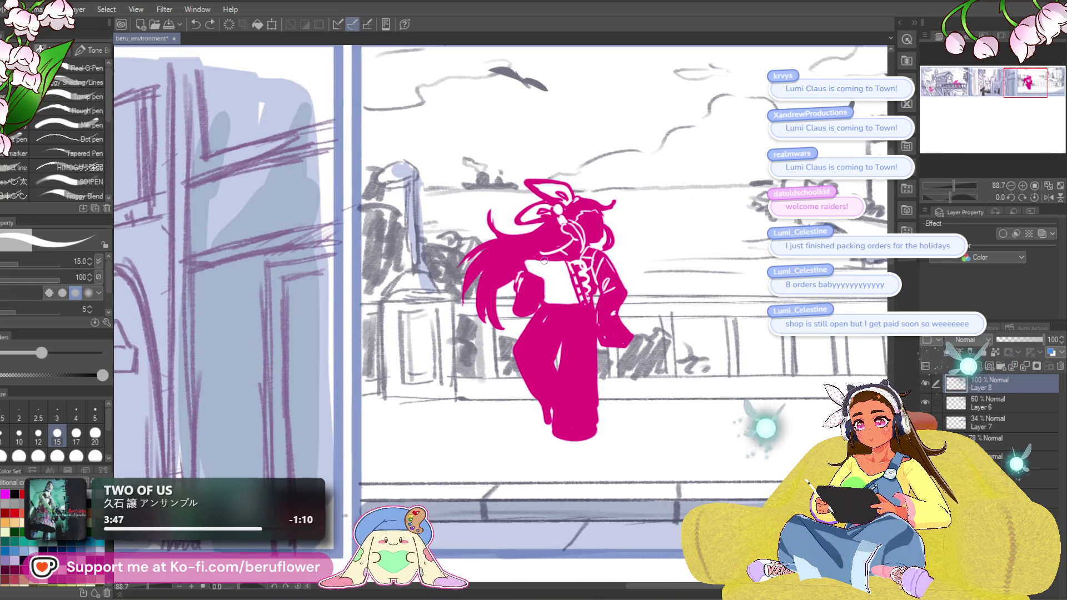
drag(710, 265, 708, 250)
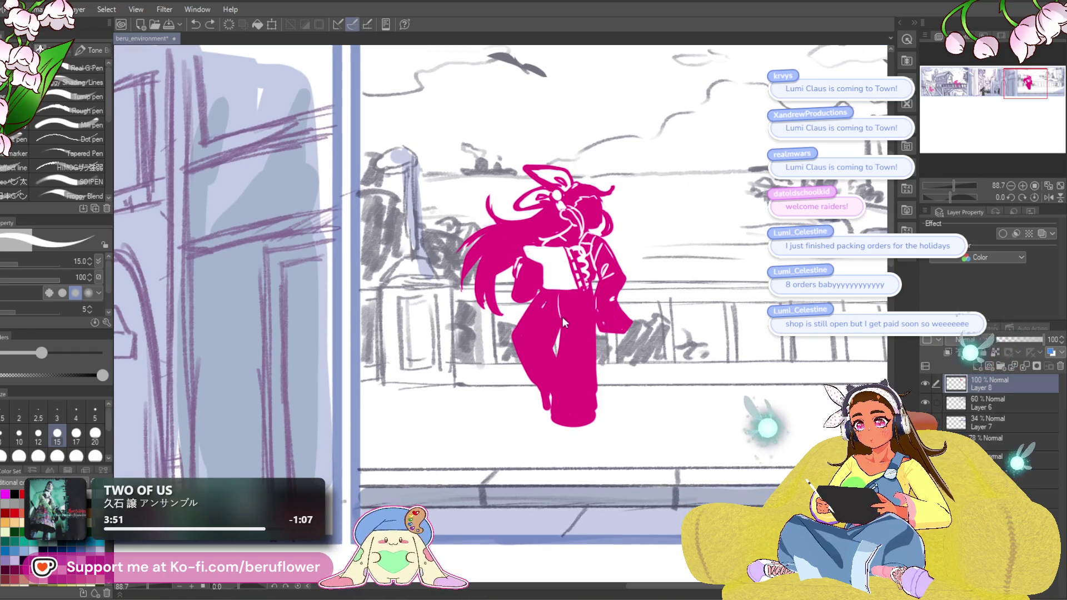
drag(582, 382, 567, 320)
drag(547, 358, 561, 375)
key(bracketright)
key(bracketright)
key(bracketright)
key(bracketright)
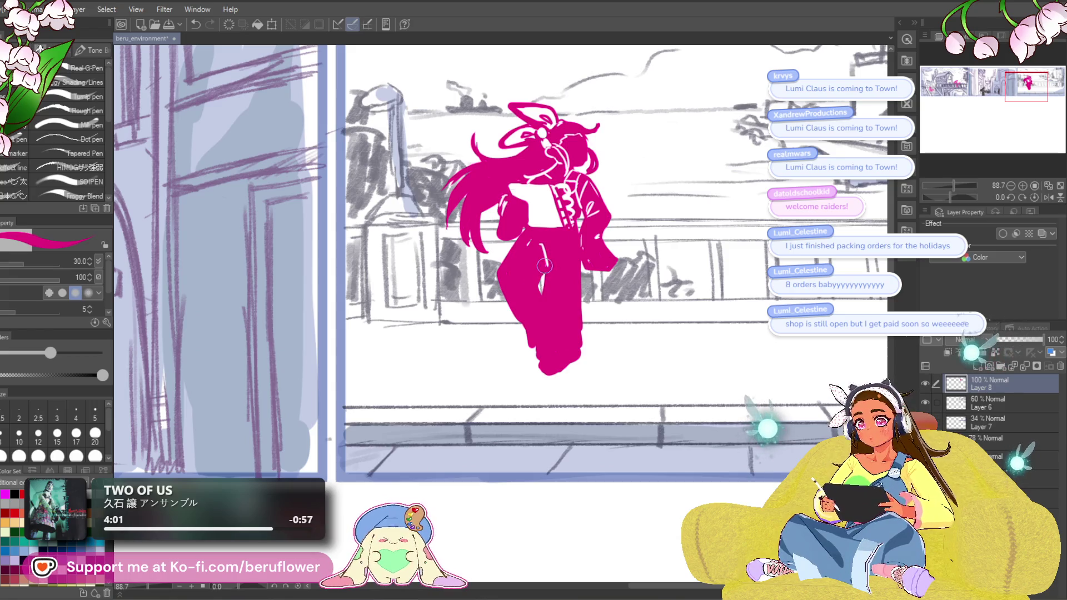
Draw a white leaf mark and a white seam down the trouser leg, undoing stray strokes.
key(x)
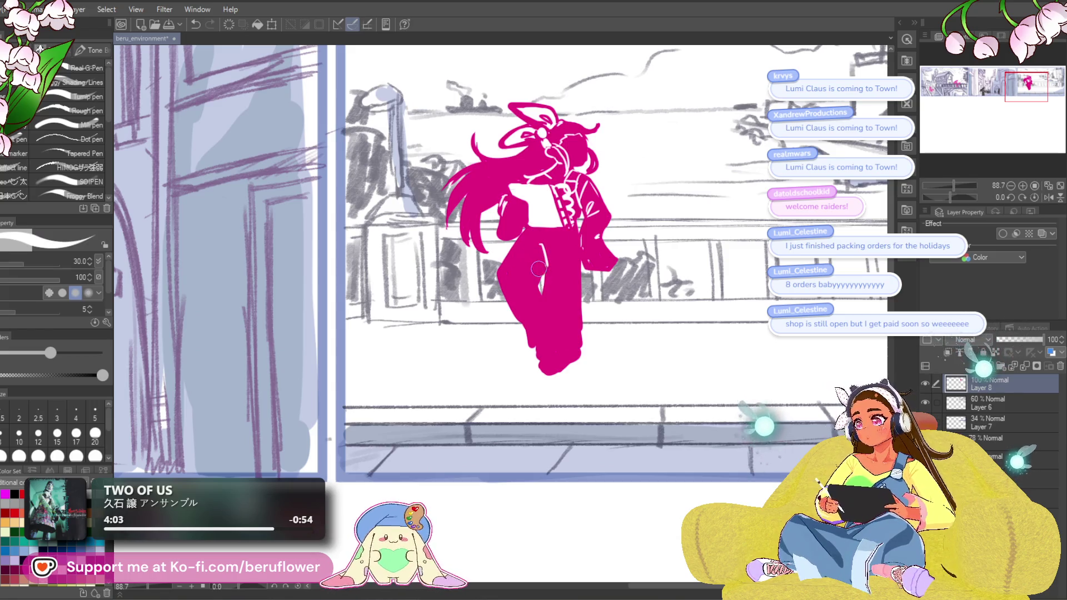
mouse_move(520, 269)
mouse_down()
mouse_move(540, 283)
mouse_move(541, 337)
mouse_up()
key(ctrl+z)
mouse_move(544, 290)
mouse_down()
mouse_move(534, 344)
mouse_move(578, 344)
mouse_up()
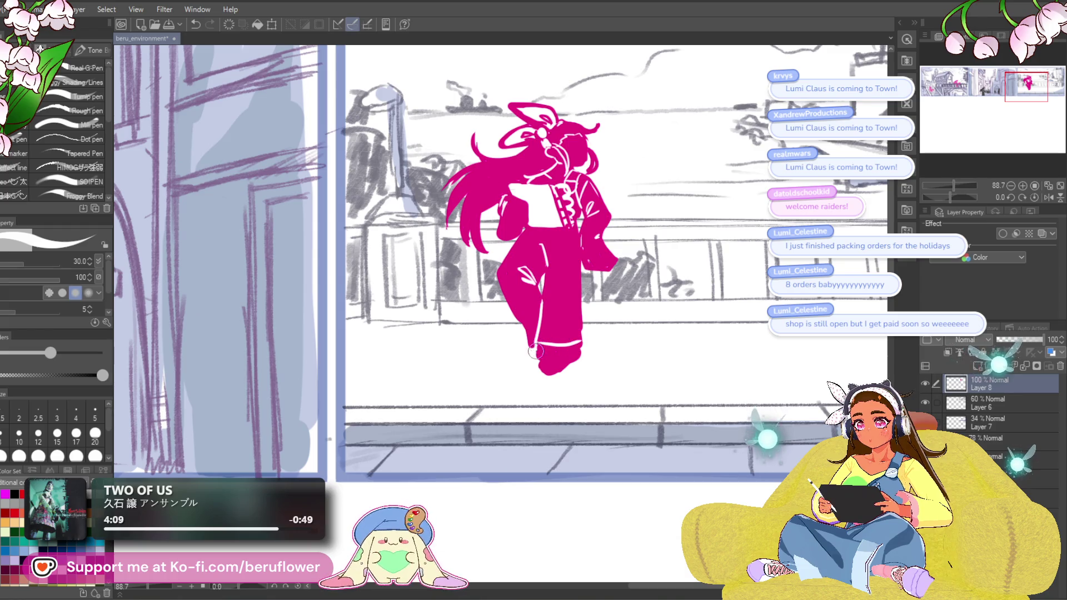
drag(541, 275, 538, 245)
key(ctrl+z)
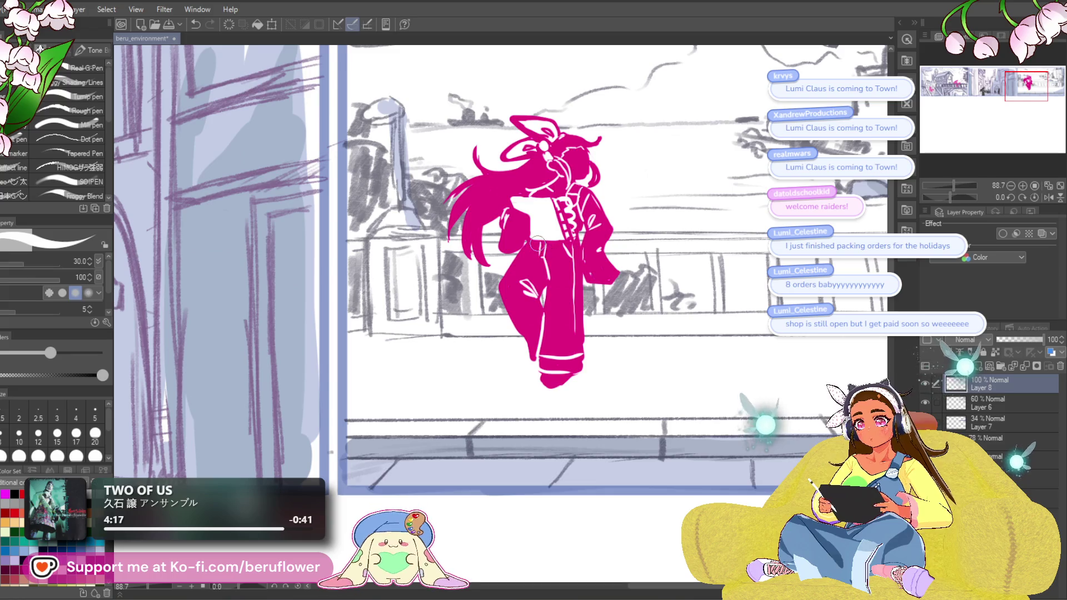
Toggle the drawing colour between pink and white, ending on white.
scroll(598, 263, up, 1)
scroll(598, 262, up, 1)
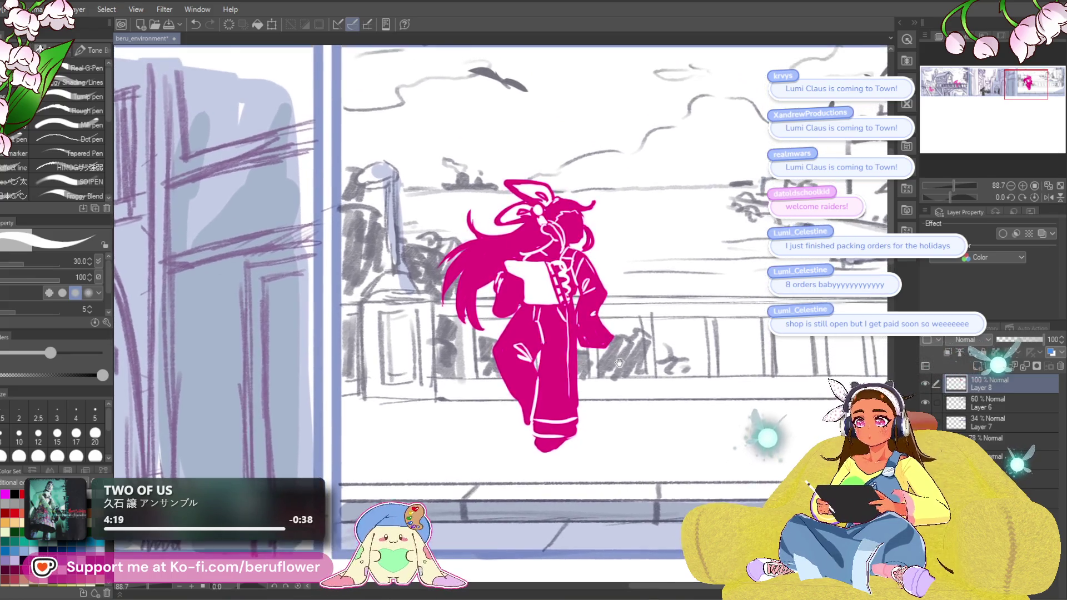
alt+click(592, 229)
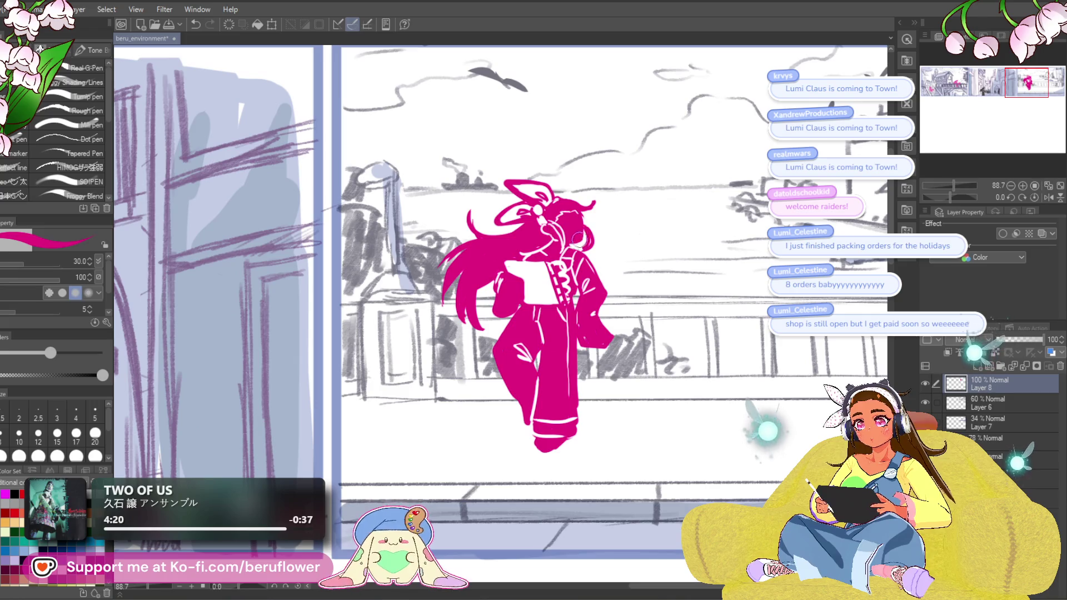
scroll(597, 316, up, 1)
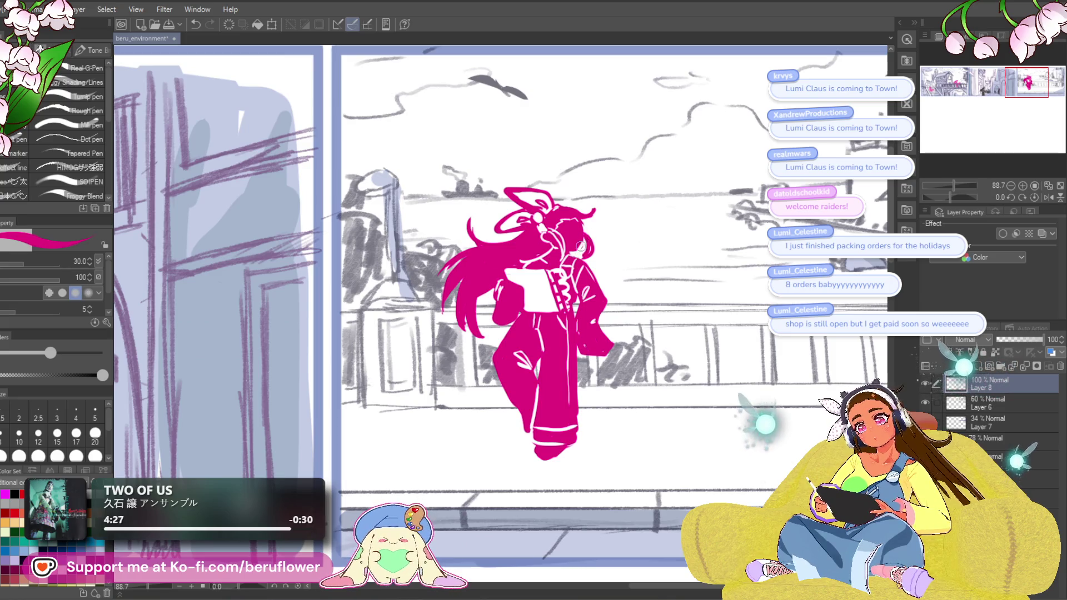
scroll(581, 202, left, 1)
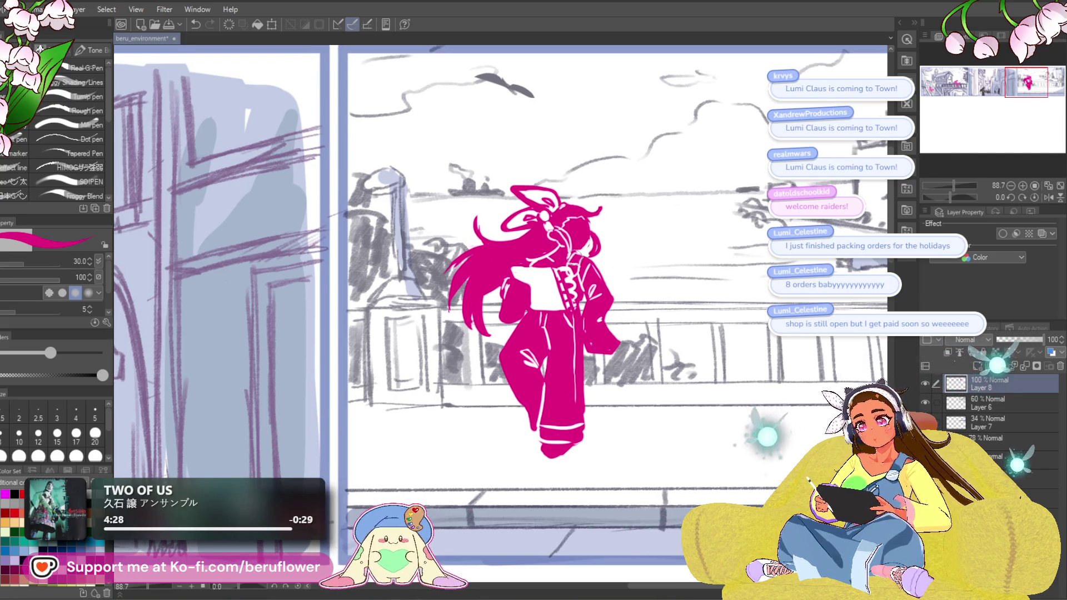
alt+click(578, 246)
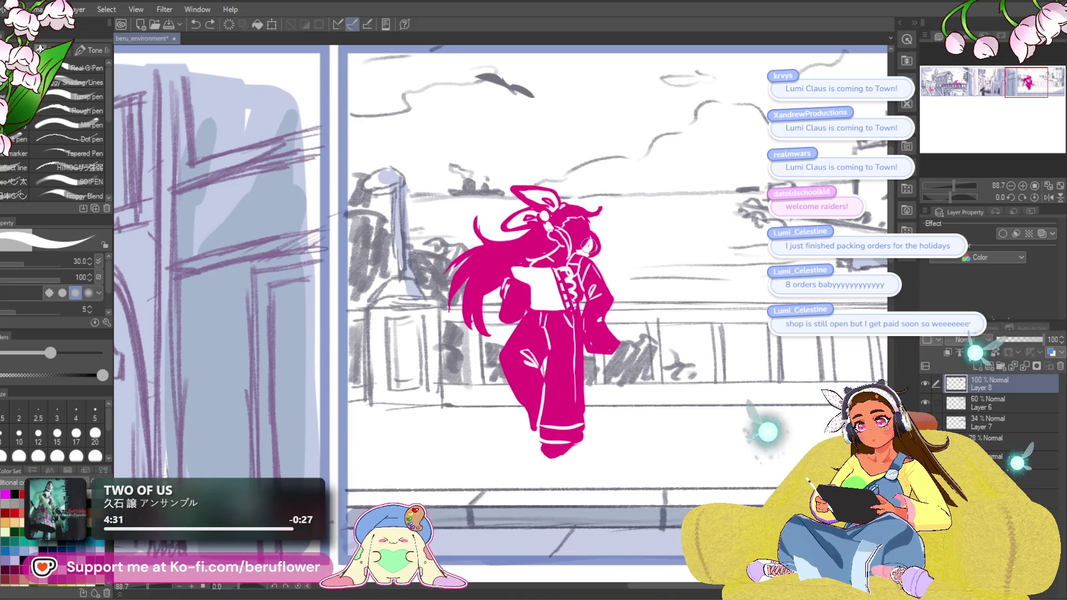
alt+click(577, 251)
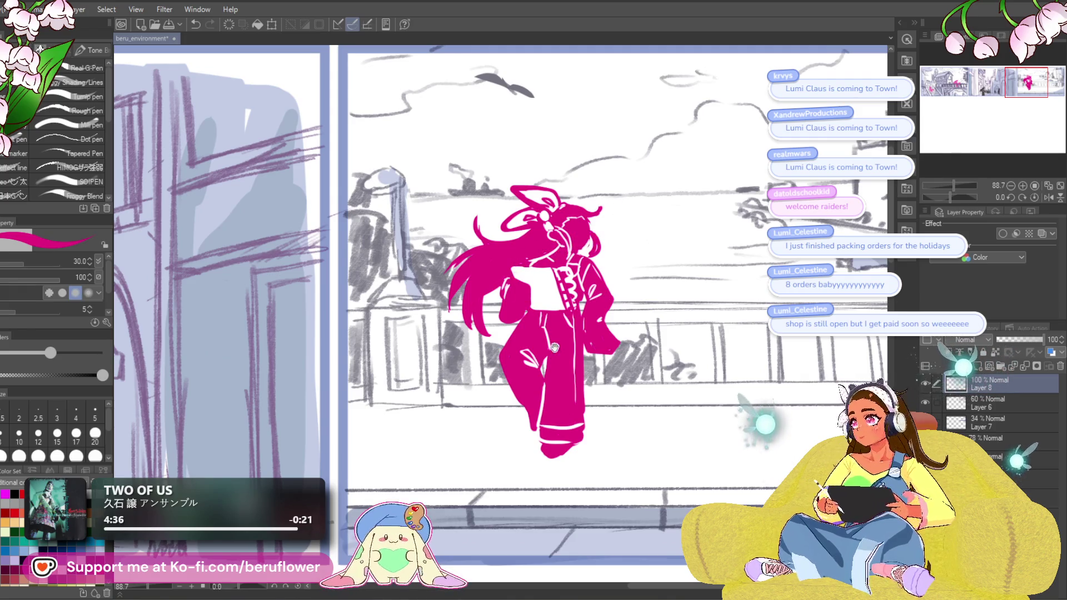
drag(555, 347, 546, 336)
drag(637, 228, 647, 243)
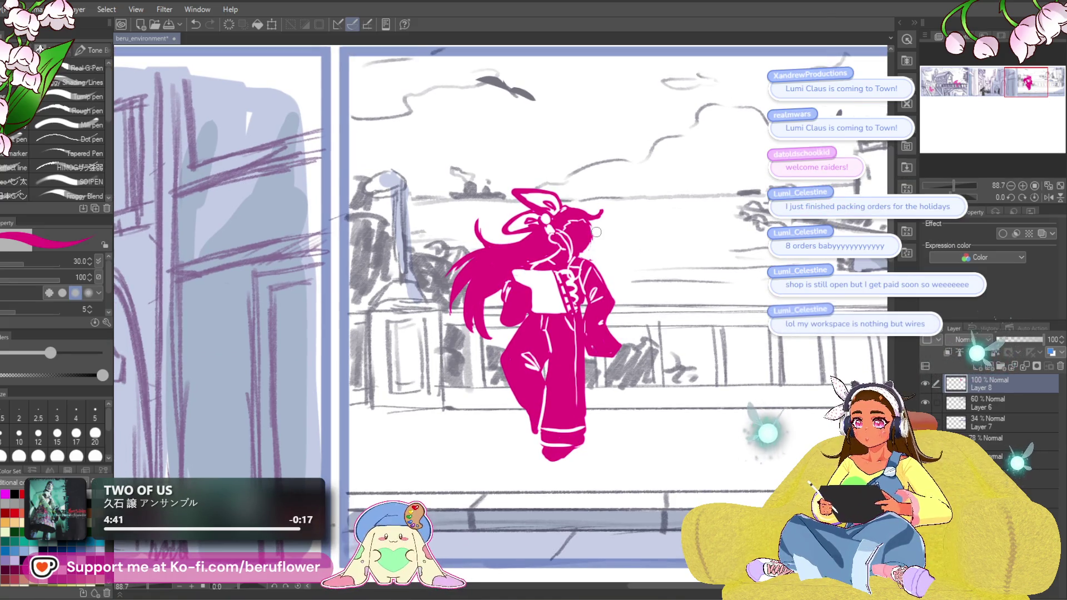
key(x)
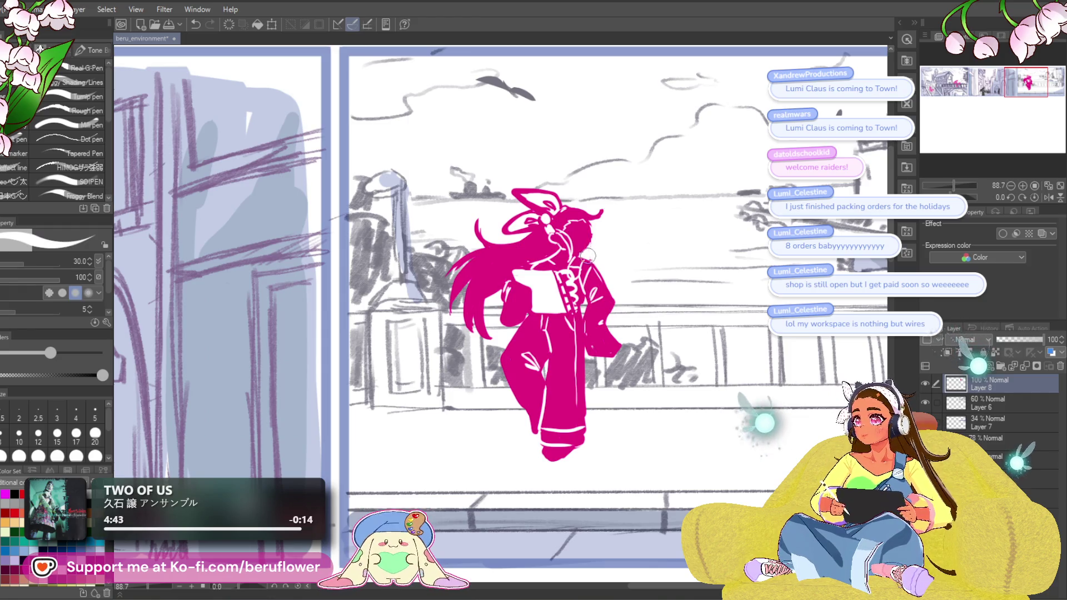
scroll(578, 240, up, 5)
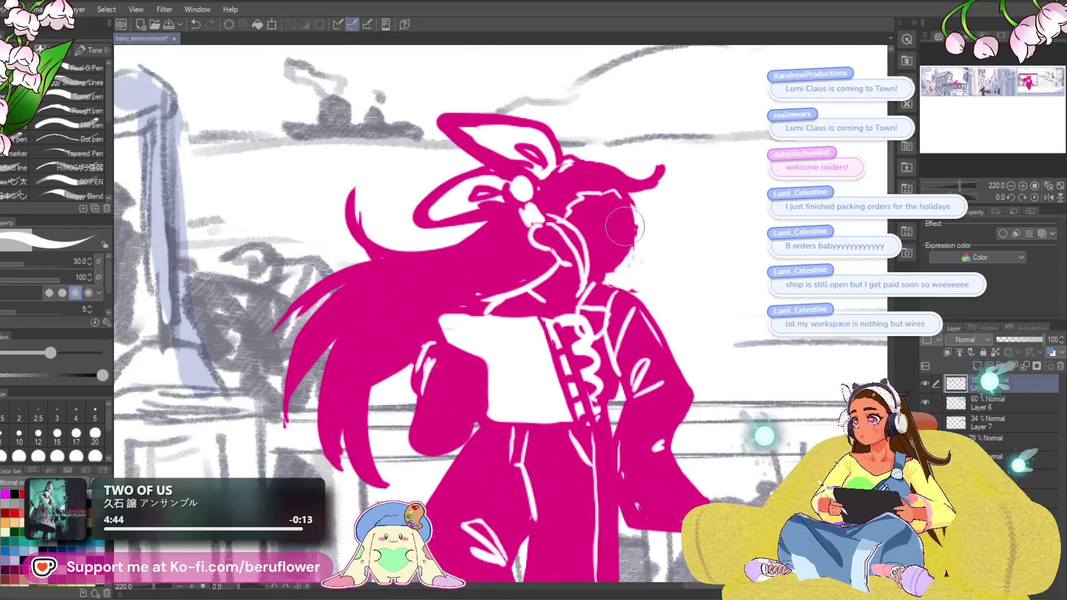
Smooth the pink fill along the head's right edge and shrink the brush to size 10.
key(x)
mouse_move(632, 222)
mouse_down()
mouse_move(622, 203)
mouse_move(620, 278)
mouse_move(641, 248)
mouse_move(631, 281)
mouse_move(616, 236)
mouse_move(622, 270)
mouse_move(632, 221)
mouse_move(632, 248)
mouse_move(633, 236)
mouse_move(605, 274)
mouse_up()
key(bracketleft)
key(bracketleft)
key(bracketleft)
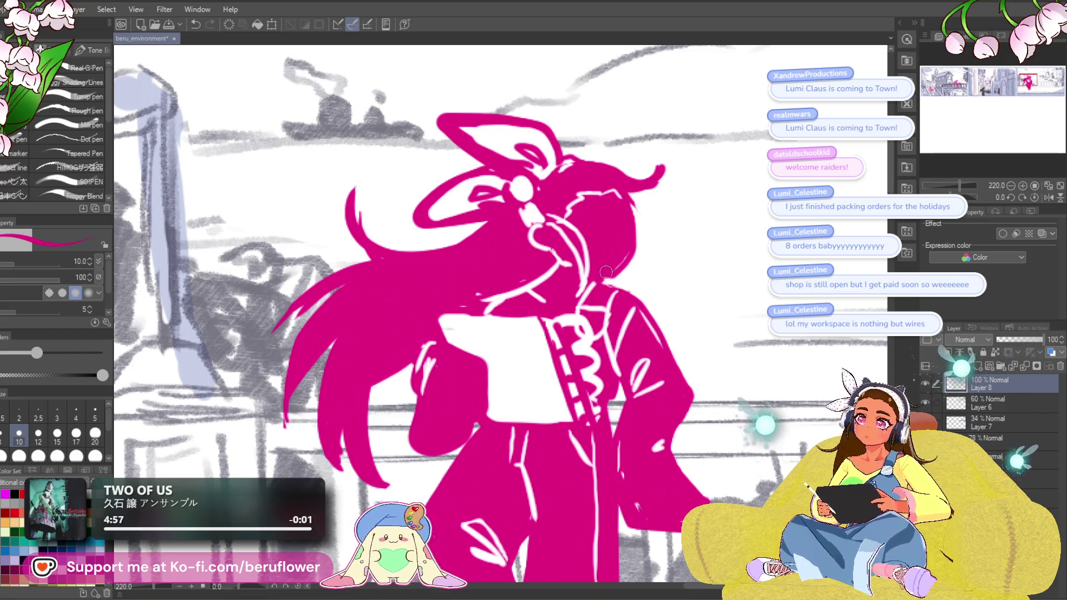
key(ctrl+0)
scroll(586, 293, up, 5)
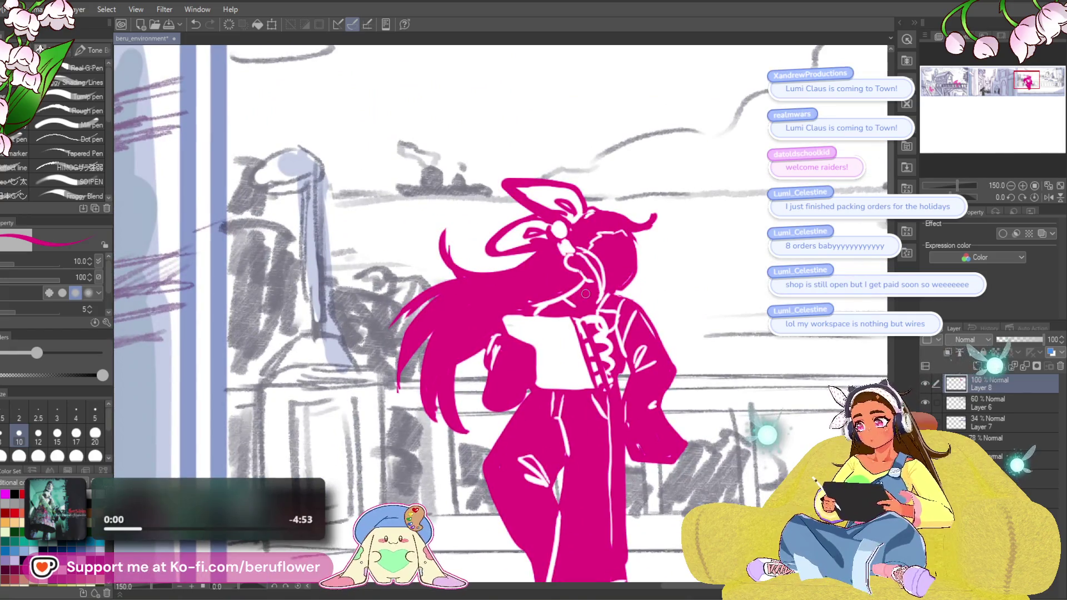
Dot in the character's second white eye.
key(x)
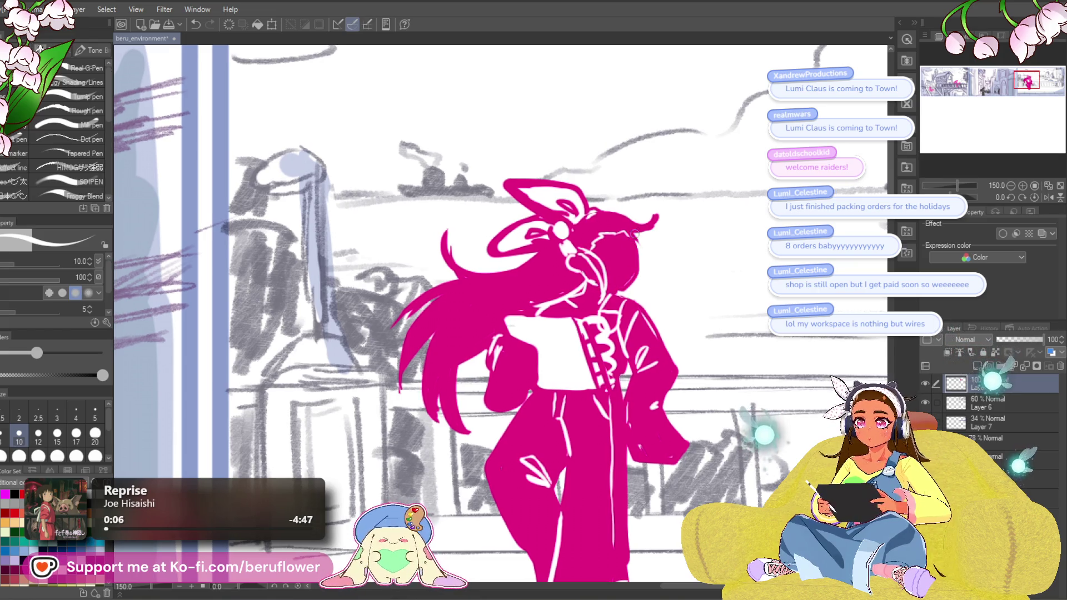
key(x)
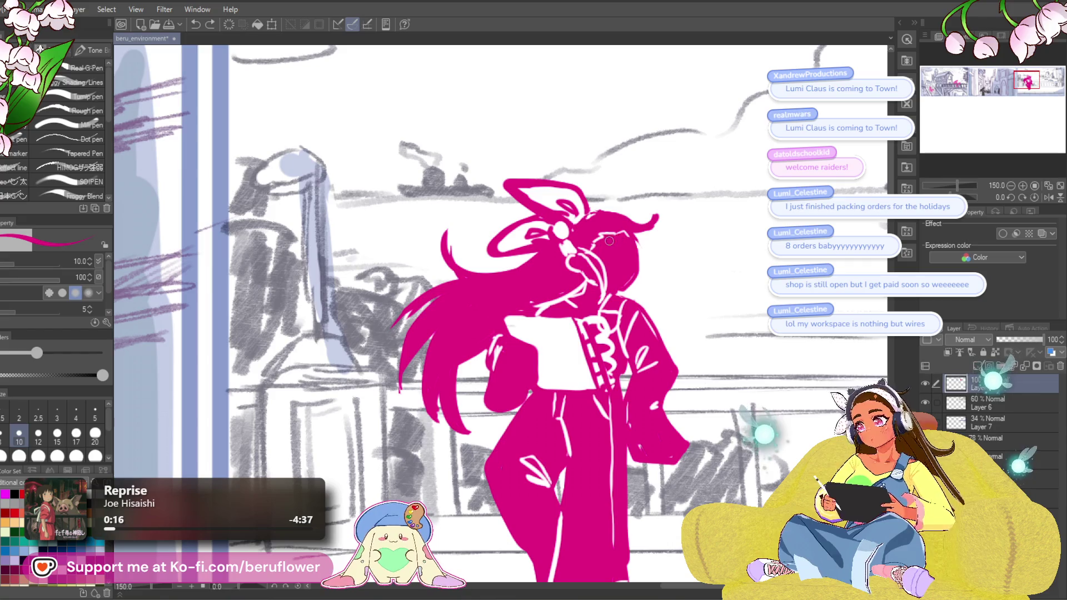
key(x)
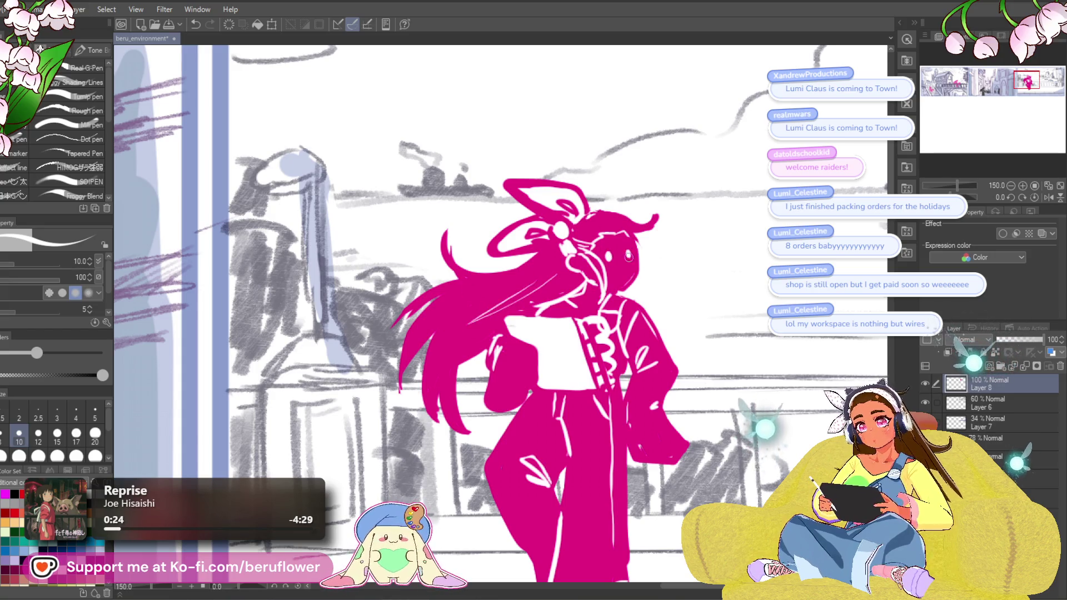
scroll(626, 255, down, 5)
scroll(625, 252, up, 5)
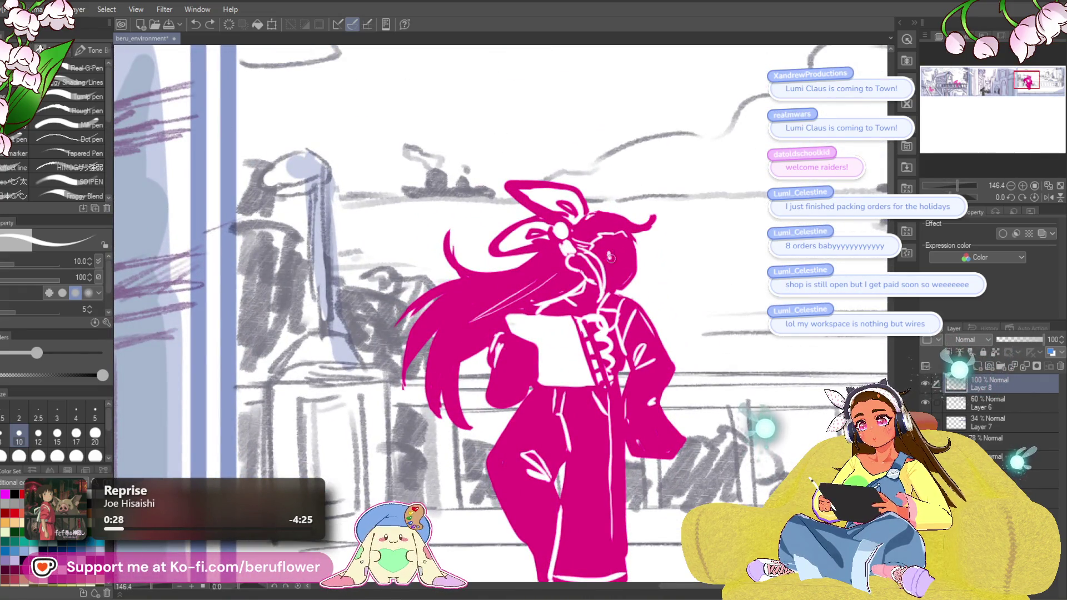
click(627, 252)
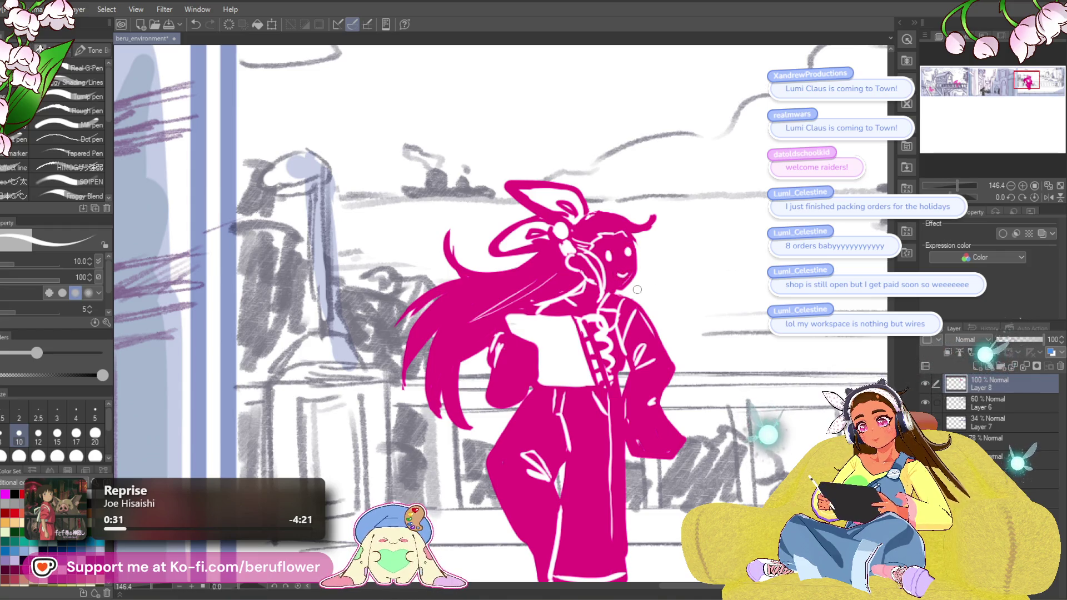
Try a small white stroke near the cheek, undo it, and return to magenta.
scroll(618, 271, down, 6)
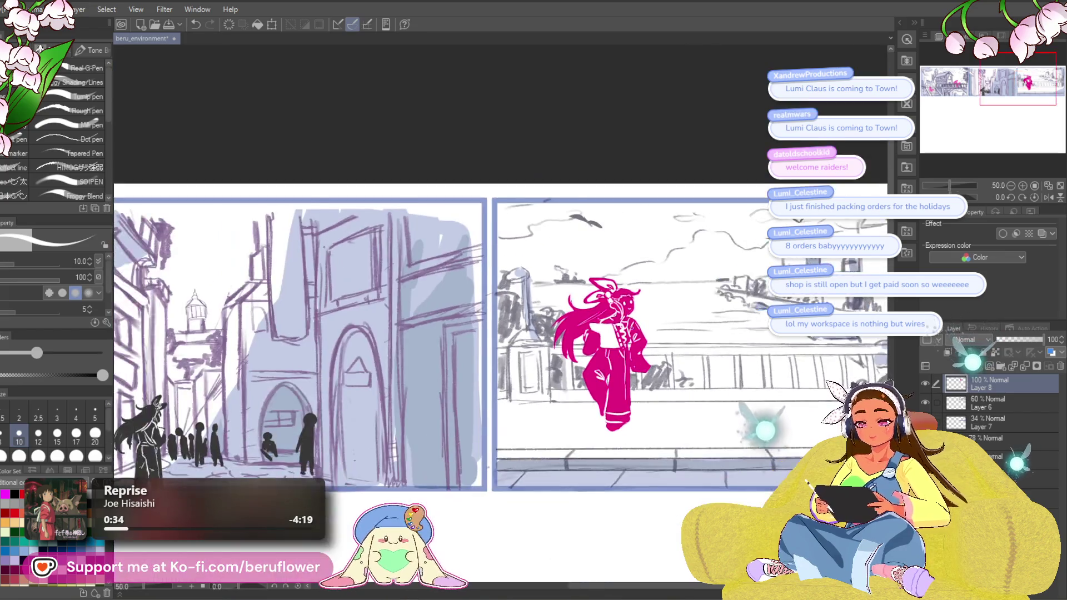
scroll(604, 300, up, 8)
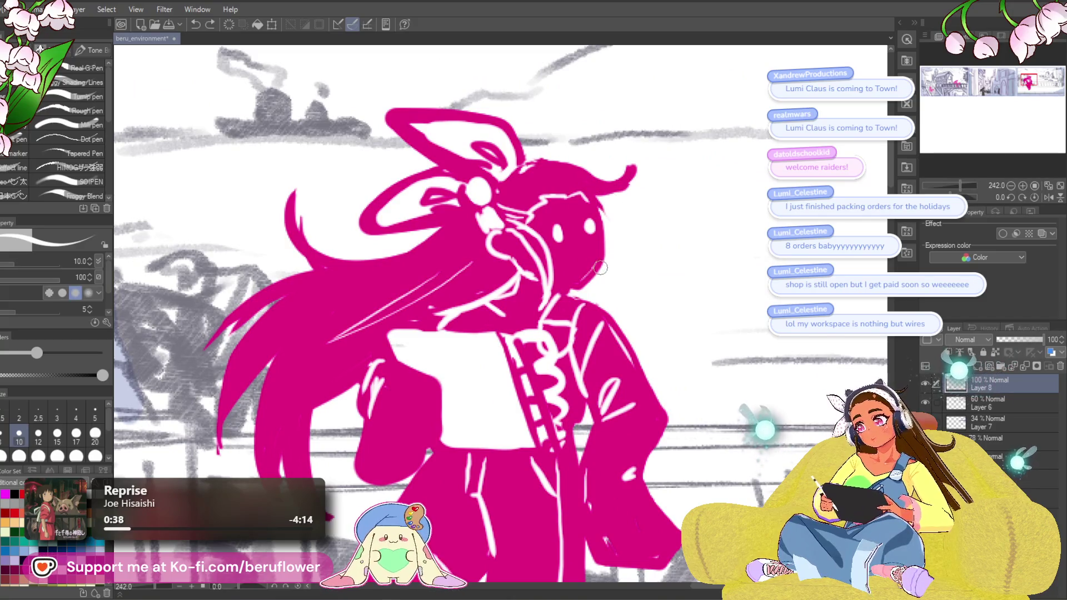
key(ctrl+space)
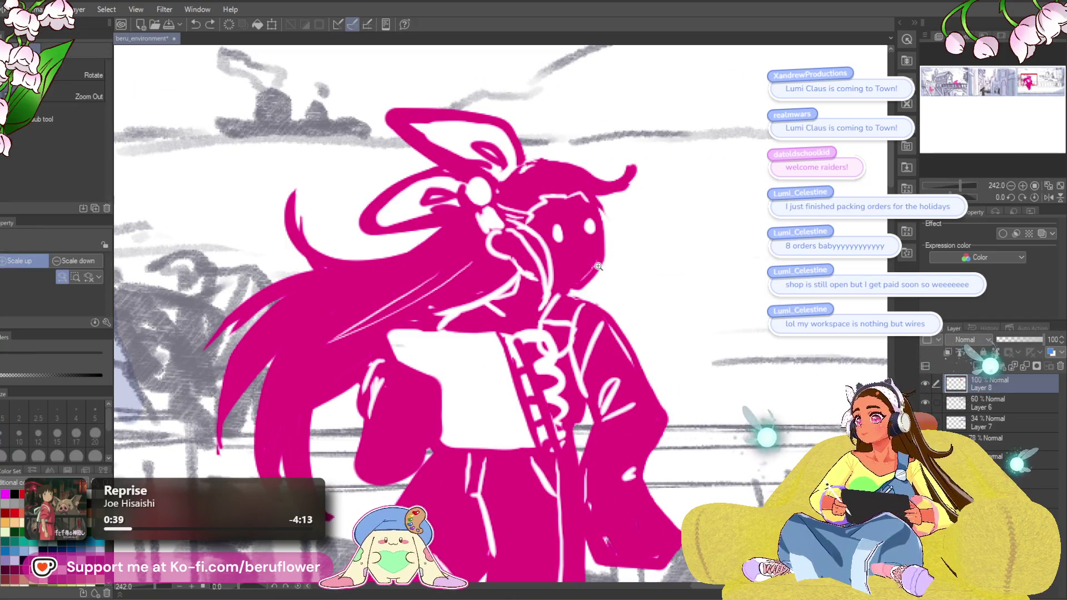
drag(590, 260, 587, 276)
key(ctrl+z)
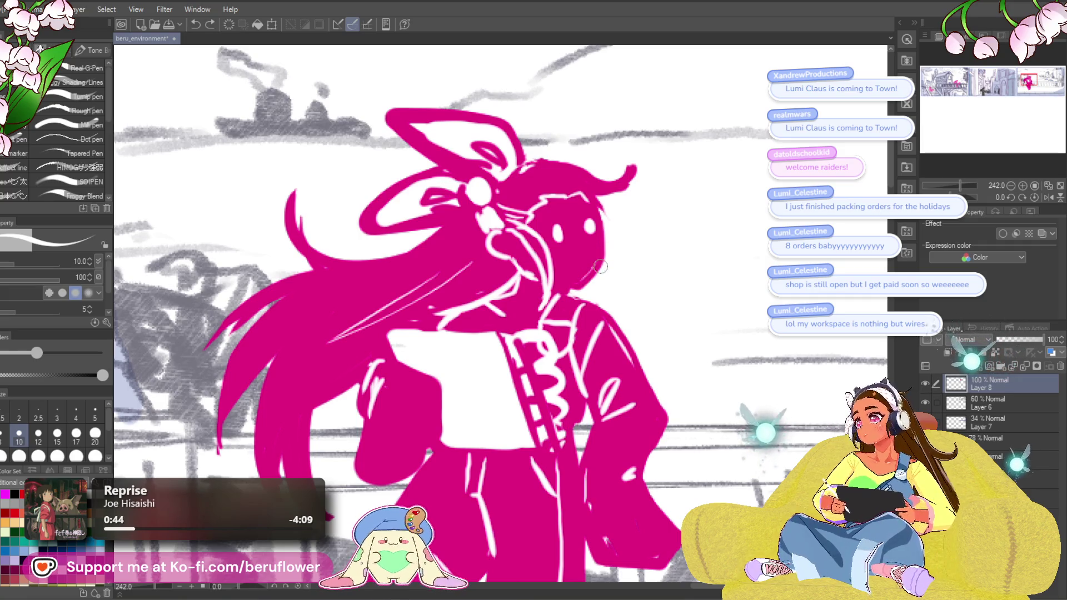
key(x)
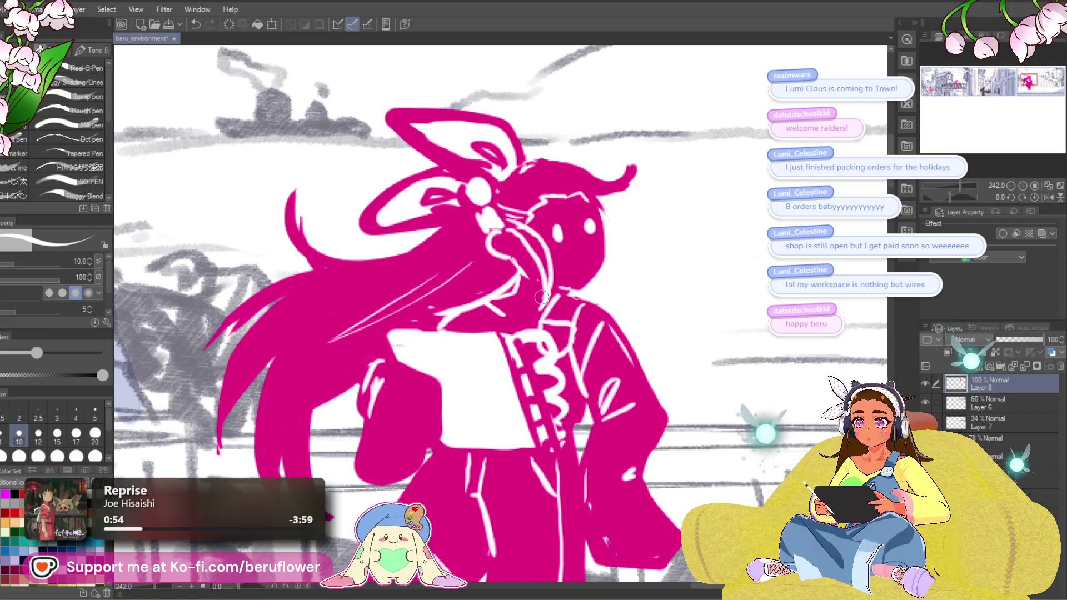
Brush a new pink hair strand beside the head and cover the white line near the chin.
scroll(541, 297, down, 3)
scroll(542, 297, up, 3)
scroll(542, 297, up, 1)
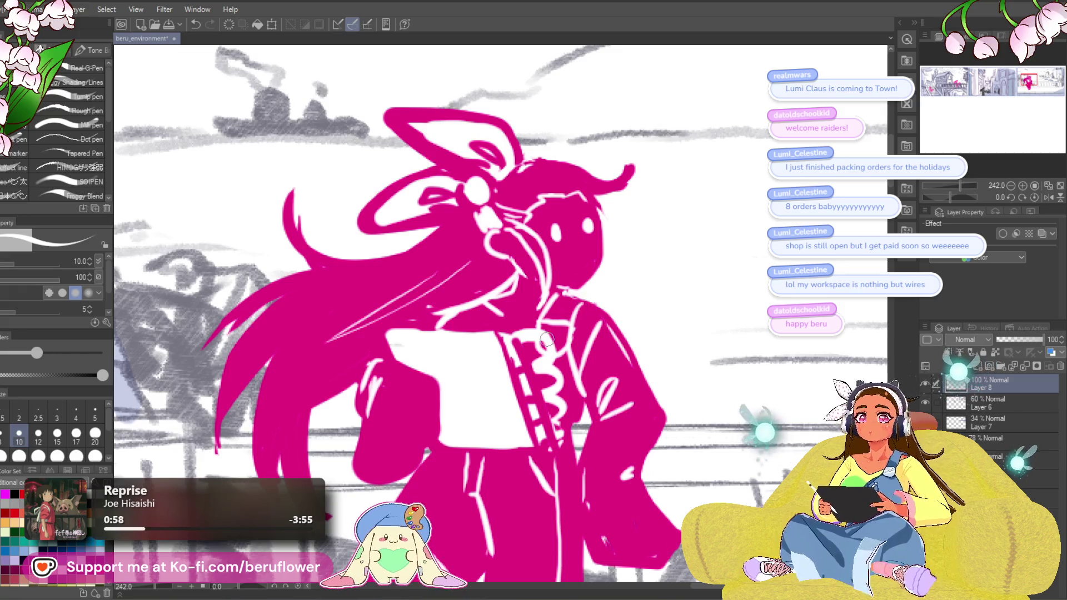
scroll(547, 340, down, 5)
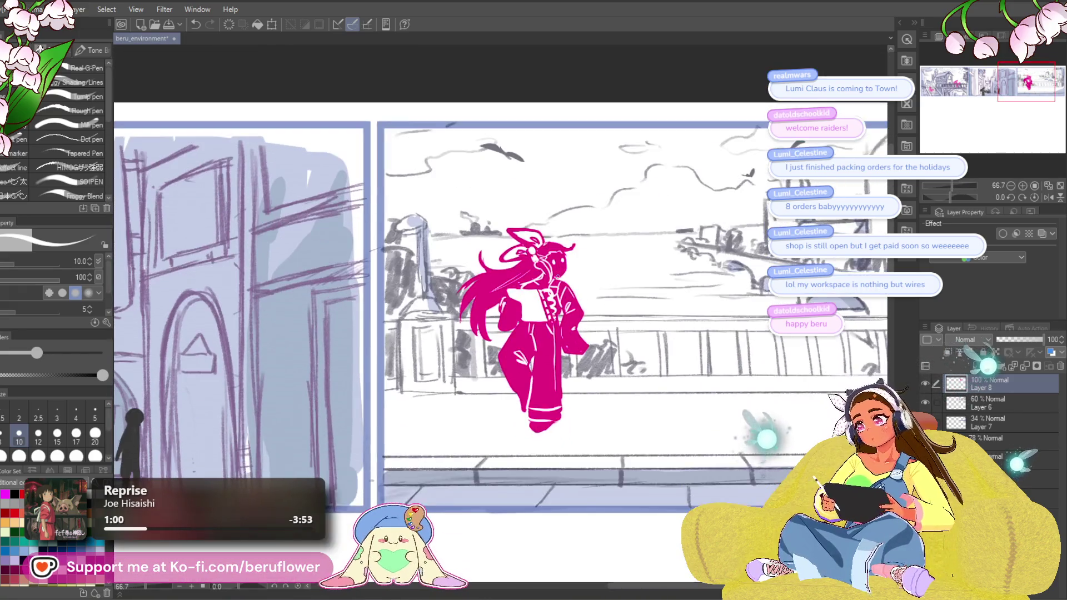
scroll(566, 275, up, 4)
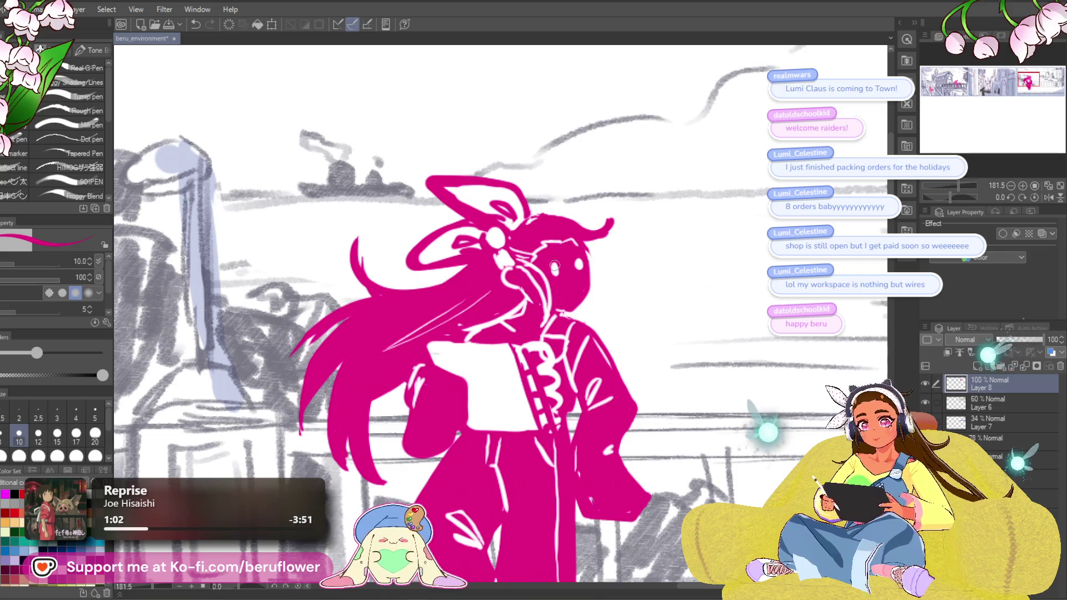
key(x)
key(x)
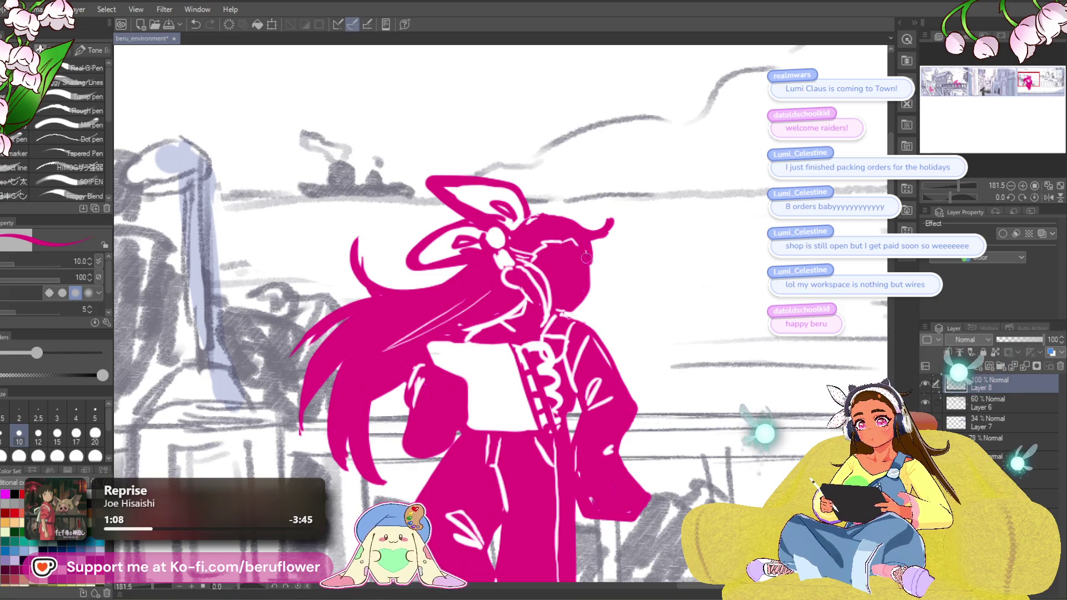
drag(587, 269, 604, 311)
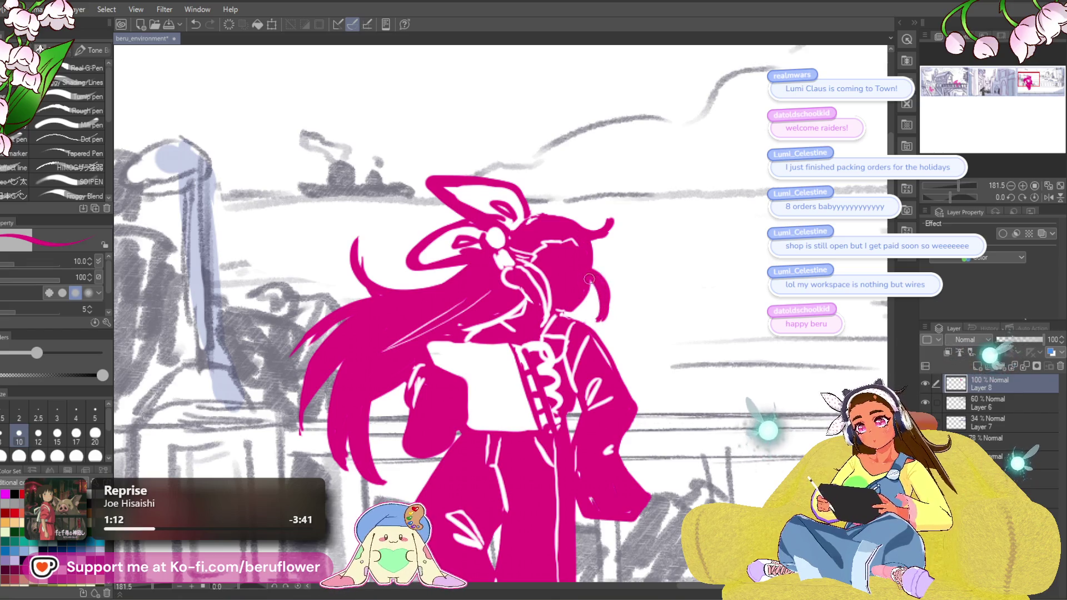
drag(527, 270, 545, 305)
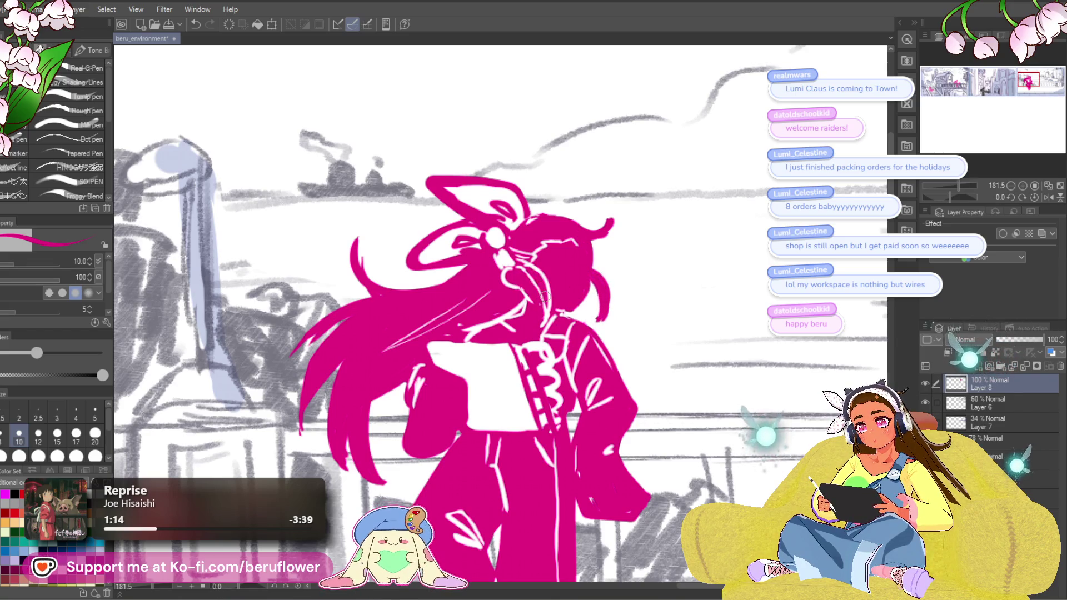
key(x)
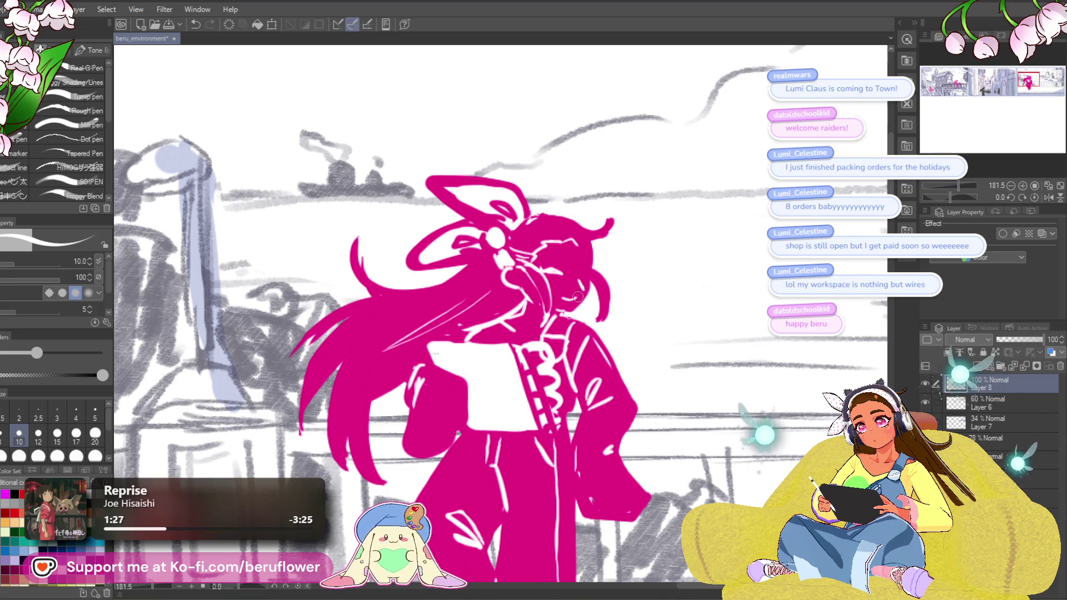
scroll(579, 295, down, 5)
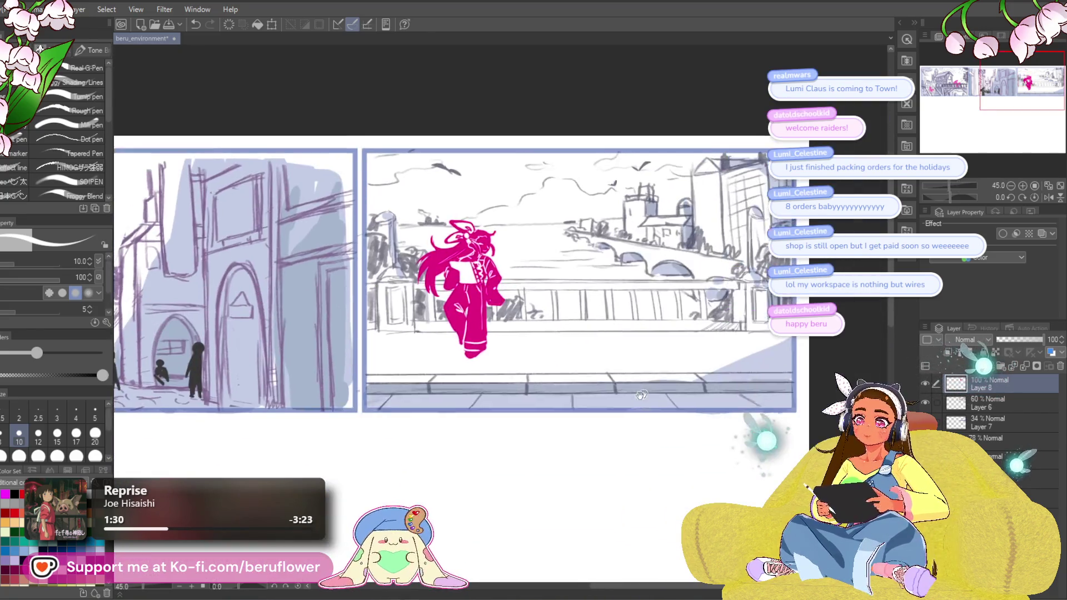
Move to the bridge panel and fill the gap at the leg's edge with pink.
drag(644, 458, 667, 480)
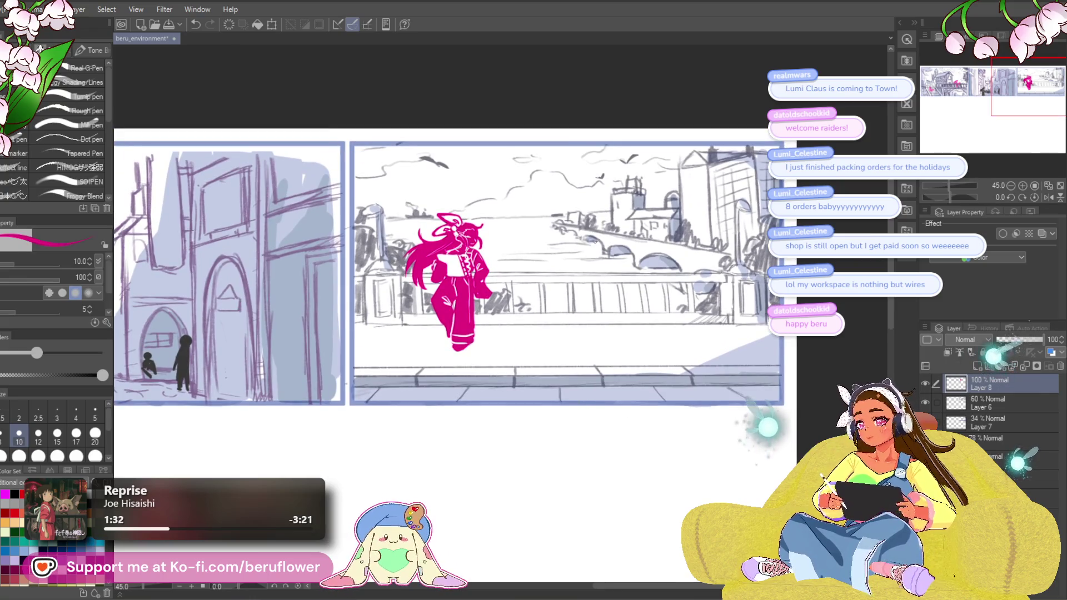
drag(542, 296, 544, 316)
scroll(533, 300, up, 4)
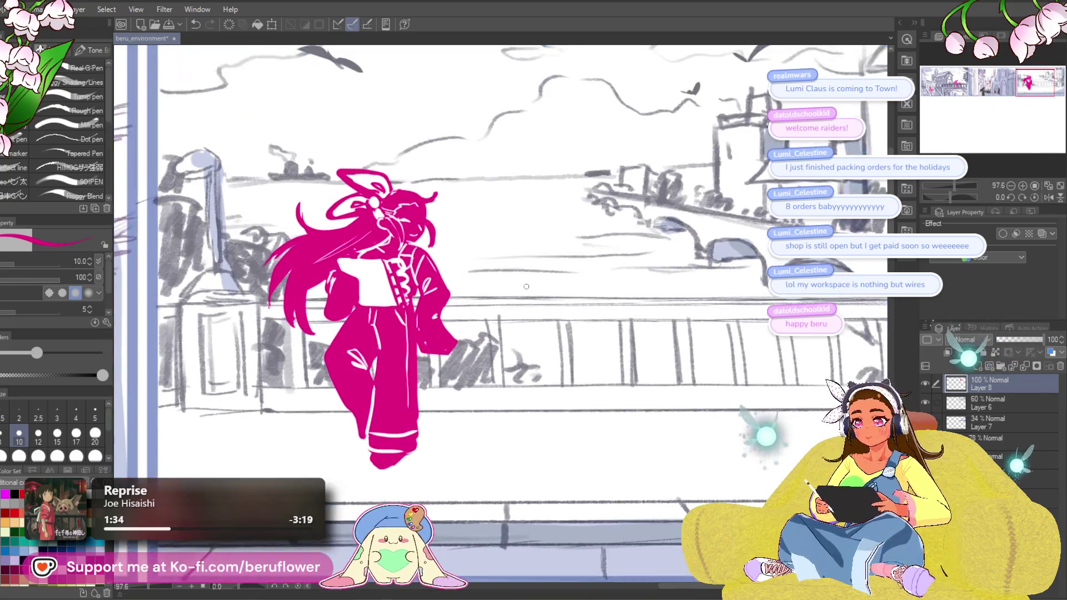
scroll(479, 363, up, 2)
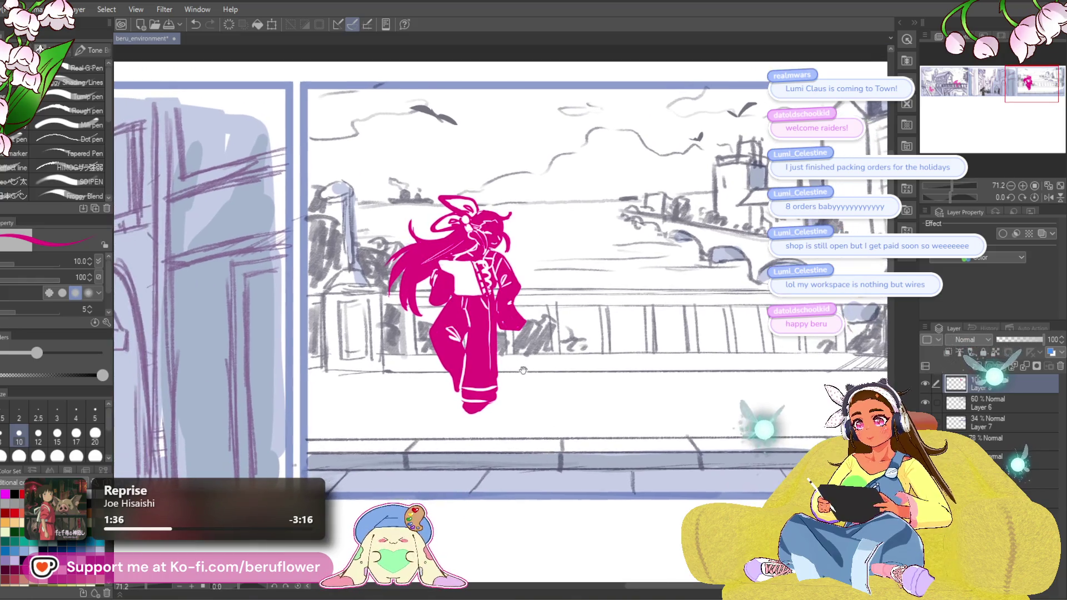
key(ctrl+z)
key(x)
key(x)
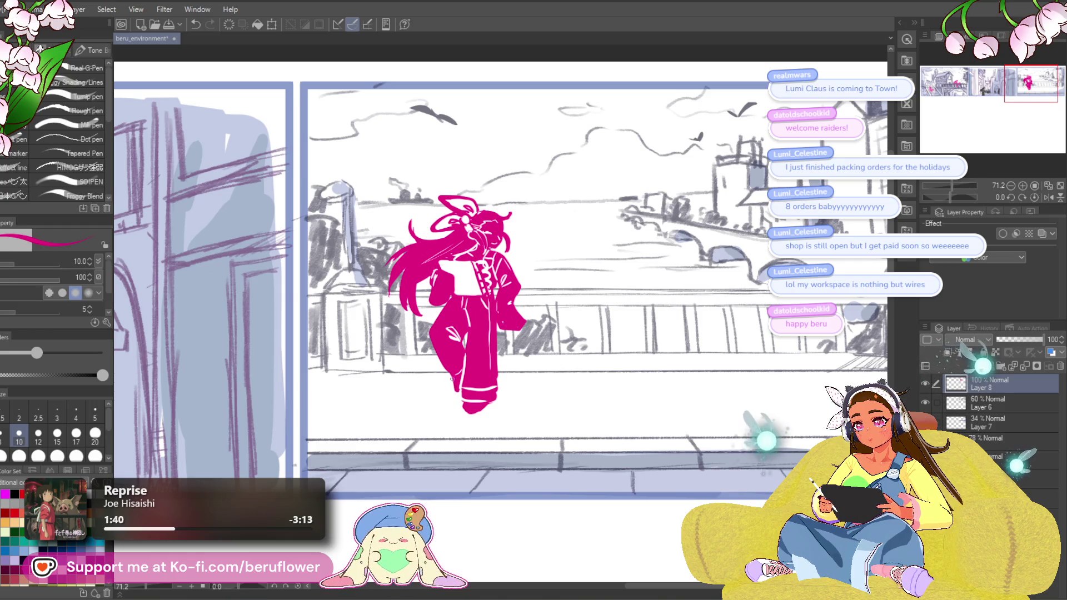
drag(452, 378, 456, 389)
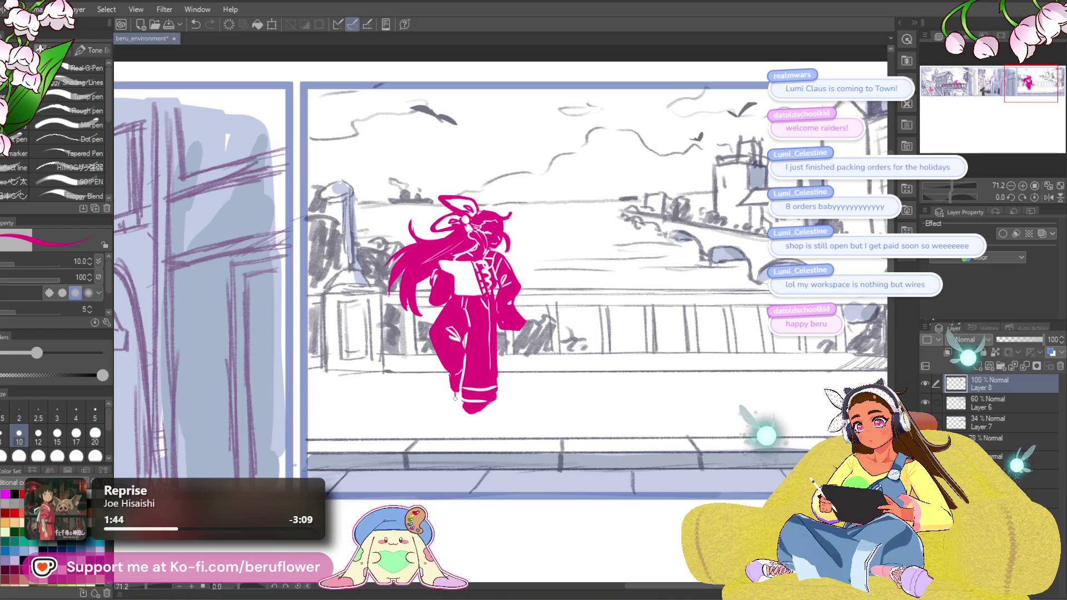
Draw a white zipper line on the pink leg and add another stroke.
drag(815, 353, 753, 334)
key(x)
drag(432, 368, 435, 363)
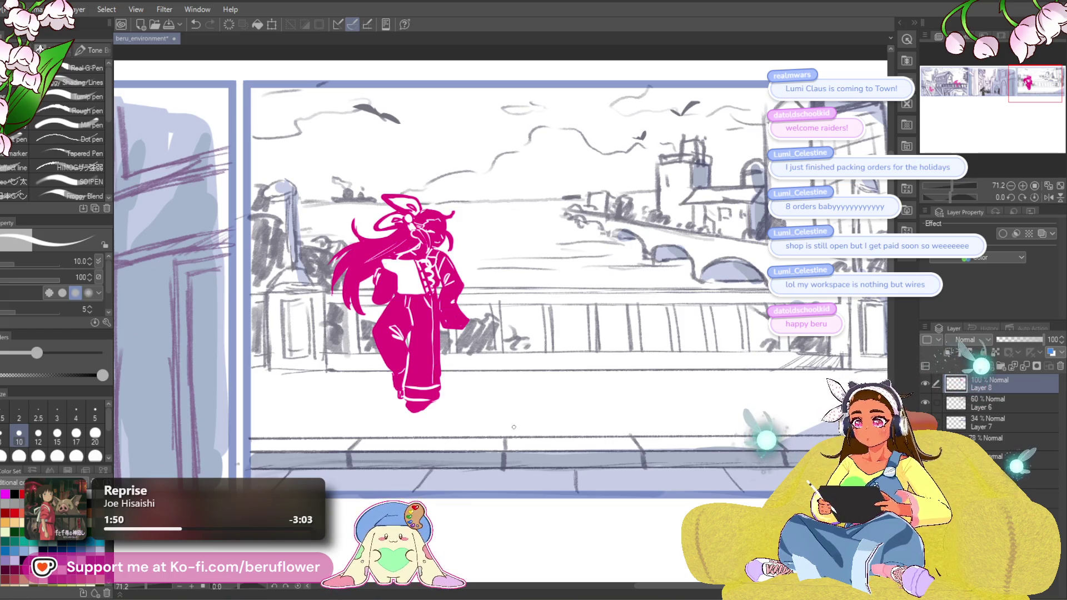
drag(477, 477, 449, 461)
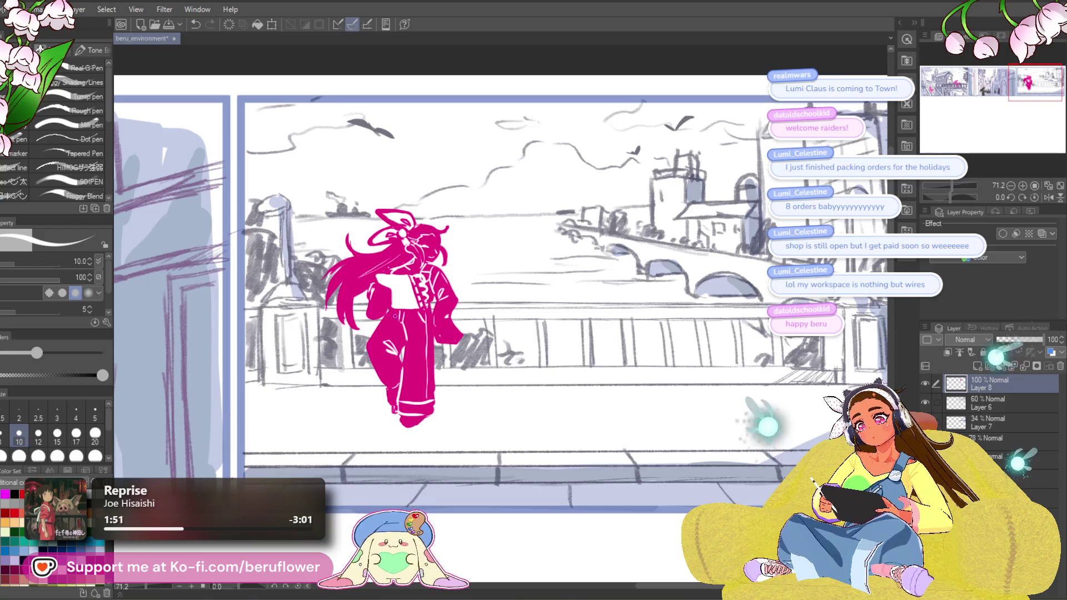
mouse_move(384, 329)
mouse_down()
mouse_move(376, 339)
mouse_move(389, 382)
mouse_up()
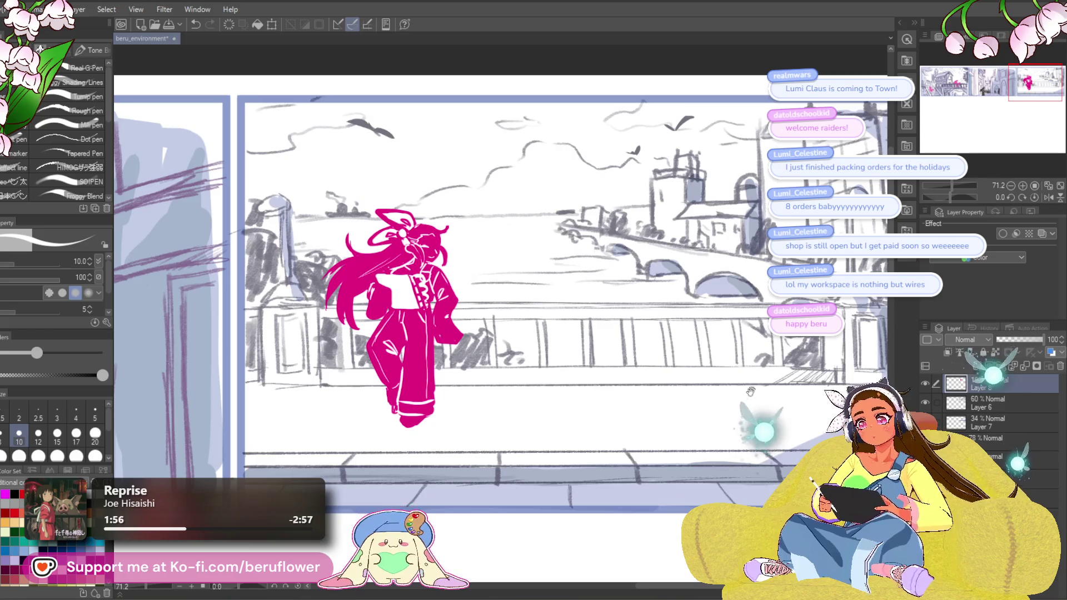
Enlarge the brush and paint a large pink round blob beside the character, then undo it.
drag(750, 391, 640, 284)
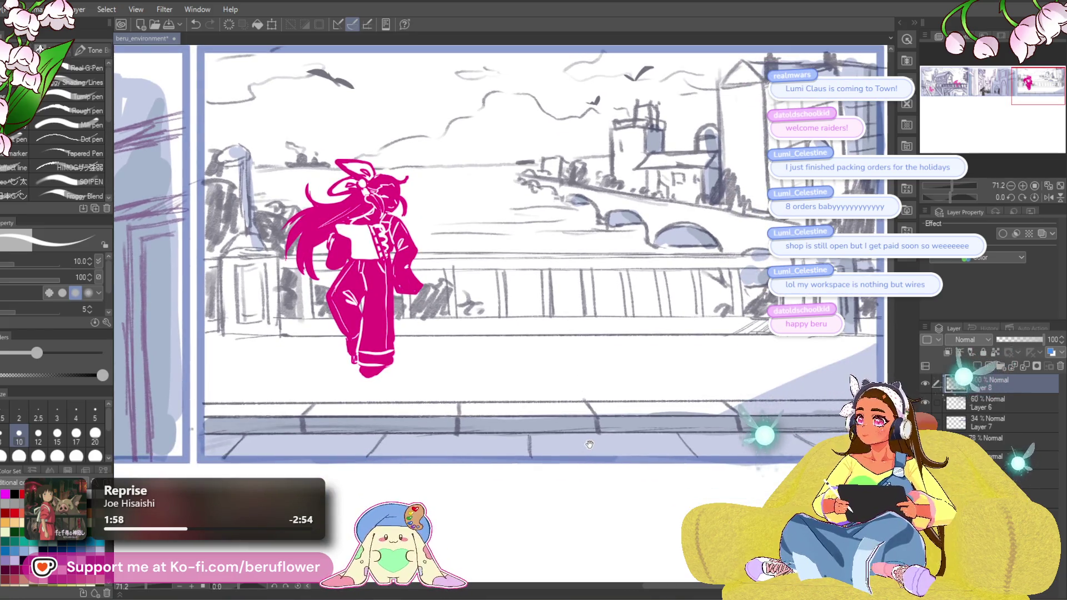
mouse_move(585, 400)
mouse_down()
mouse_move(591, 431)
mouse_move(605, 387)
mouse_up()
key(bracketright)
key(bracketright)
key(bracketright)
key(bracketright)
mouse_move(530, 230)
mouse_down()
mouse_move(519, 244)
mouse_move(524, 236)
mouse_up()
key(ctrl+z)
key(ctrl+z)
Paint the round pink creature body beside the girl, filling its lower-left edge and undoing stray stem strokes.
mouse_move(503, 275)
mouse_down()
mouse_move(483, 265)
mouse_move(491, 298)
mouse_move(483, 286)
mouse_up()
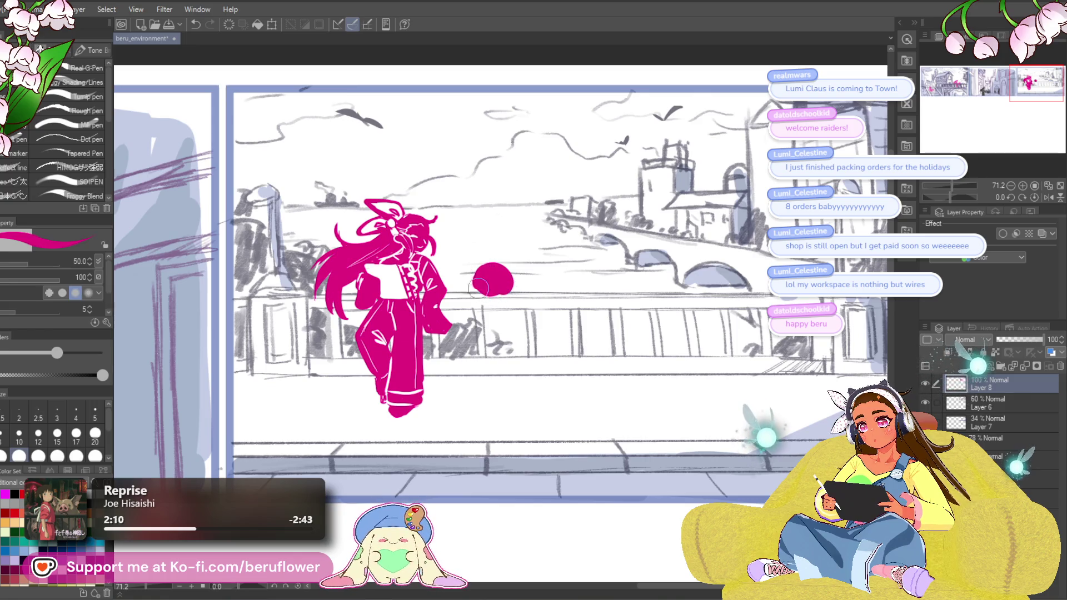
mouse_move(475, 274)
mouse_down()
mouse_move(482, 251)
mouse_move(517, 255)
mouse_move(522, 266)
mouse_move(503, 264)
mouse_up()
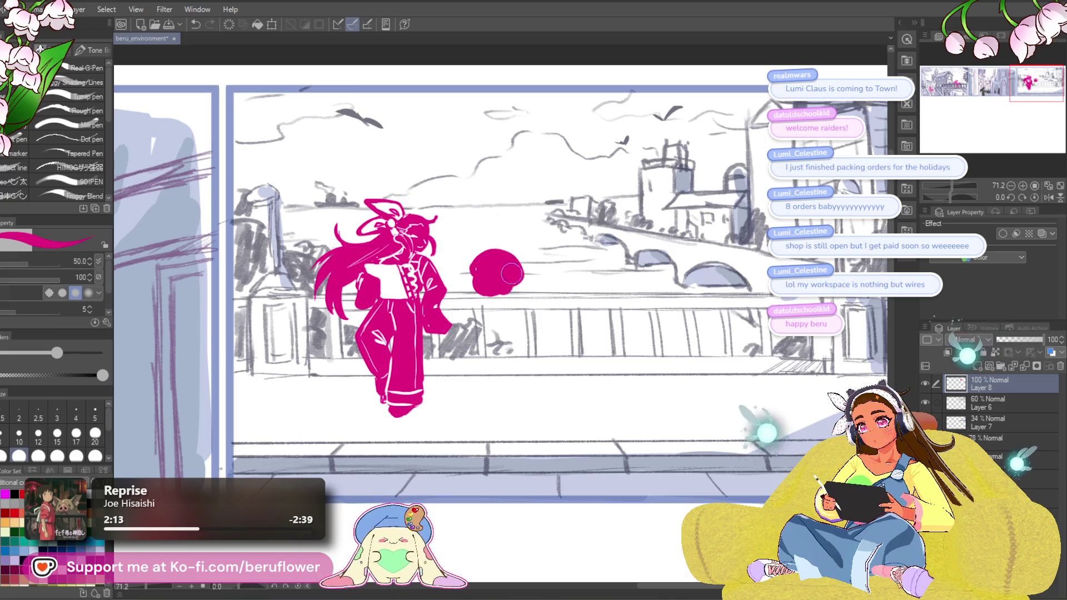
drag(509, 301, 529, 318)
key(ctrl+z)
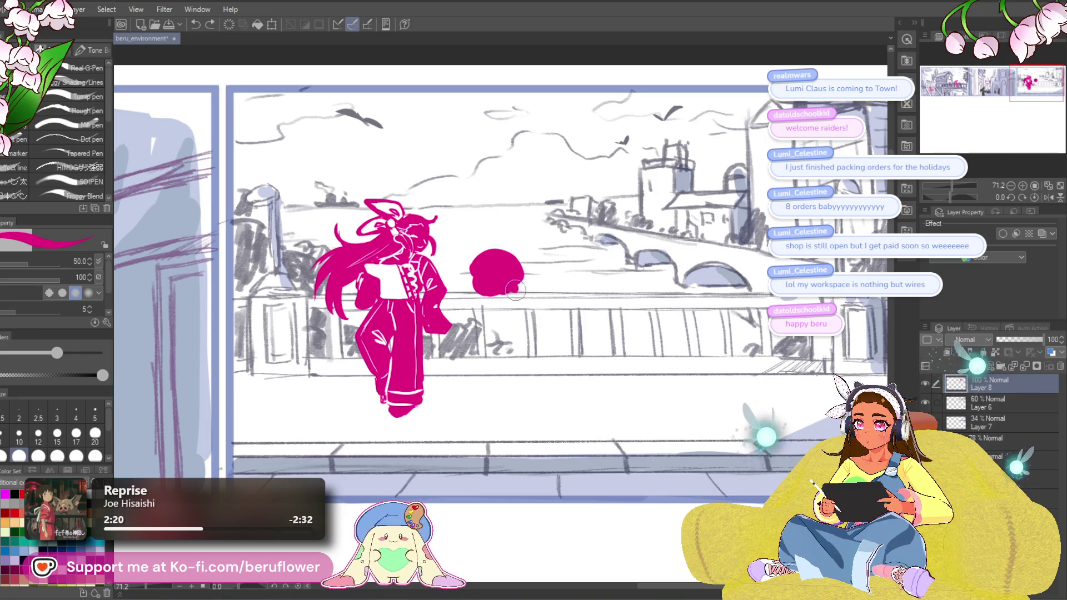
drag(509, 296, 539, 310)
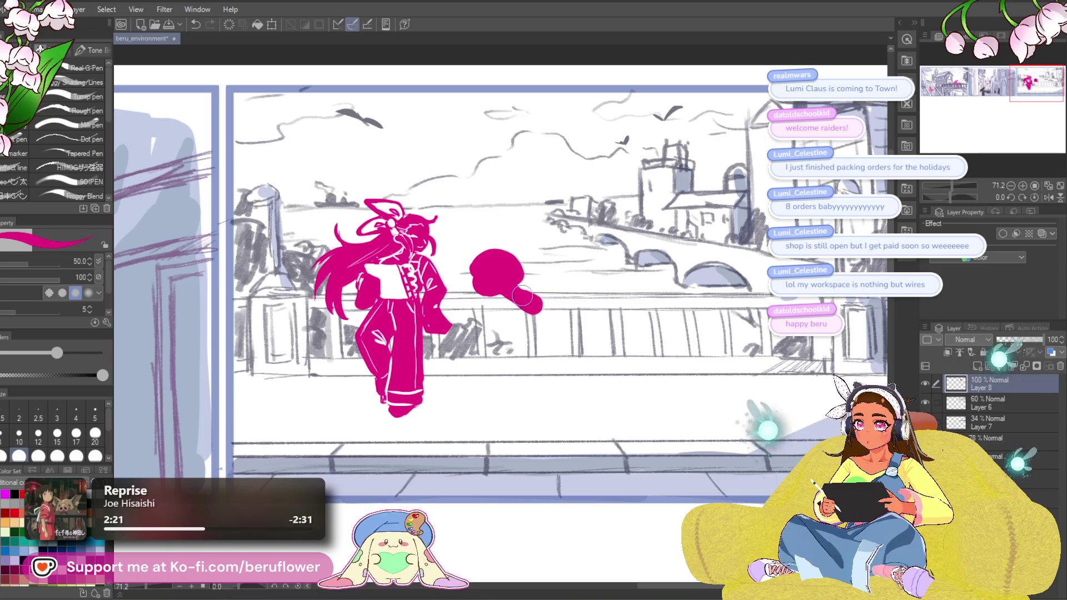
mouse_move(515, 275)
mouse_down()
mouse_move(530, 280)
mouse_move(470, 303)
mouse_up()
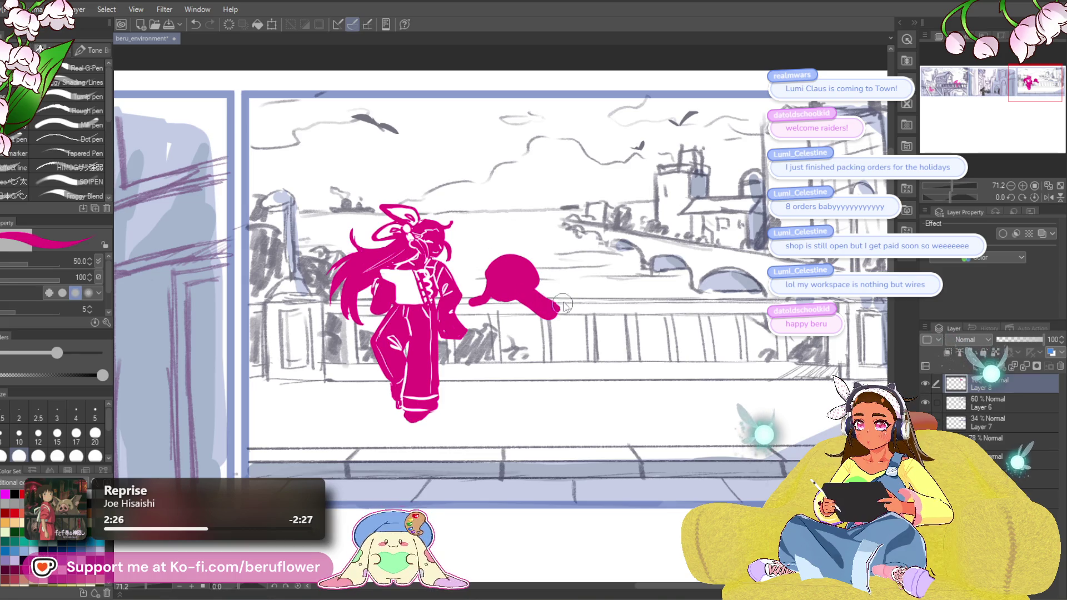
key(ctrl+z)
key(ctrl+z)
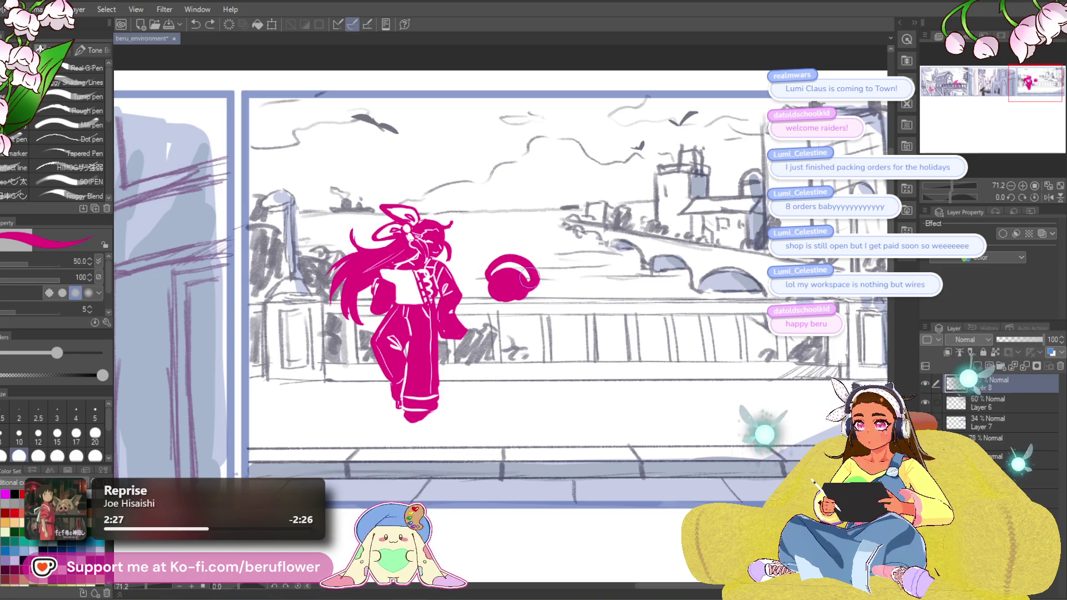
mouse_move(503, 266)
mouse_down()
mouse_move(485, 297)
mouse_move(535, 323)
mouse_move(480, 320)
mouse_up()
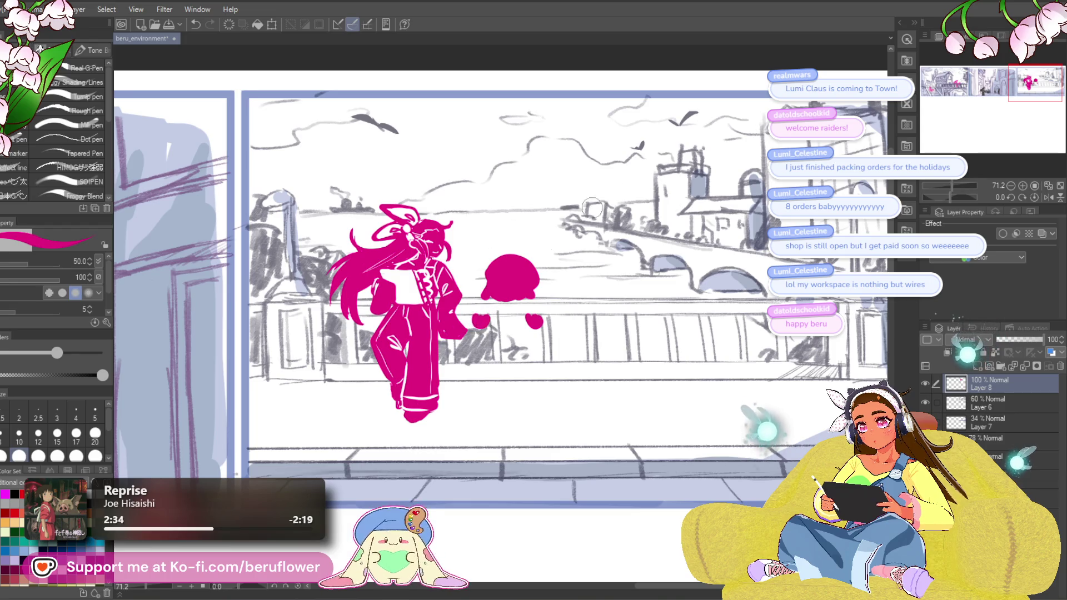
Switch to white and halve the brush size to 25.
drag(707, 166, 710, 166)
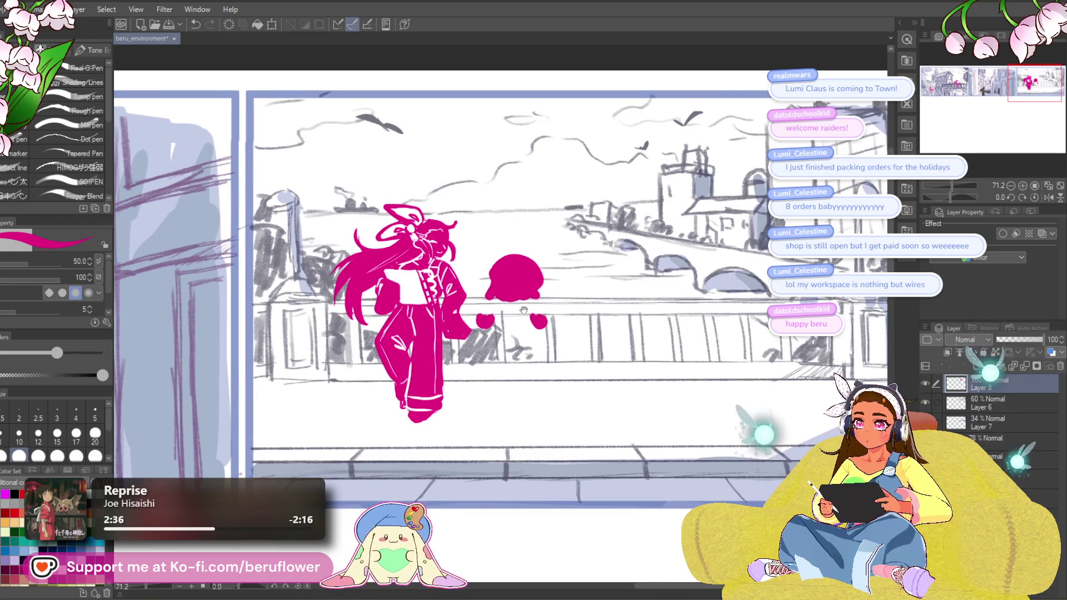
drag(523, 309, 525, 311)
key(c)
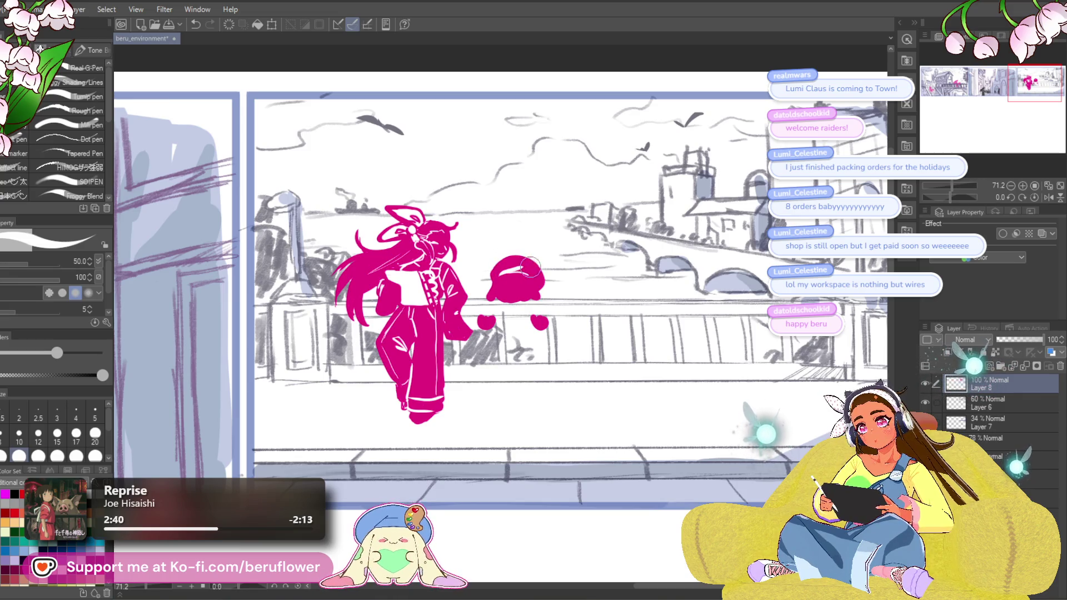
key(ctrl+z)
key(ctrl+y)
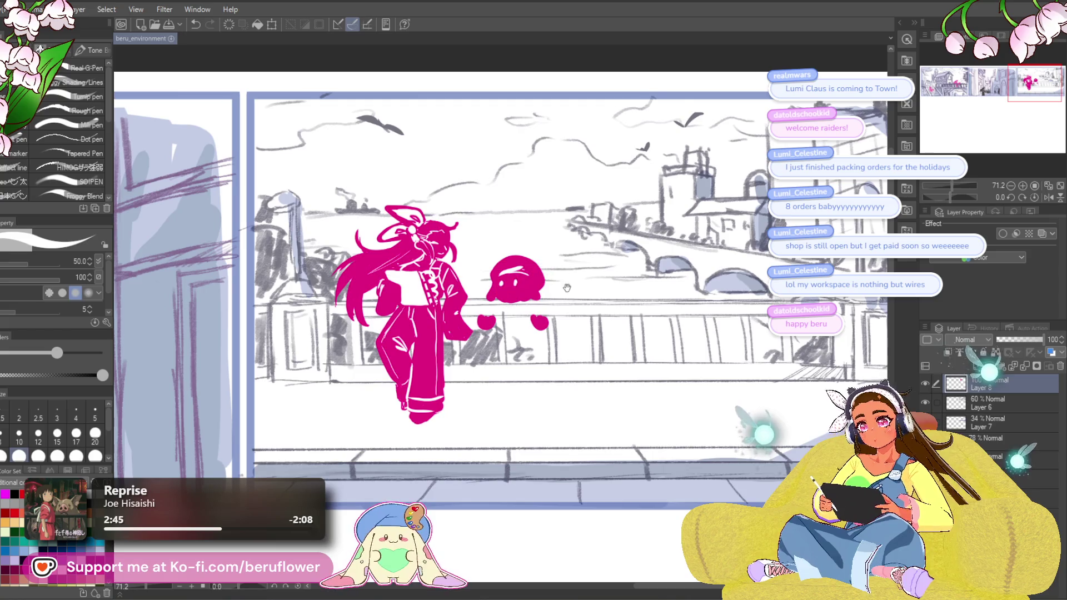
drag(567, 288, 572, 296)
key(bracketleft)
key(bracketleft)
key(bracketleft)
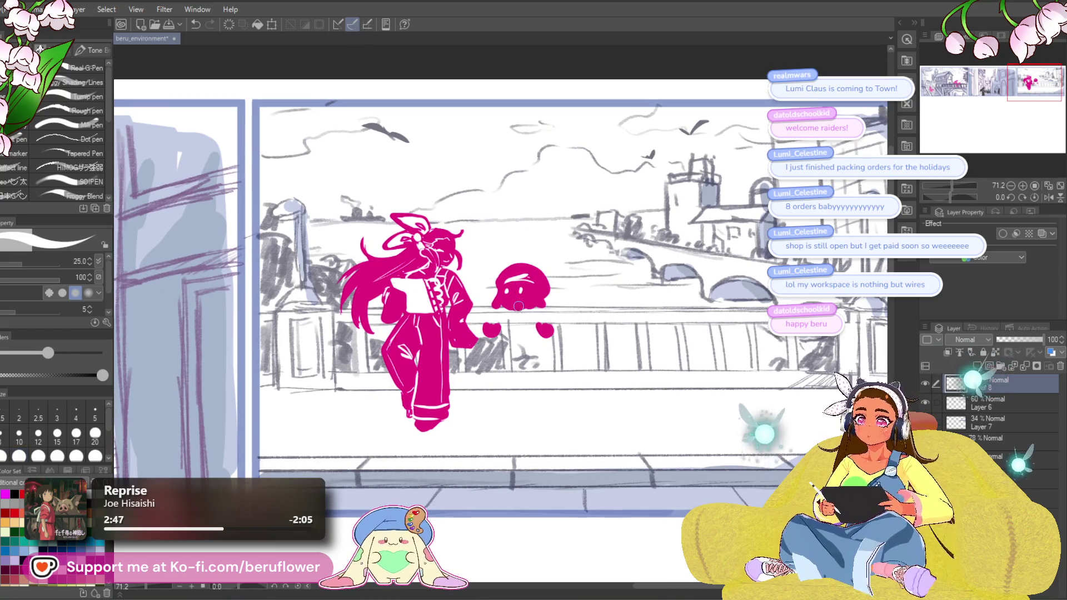
scroll(518, 306, up, 3)
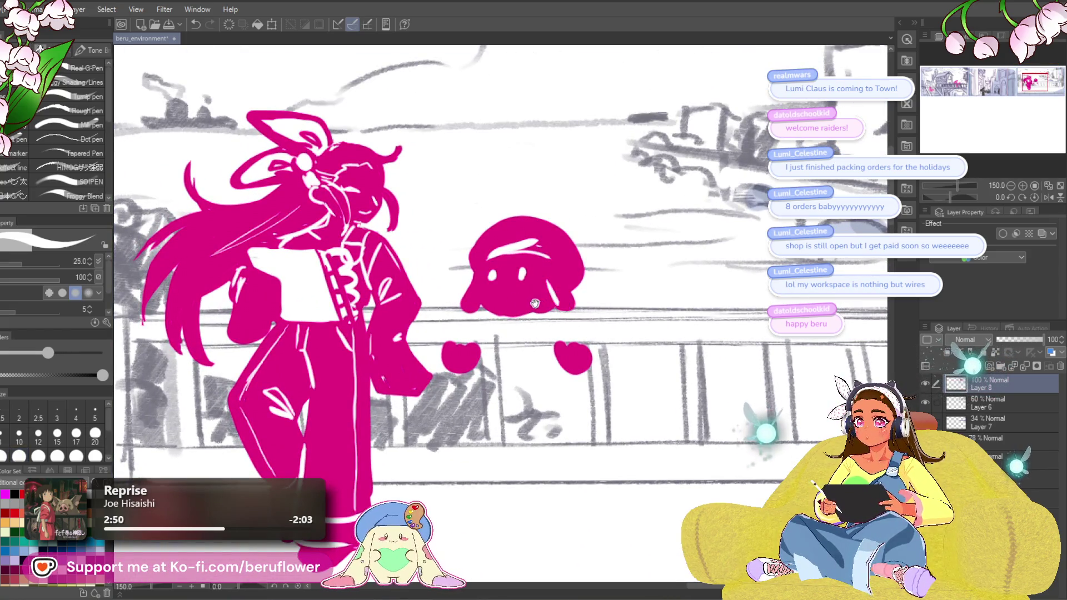
Paint a white mouth under the creature's eyes.
drag(534, 303, 546, 310)
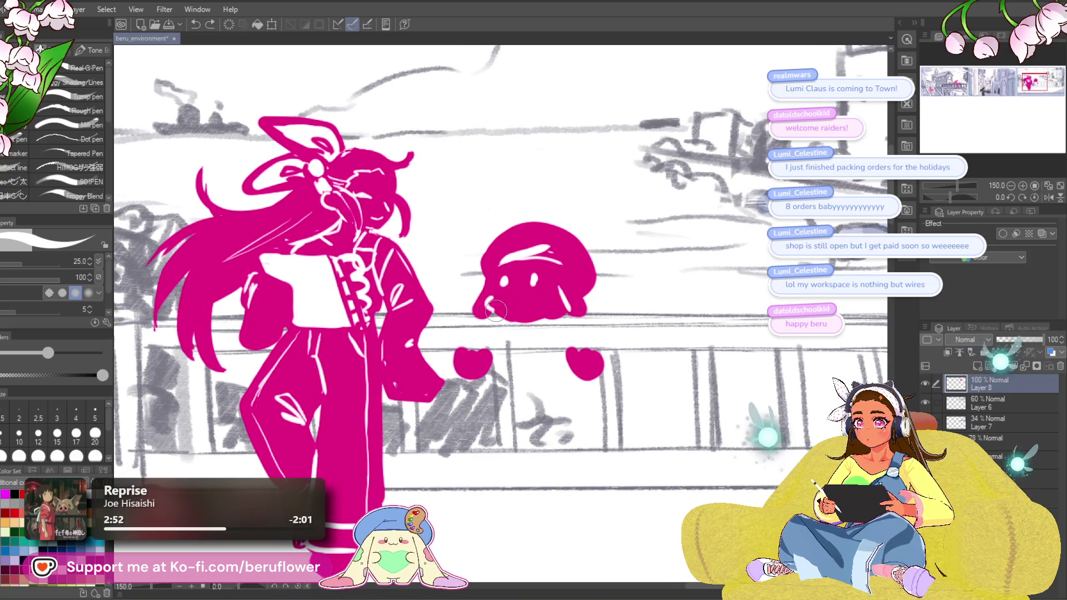
key(ctrl+z)
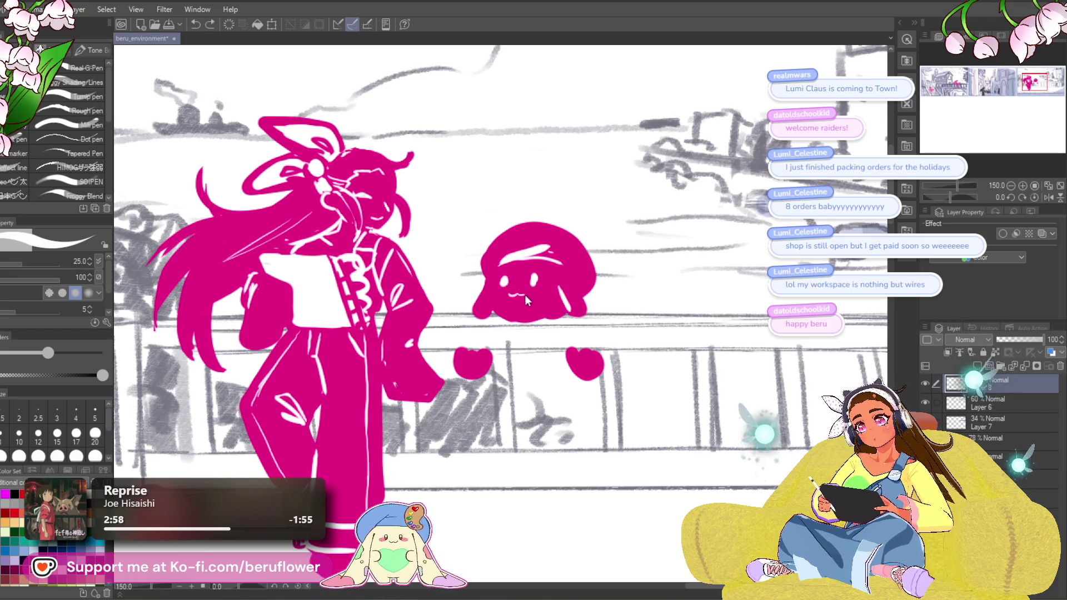
drag(500, 296, 534, 300)
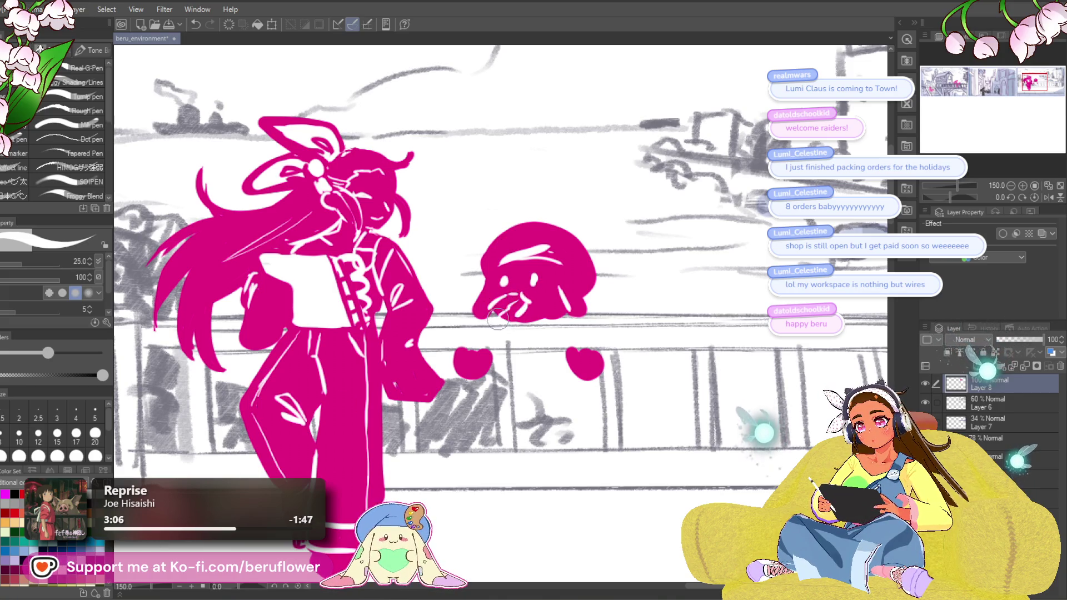
key(ctrl+space)
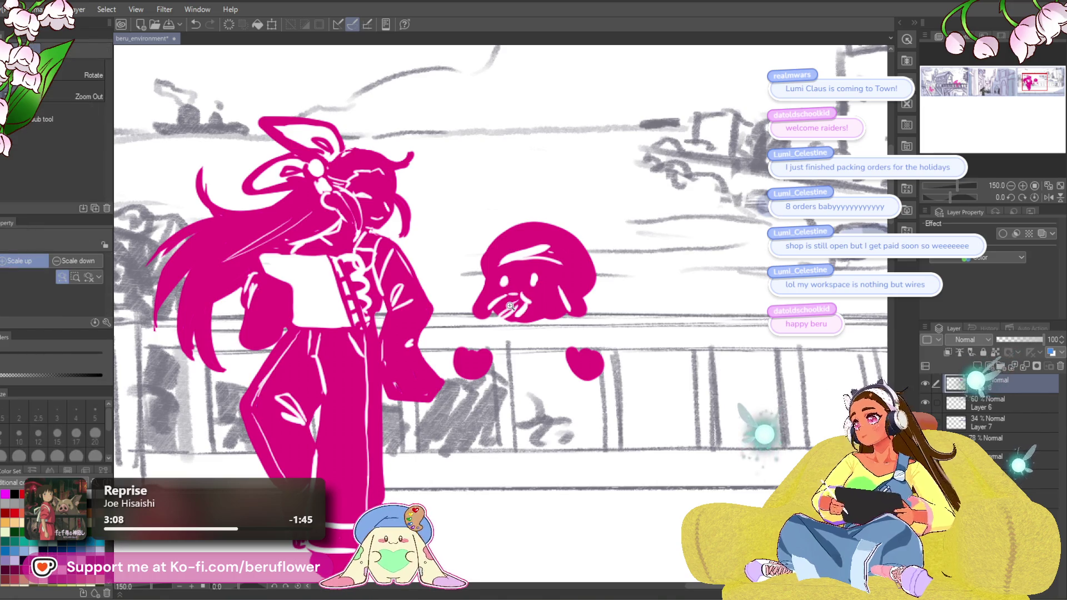
key(p)
Toggle the painting colour between pink and white several times, ending on white.
key(x)
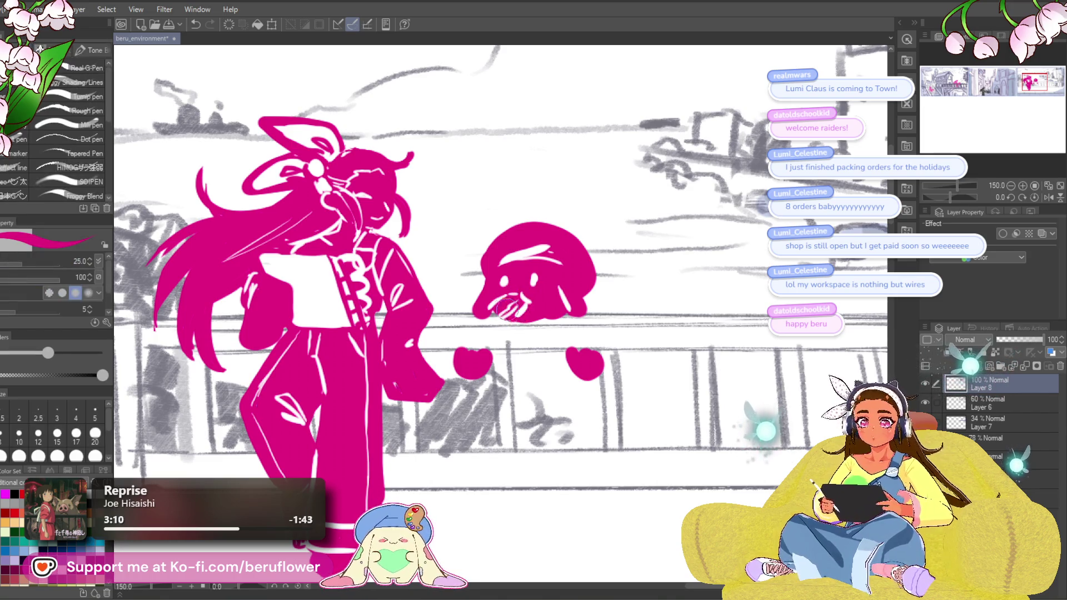
key(x)
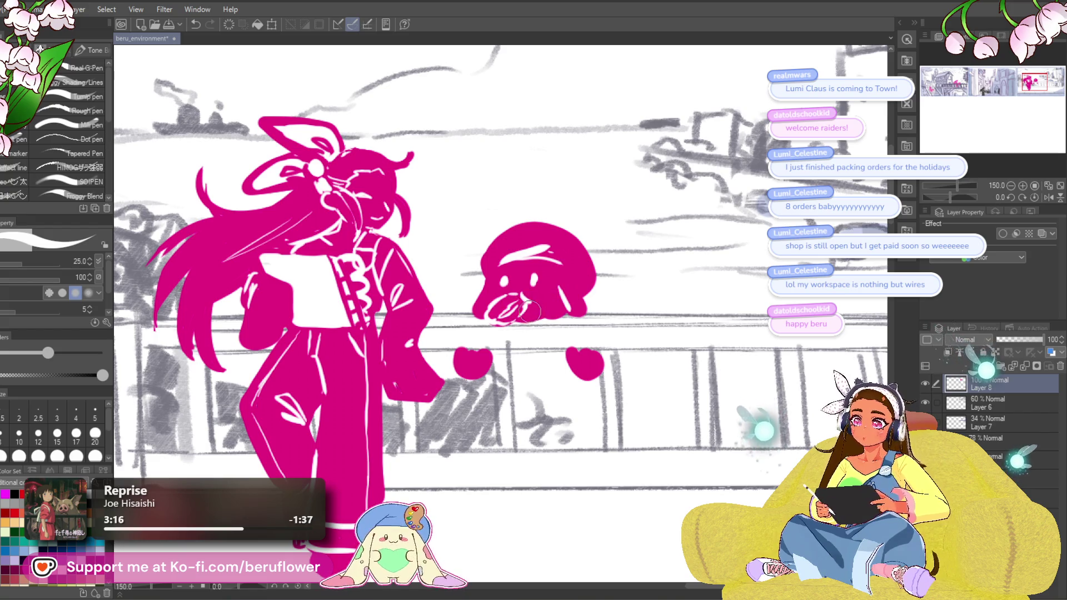
key(x)
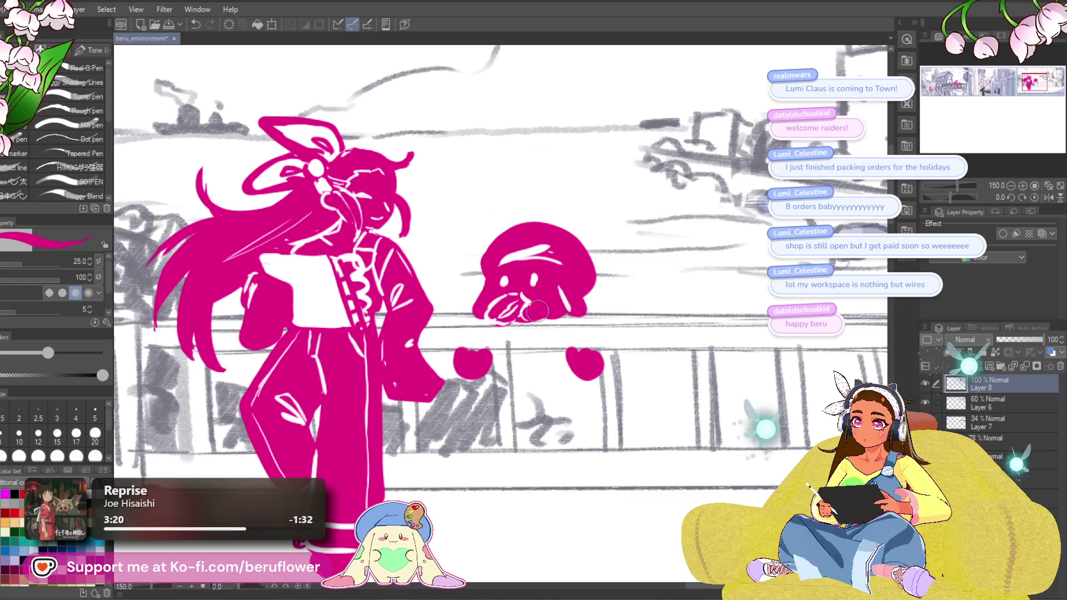
key(x)
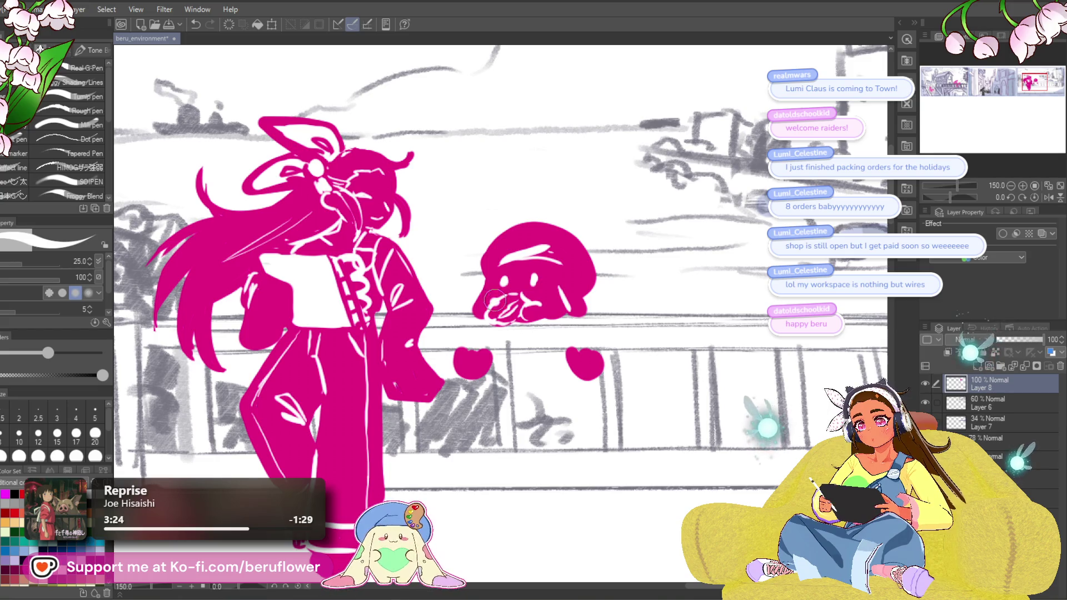
key(x)
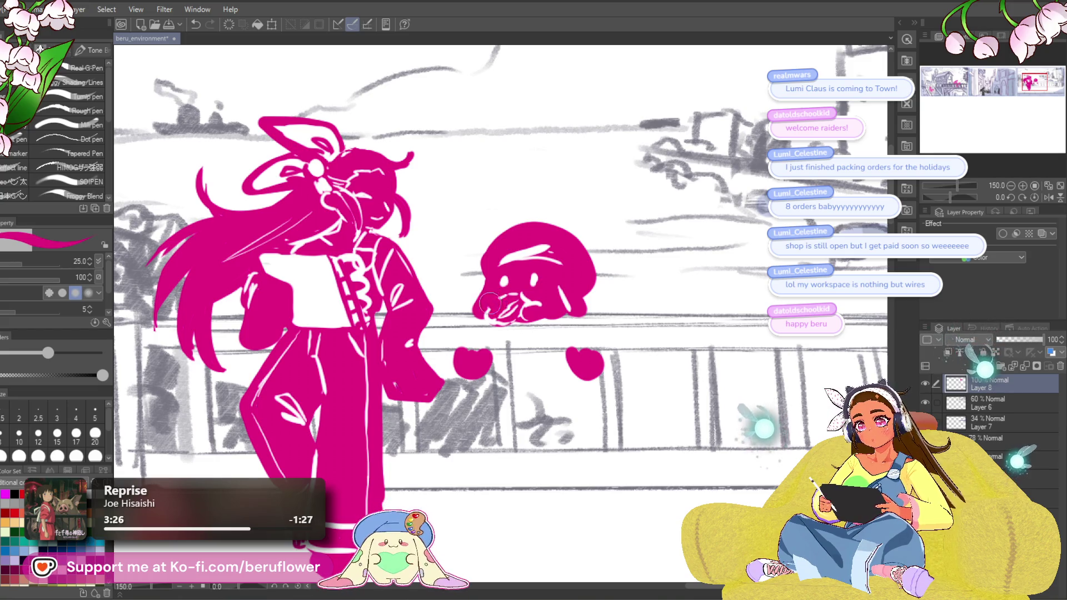
key(x)
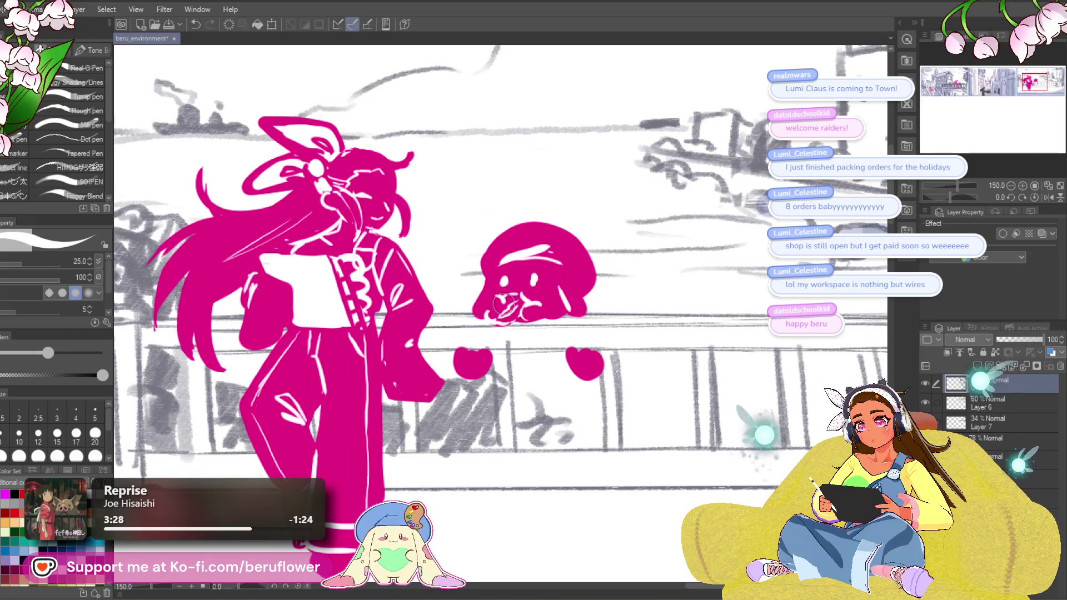
scroll(484, 304, down, 5)
scroll(538, 312, up, 4)
scroll(537, 311, up, 5)
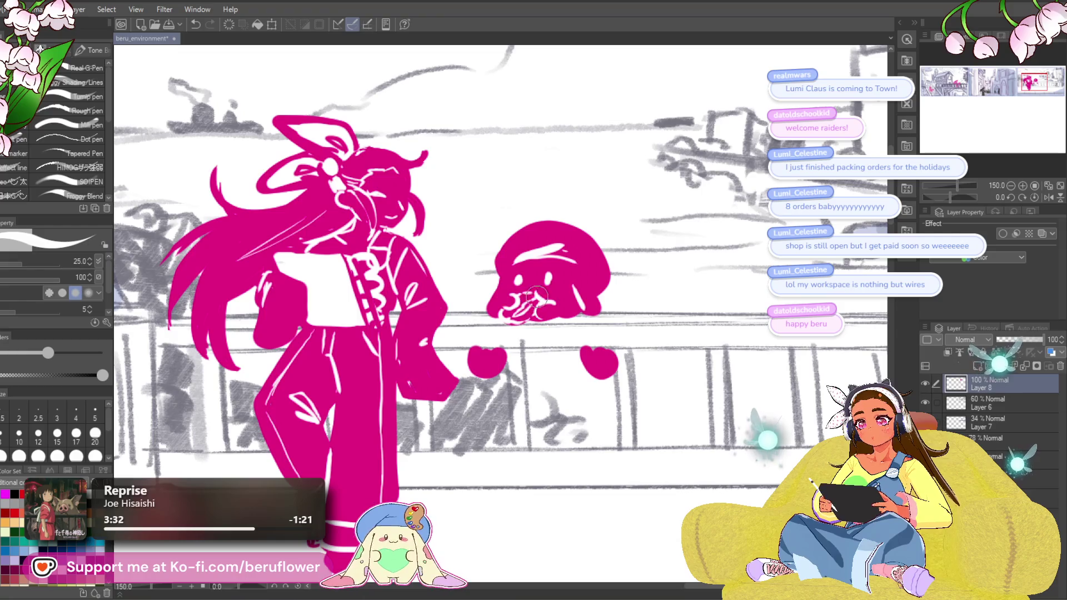
scroll(516, 314, down, 5)
scroll(555, 294, up, 5)
Paint a thick white stroke across the creature's head like a cap.
drag(586, 281, 530, 272)
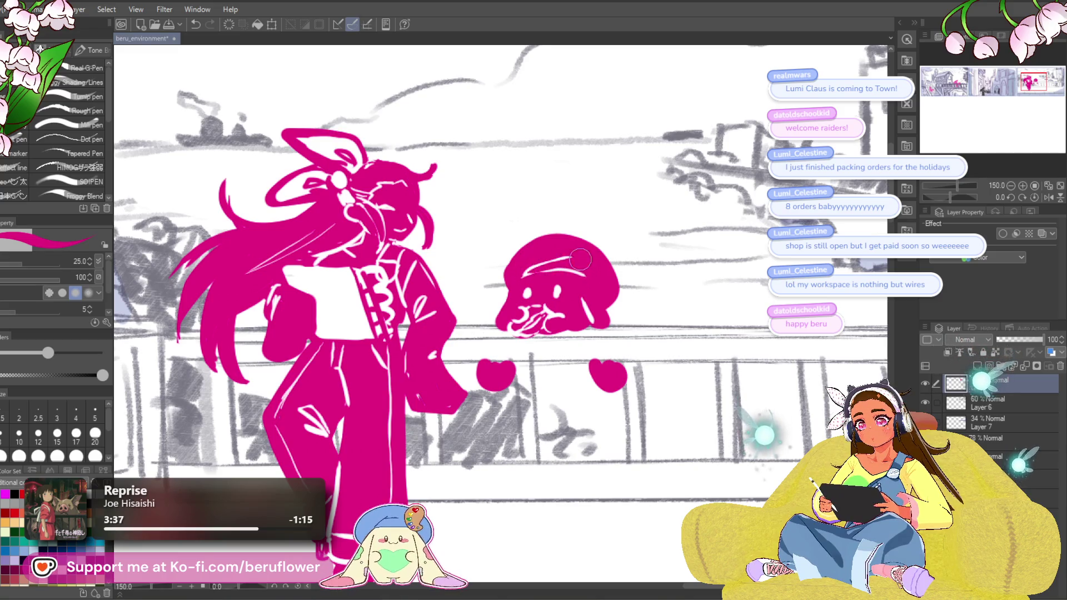
key(x)
mouse_move(523, 275)
mouse_down()
mouse_move(586, 256)
mouse_move(606, 319)
mouse_up()
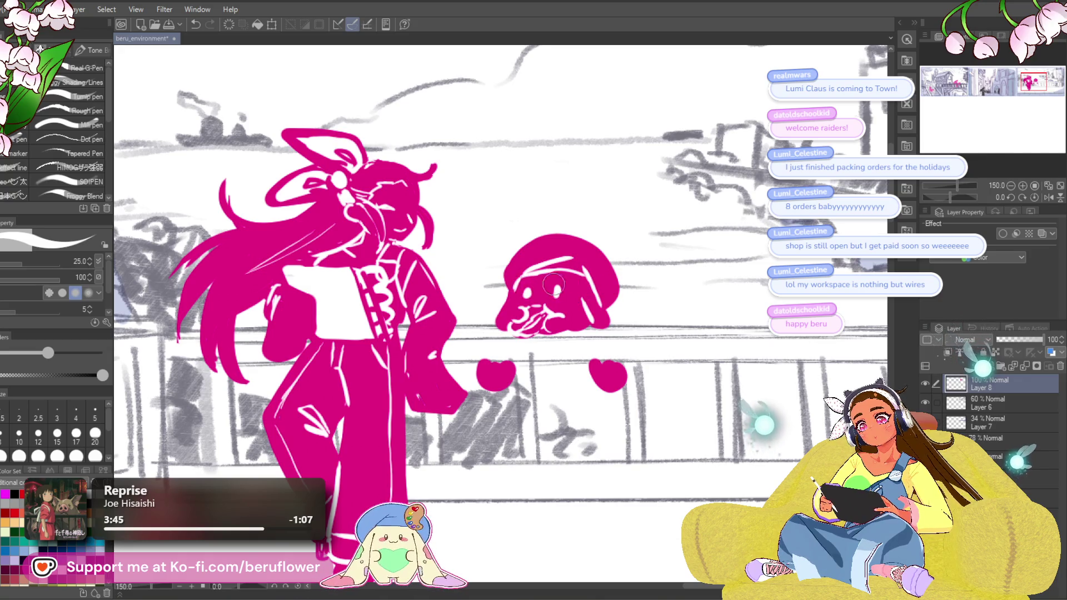
key(x)
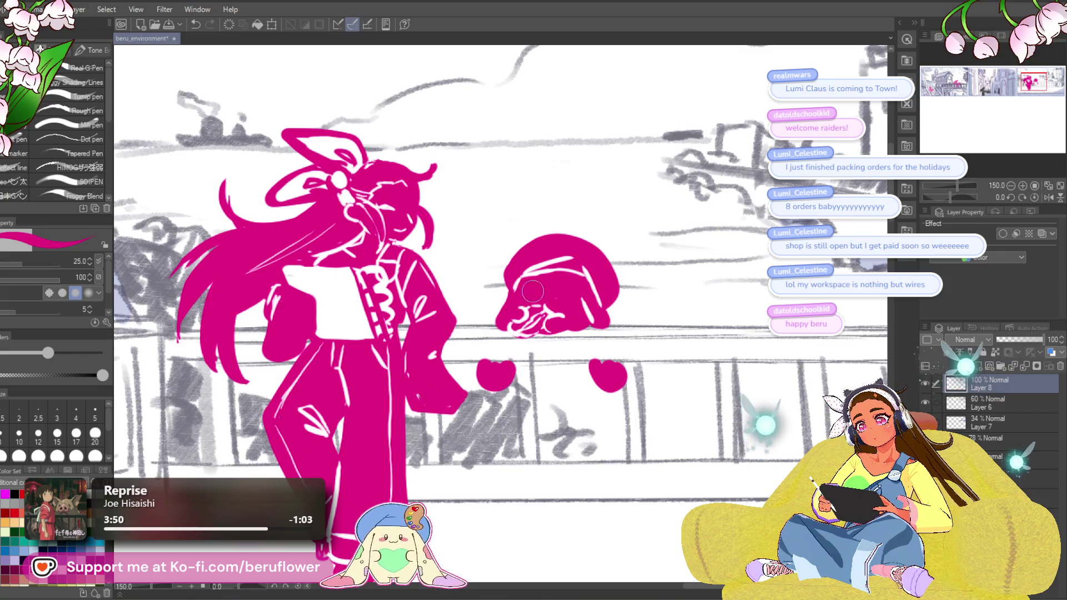
key(x)
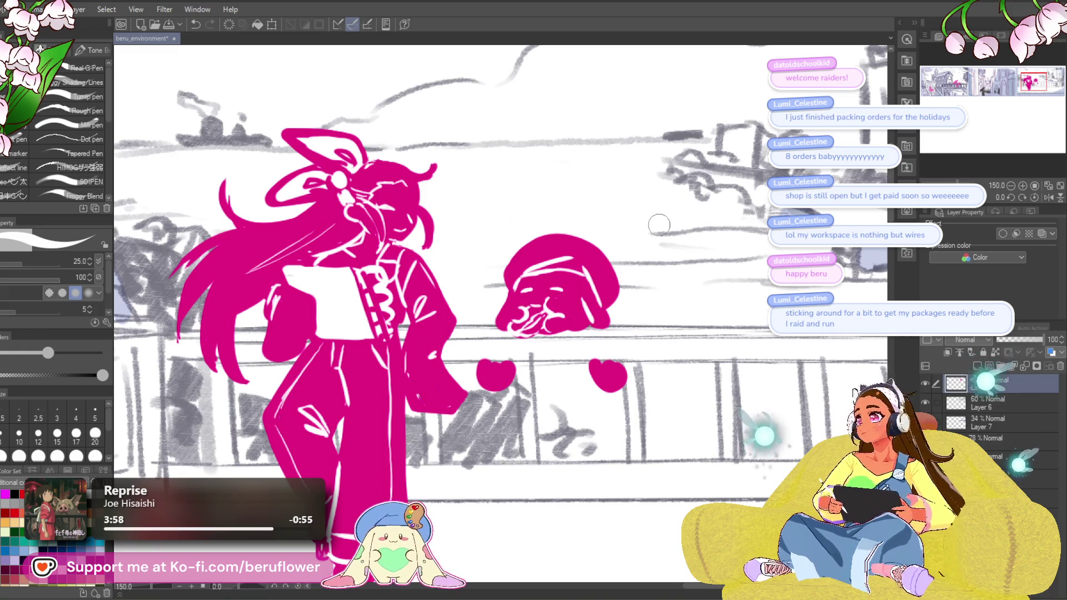
drag(629, 405, 615, 319)
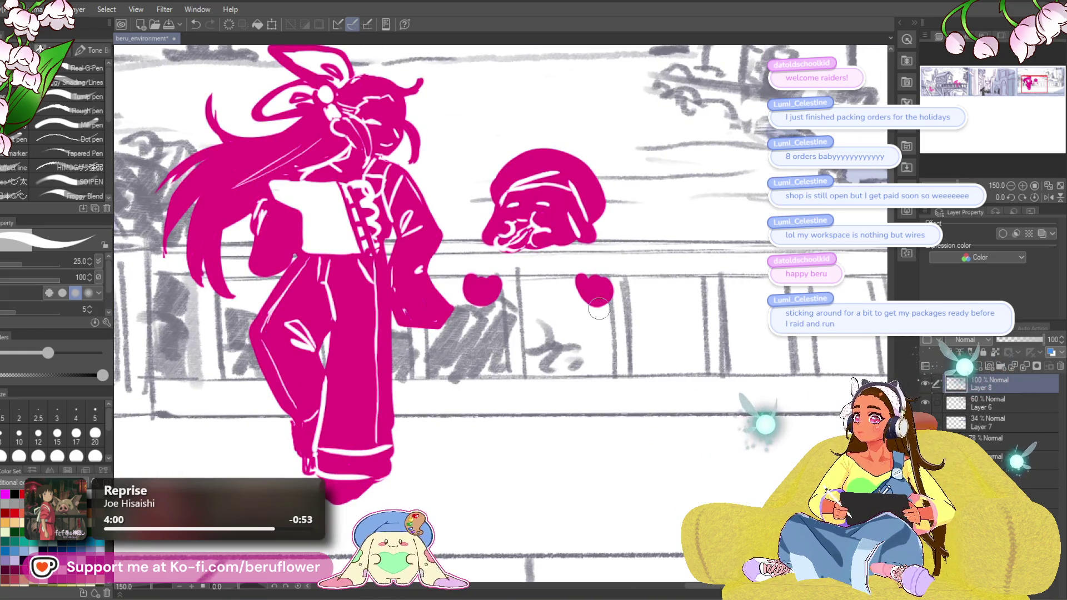
Zoom out over the bridge panel and undo the small stroke on the creature's head.
scroll(598, 310, down, 4)
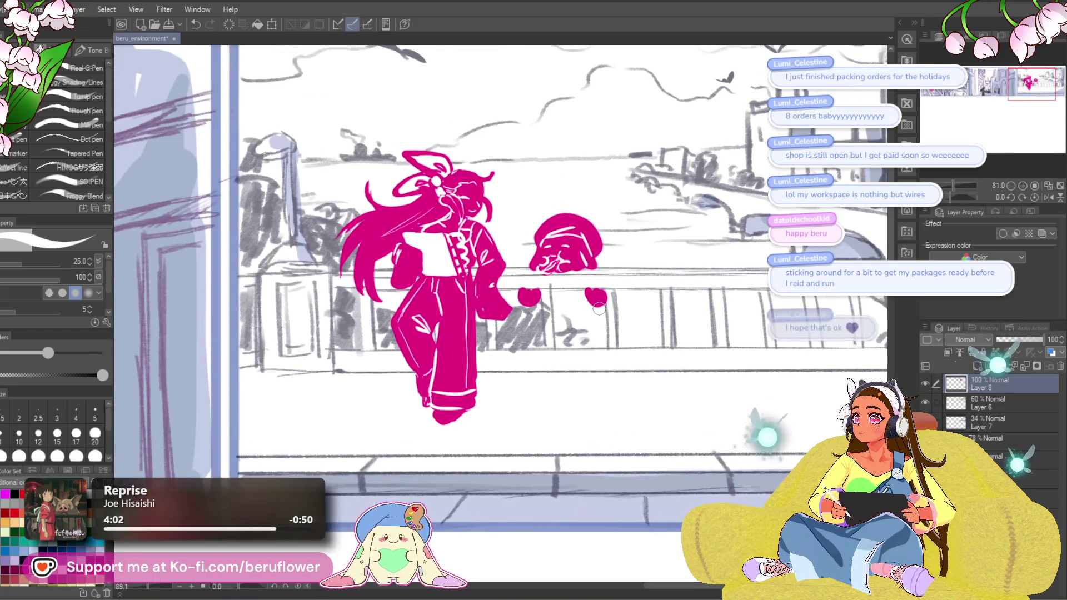
drag(715, 345, 627, 439)
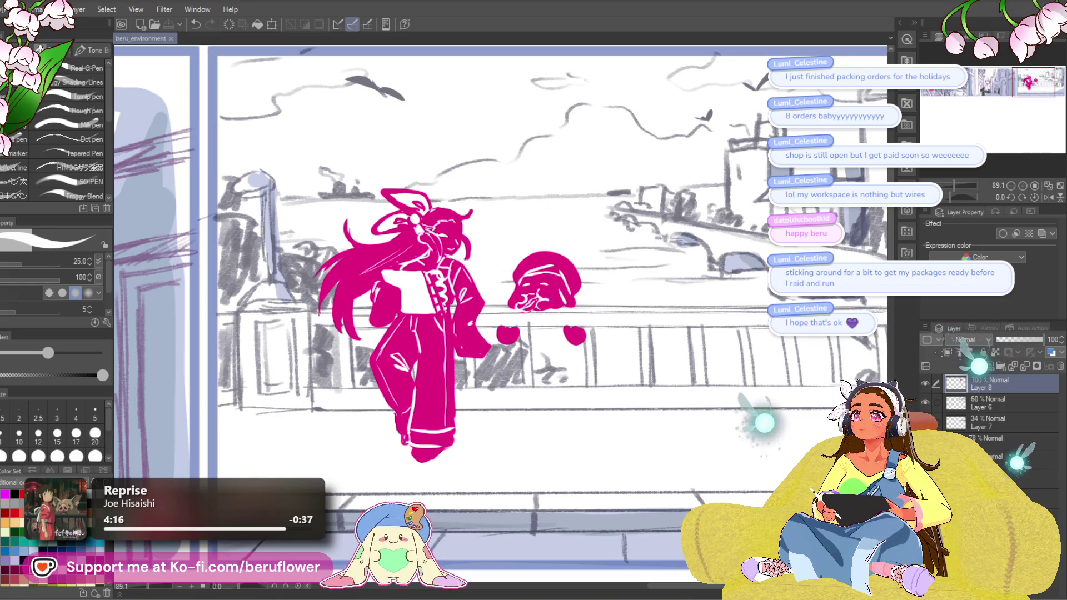
scroll(585, 318, down, 3)
scroll(585, 318, up, 4)
scroll(585, 318, down, 4)
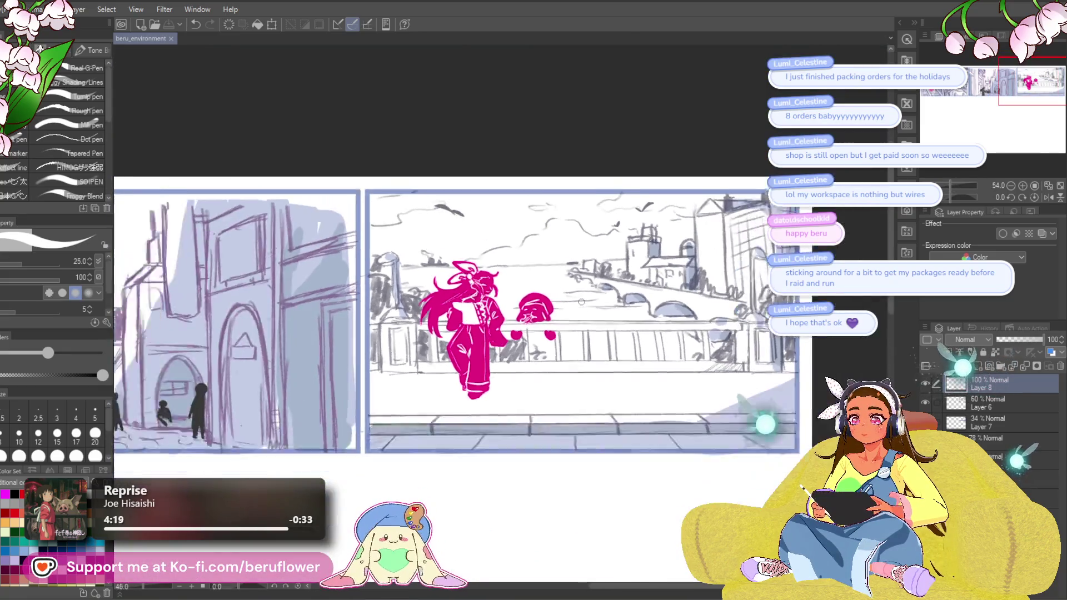
key(ctrl+z)
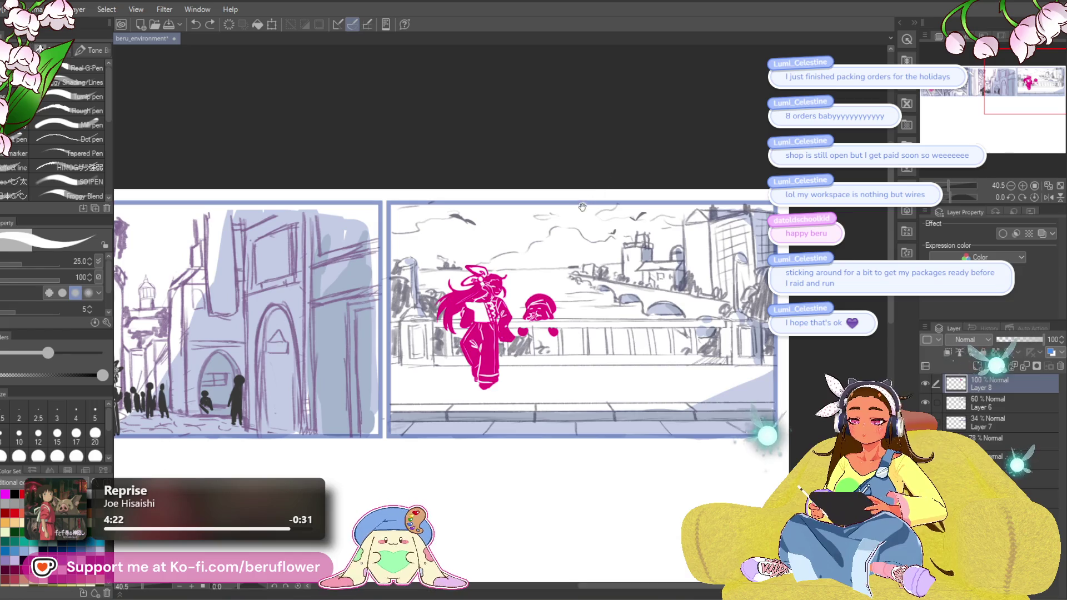
Frame two neighbouring storyboard panels side by side in the view.
drag(582, 207, 692, 51)
scroll(556, 361, down, 1)
scroll(556, 361, down, 2)
scroll(556, 361, up, 4)
mouse_move(683, 427)
mouse_down()
mouse_move(684, 325)
mouse_move(592, 388)
mouse_move(530, 383)
mouse_move(517, 396)
mouse_move(671, 357)
mouse_move(565, 368)
mouse_up()
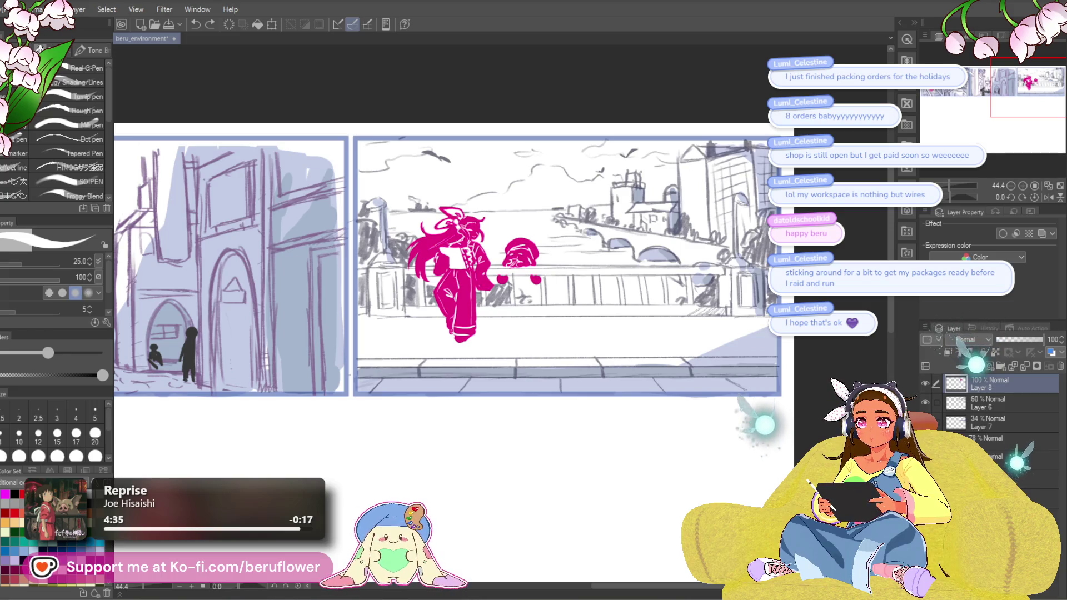
With Lasso fill, draw a magenta butterfly silhouette in the bridge panel's bottom-right corner.
key(u)
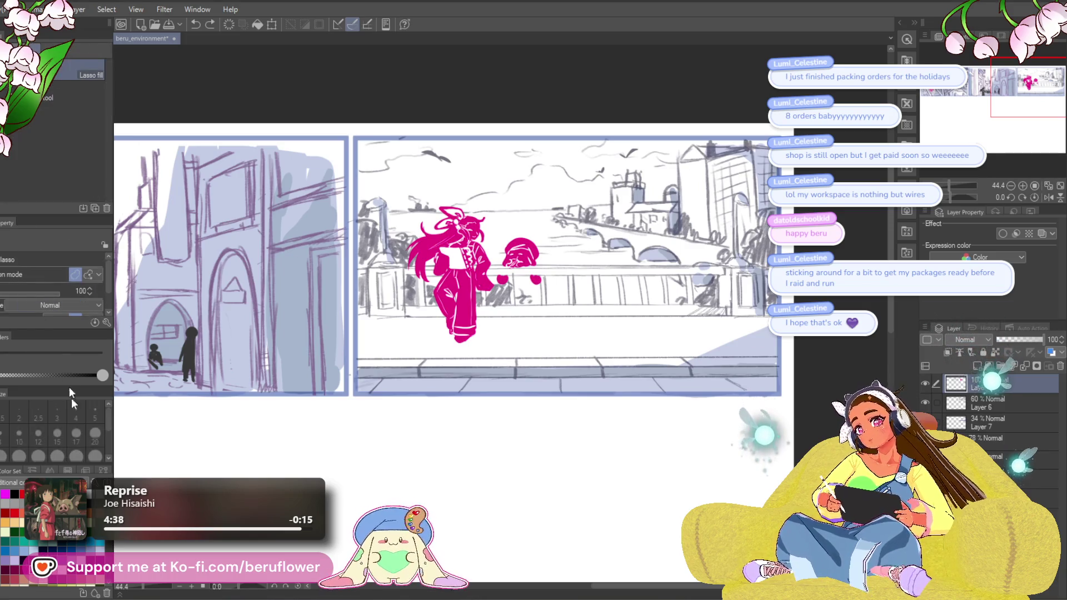
drag(774, 347, 697, 324)
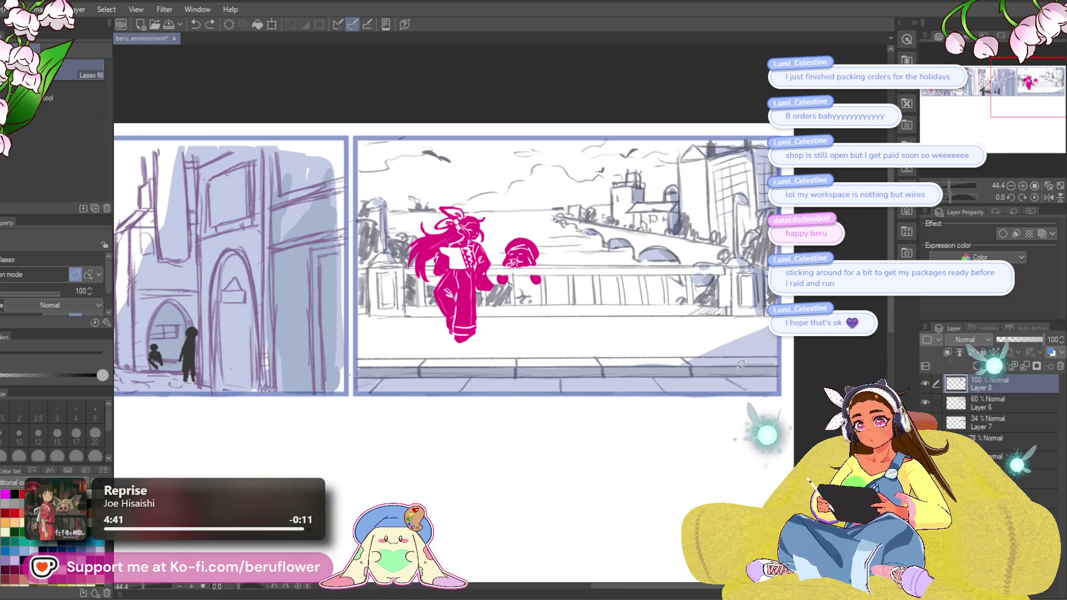
mouse_move(745, 336)
mouse_down()
mouse_move(750, 350)
mouse_move(741, 346)
mouse_up()
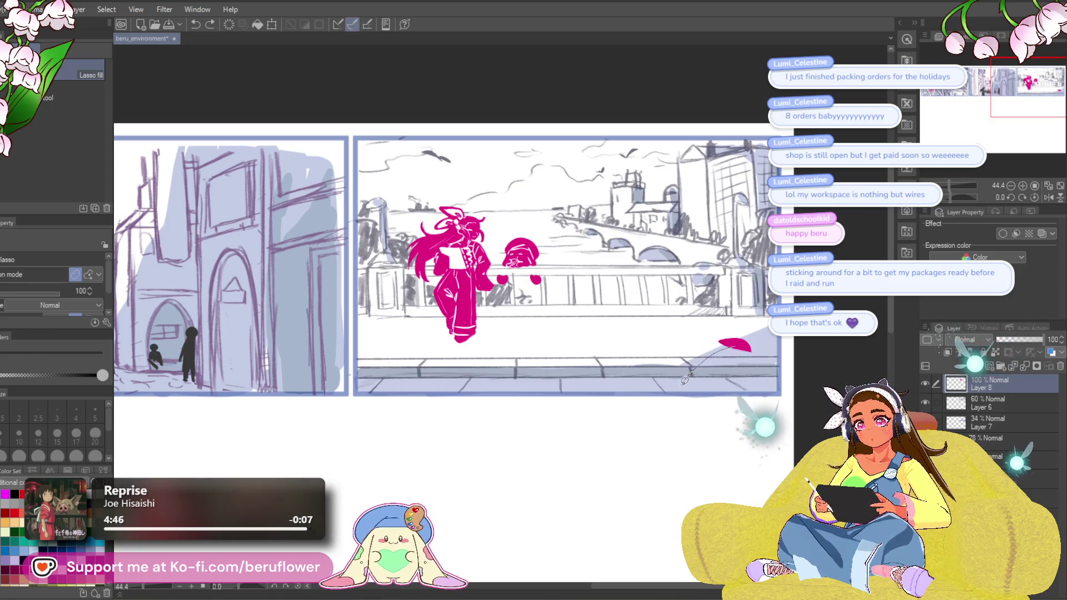
mouse_move(746, 349)
mouse_down()
mouse_move(777, 337)
mouse_move(756, 351)
mouse_move(781, 350)
mouse_up()
key(ctrl+z)
key(ctrl+z)
key(ctrl+z)
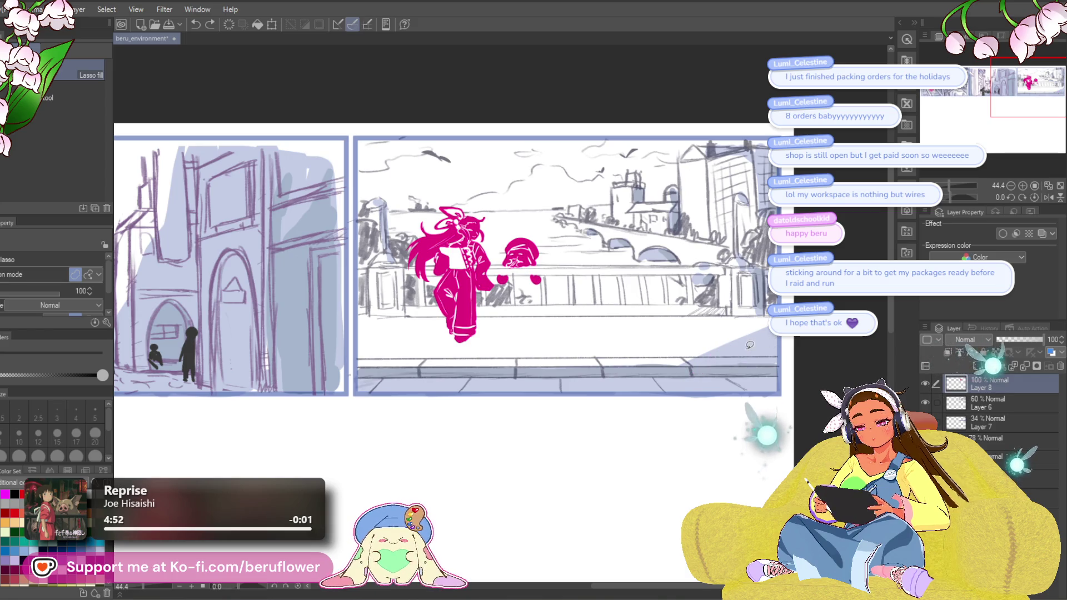
mouse_move(719, 337)
mouse_down()
mouse_move(717, 361)
mouse_move(756, 383)
mouse_move(755, 347)
mouse_move(771, 367)
mouse_move(718, 370)
mouse_up()
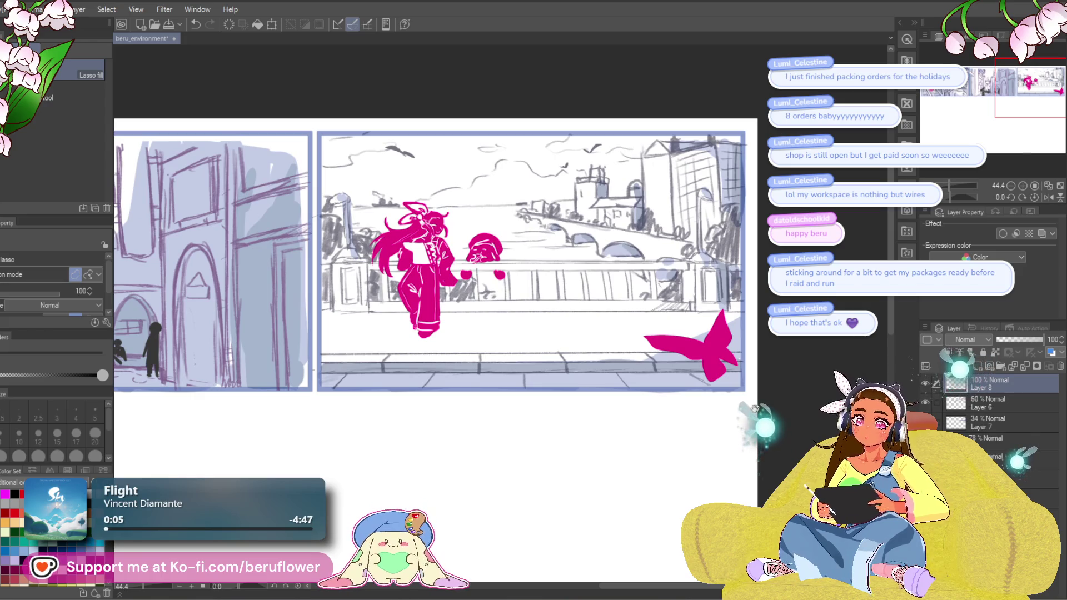
Fill a magenta butterfly at the panel's left edge and trim its overhang at the border.
drag(523, 436, 525, 442)
drag(733, 257, 723, 241)
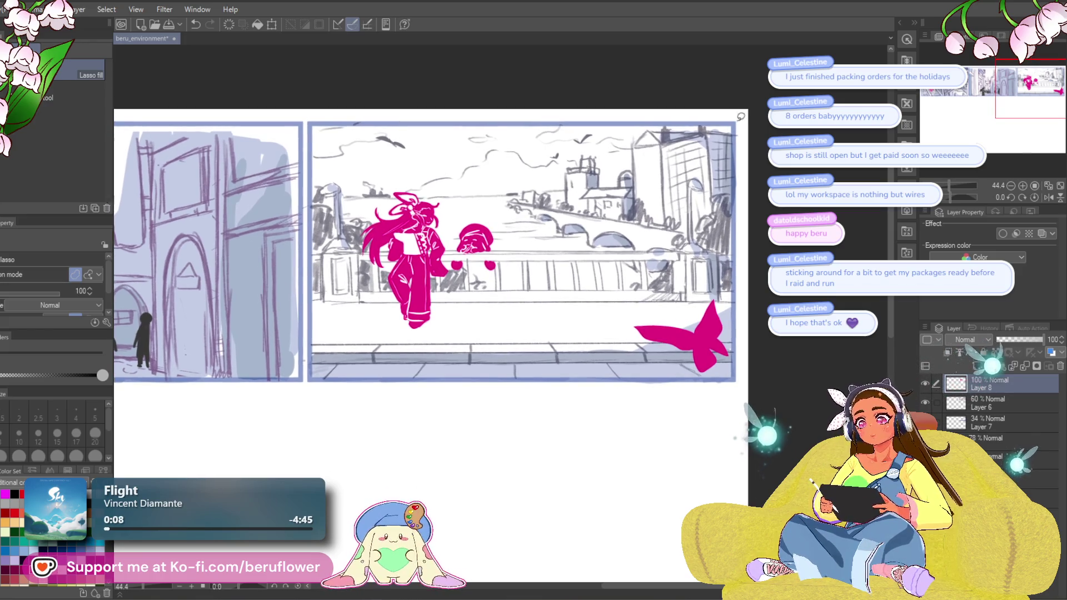
scroll(527, 391, left, 3)
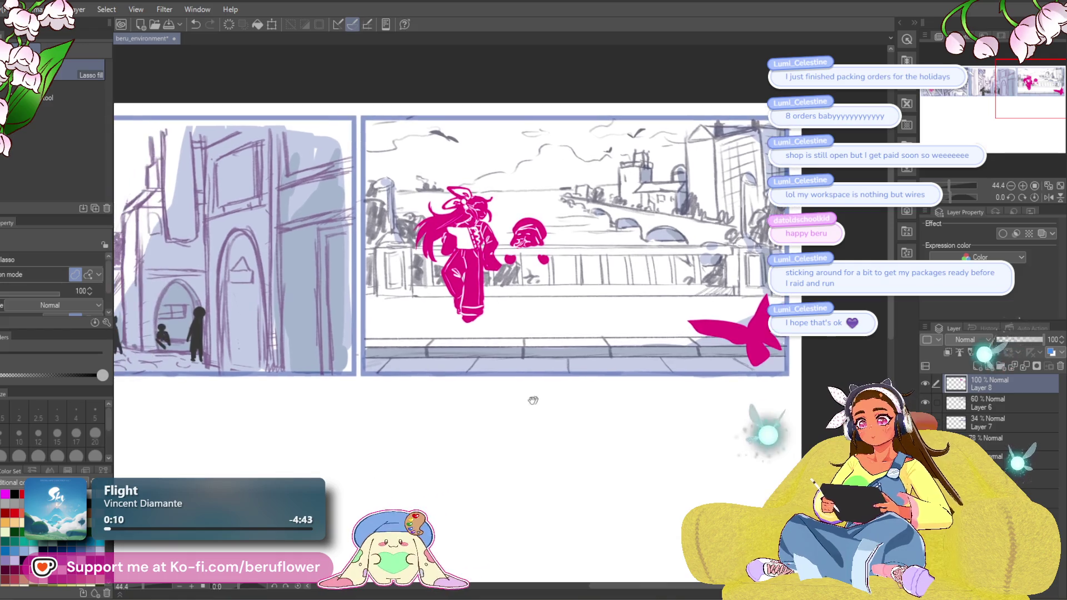
mouse_move(395, 296)
mouse_down()
mouse_move(419, 325)
mouse_move(392, 330)
mouse_move(390, 278)
mouse_move(433, 330)
mouse_move(384, 345)
mouse_move(411, 339)
mouse_up()
scroll(566, 238, left, 1)
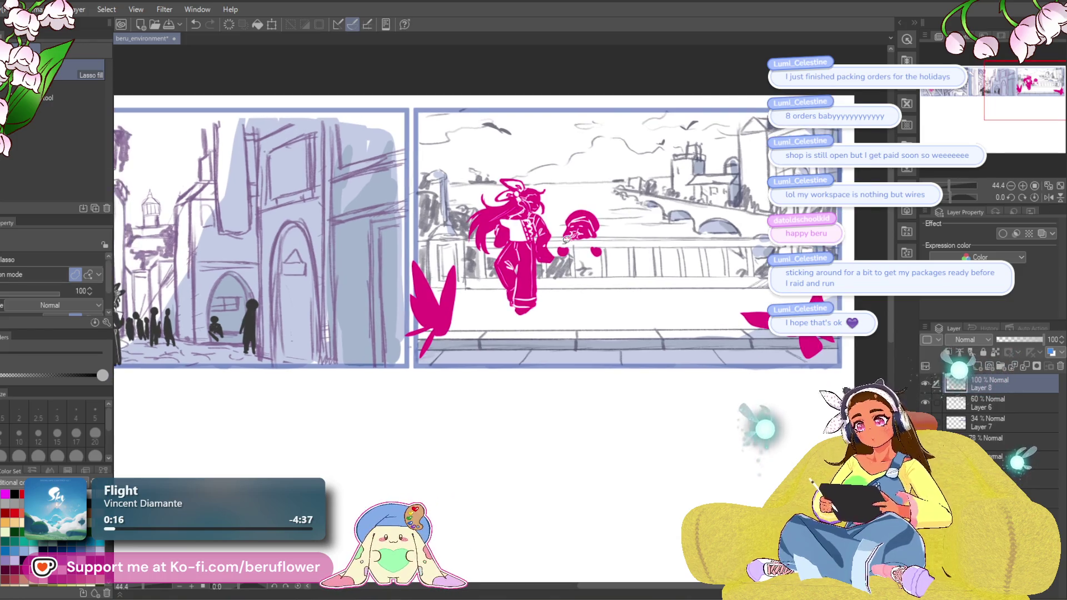
drag(410, 256, 405, 307)
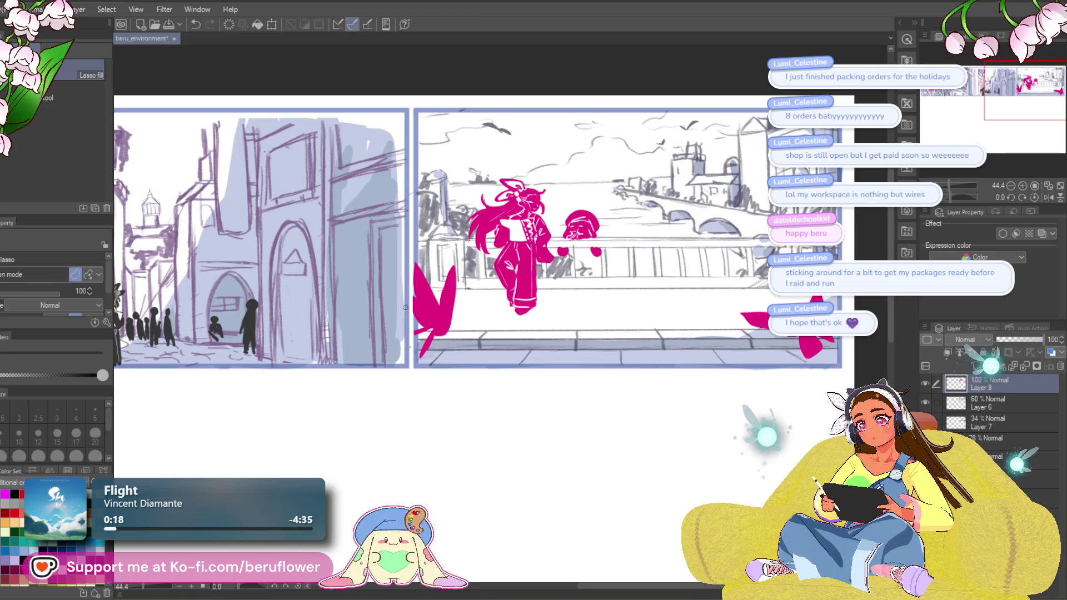
drag(415, 252, 417, 247)
scroll(700, 261, right, 2)
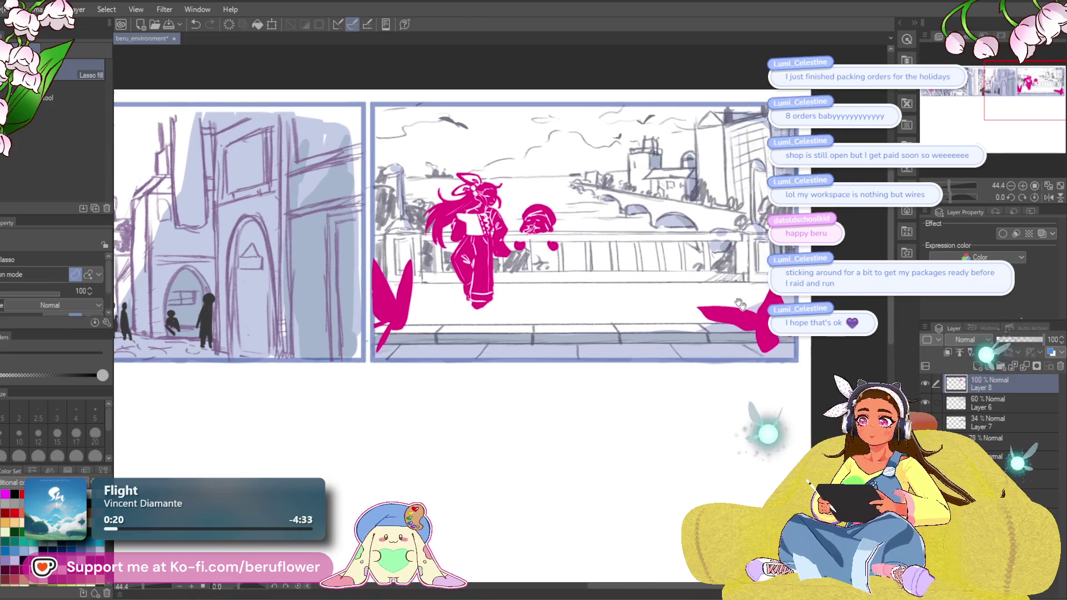
scroll(454, 228, right, 1)
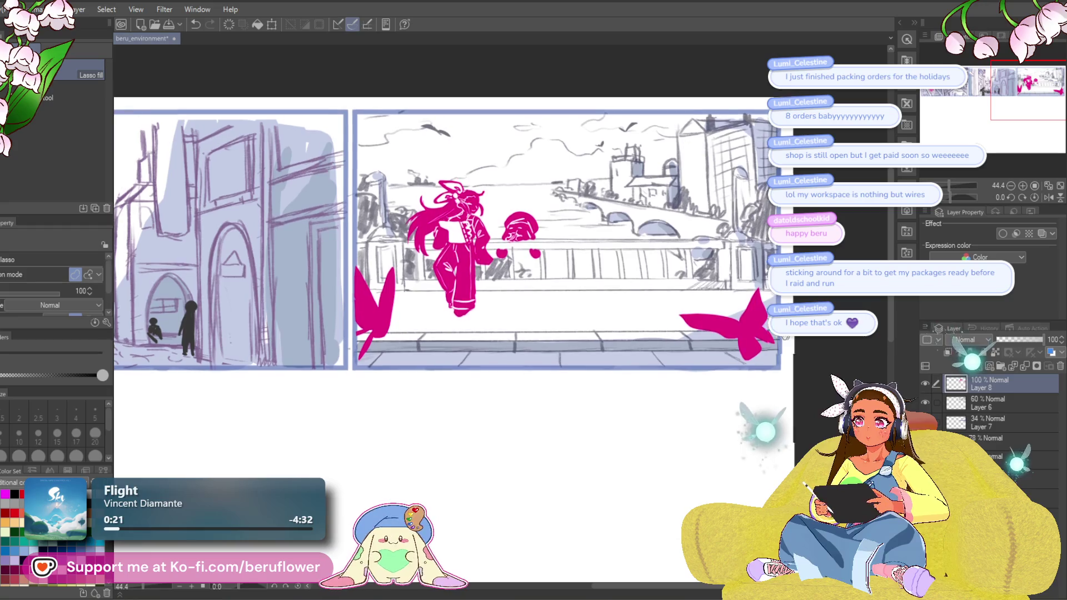
Lasso-select the left-edge butterfly and scale it down.
key(m)
mouse_move(389, 244)
mouse_down()
mouse_move(344, 360)
mouse_move(356, 244)
mouse_up()
key(ctrl+t)
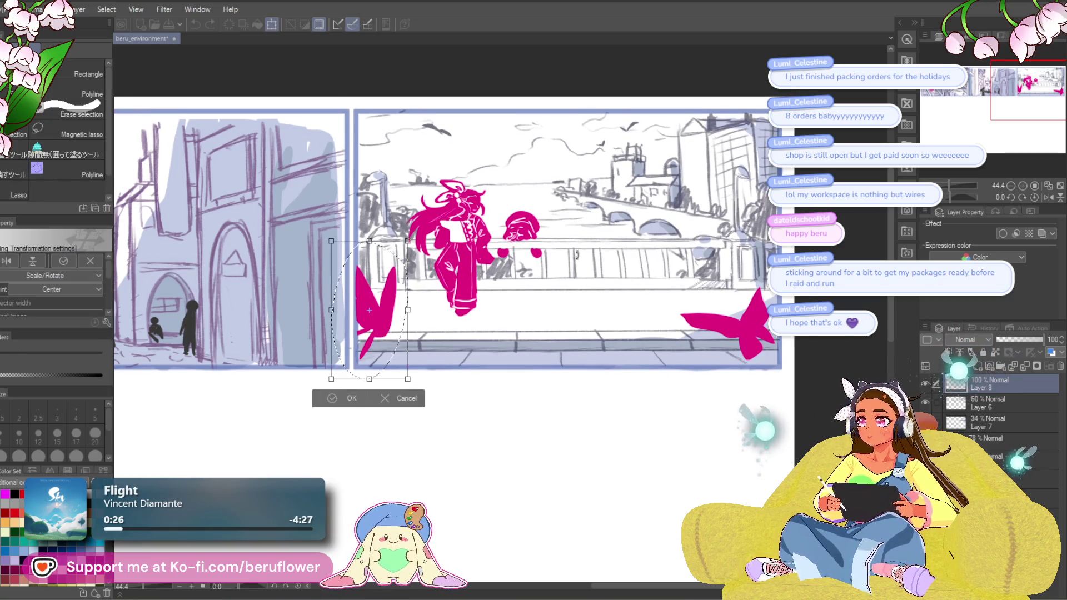
mouse_move(370, 379)
mouse_down()
mouse_move(371, 388)
mouse_move(371, 343)
mouse_up()
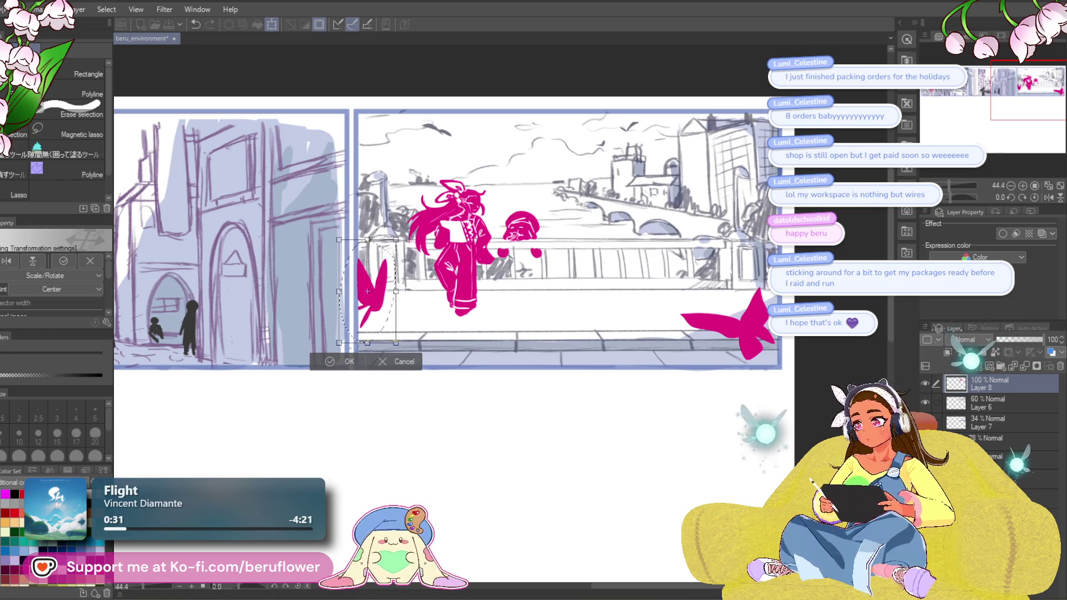
key(Return)
key(ctrl+d)
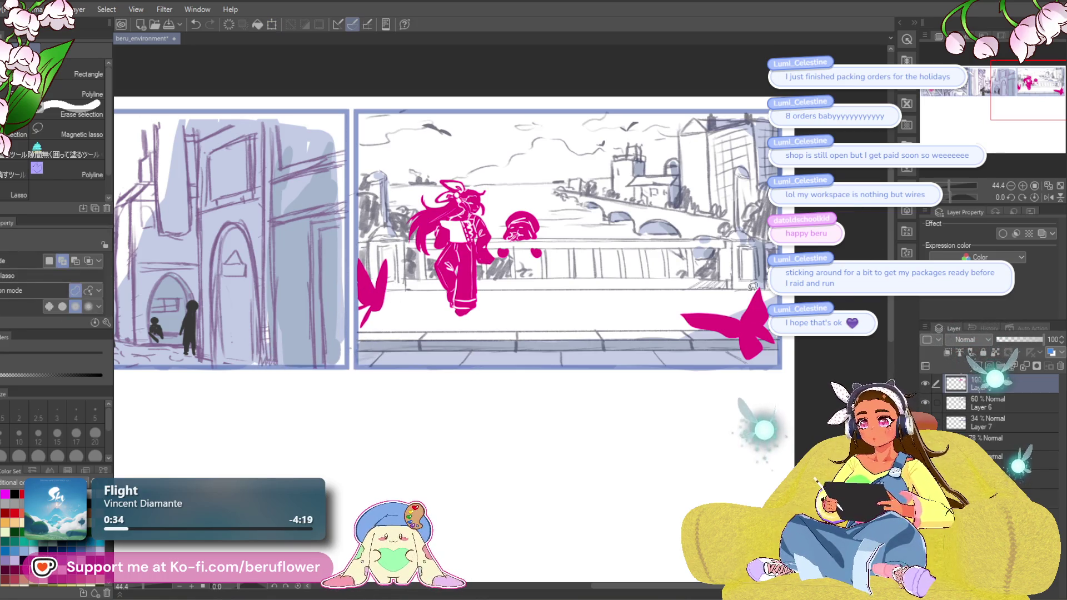
Move the bottom-right butterfly slightly up and enlarge it.
drag(752, 267, 752, 268)
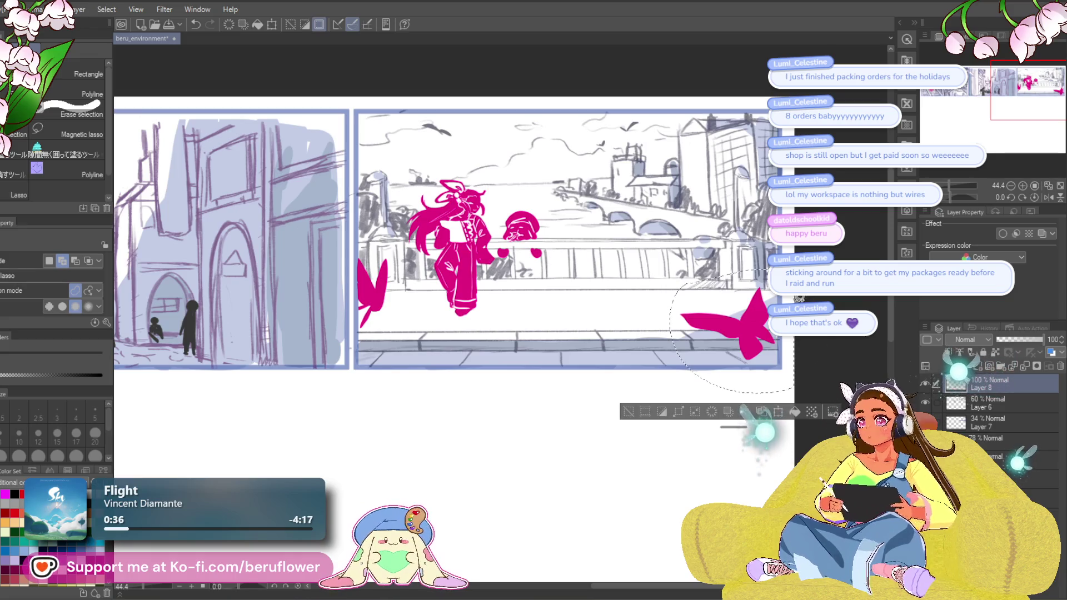
key(ctrl+t)
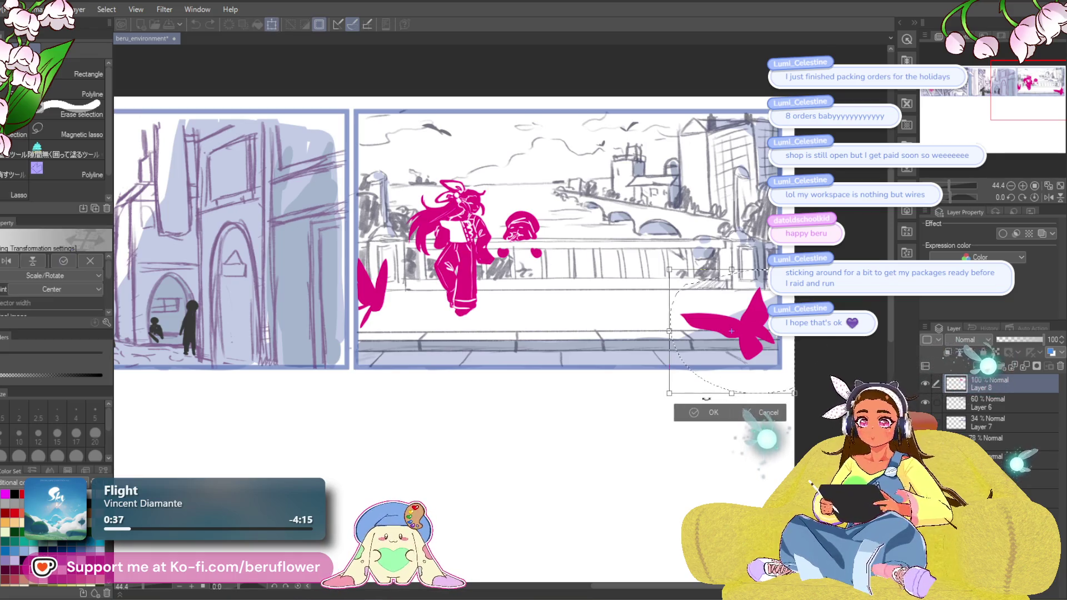
drag(747, 358, 749, 355)
drag(670, 394, 657, 400)
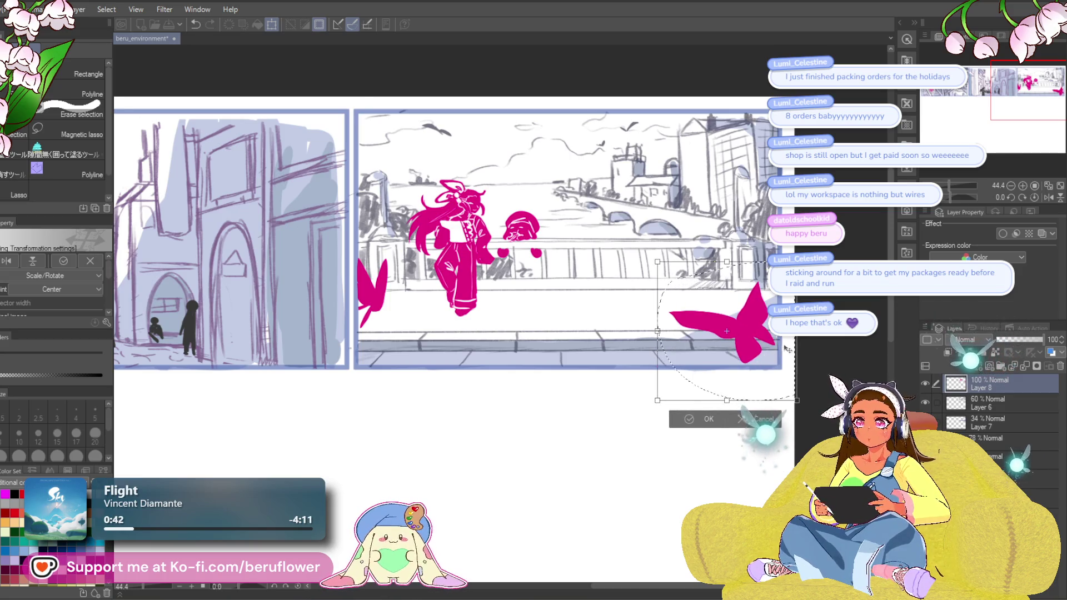
key(Return)
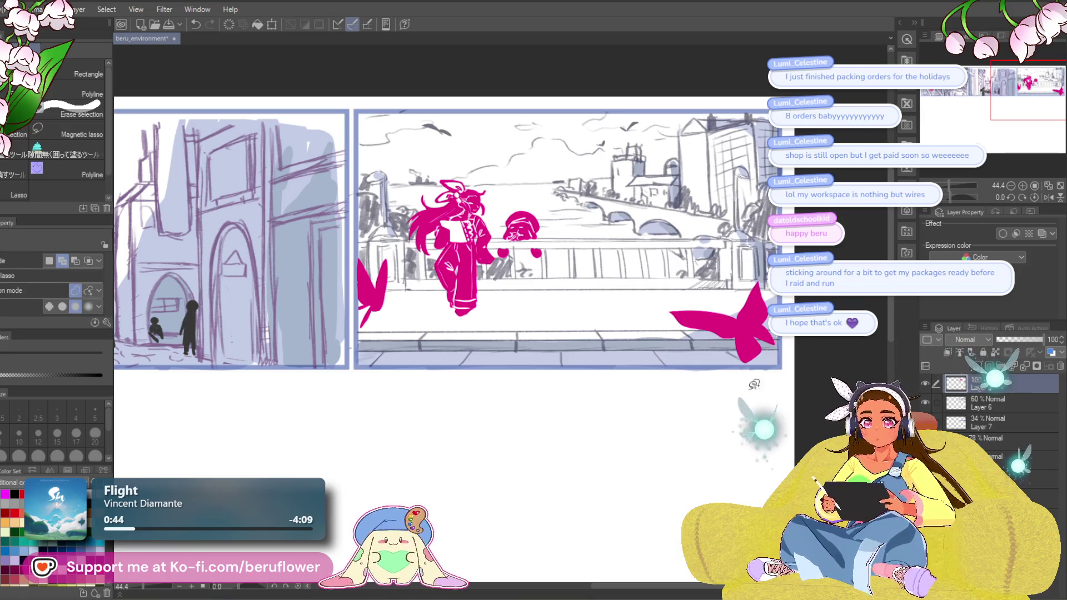
Add two small magenta marks by the bridge with Lasso fill.
drag(753, 384, 741, 386)
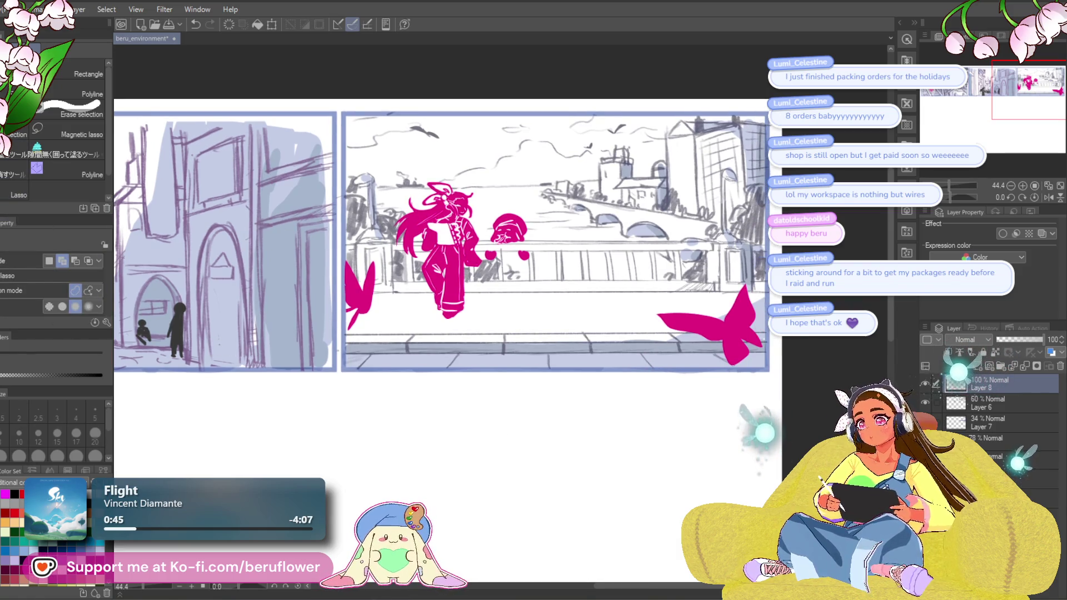
key(g)
drag(765, 298, 768, 296)
mouse_move(719, 211)
mouse_down()
mouse_move(719, 229)
mouse_move(744, 209)
mouse_up()
Undo the stray magenta mark and fill out the butterfly's lower wings.
key(ctrl+z)
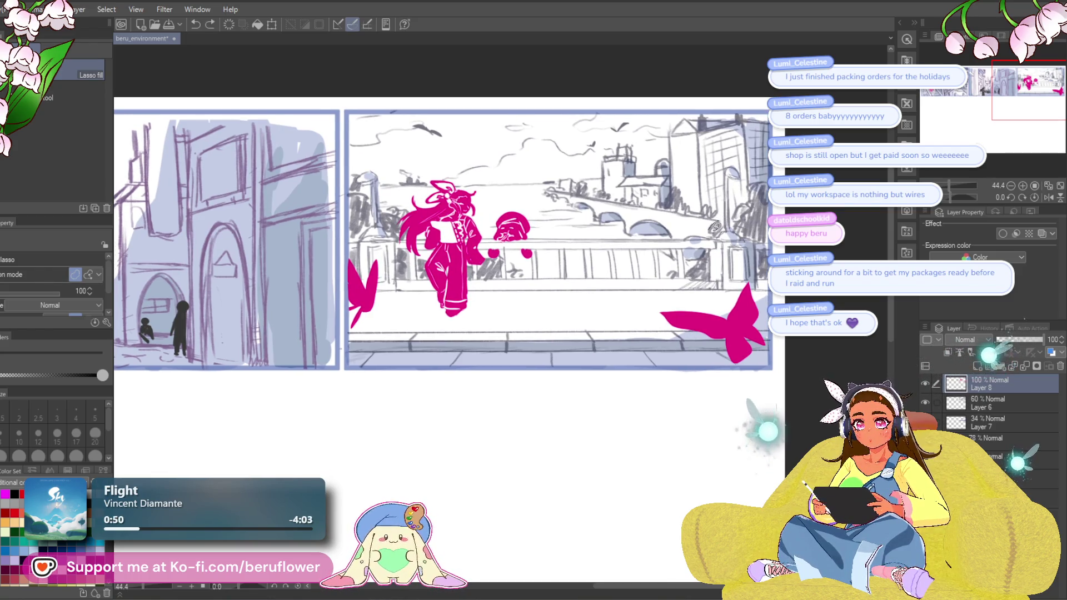
mouse_move(723, 224)
mouse_down()
mouse_move(715, 231)
mouse_move(758, 238)
mouse_up()
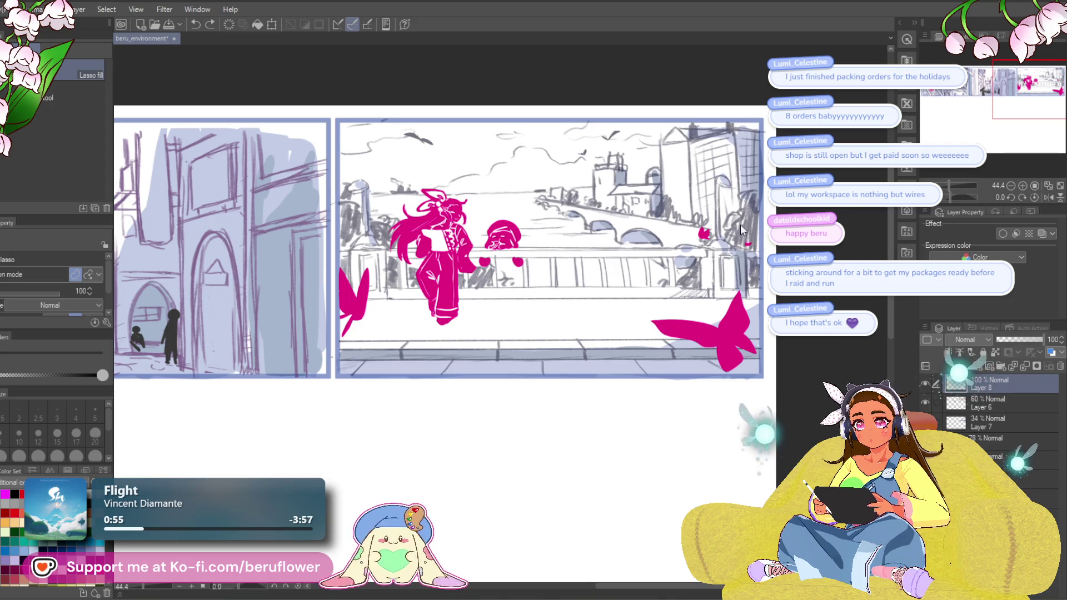
drag(499, 460, 514, 467)
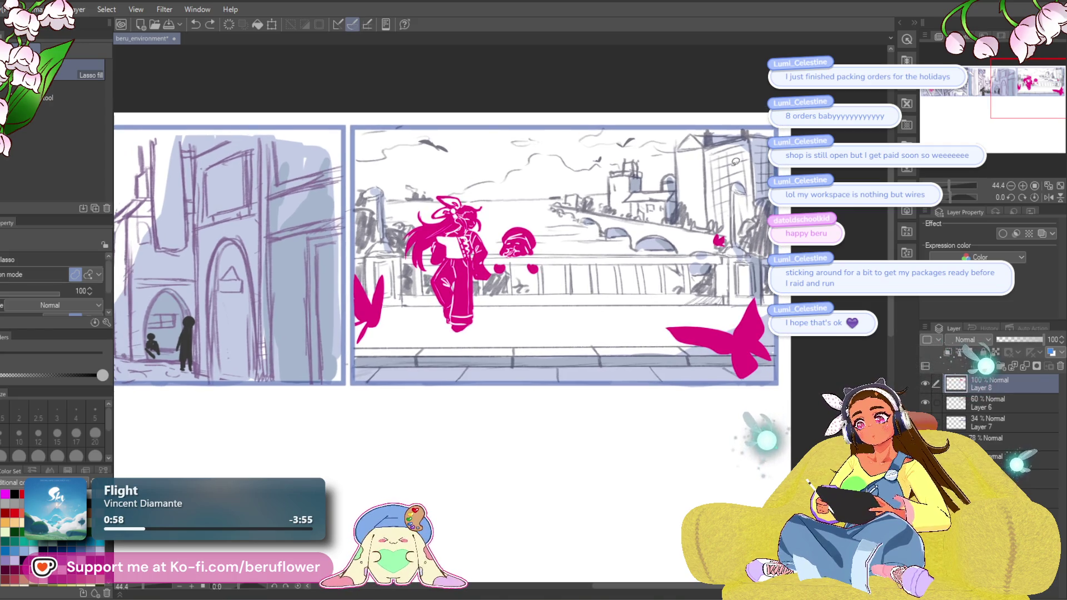
drag(637, 263, 645, 264)
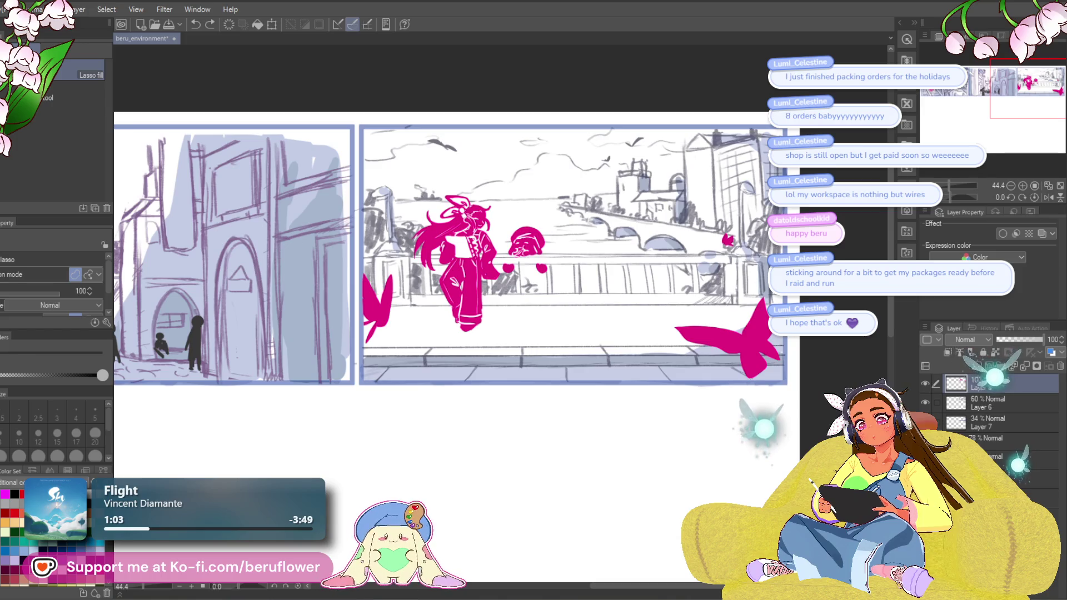
mouse_move(701, 335)
mouse_down()
mouse_move(640, 313)
mouse_move(669, 328)
mouse_up()
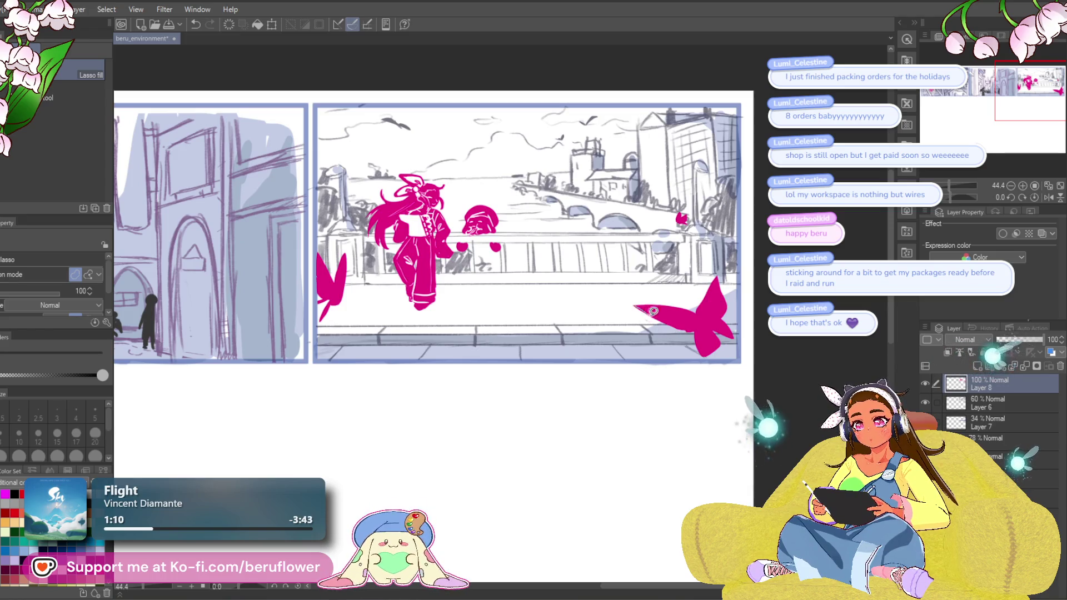
drag(689, 327, 636, 306)
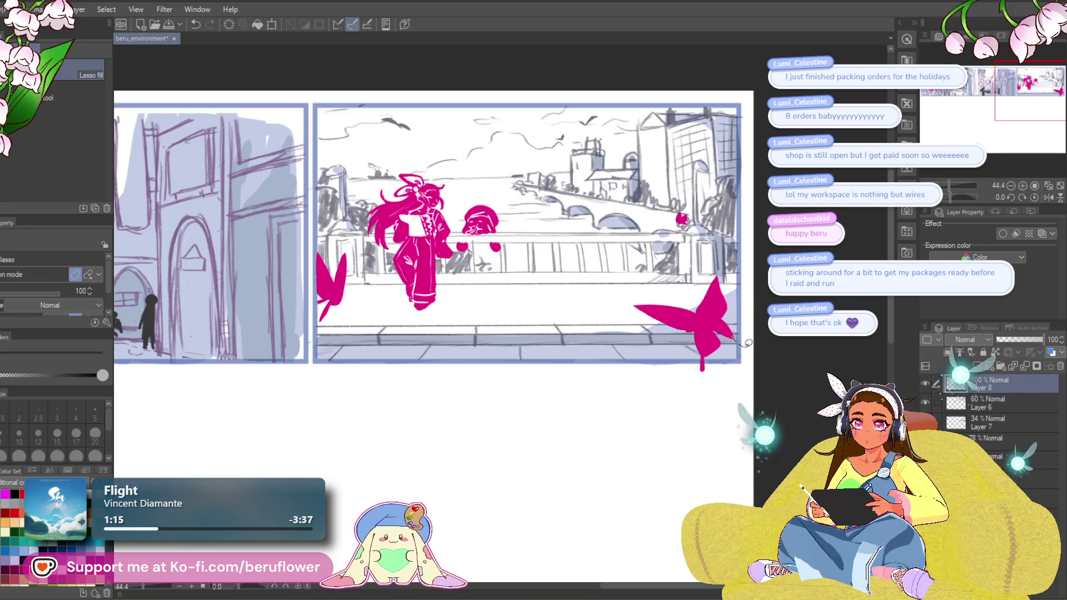
mouse_move(726, 314)
mouse_down()
mouse_move(753, 347)
mouse_move(725, 275)
mouse_up()
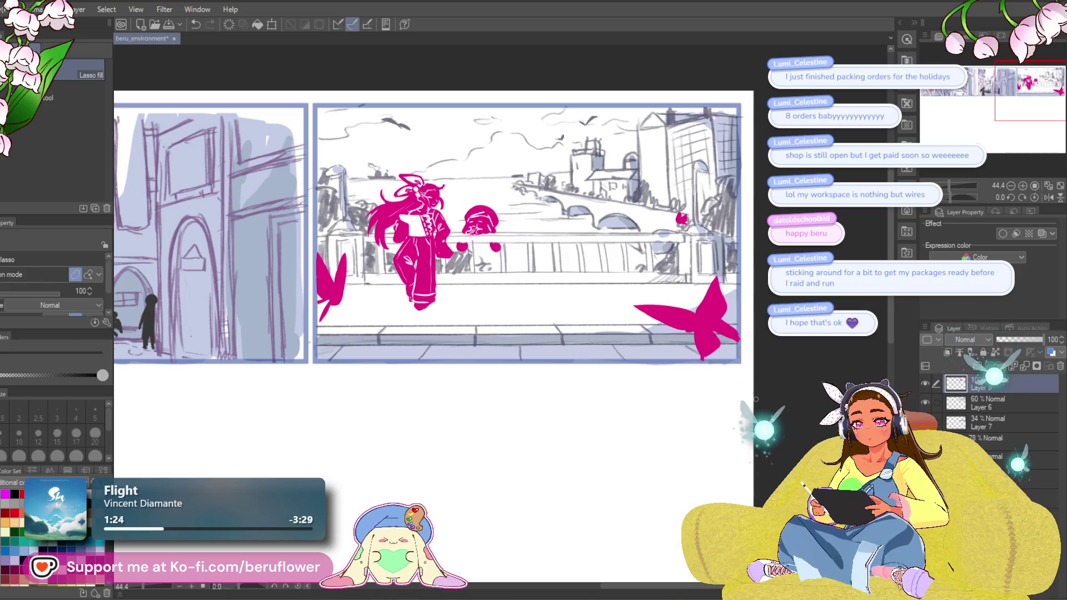
Extend the butterfly's upper wing, lengthen its lower-left wing tip, and save beru_environment.
scroll(686, 332, up, 1)
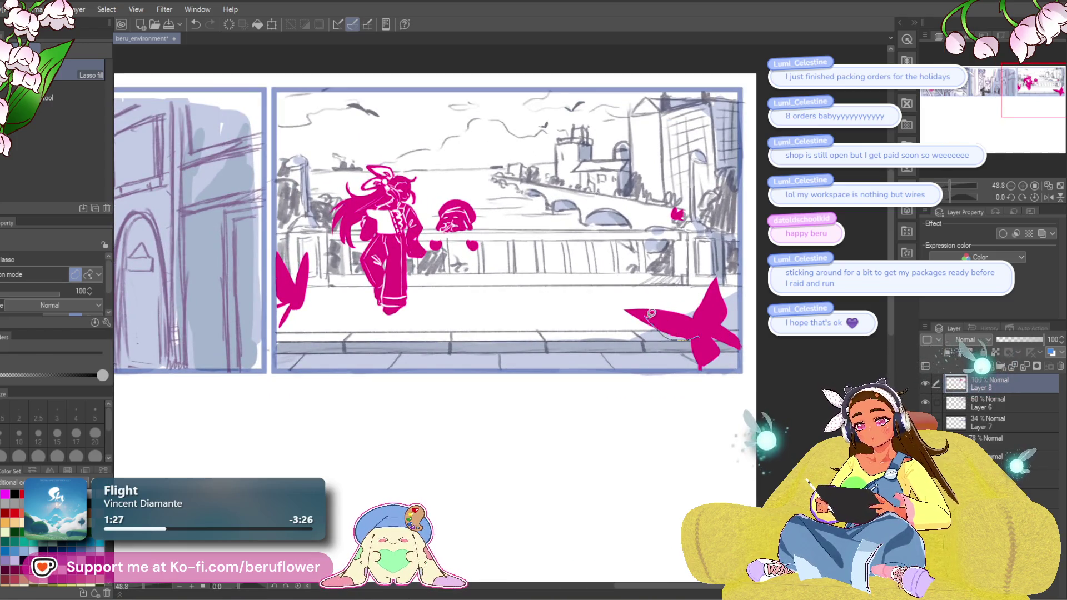
scroll(722, 333, up, 1)
key(ctrl+z)
mouse_move(715, 307)
mouse_down()
mouse_move(713, 277)
mouse_move(729, 300)
mouse_move(714, 311)
mouse_move(728, 289)
mouse_up()
mouse_move(616, 299)
mouse_down()
mouse_move(678, 347)
mouse_move(716, 304)
mouse_up()
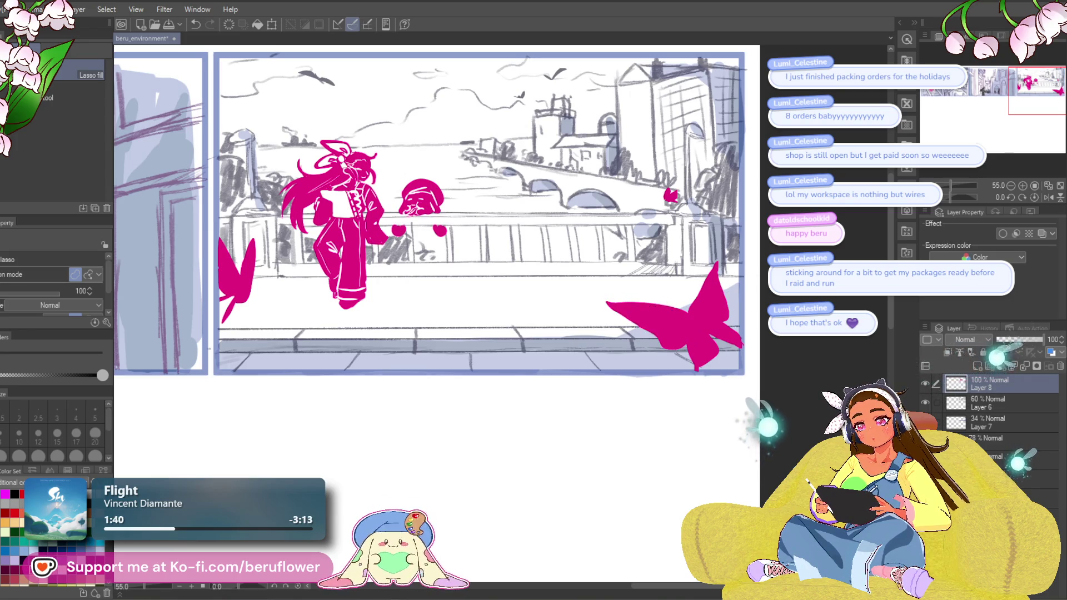
scroll(646, 332, down, 4)
scroll(646, 332, up, 2)
scroll(646, 332, up, 2)
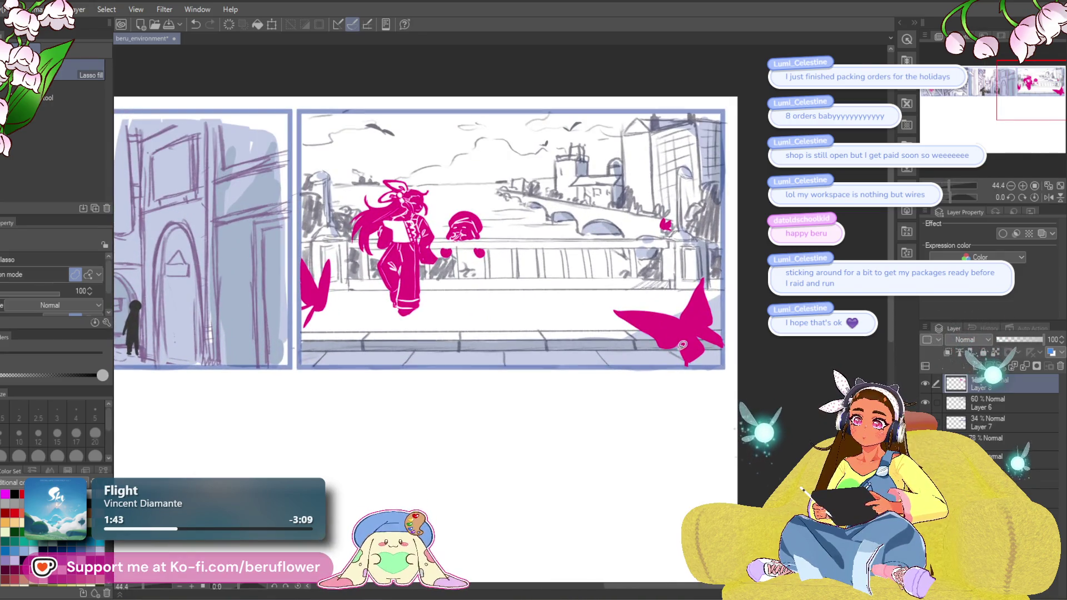
scroll(682, 390, down, 2)
scroll(556, 472, down, 1)
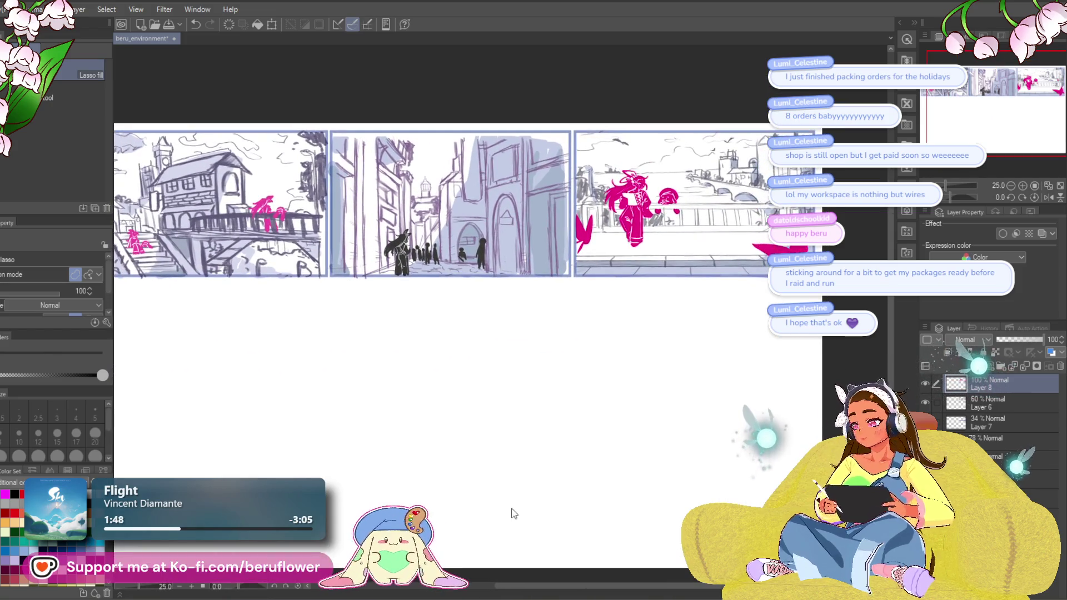
key(ctrl+s)
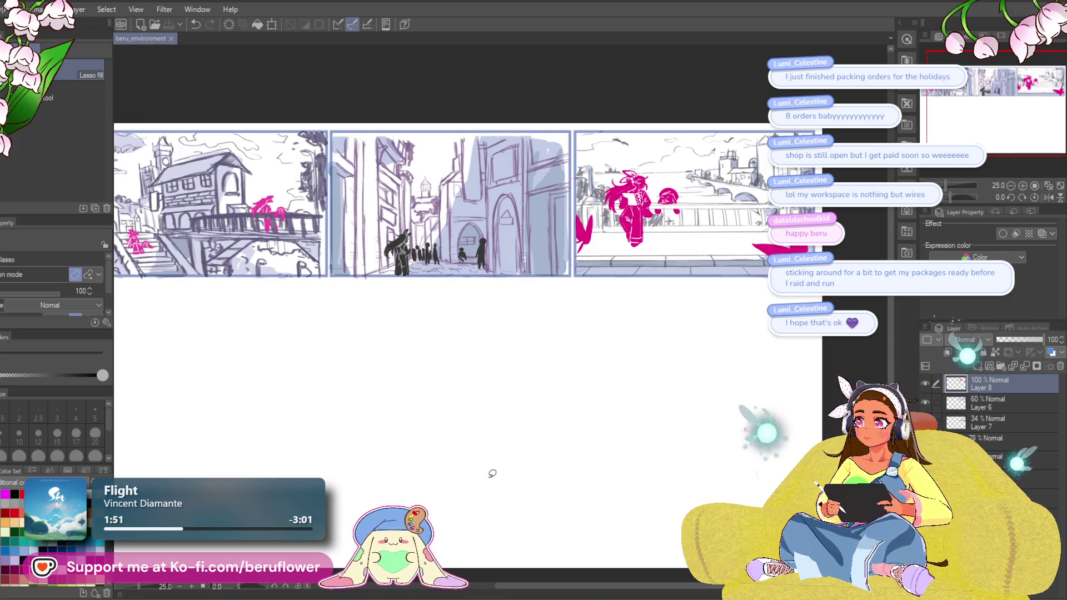
Select Layers 7, 8 and 6, group them with Ctrl+G, and name the folder 3.
scroll(333, 236, down, 2)
scroll(333, 236, up, 3)
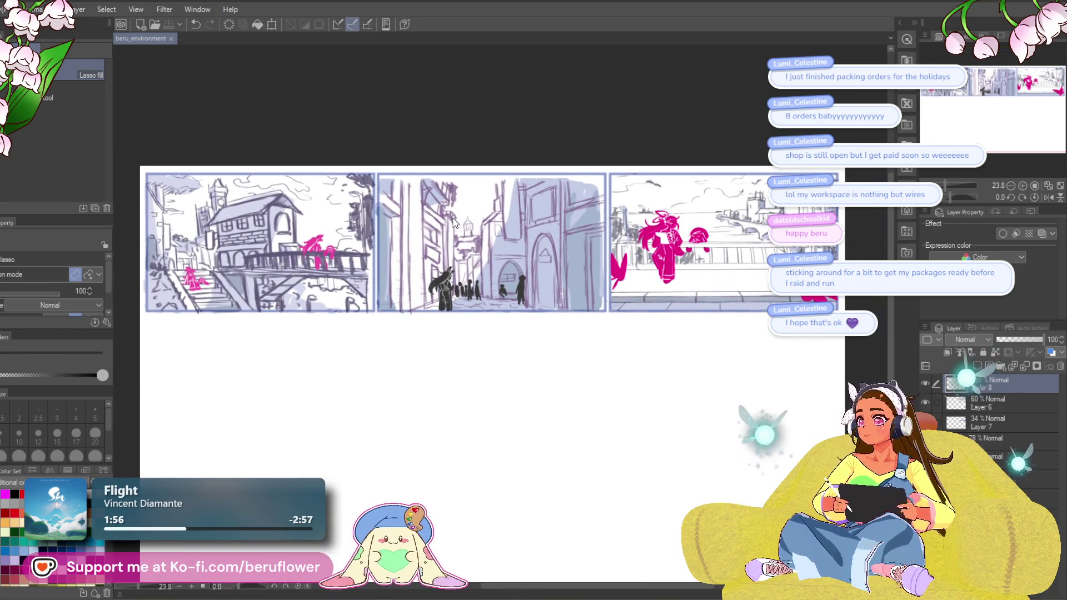
scroll(454, 223, down, 1)
click(989, 422)
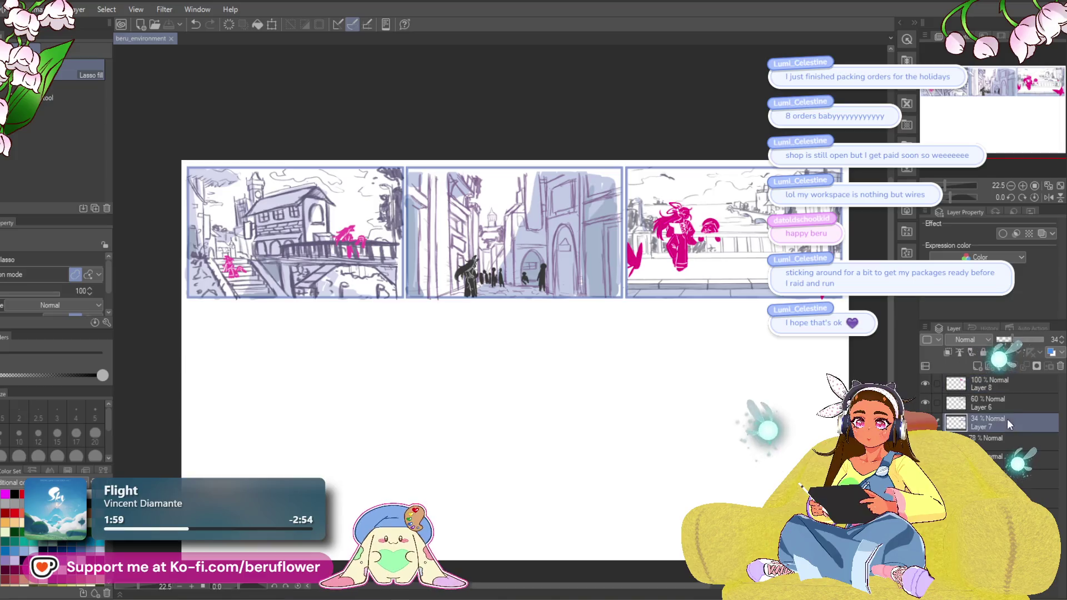
shift+click(986, 383)
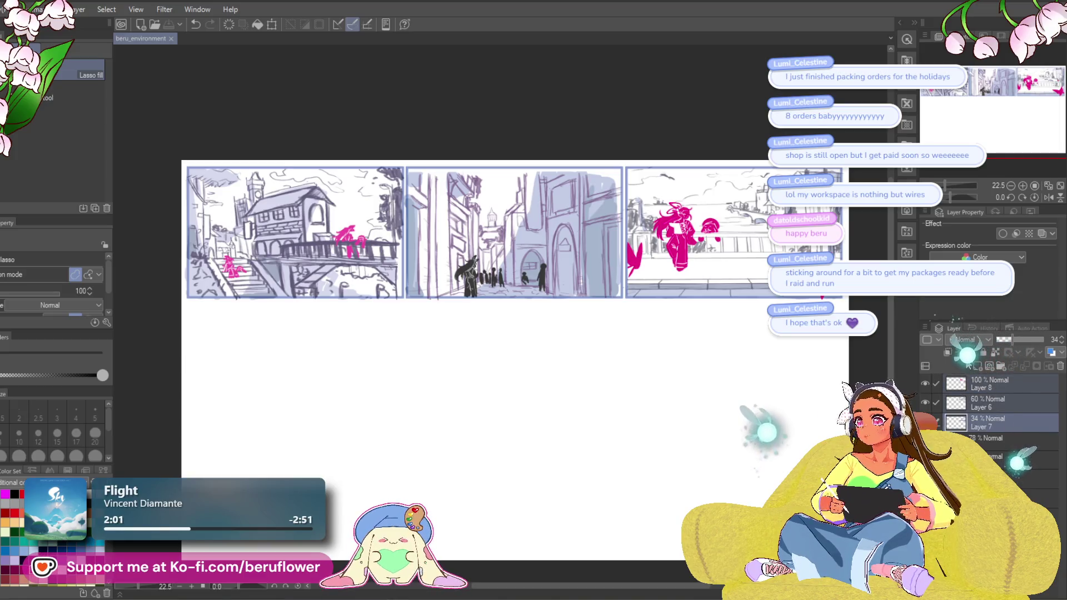
key(ctrl+g)
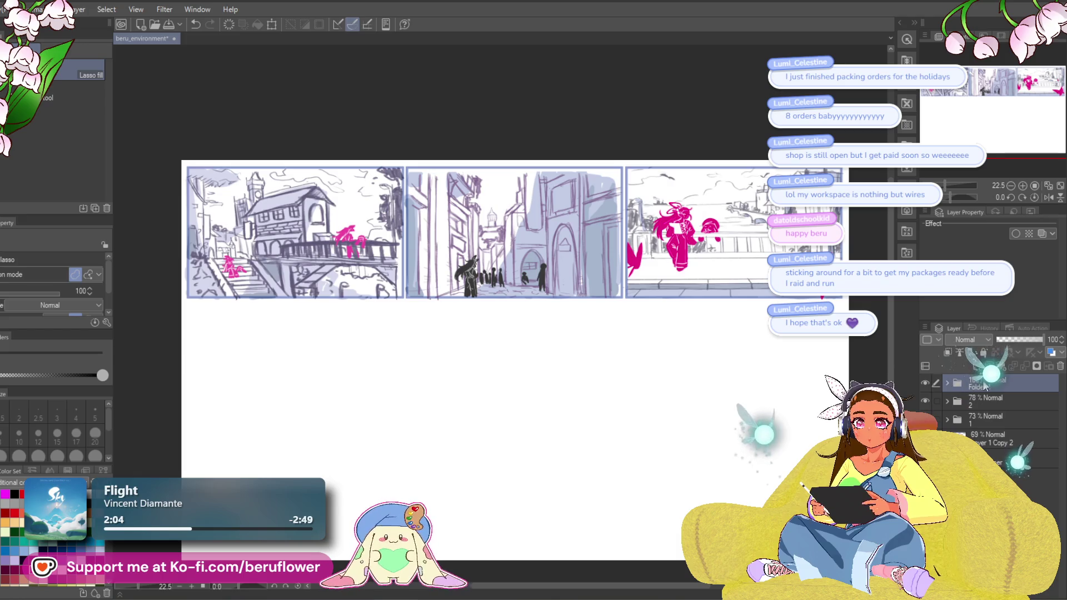
double_click(983, 385)
text(3)
key(Return)
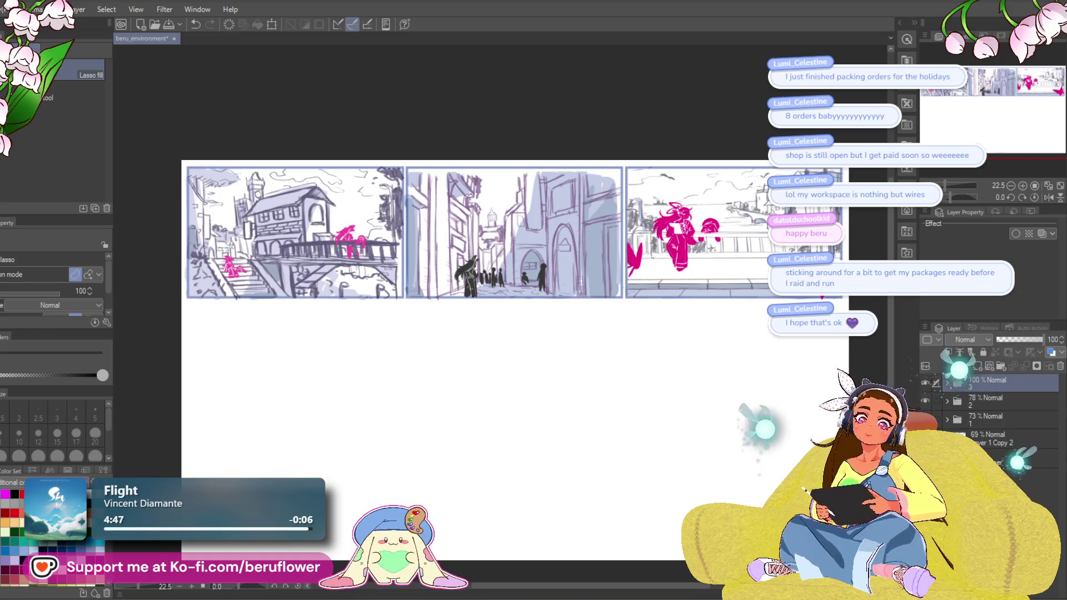
Add a blank raster layer, Layer 9, above folder 3.
key(ctrl+shift+n)
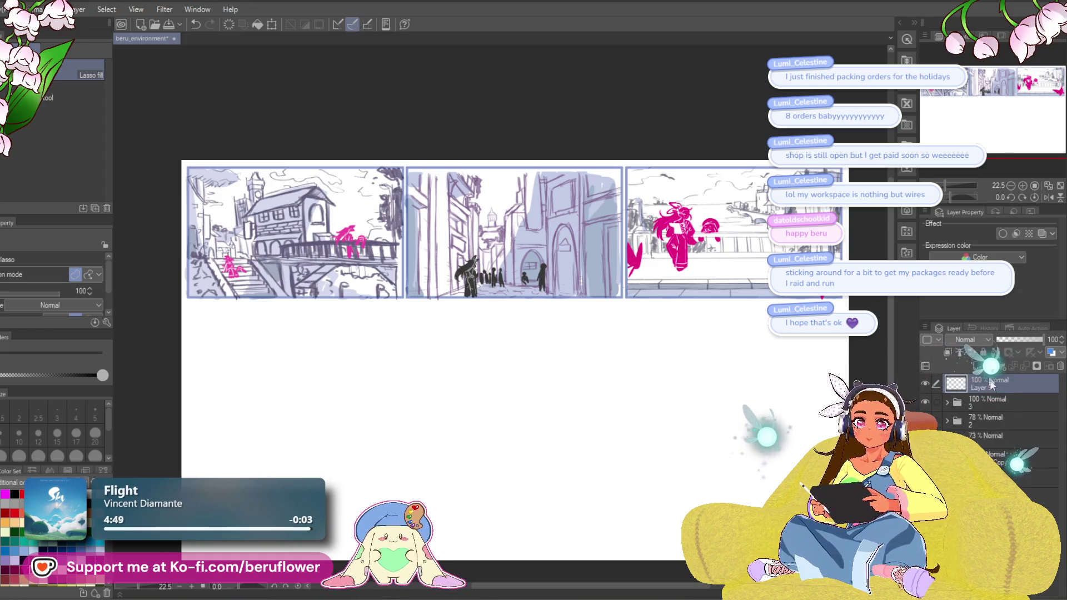
Switch to the Pencil and zoom to 27.5 on the empty space under the panels.
key(p)
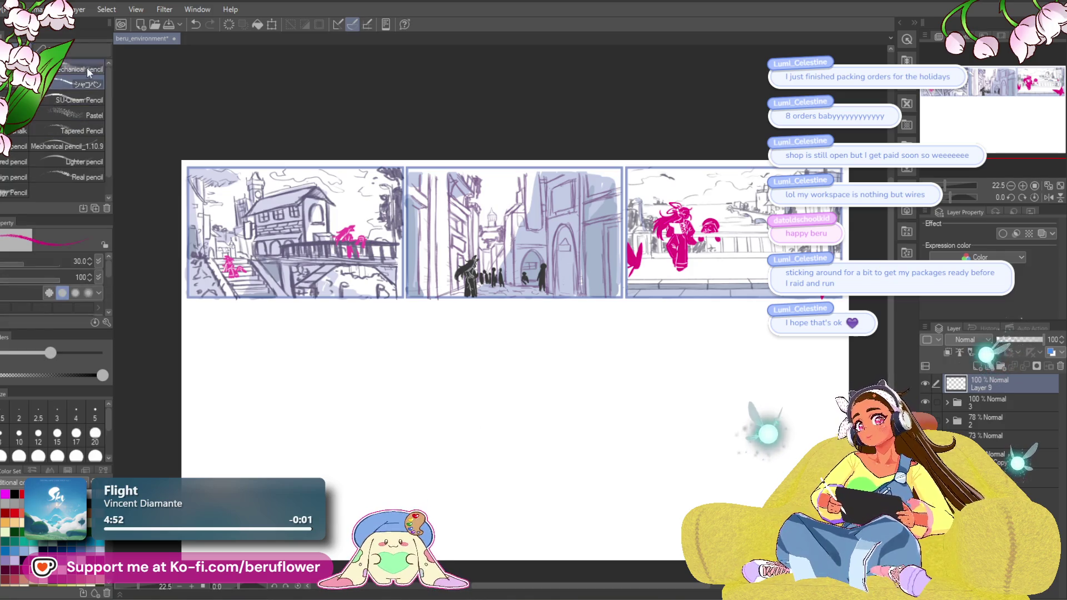
drag(334, 378, 340, 359)
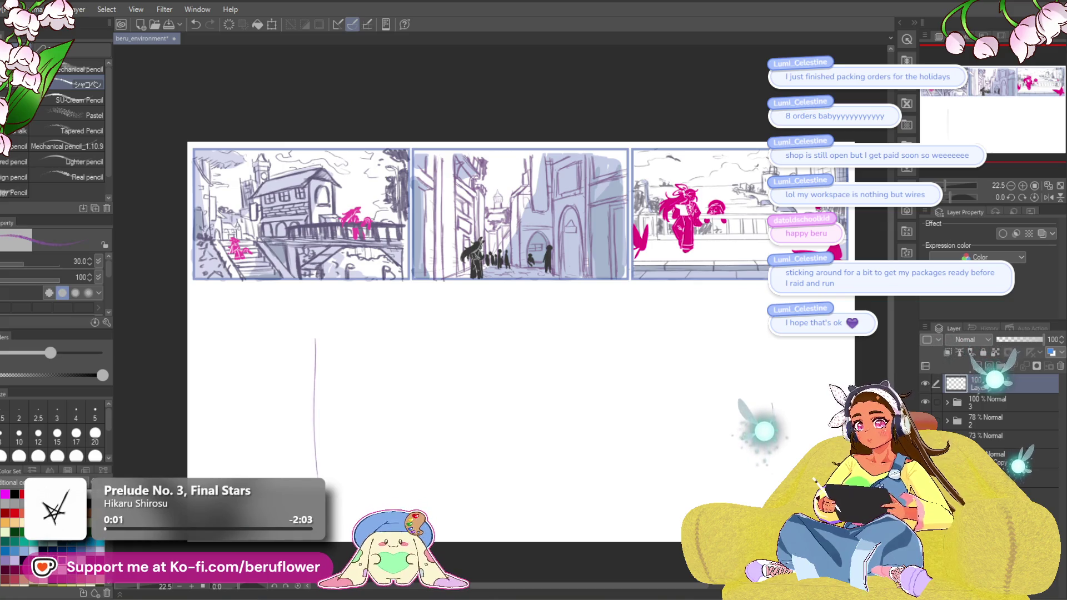
drag(340, 414, 349, 394)
scroll(330, 393, up, 2)
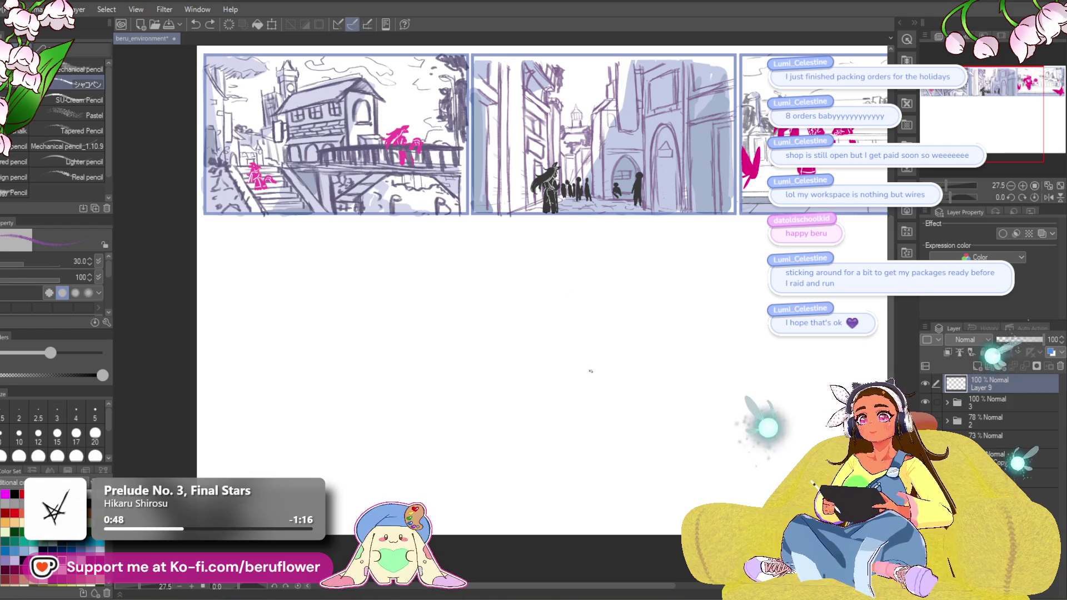
Sketch the box's front vertical edge, redrawing it until it sits right.
drag(590, 372, 611, 375)
mouse_move(354, 296)
mouse_down()
mouse_move(356, 426)
mouse_move(367, 409)
mouse_up()
key(ctrl+z)
drag(360, 272, 367, 425)
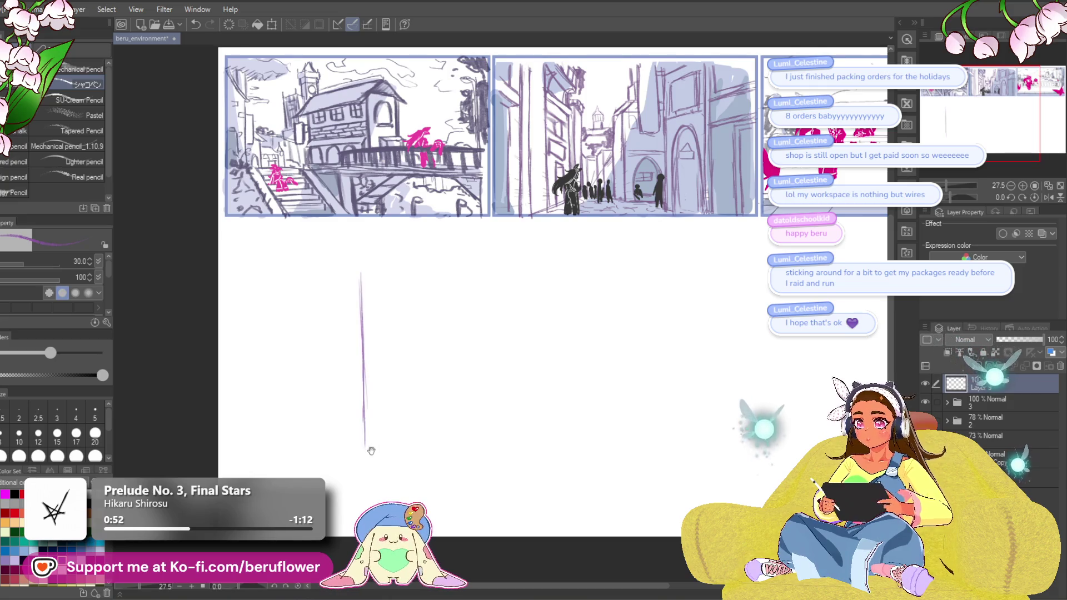
scroll(383, 361, down, 1)
key(ctrl+z)
drag(361, 261, 360, 418)
Draw the box's top-right, top-left, left side and bottom-left edges.
mouse_move(296, 304)
mouse_down()
mouse_move(360, 259)
mouse_move(282, 287)
mouse_up()
key(ctrl+z)
drag(431, 276, 443, 282)
mouse_move(372, 262)
mouse_down()
mouse_move(479, 294)
mouse_move(490, 422)
mouse_up()
scroll(487, 422, down, 2)
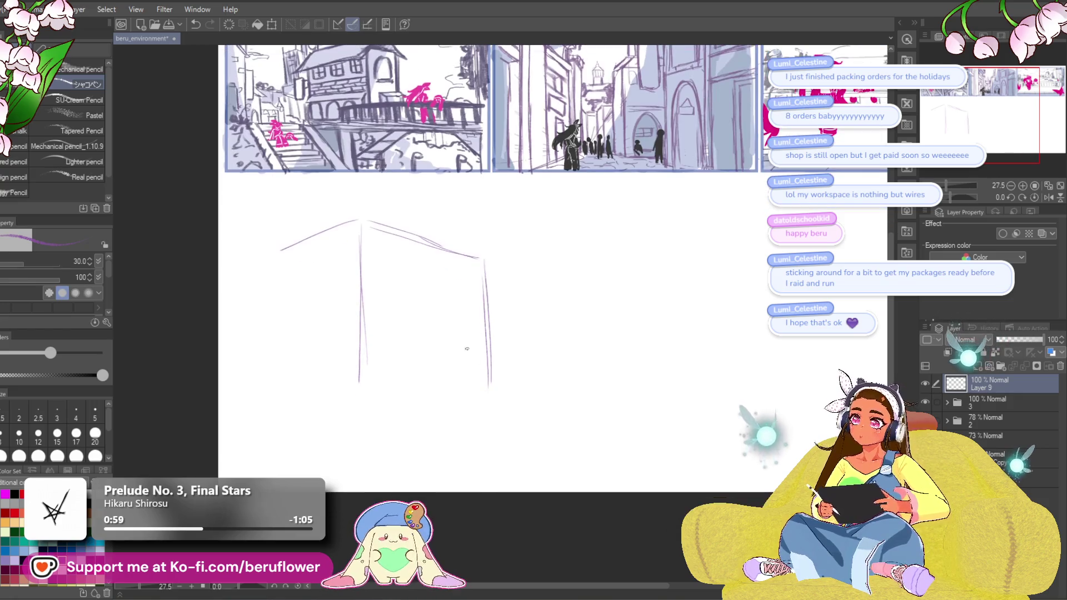
mouse_move(361, 365)
mouse_down()
mouse_move(363, 405)
mouse_move(488, 389)
mouse_up()
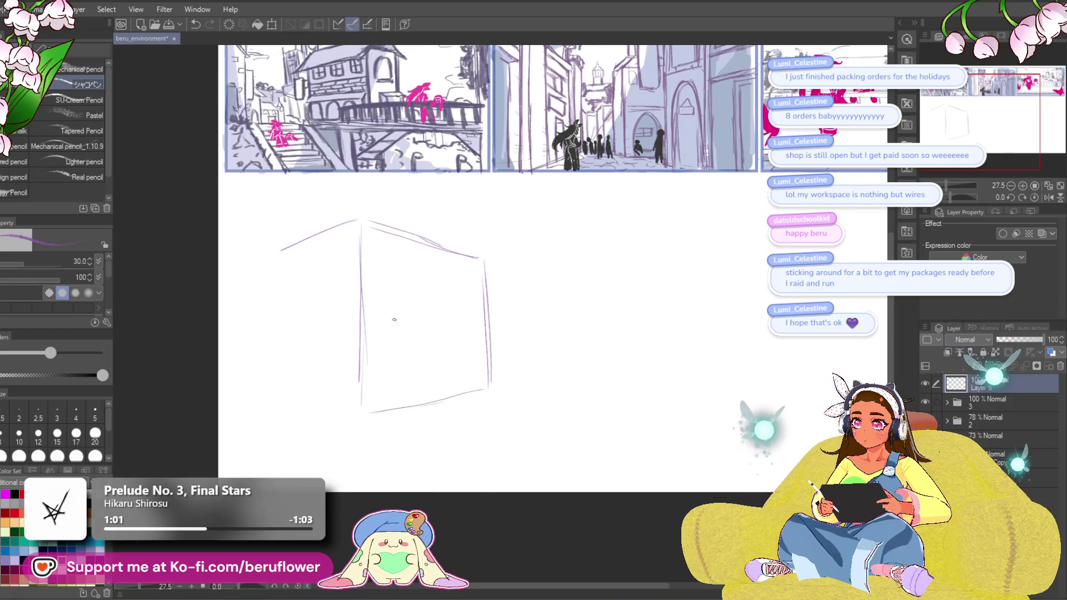
mouse_move(343, 225)
mouse_down()
mouse_move(253, 258)
mouse_move(251, 397)
mouse_up()
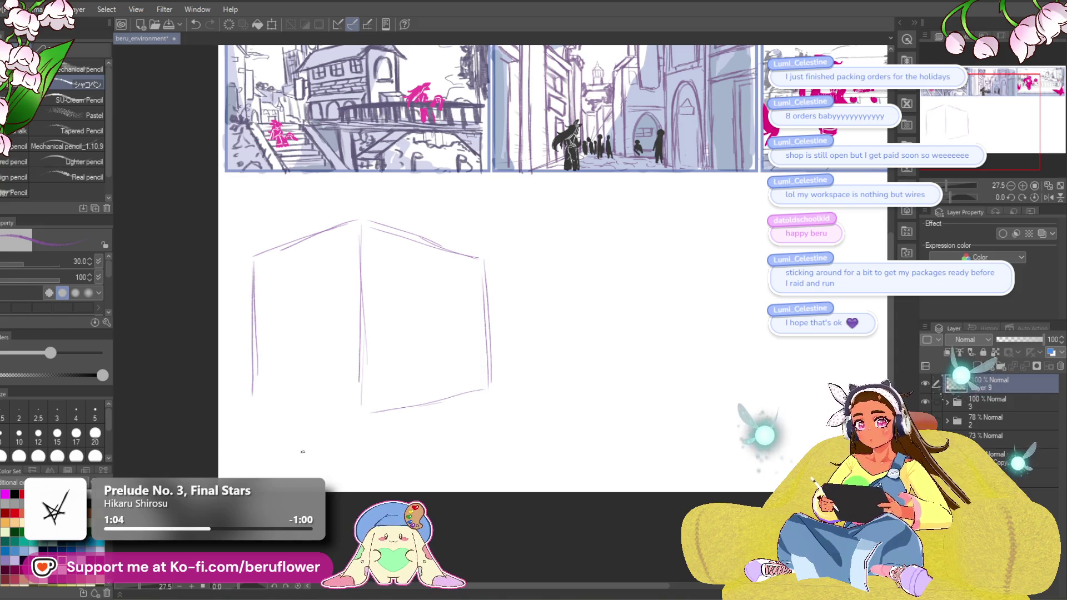
mouse_move(343, 412)
mouse_down()
mouse_move(258, 399)
mouse_move(348, 411)
mouse_up()
key(ctrl+z)
drag(251, 394, 367, 417)
Move the box sketch to a new spot and darken its top-right edge.
drag(546, 422, 512, 431)
key(ctrl+t)
mouse_move(458, 367)
mouse_down()
mouse_move(535, 383)
mouse_move(526, 398)
mouse_move(491, 388)
mouse_move(470, 414)
mouse_up()
key(Return)
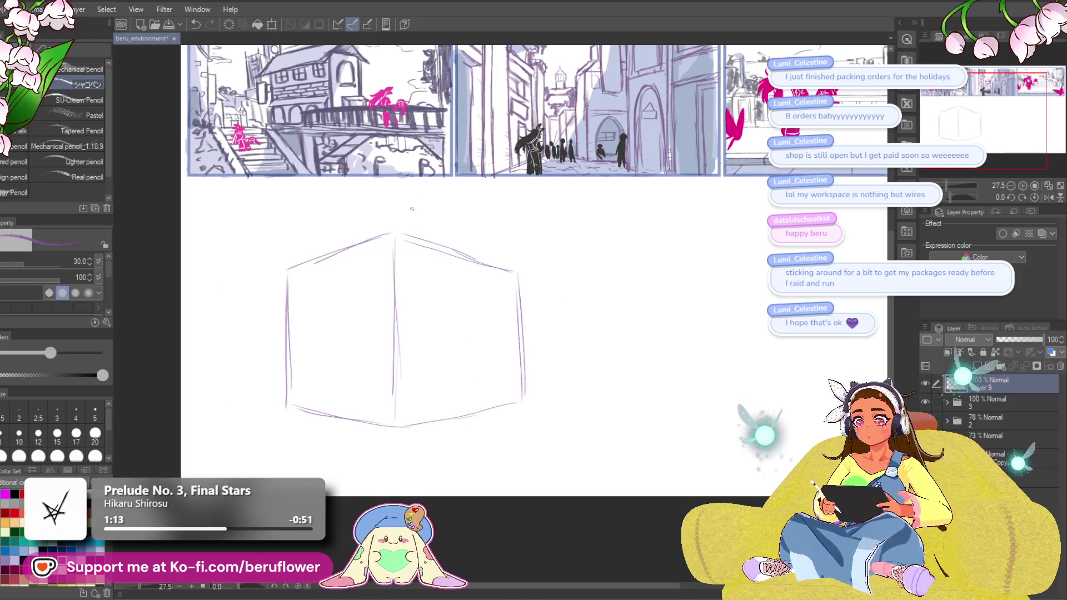
drag(457, 257, 469, 262)
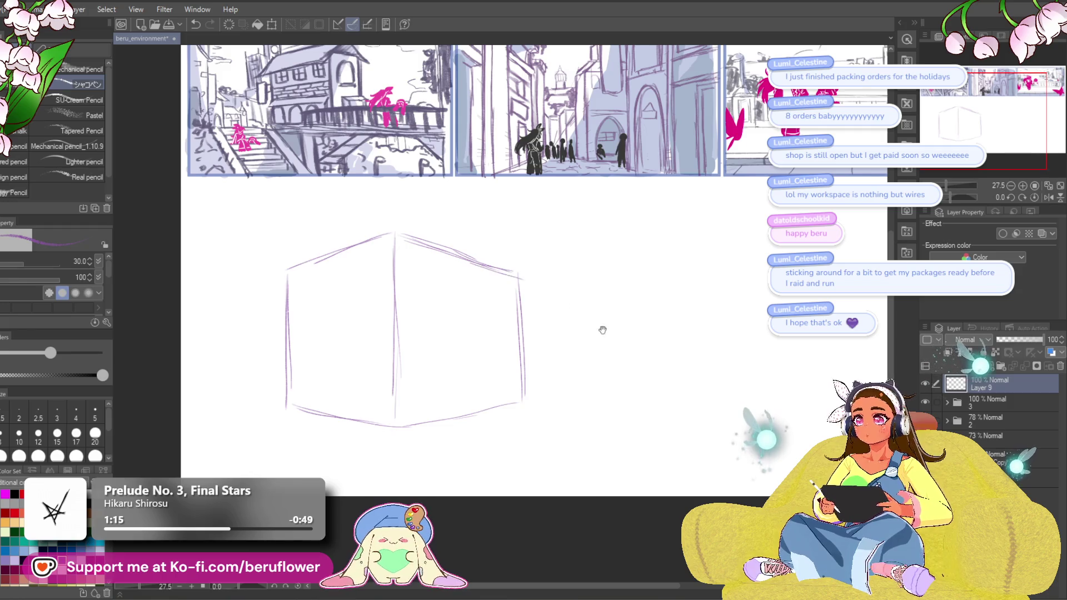
Reinforce the box's middle vertical edge.
drag(602, 330, 599, 331)
drag(419, 326, 422, 326)
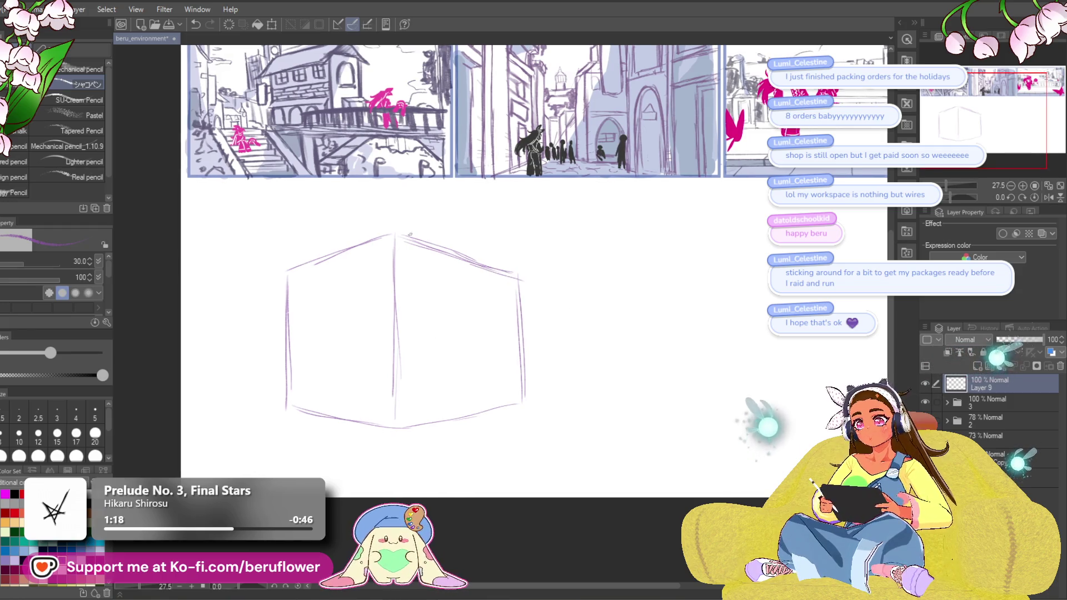
drag(502, 319, 500, 319)
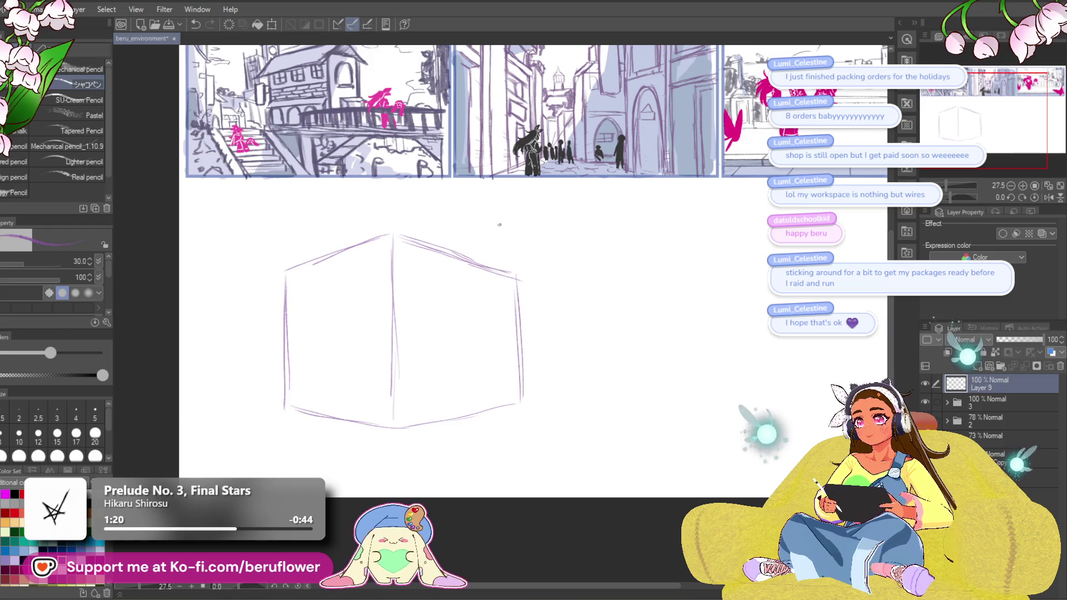
drag(552, 370, 547, 354)
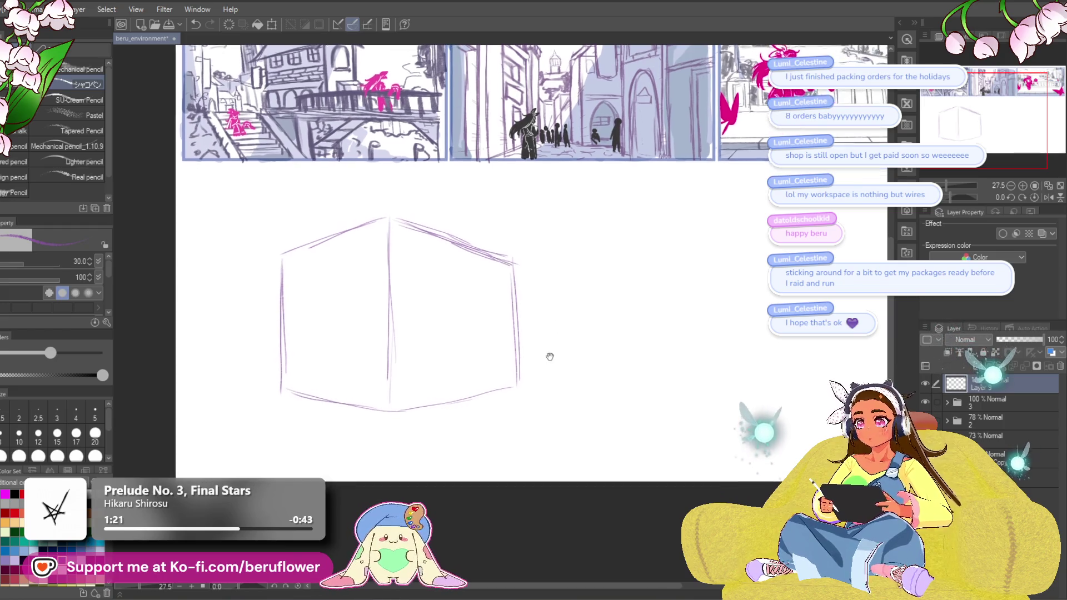
mouse_move(392, 289)
mouse_down()
mouse_move(393, 417)
mouse_move(438, 398)
mouse_up()
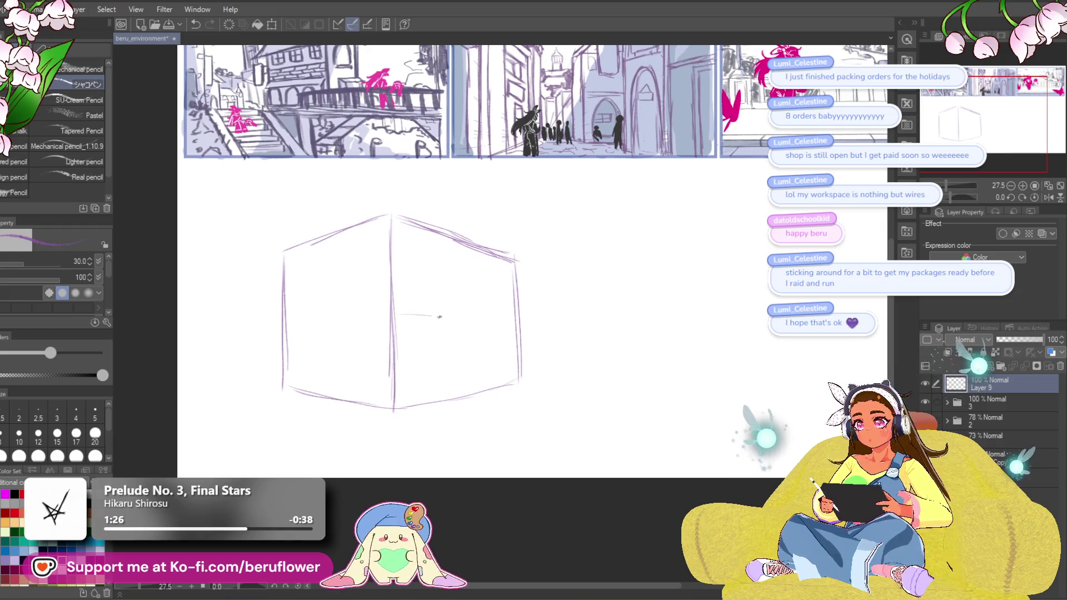
Draw a horizontal guideline across the box's right face, retrying several attempts.
key(ctrl+z)
drag(400, 314, 517, 314)
key(ctrl+z)
drag(398, 312, 507, 319)
key(ctrl+z)
drag(396, 314, 512, 325)
key(ctrl+z)
key(ctrl+z)
drag(397, 315, 503, 321)
drag(436, 319, 532, 324)
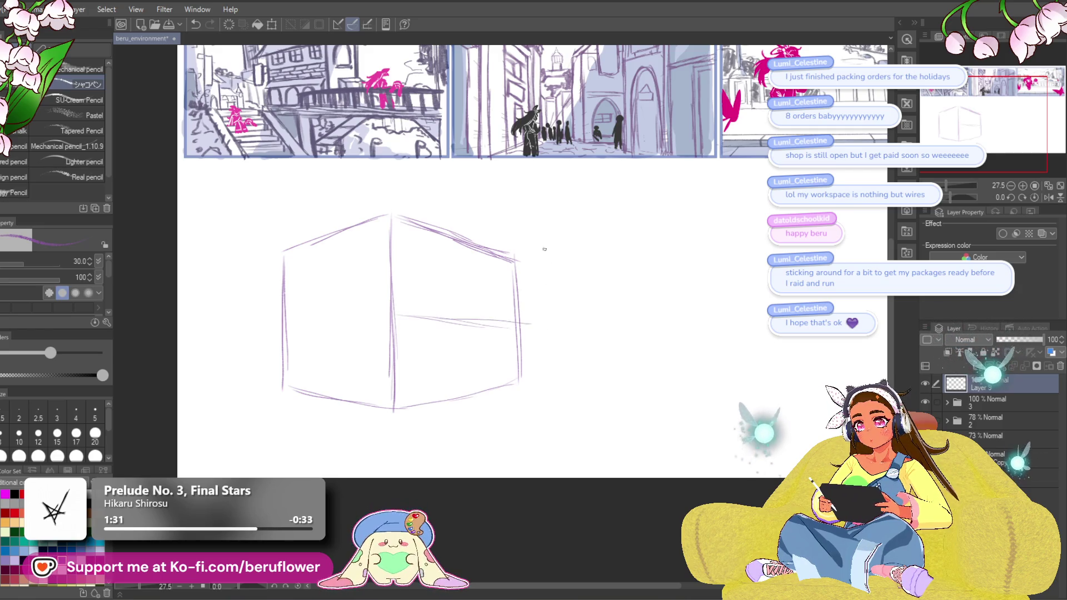
key(ctrl+z)
key(minus)
key(minus)
key(minus)
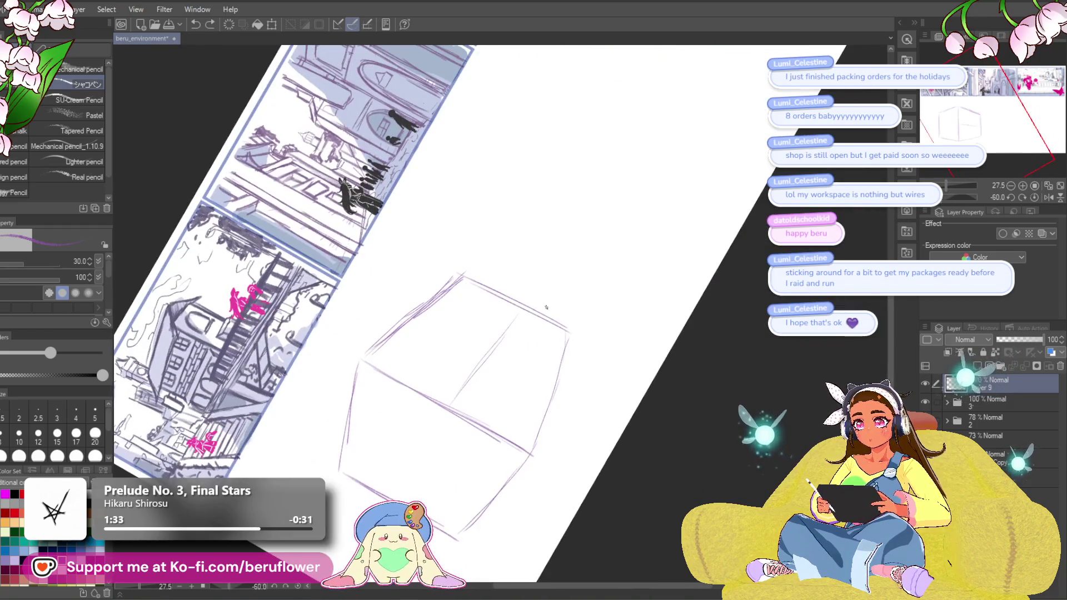
Draw a long horizon line through the middle of the box, past both sides.
mouse_move(520, 314)
mouse_down()
mouse_move(450, 391)
mouse_move(470, 373)
mouse_up()
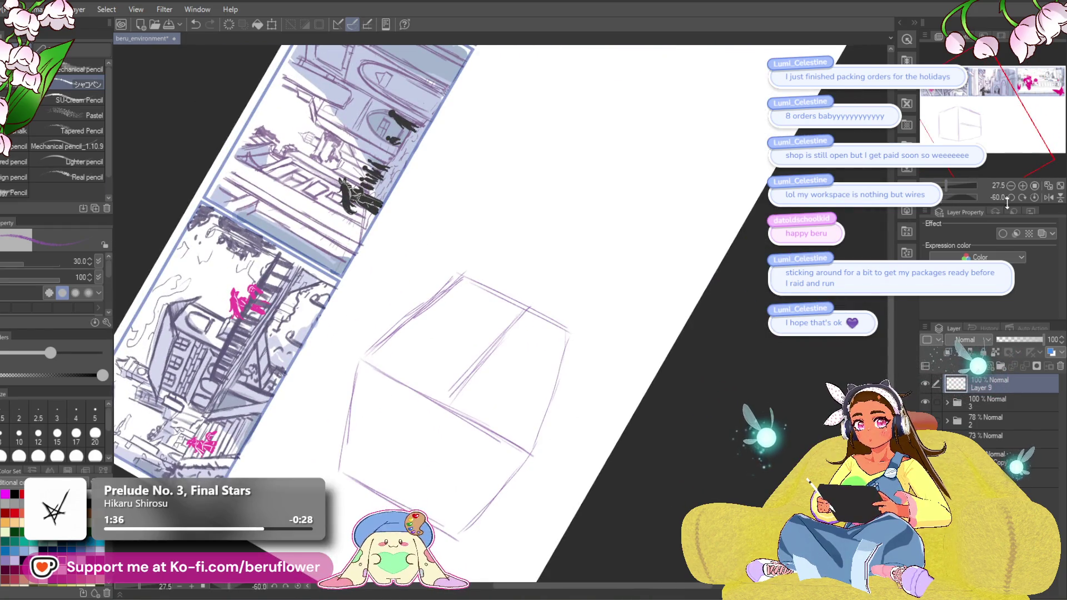
click(1034, 197)
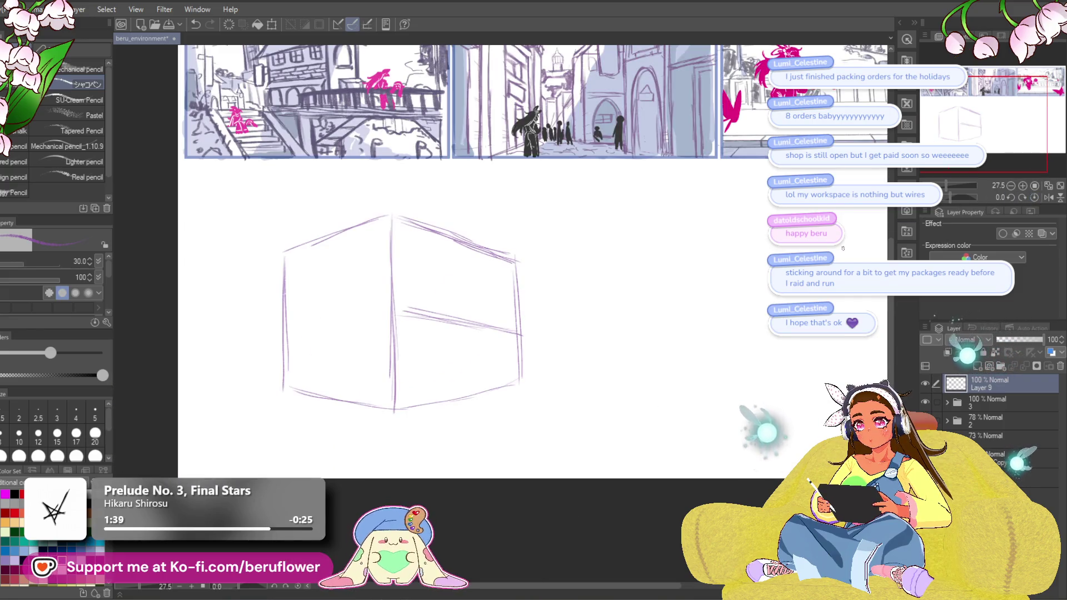
drag(733, 298, 693, 331)
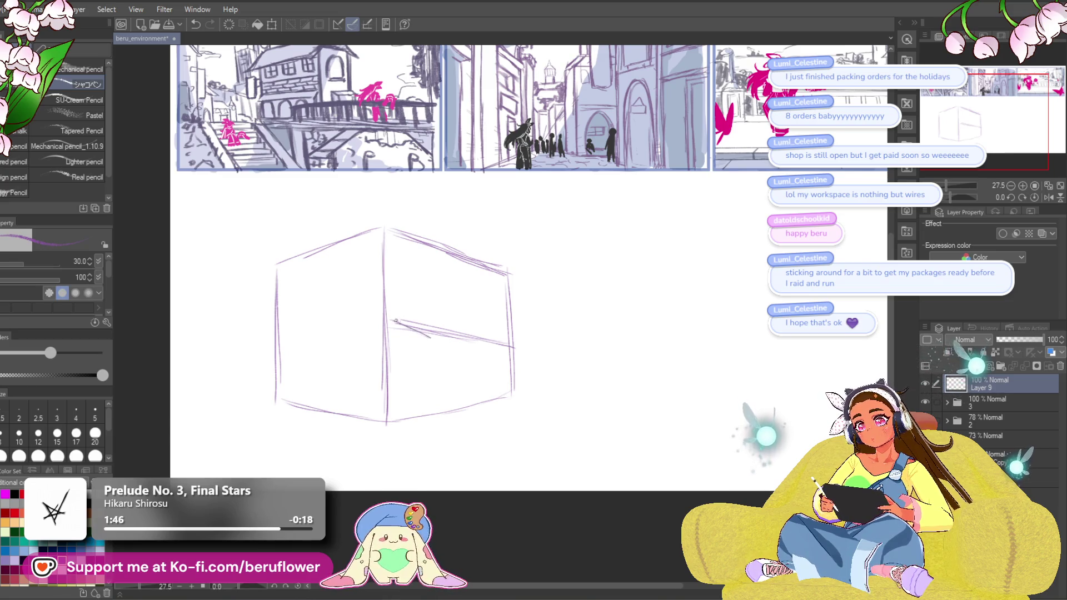
drag(393, 317, 498, 341)
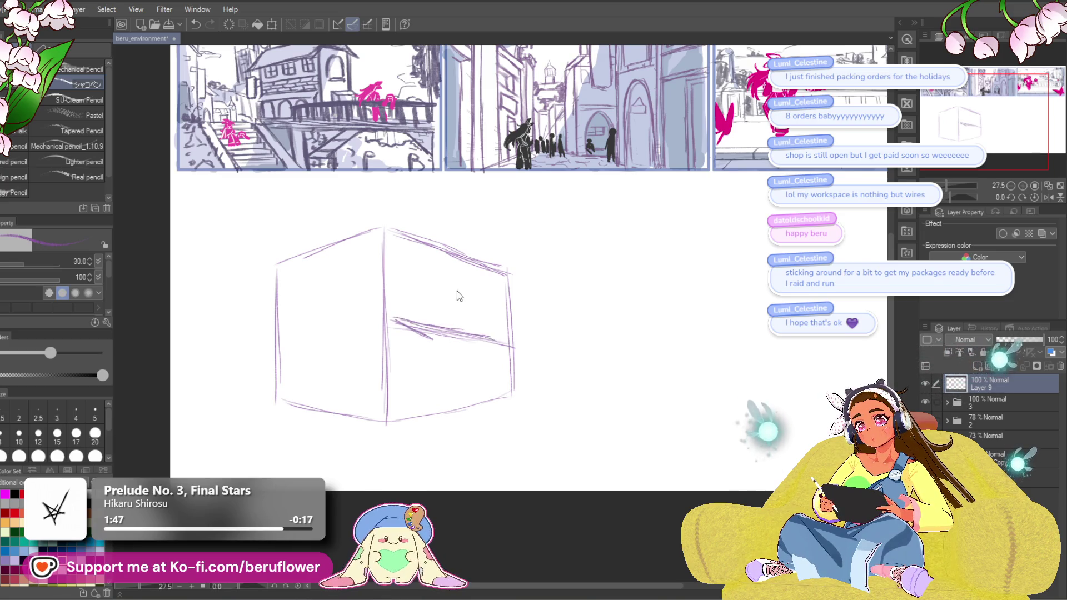
mouse_move(439, 327)
mouse_down()
mouse_move(506, 340)
mouse_move(543, 329)
mouse_up()
key(ctrl+z)
key(ctrl+z)
key(ctrl+z)
key(ctrl+z)
key(ctrl+z)
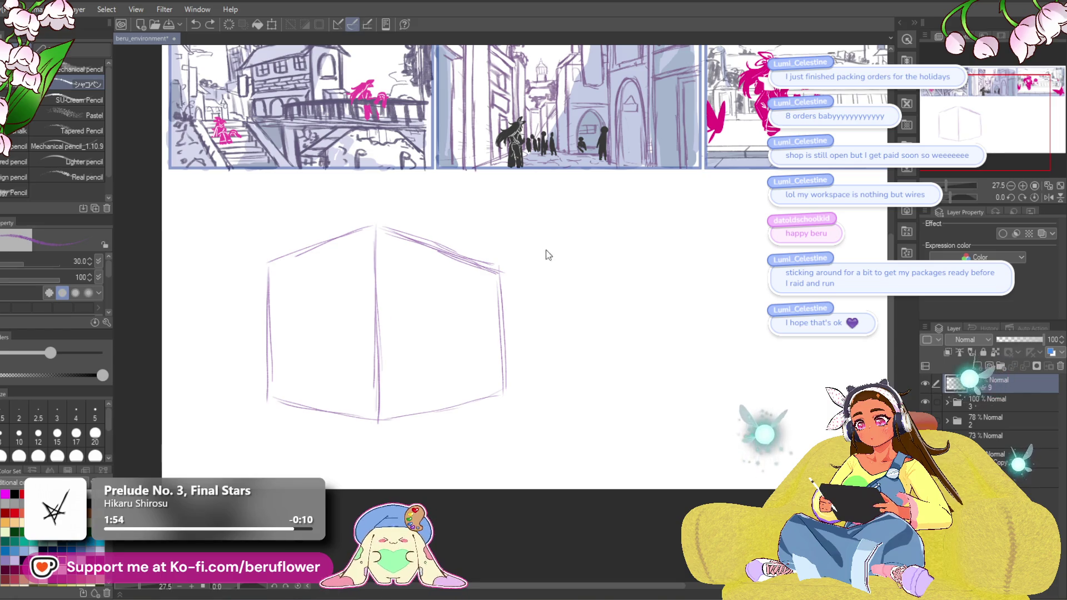
drag(242, 330, 538, 322)
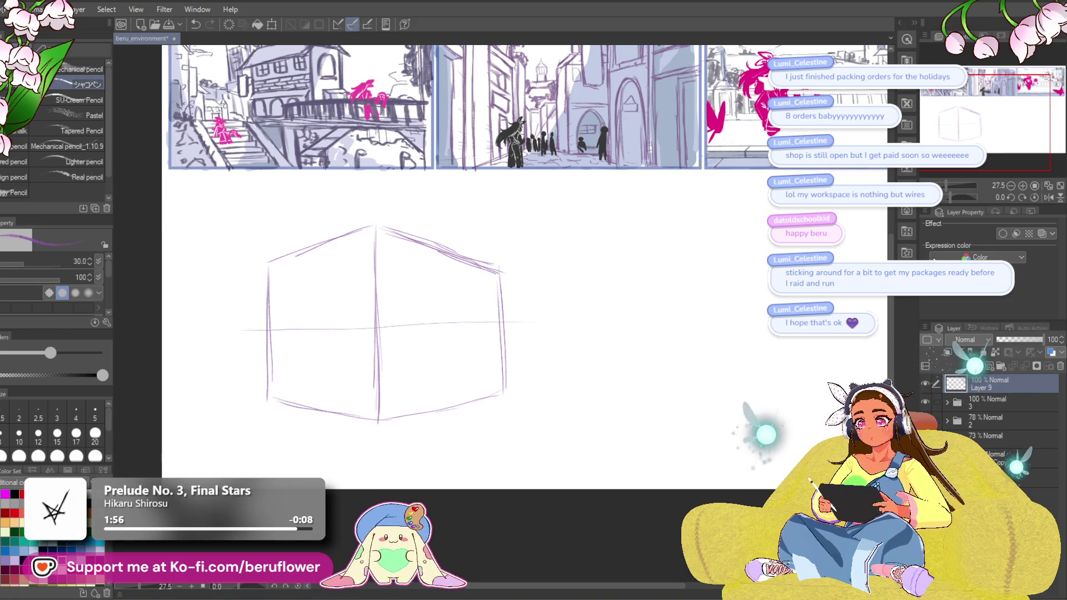
Add diagonal guide lines across the box on a rotated canvas, then reset rotation.
drag(953, 198, 943, 199)
drag(517, 286, 378, 453)
key(ctrl+z)
drag(510, 278, 382, 454)
drag(525, 250, 351, 502)
click(1034, 197)
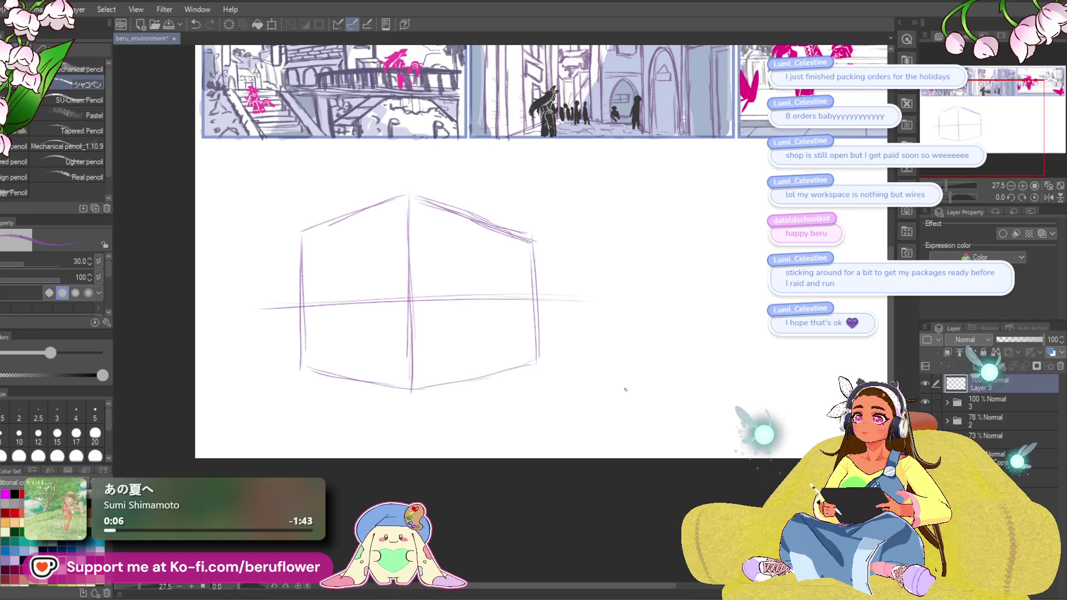
Try a darker vertical line on the cube's right face, then undo it.
mouse_move(623, 389)
mouse_down()
mouse_move(560, 396)
mouse_move(483, 261)
mouse_up()
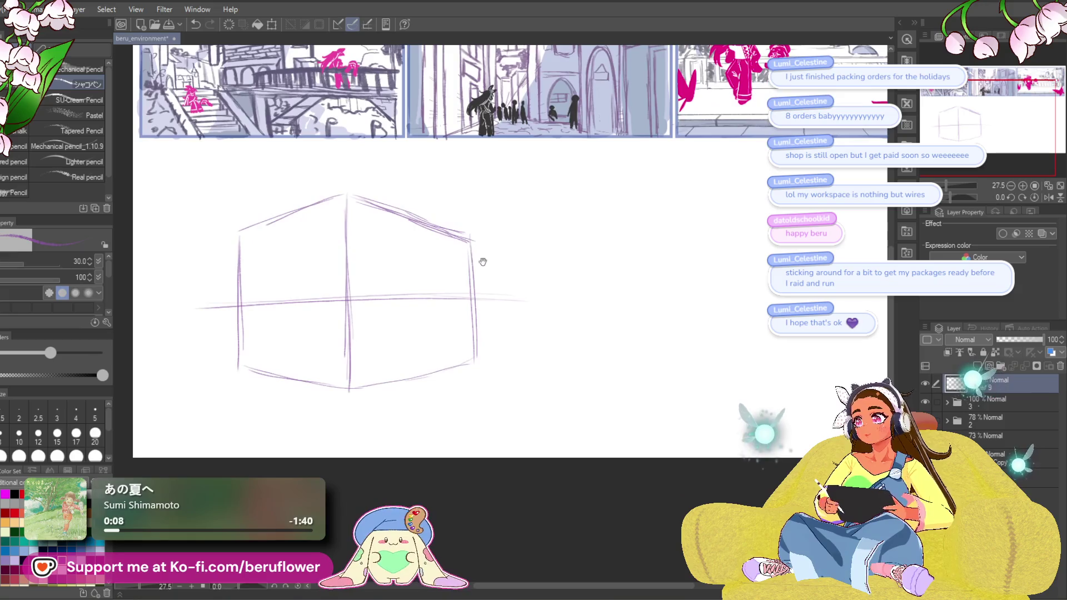
mouse_move(426, 297)
mouse_down()
mouse_move(402, 300)
mouse_move(419, 312)
mouse_up()
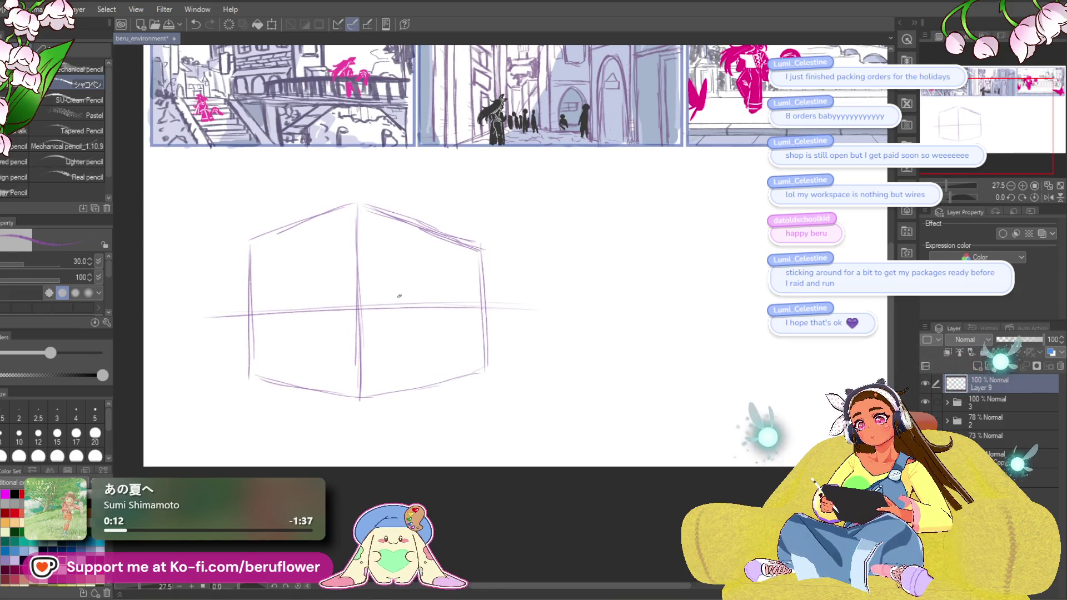
drag(435, 315, 416, 311)
drag(414, 303, 415, 383)
drag(458, 304, 501, 309)
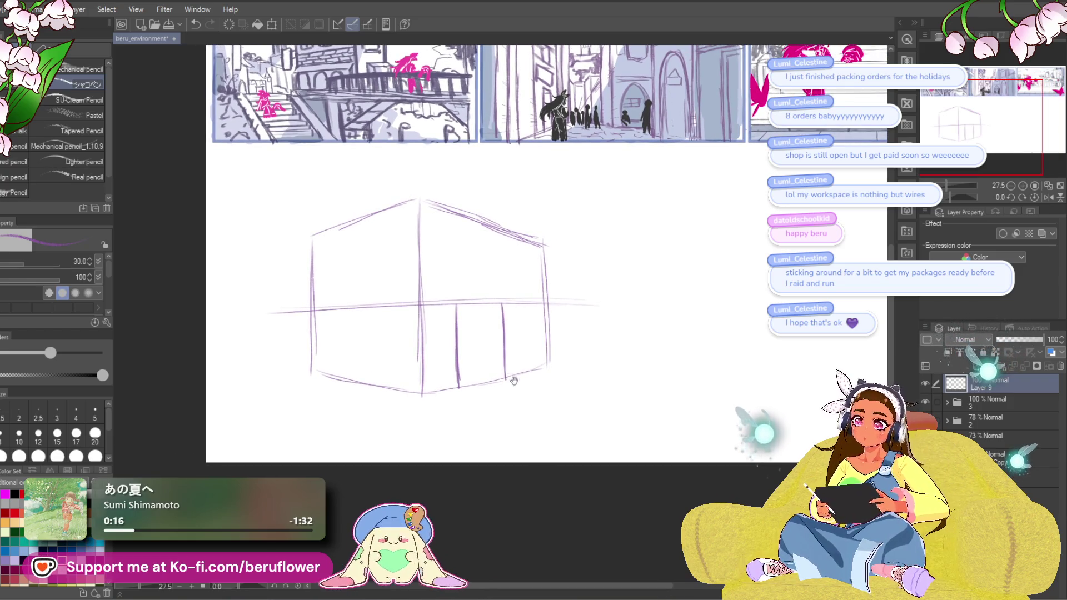
drag(514, 381, 514, 385)
key(ctrl+z)
key(ctrl+z)
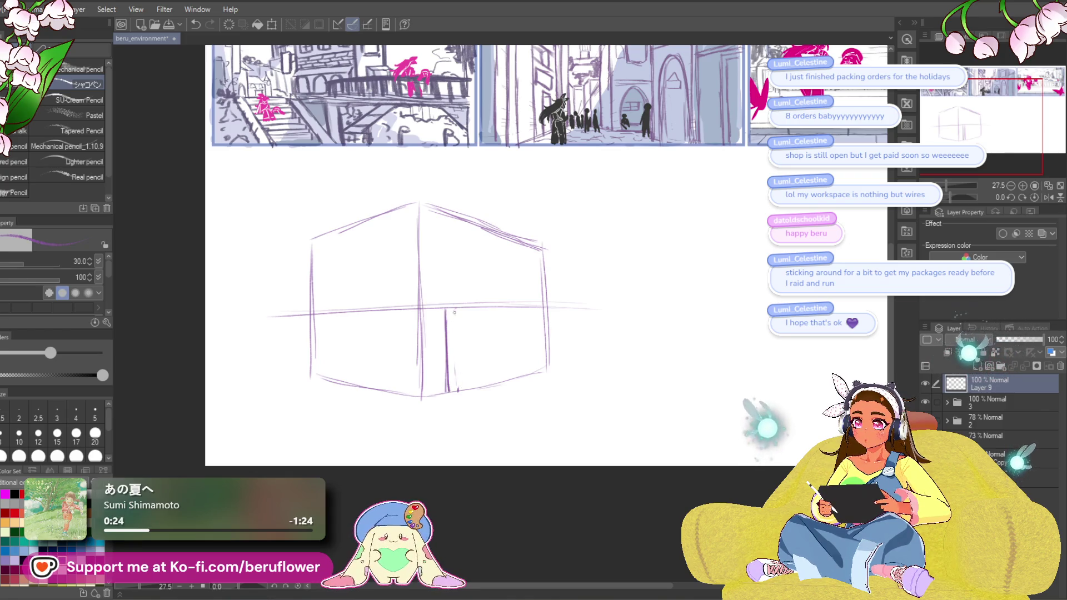
scroll(455, 304, up, 1)
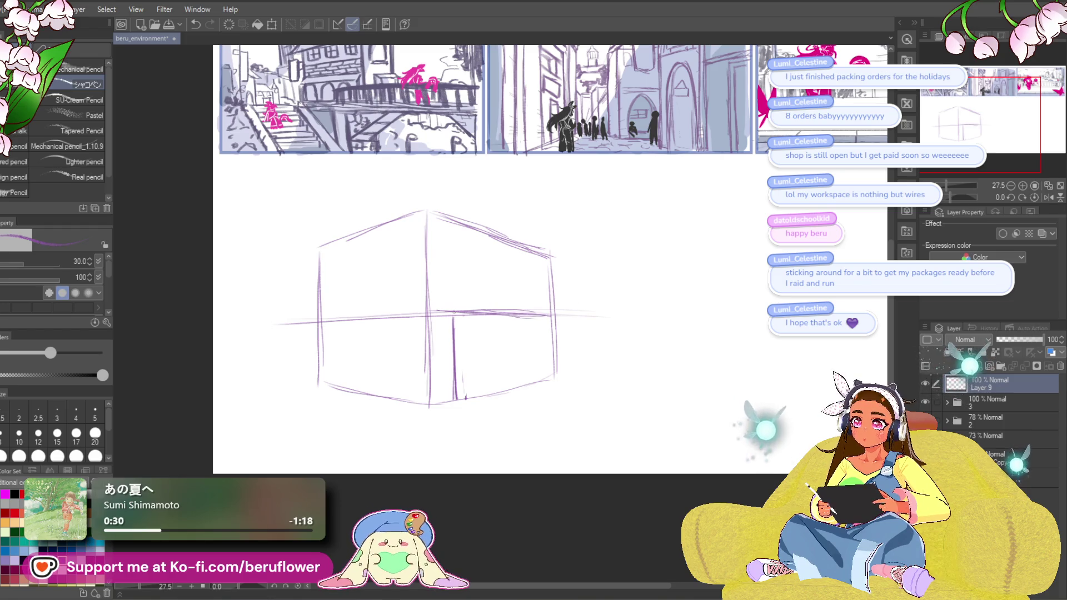
Erase part of the right guide and sketch horizontal midline guides across the cube.
drag(468, 306, 532, 318)
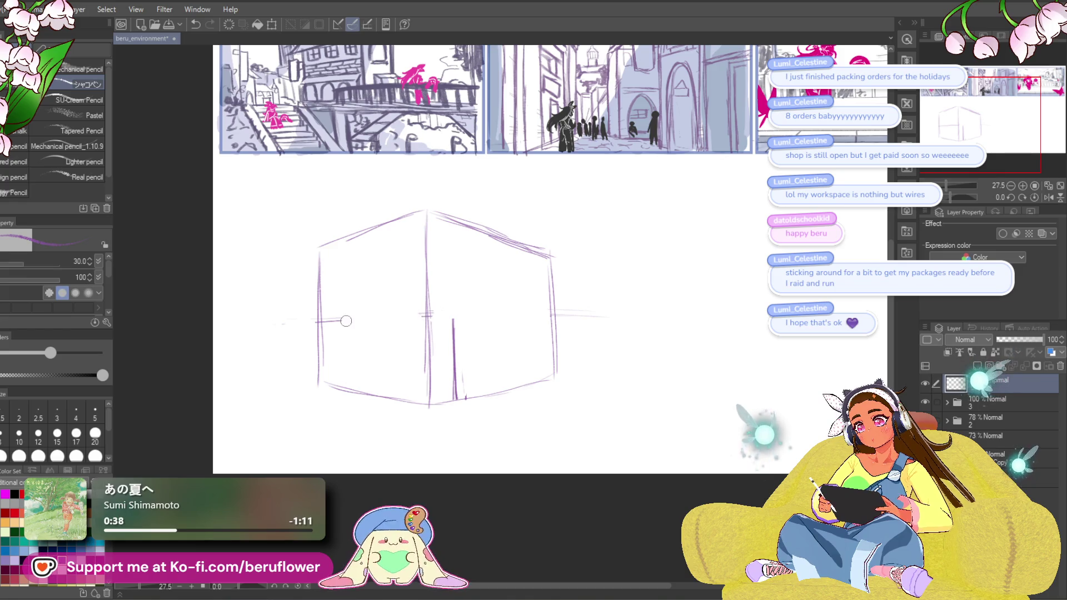
mouse_move(328, 296)
mouse_down()
mouse_move(340, 274)
mouse_move(443, 290)
mouse_up()
drag(335, 249, 418, 229)
key(ctrl+z)
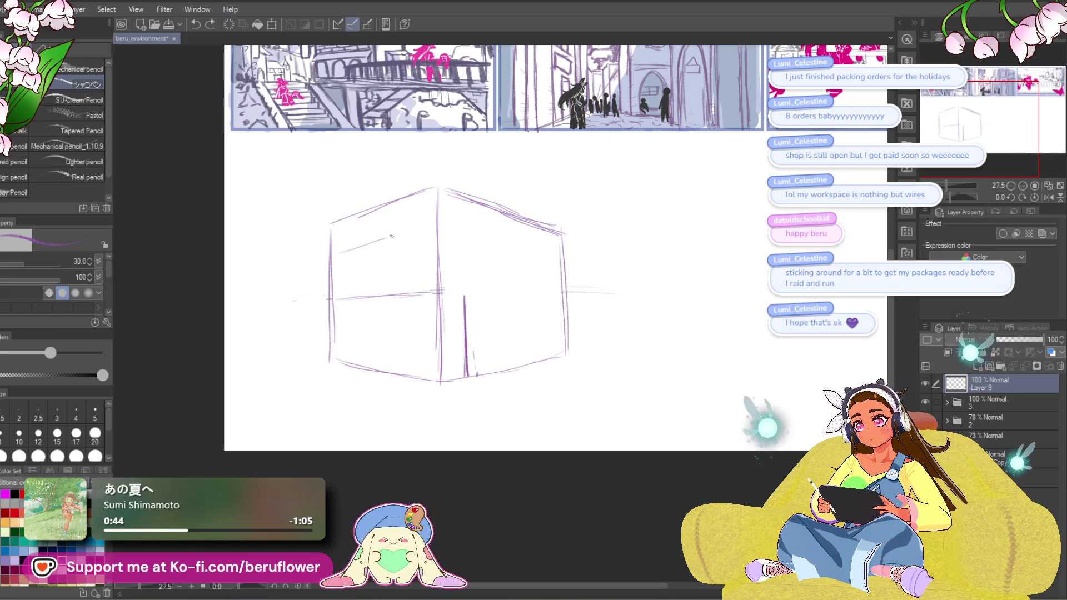
drag(627, 307, 602, 306)
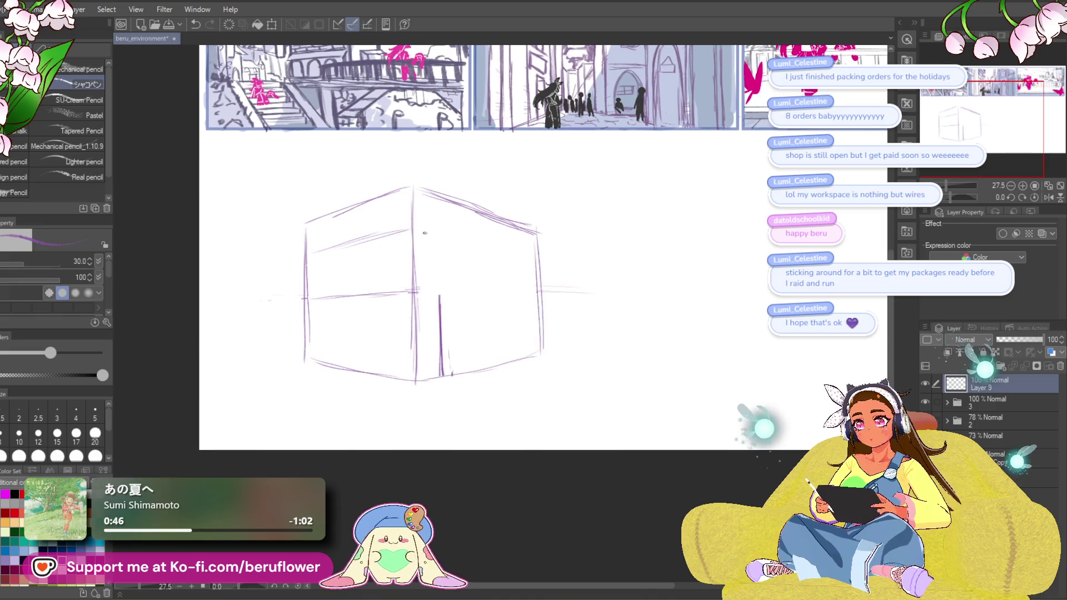
drag(423, 293, 527, 292)
key(ctrl+z)
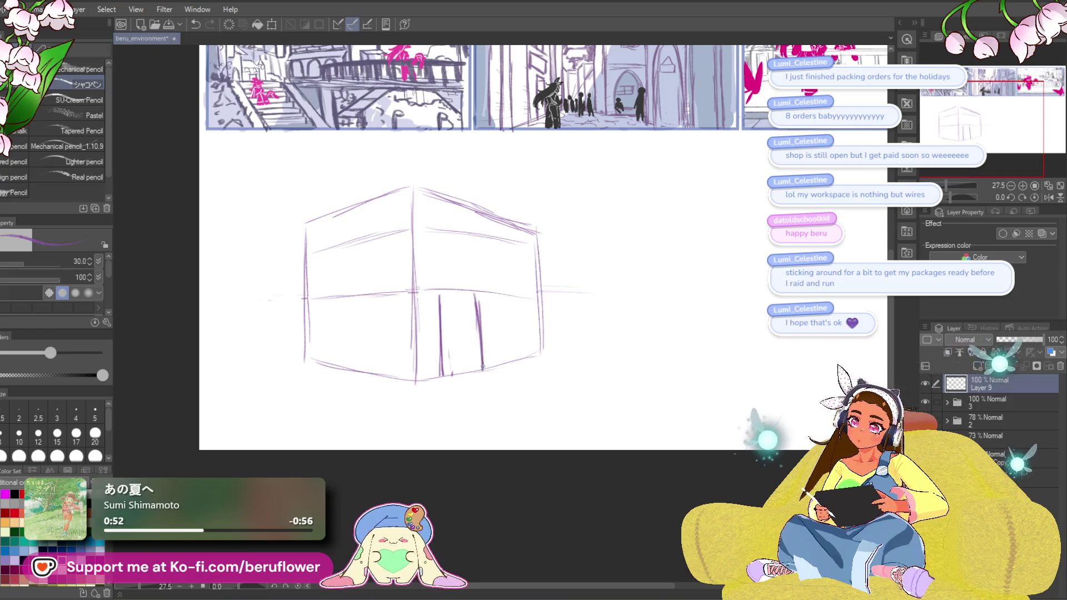
Darken the cube's middle edge with door posts and erase the sign circle's left half.
drag(482, 367, 499, 372)
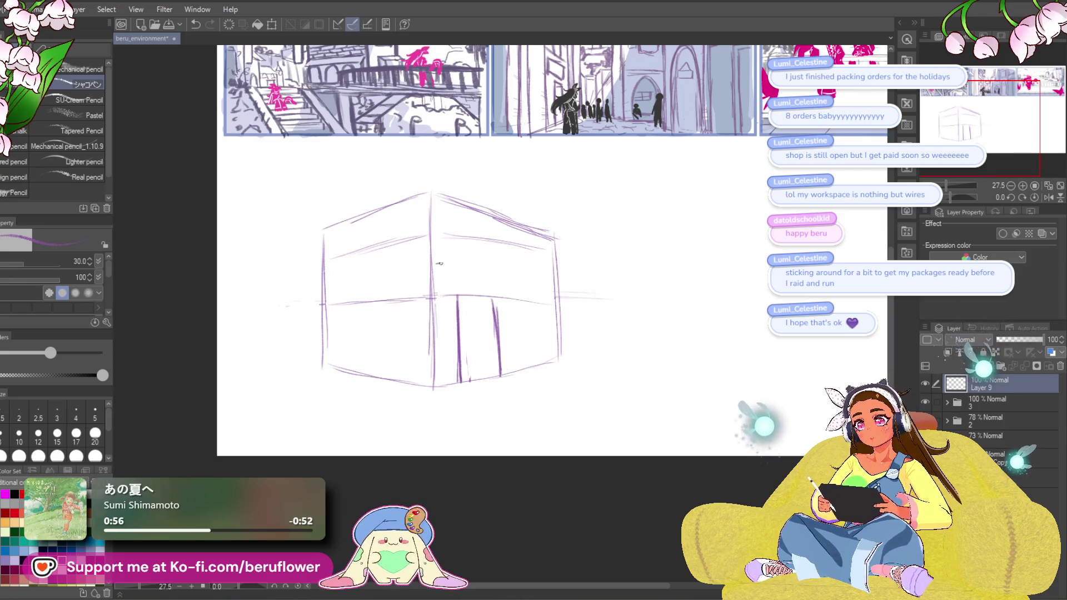
mouse_move(443, 300)
mouse_down()
mouse_move(448, 287)
mouse_move(444, 307)
mouse_up()
mouse_move(445, 262)
mouse_down()
mouse_move(473, 261)
mouse_move(483, 300)
mouse_move(450, 289)
mouse_up()
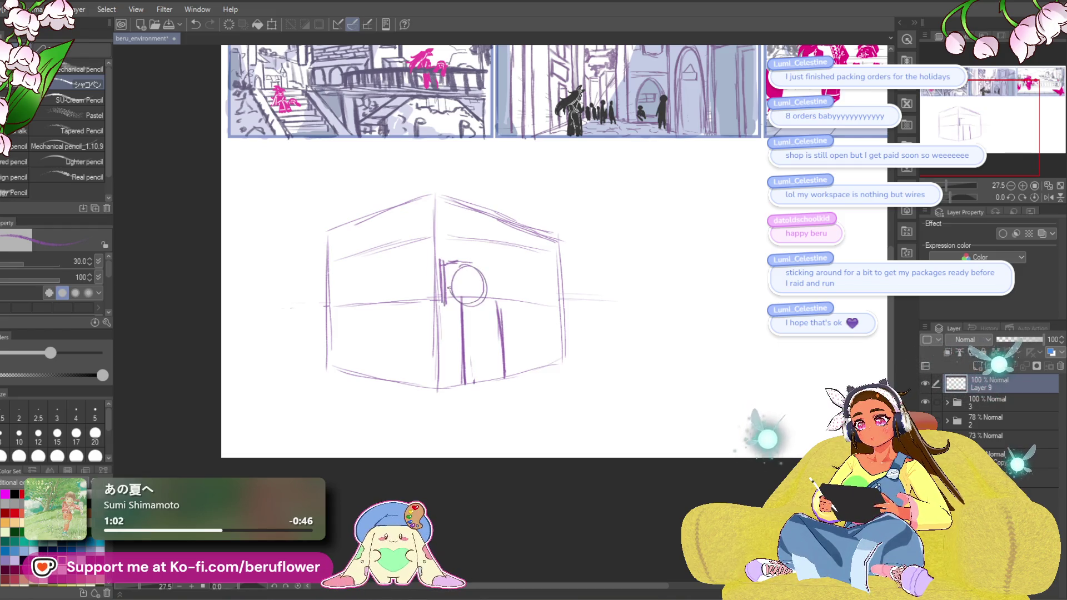
drag(583, 220, 604, 210)
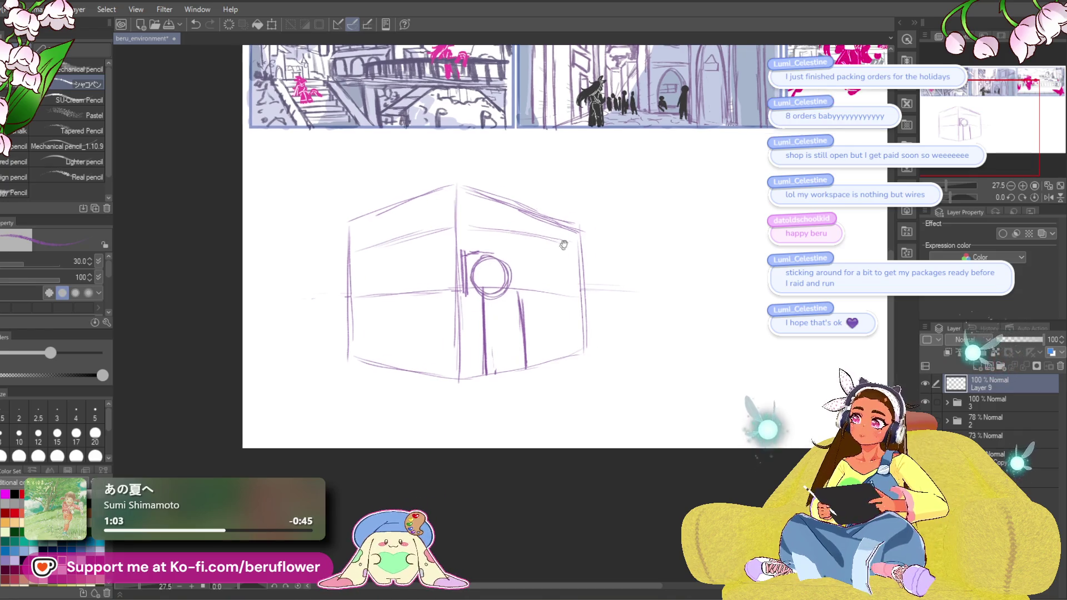
mouse_move(474, 278)
mouse_down()
mouse_move(492, 264)
mouse_move(476, 291)
mouse_move(475, 263)
mouse_up()
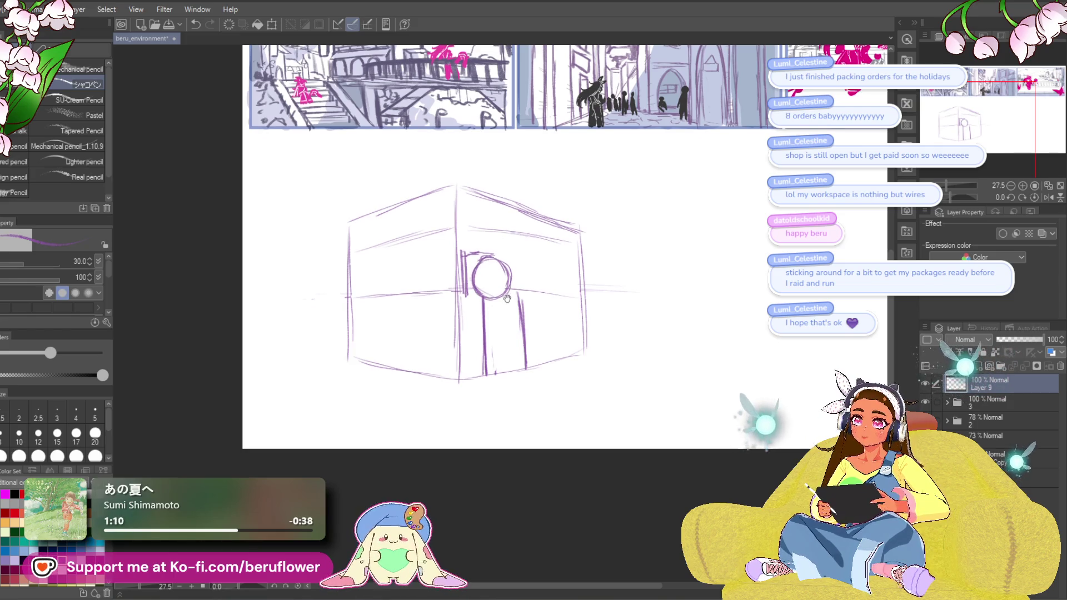
Redraw the sign circle's arc darker and redo the window's bottom edge lighter.
drag(505, 260, 490, 298)
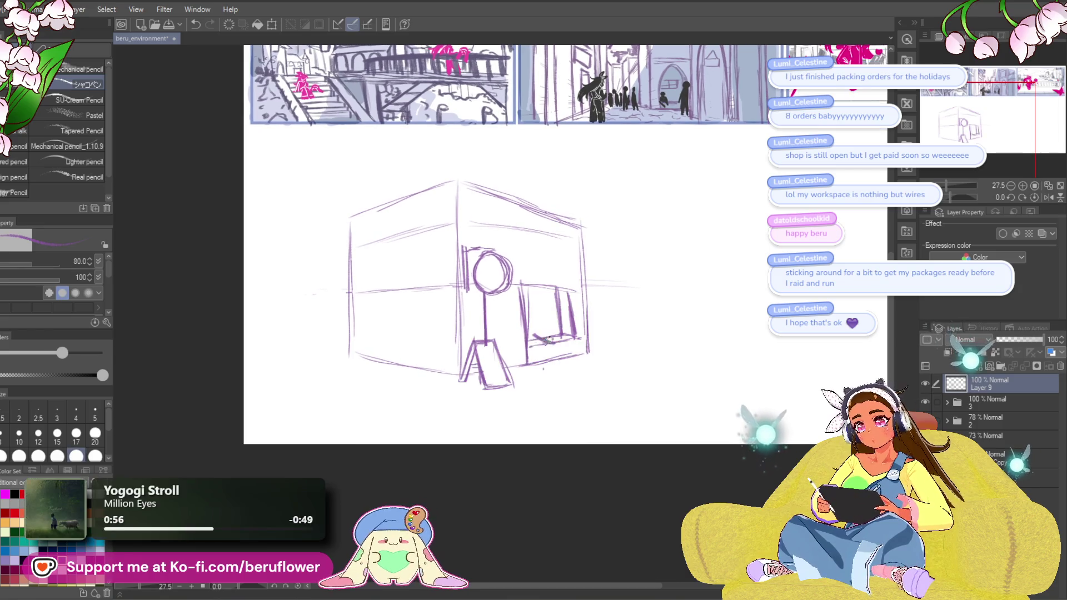
key(ctrl+z)
mouse_move(528, 340)
mouse_down()
mouse_move(561, 333)
mouse_move(540, 327)
mouse_move(539, 366)
mouse_move(560, 349)
mouse_up()
With a slightly smaller brush, shade a chair beside the window and add an oval tabletop.
key(bracketleft)
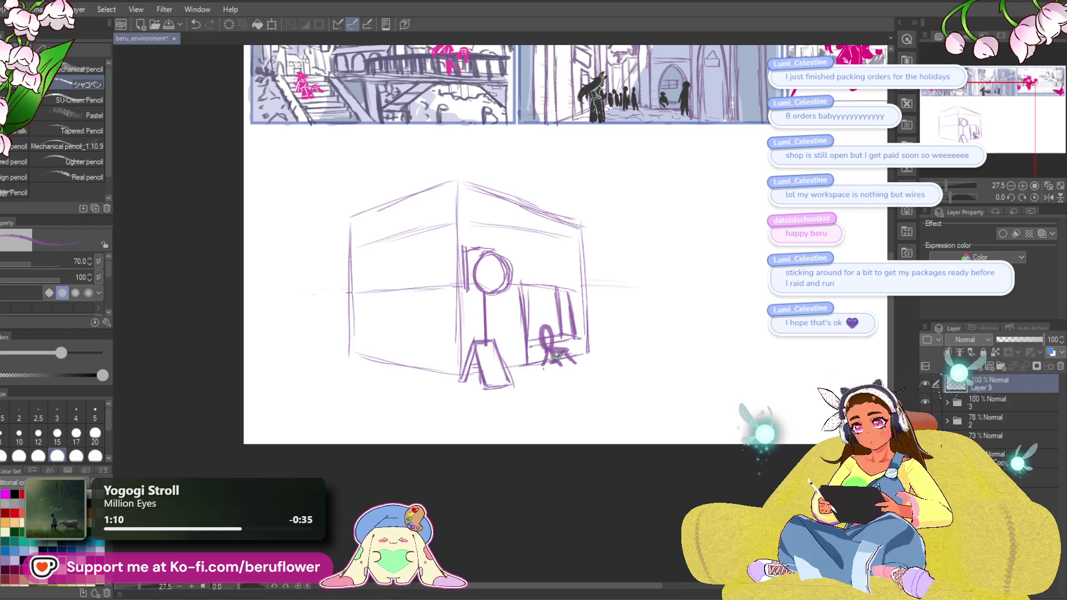
drag(558, 352, 545, 329)
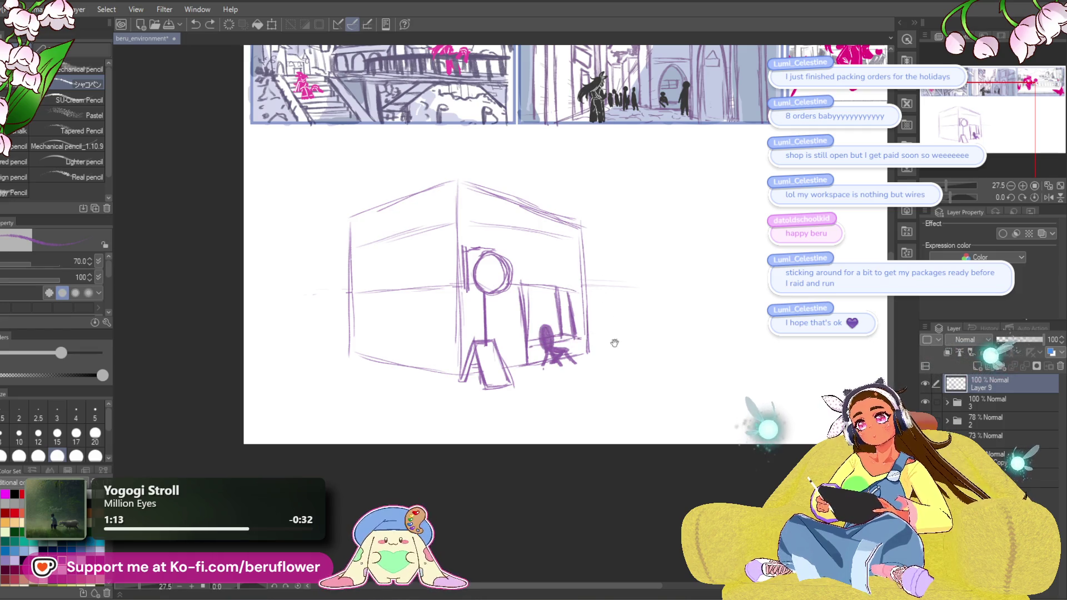
drag(571, 299, 558, 291)
mouse_move(538, 325)
mouse_down()
mouse_move(580, 331)
mouse_move(539, 328)
mouse_move(573, 339)
mouse_up()
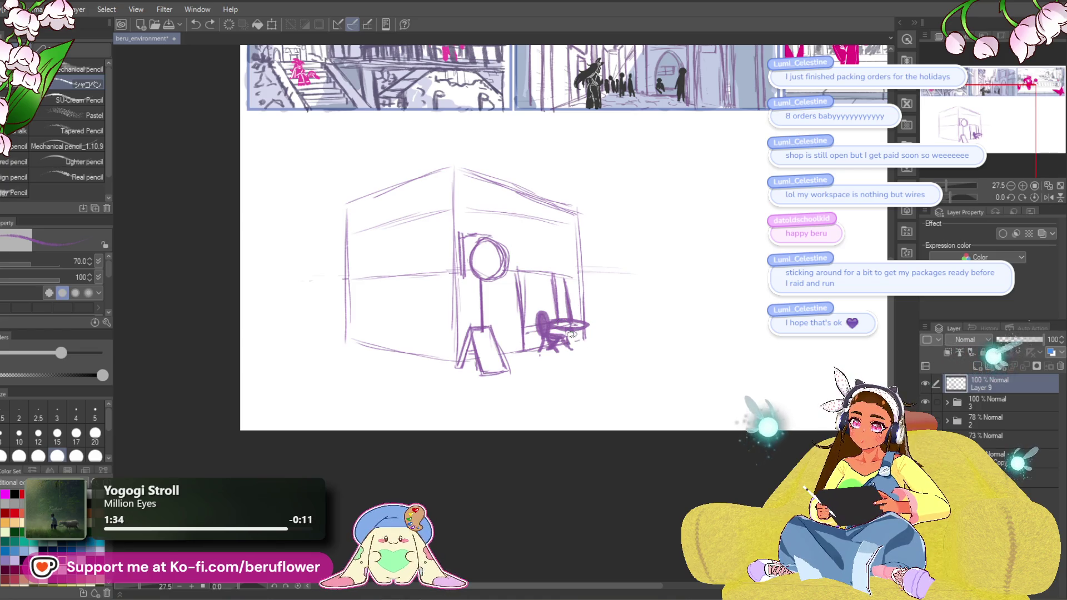
Fill in the table and chair legs and draw the back of a second chair.
drag(565, 344, 556, 352)
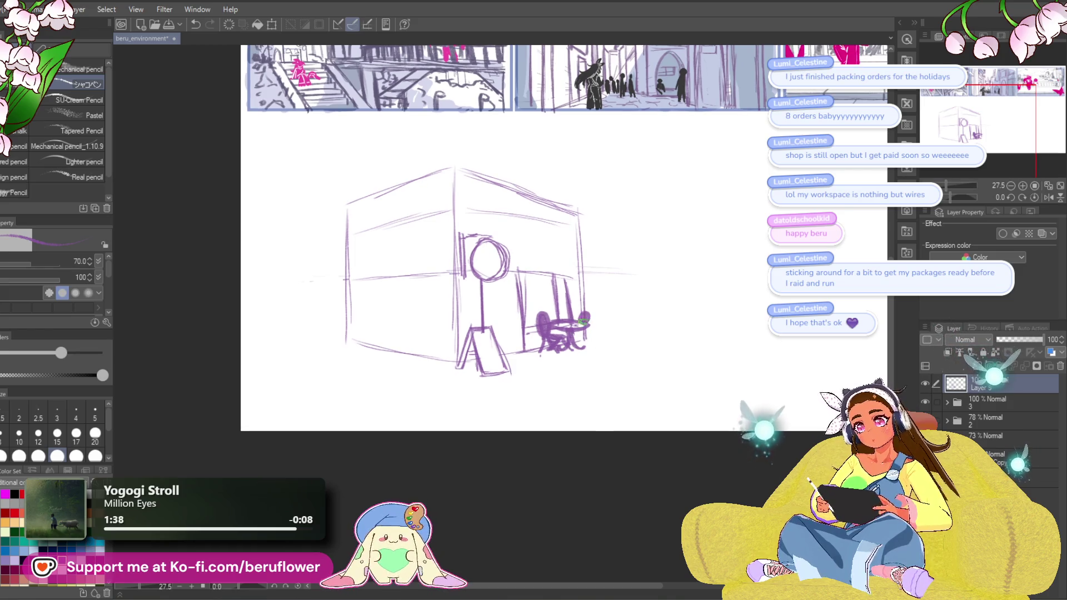
key(ctrl+z)
drag(585, 323, 589, 330)
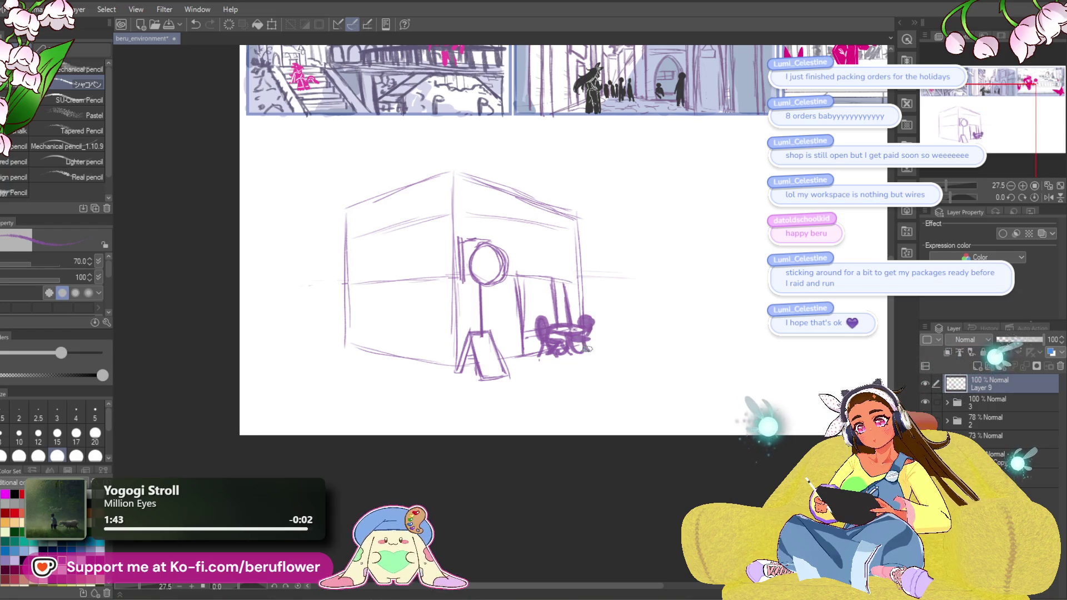
mouse_move(635, 405)
mouse_down()
mouse_move(526, 476)
mouse_move(464, 452)
mouse_move(472, 454)
mouse_up()
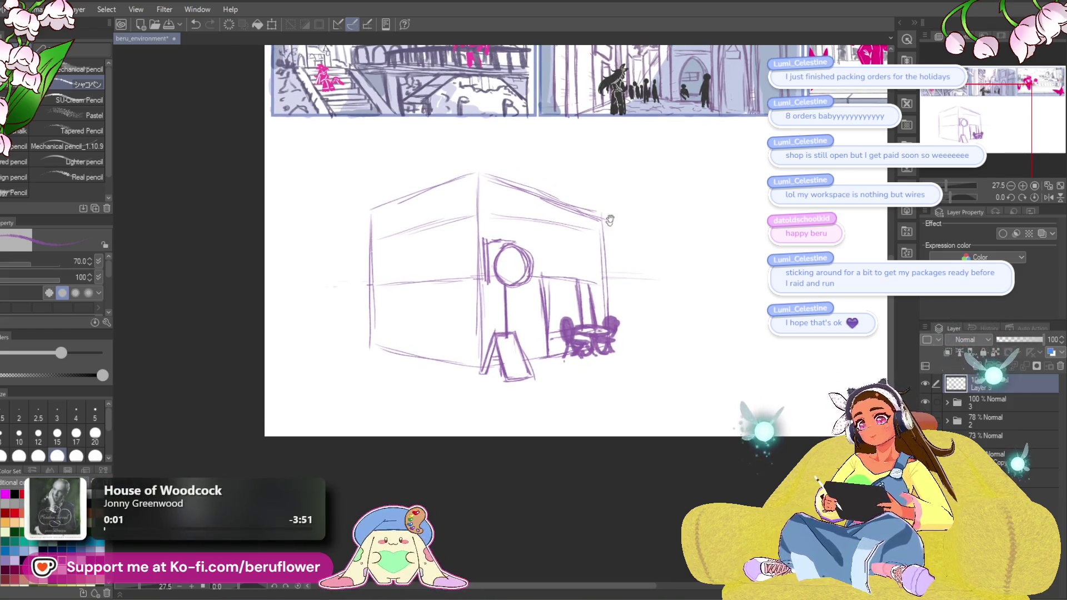
Strengthen the vertical lines beside the sign post and add vertical lines in the window panel.
drag(649, 251, 649, 254)
drag(543, 276, 544, 360)
drag(544, 307, 544, 358)
drag(611, 245, 611, 245)
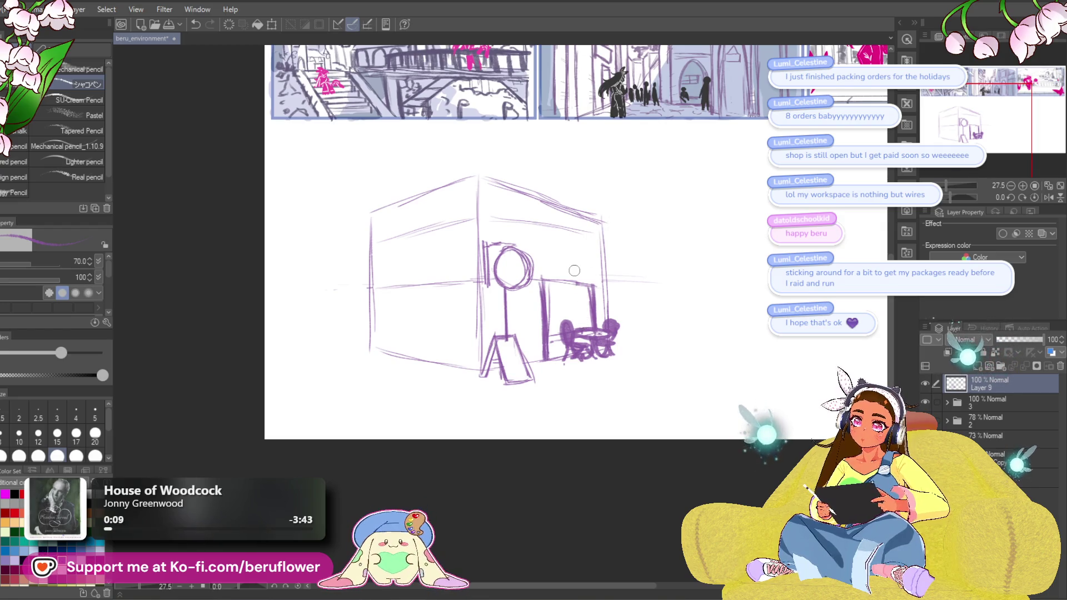
drag(592, 306, 595, 305)
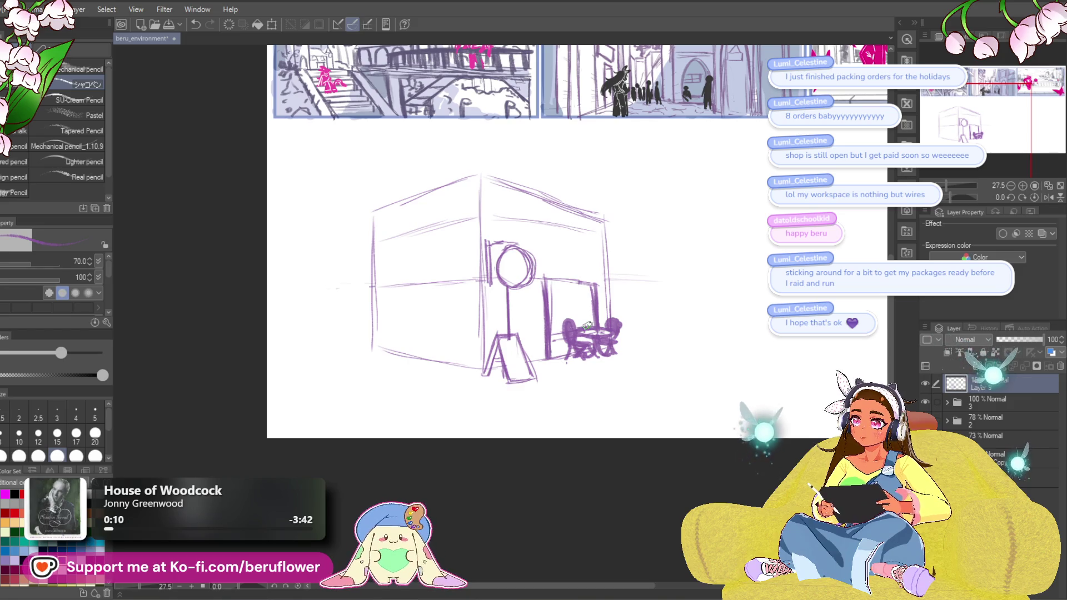
mouse_move(582, 284)
mouse_down()
mouse_move(582, 328)
mouse_move(622, 338)
mouse_up()
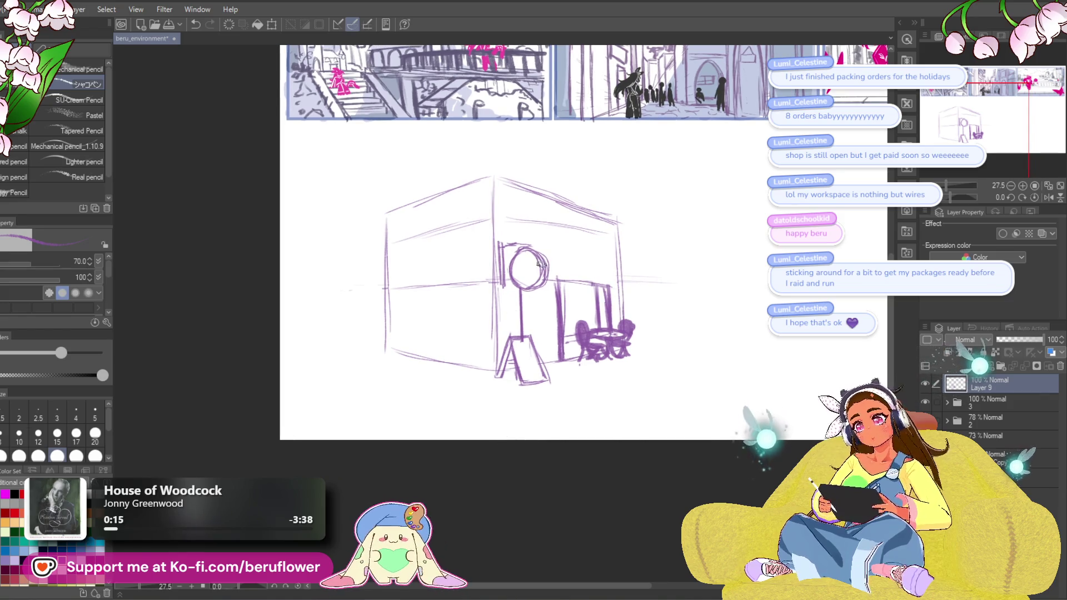
drag(535, 306, 541, 311)
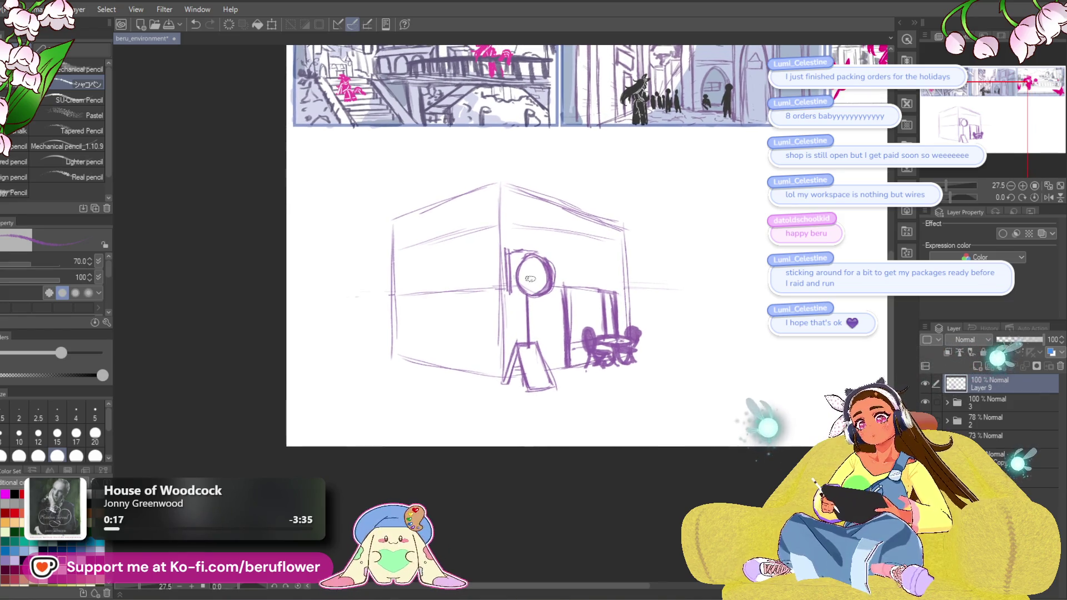
key(bracketleft)
key(bracketleft)
key(bracketleft)
Letter 'Café' inside the round sign with a swoosh underline.
scroll(525, 279, up, 3)
mouse_move(527, 259)
mouse_down()
mouse_move(524, 276)
mouse_move(539, 278)
mouse_move(564, 272)
mouse_move(563, 253)
mouse_up()
drag(520, 286, 559, 279)
scroll(552, 282, down, 5)
scroll(552, 281, up, 3)
With the canvas rotated, ink a firm line along the left roof edge, then level the canvas.
mouse_move(533, 333)
mouse_down()
mouse_move(589, 389)
mouse_move(500, 429)
mouse_up()
mouse_move(561, 197)
mouse_down()
mouse_move(623, 214)
mouse_move(537, 200)
mouse_move(555, 178)
mouse_move(591, 195)
mouse_move(578, 186)
mouse_up()
drag(950, 203, 936, 200)
drag(462, 224, 514, 178)
key(ctrl+z)
drag(378, 312, 525, 173)
key(ctrl+z)
drag(378, 309, 520, 166)
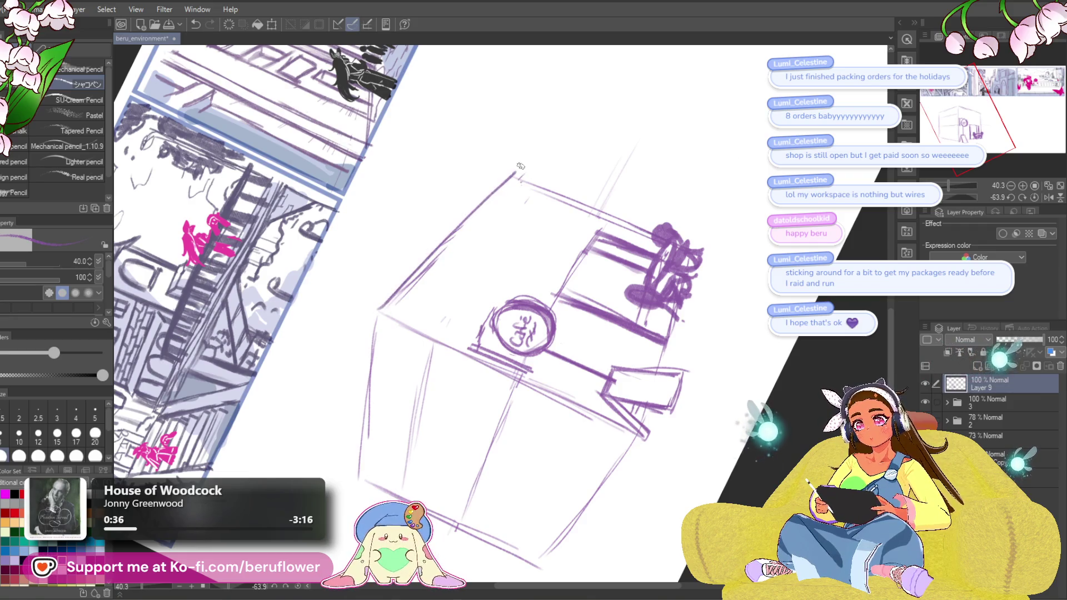
click(1034, 197)
Add a stroke on the left wall and extend the wall line to start the awning.
drag(695, 307, 705, 195)
scroll(500, 250, down, 5)
scroll(476, 343, up, 5)
scroll(477, 343, up, 3)
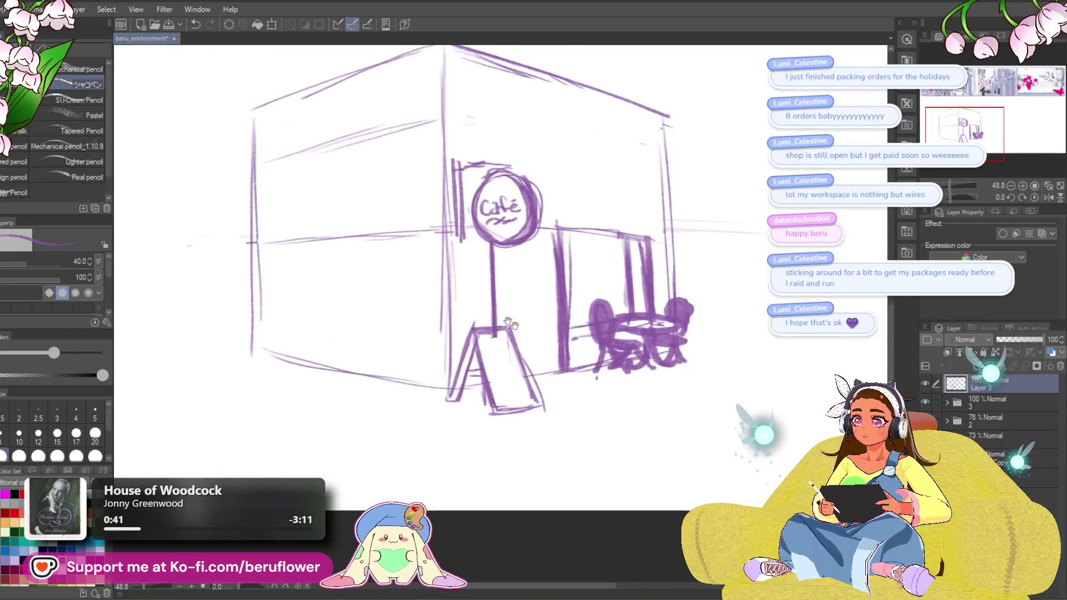
drag(339, 272, 516, 238)
drag(614, 198, 714, 185)
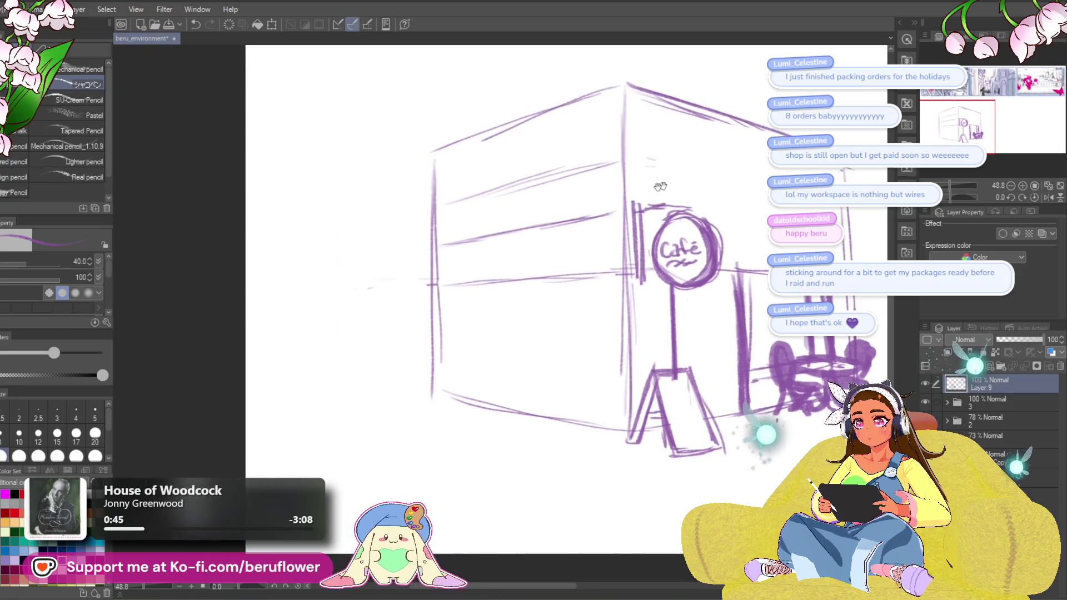
drag(435, 254, 398, 272)
mouse_move(618, 225)
mouse_down()
mouse_move(558, 266)
mouse_move(575, 241)
mouse_move(422, 262)
mouse_move(375, 282)
mouse_up()
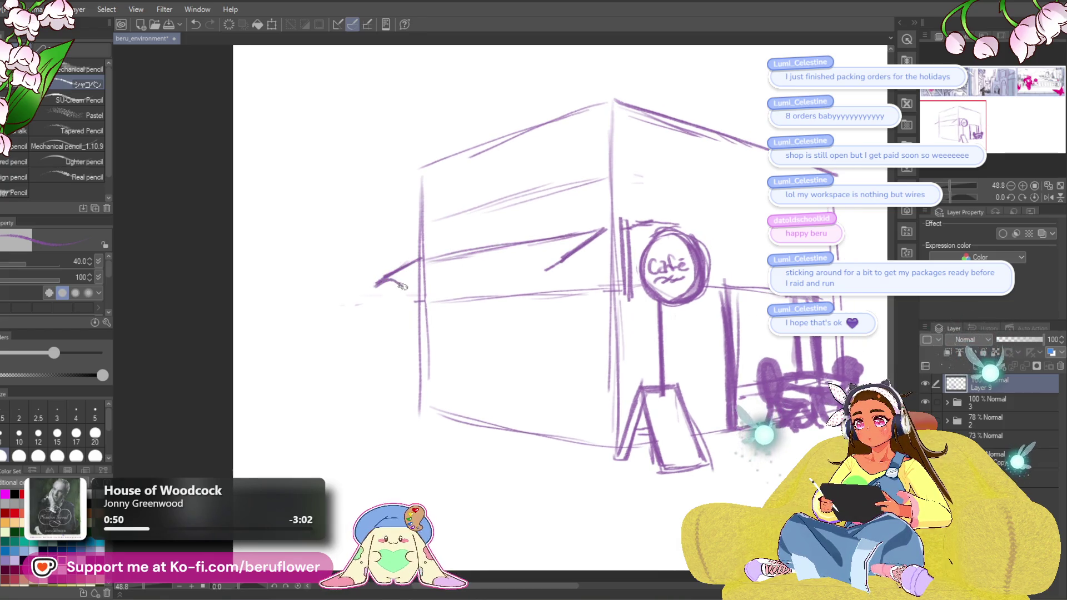
Draw the awning's left end, scalloped edge and top, joining it to the wall.
drag(450, 284, 558, 270)
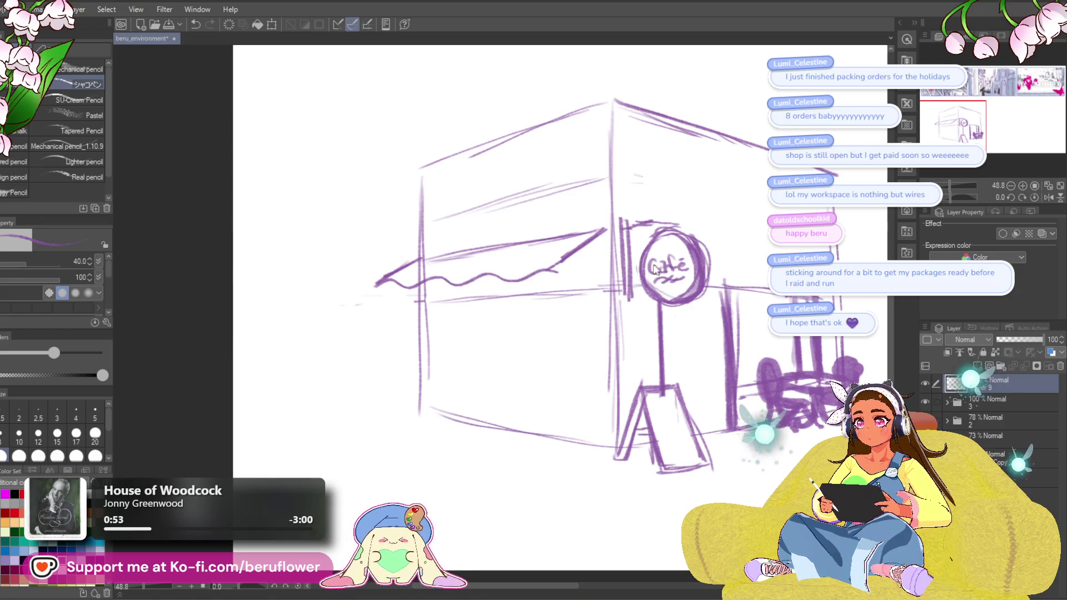
key(ctrl+z)
key(ctrl+z)
drag(384, 278, 377, 301)
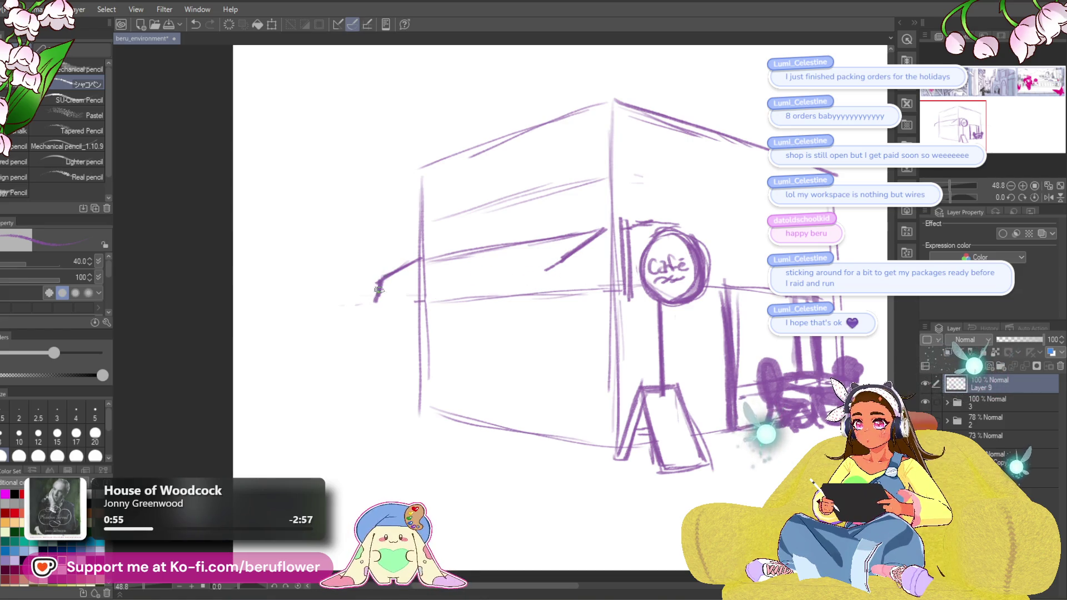
drag(459, 304, 547, 298)
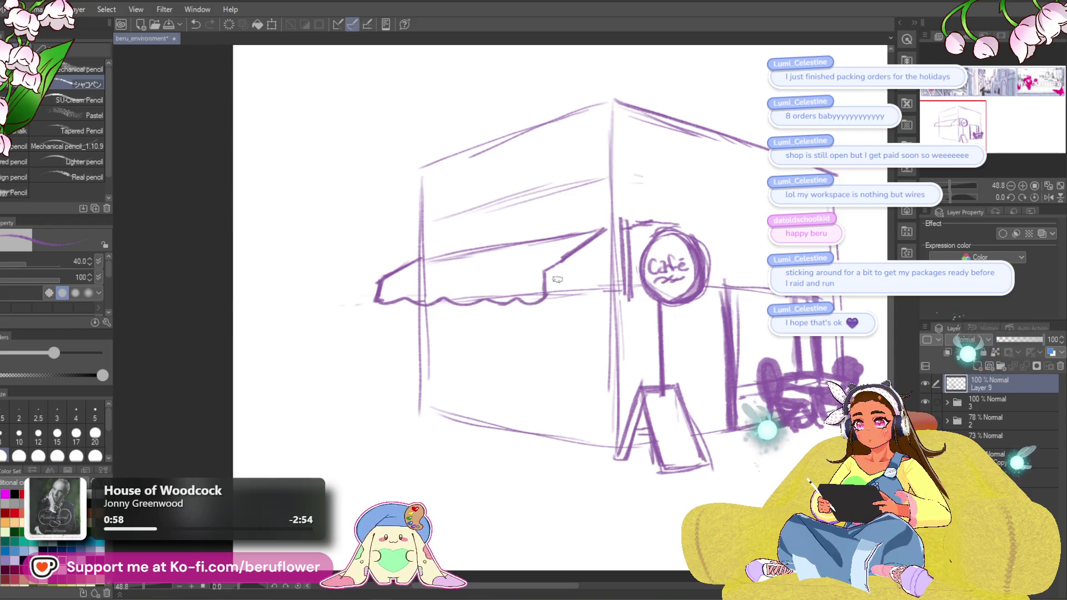
drag(422, 277, 544, 268)
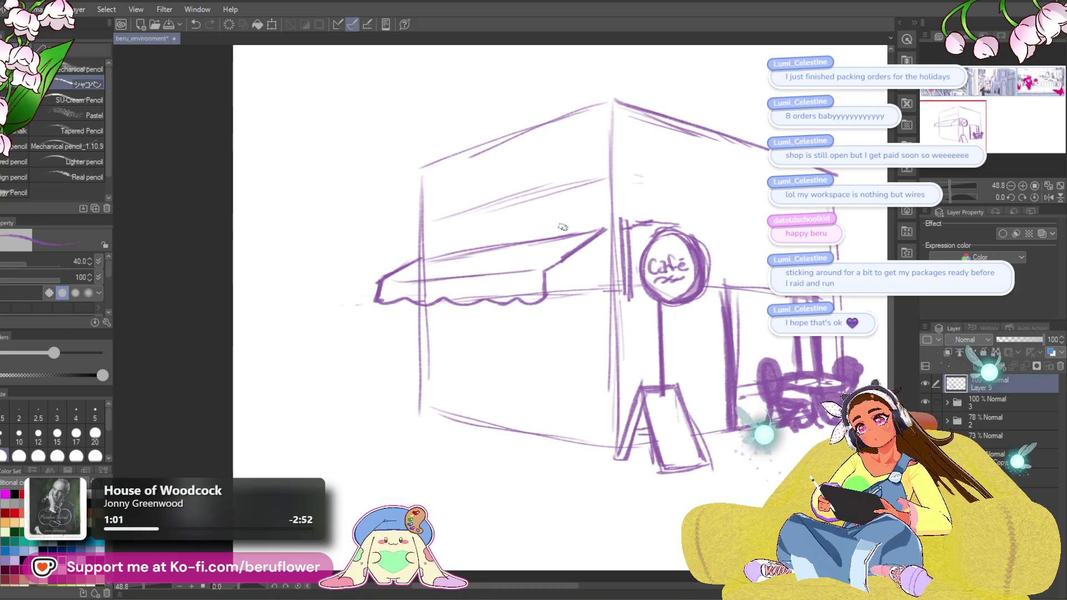
drag(423, 260, 424, 276)
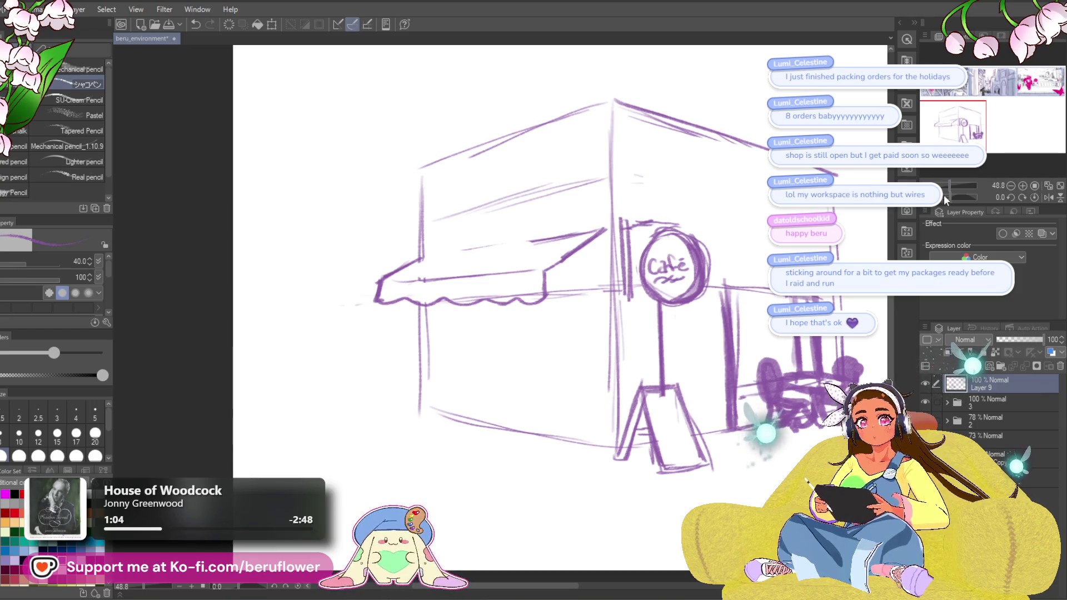
Darken the awning's left and right slanted edges, levelling the canvas in between.
drag(951, 197, 946, 198)
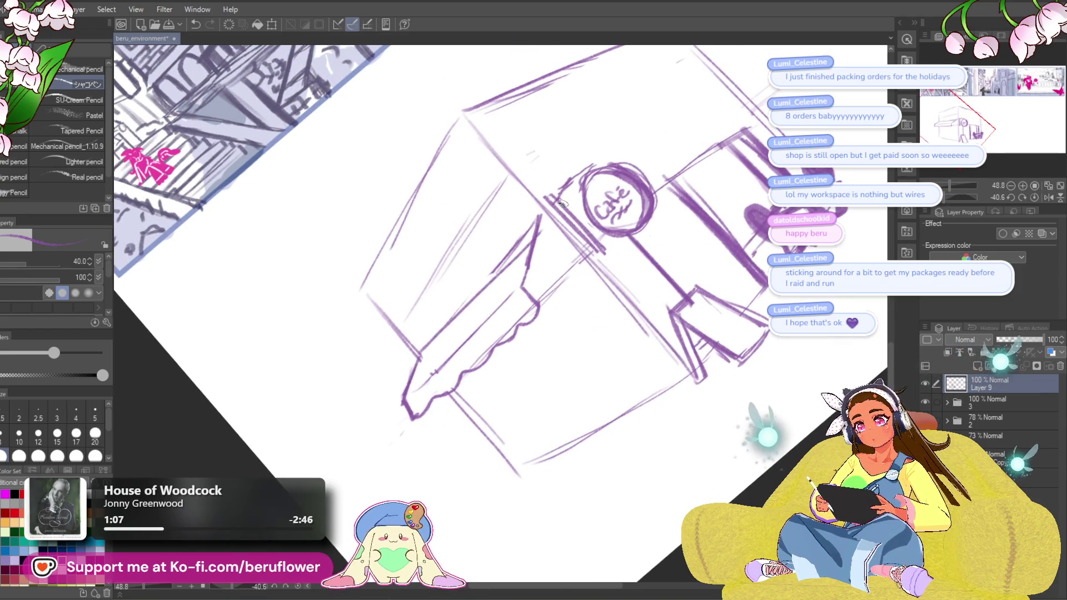
drag(537, 225, 418, 355)
drag(488, 281, 413, 362)
drag(458, 308, 408, 370)
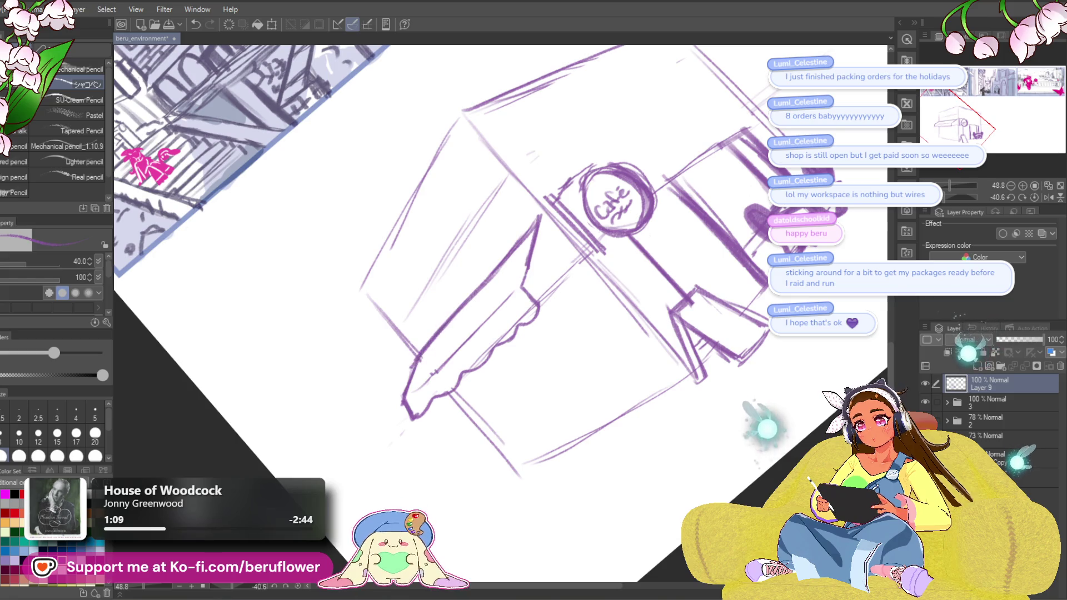
click(1034, 197)
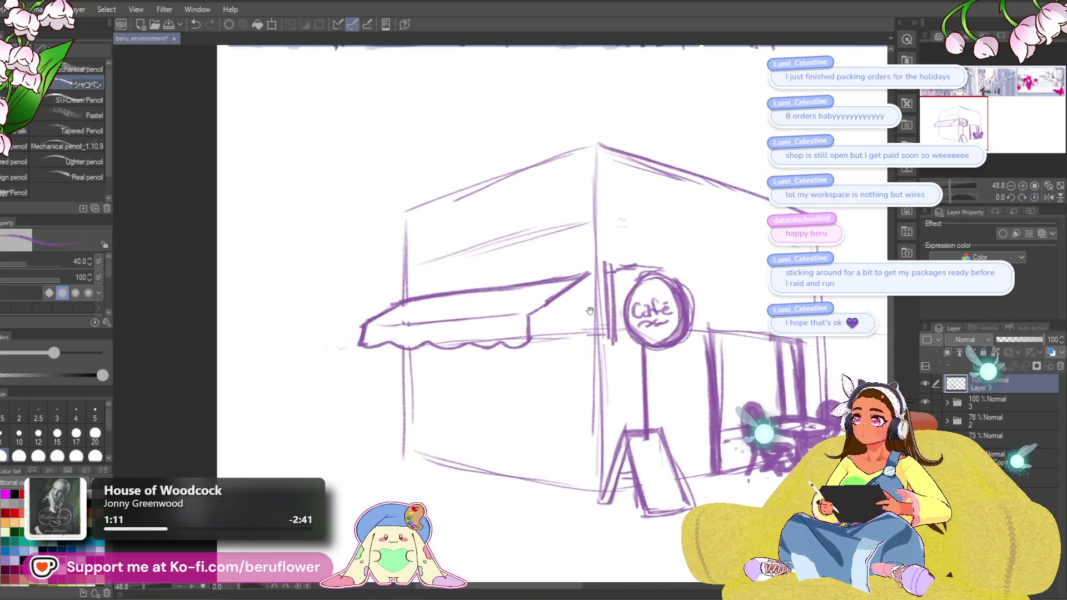
mouse_move(578, 293)
mouse_down()
mouse_move(531, 325)
mouse_move(588, 280)
mouse_up()
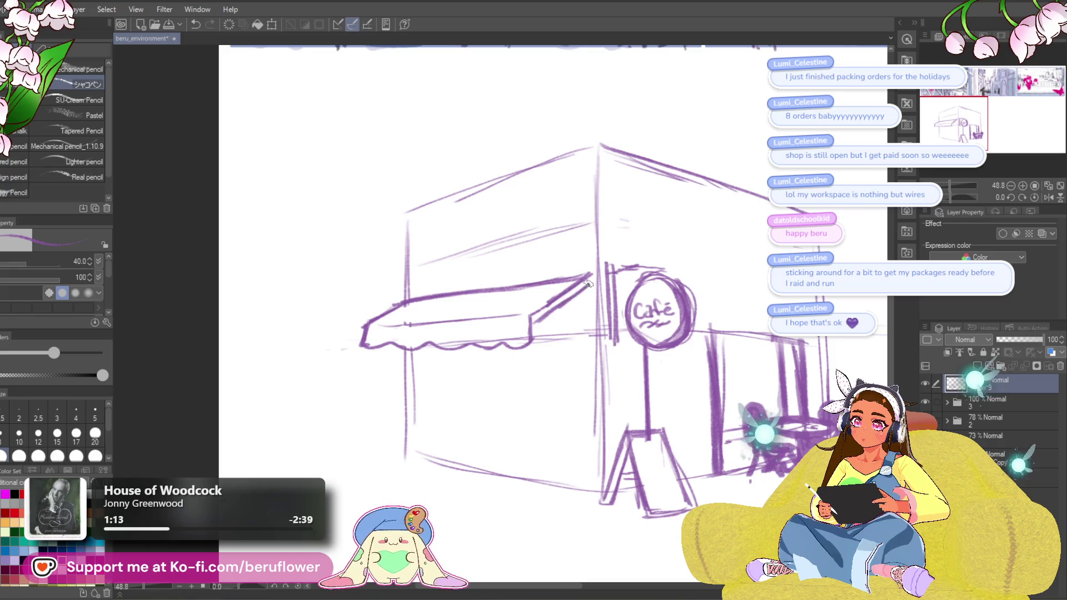
Pan and zoom around the café sketch to check the awning.
drag(505, 366, 528, 340)
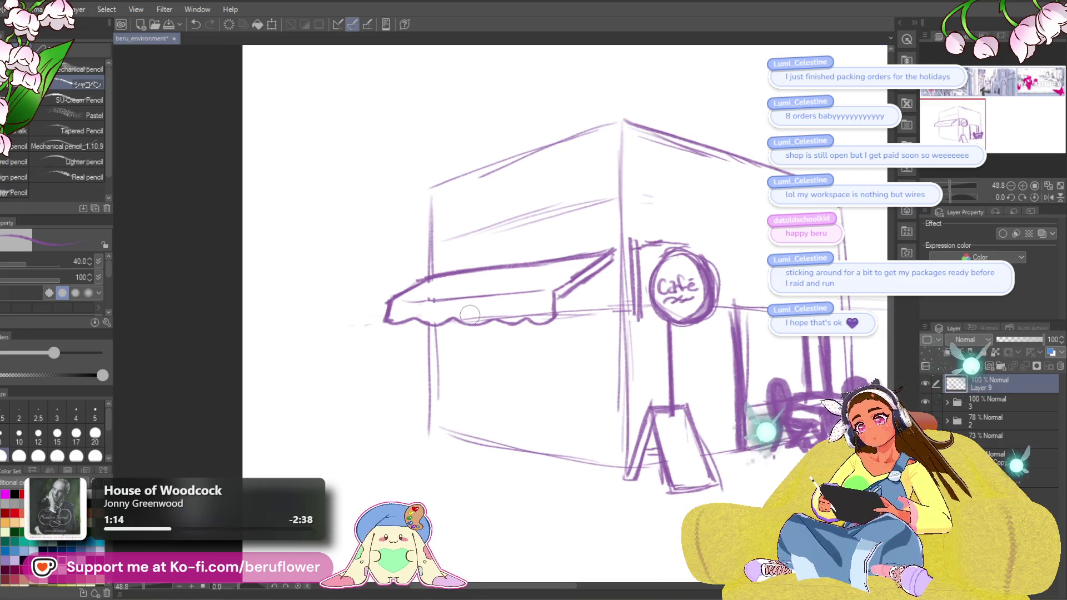
drag(537, 475, 477, 392)
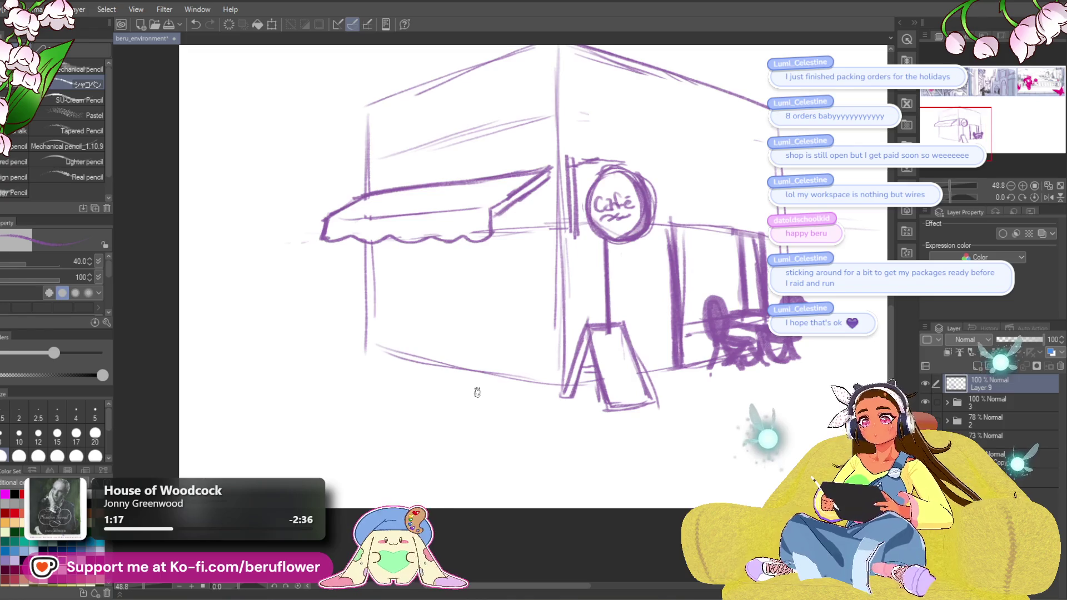
scroll(477, 392, down, 2)
scroll(476, 392, up, 2)
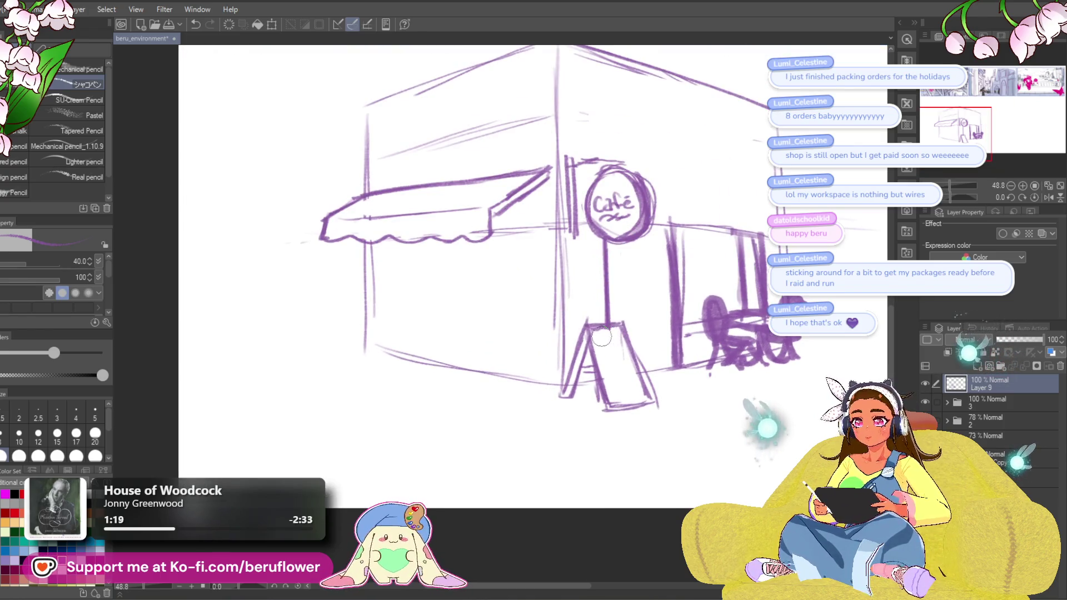
scroll(600, 336, down, 3)
scroll(596, 334, up, 2)
drag(665, 189, 675, 189)
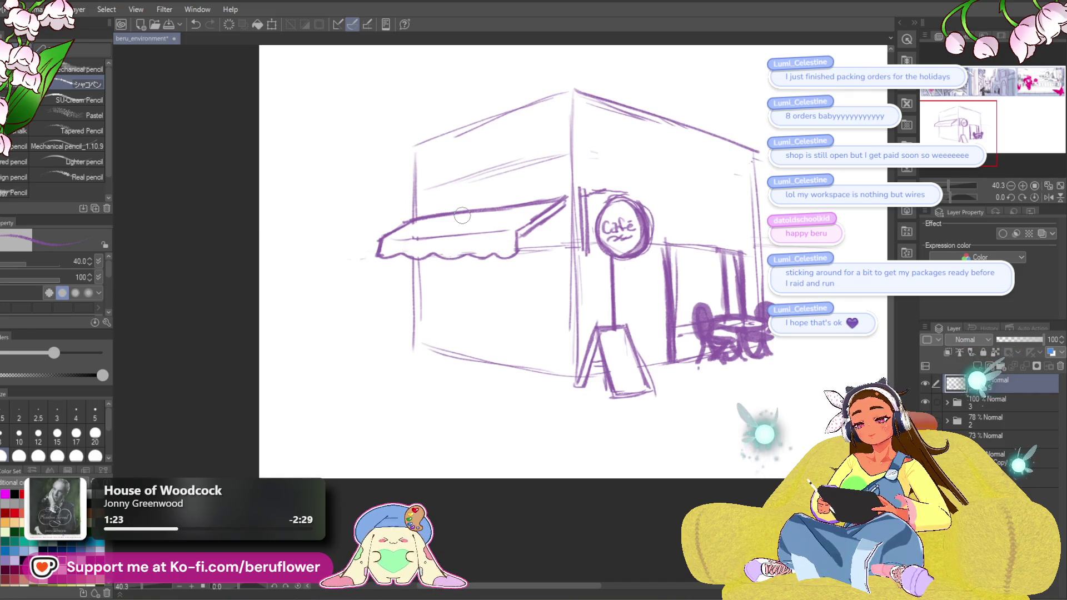
mouse_move(642, 283)
mouse_down()
mouse_move(605, 300)
mouse_move(603, 280)
mouse_up()
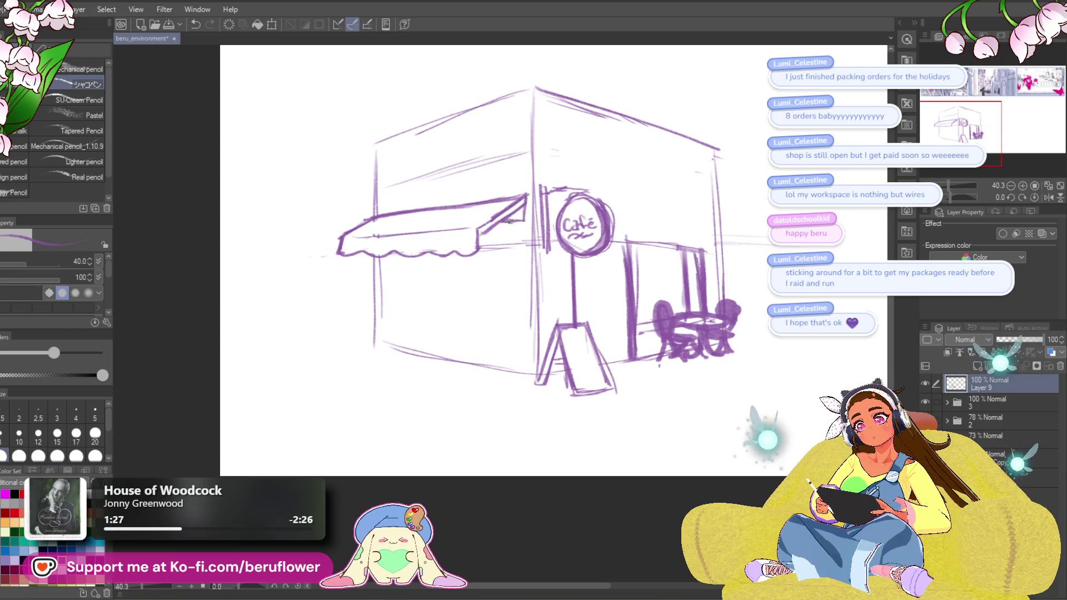
scroll(554, 290, down, 3)
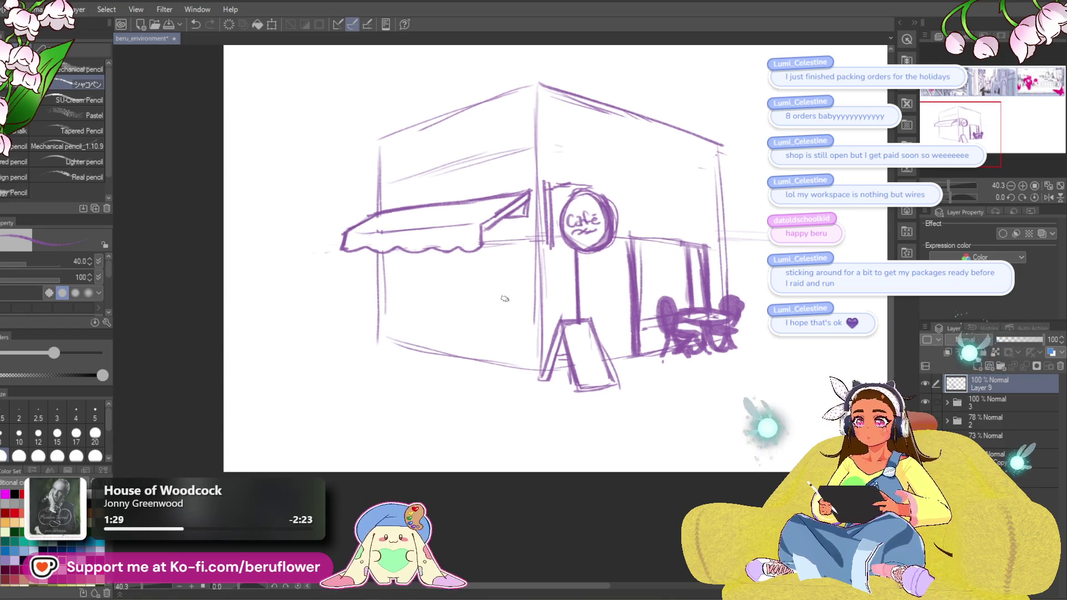
scroll(504, 299, up, 2)
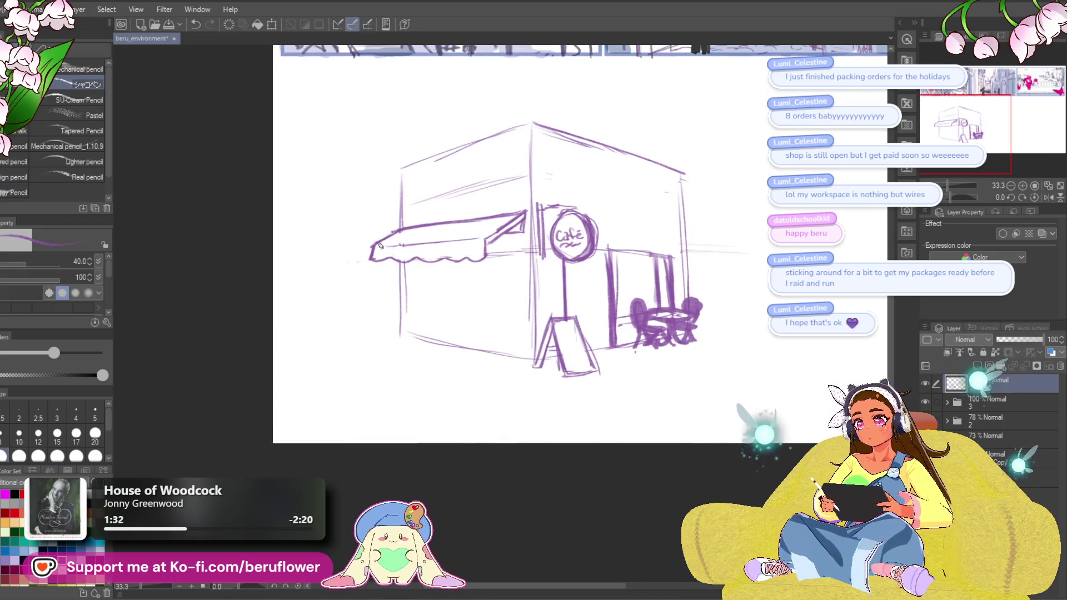
Sketch the café's left roof line and cap the roof peak.
drag(459, 241, 453, 231)
drag(368, 198, 489, 156)
drag(422, 175, 513, 147)
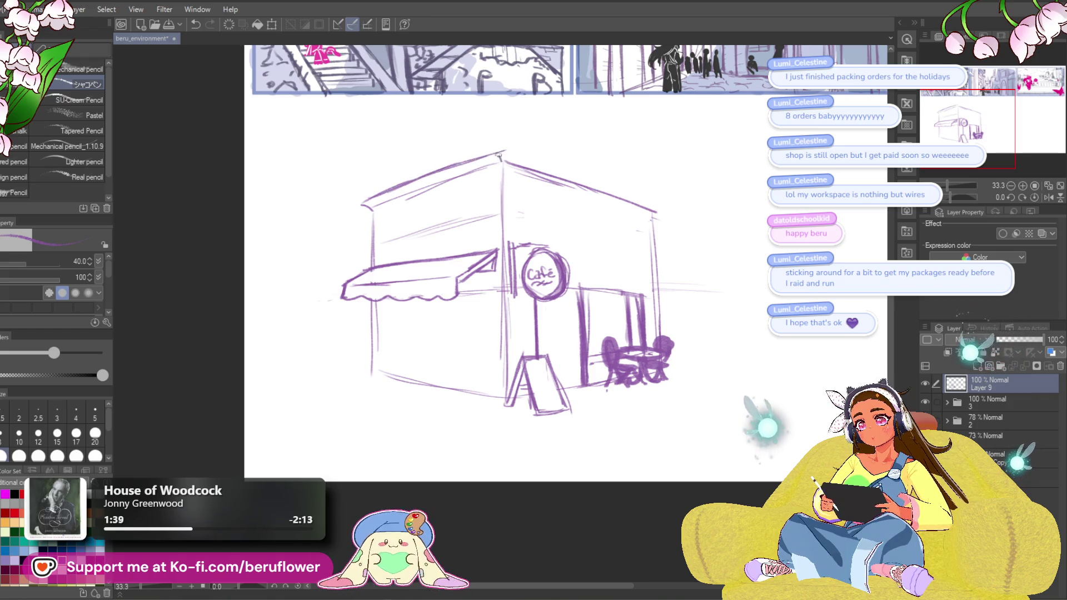
key(ctrl+z)
key(ctrl+z)
key(ctrl+z)
drag(503, 162, 491, 156)
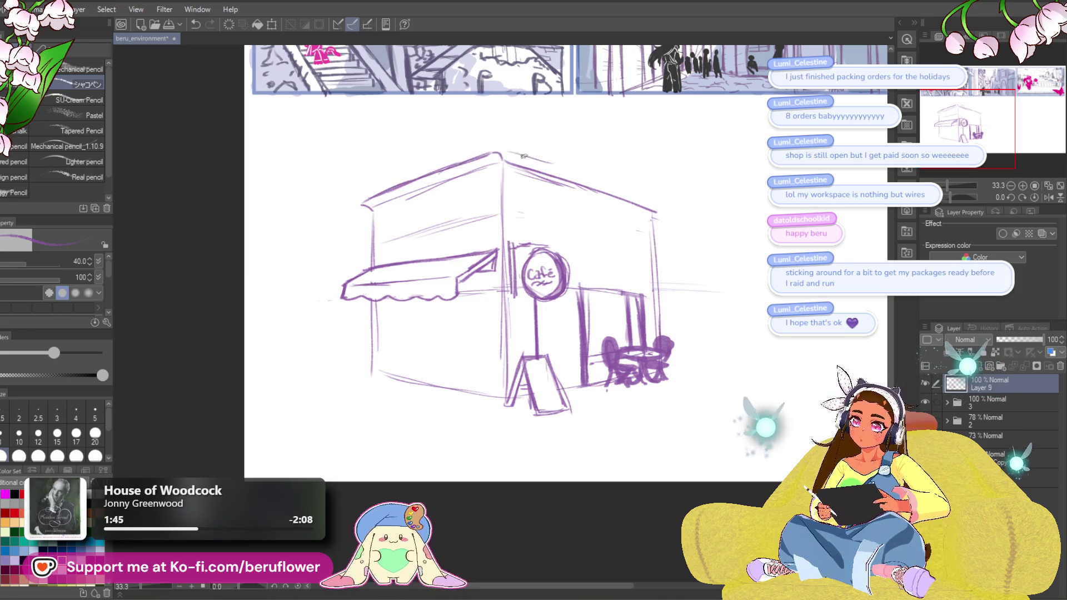
Draw the right roof line from the peak and reinforce its right end.
drag(528, 157, 636, 196)
key(ctrl+z)
key(ctrl+z)
drag(553, 159, 617, 189)
drag(540, 161, 622, 188)
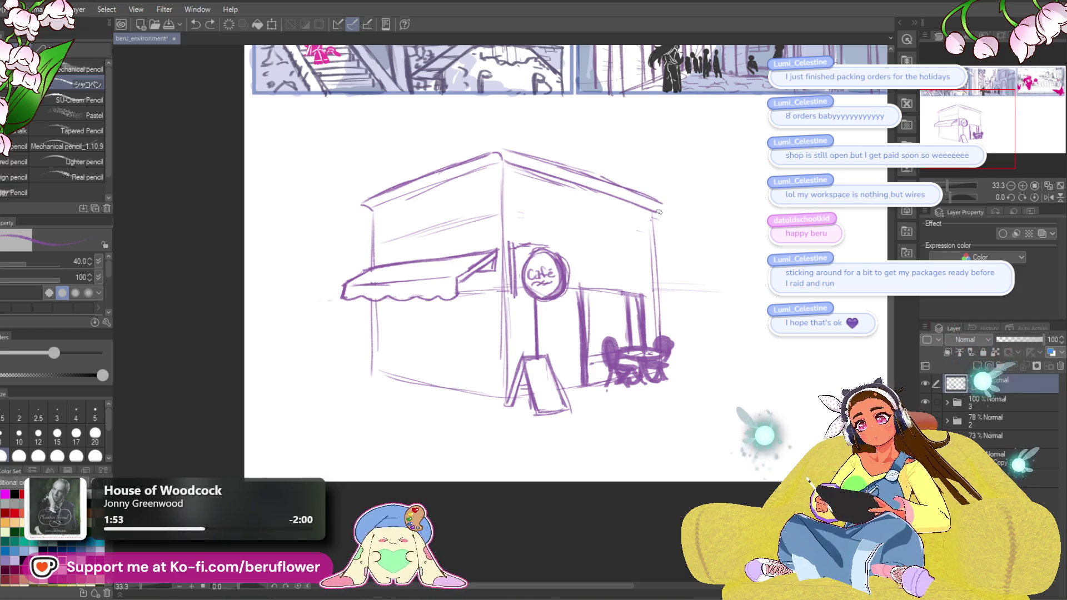
drag(654, 210, 709, 227)
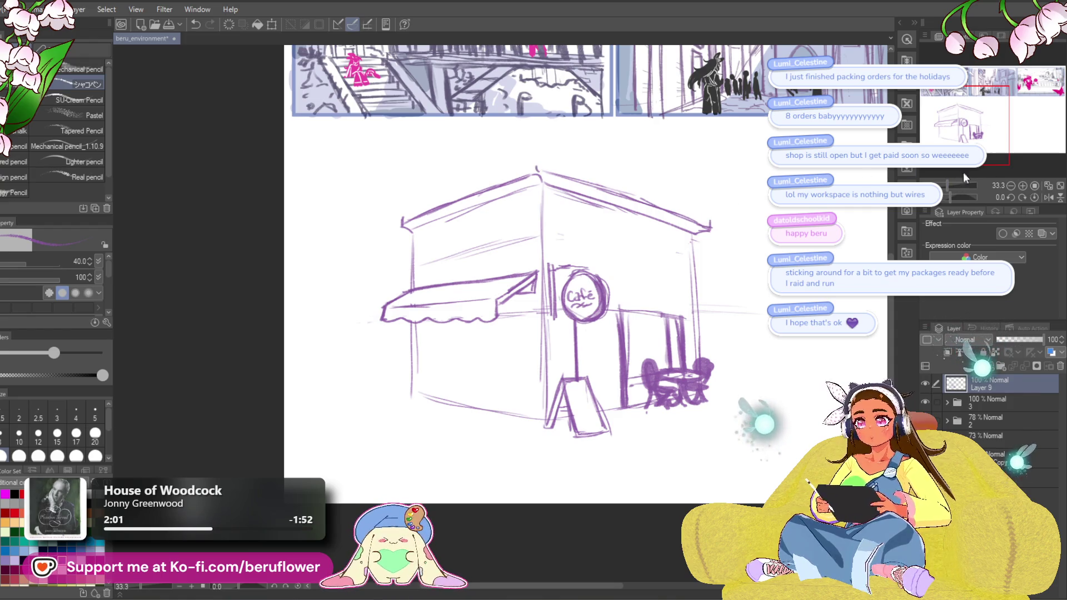
Draw the café's left wall line on a tilted canvas, then reset the rotation.
drag(951, 200, 946, 199)
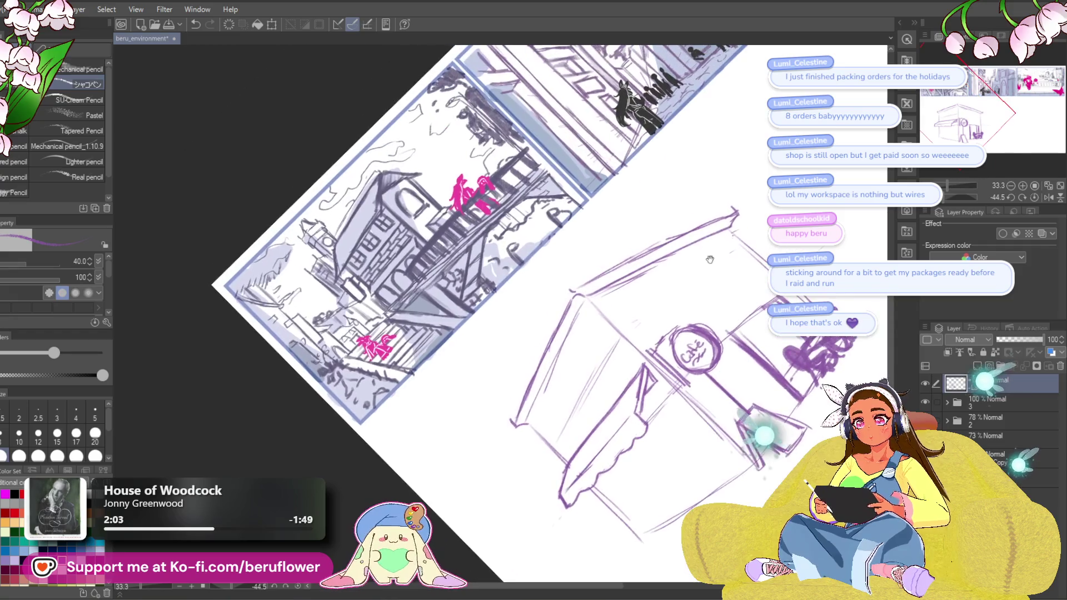
scroll(600, 266, down, 2)
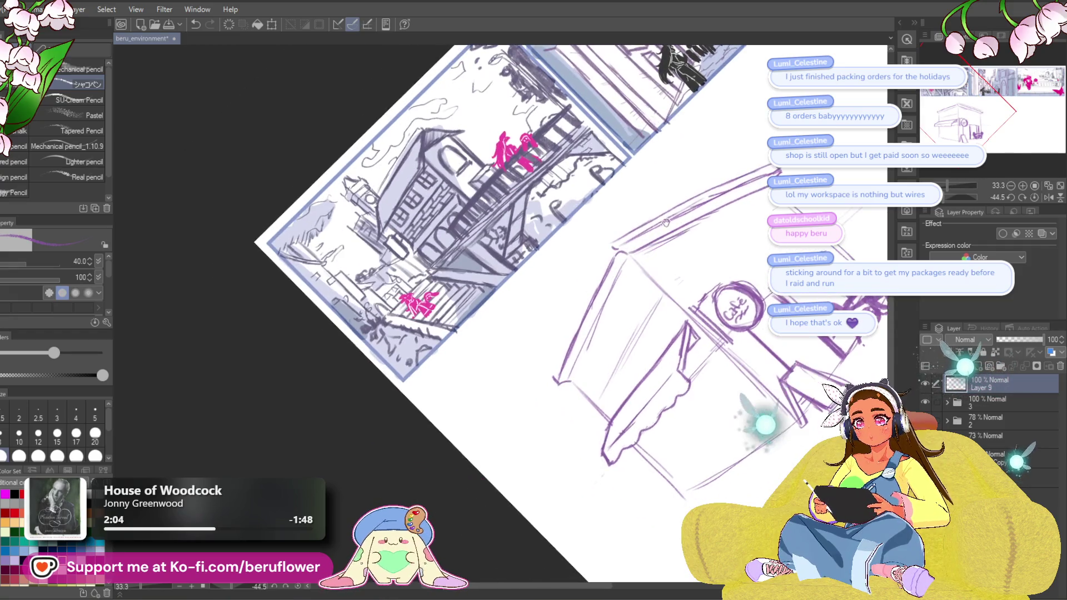
drag(606, 255, 552, 373)
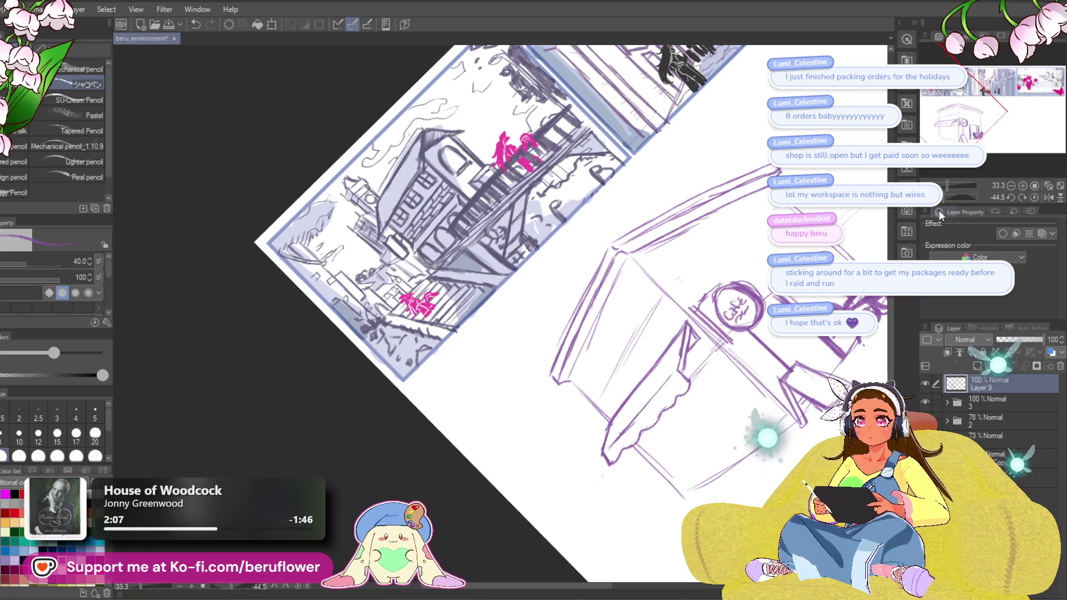
click(1033, 197)
mouse_move(510, 535)
mouse_down()
mouse_move(427, 440)
mouse_move(432, 387)
mouse_up()
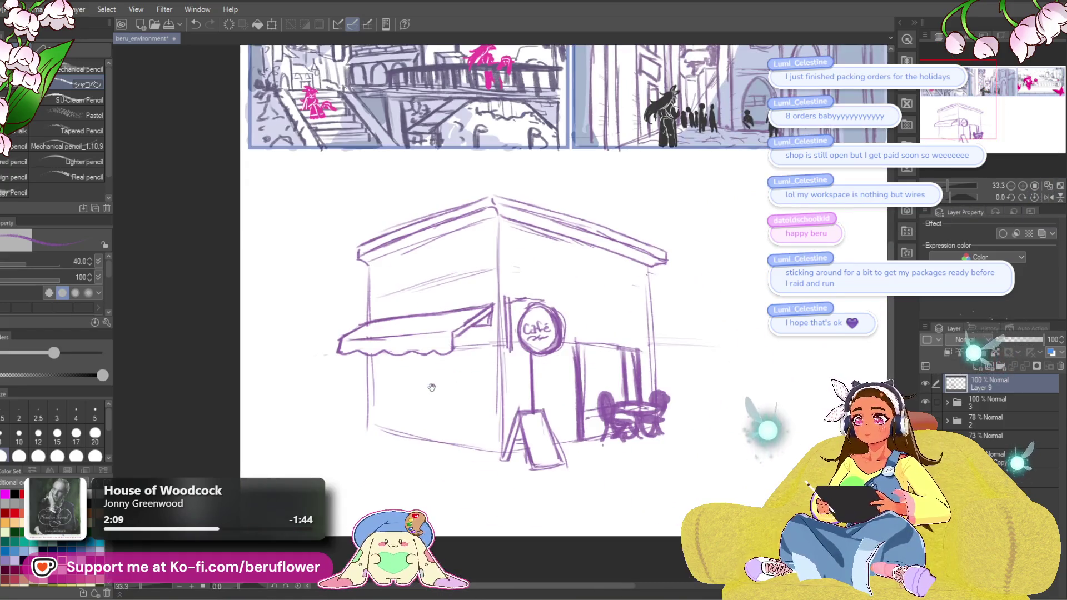
drag(634, 448, 604, 412)
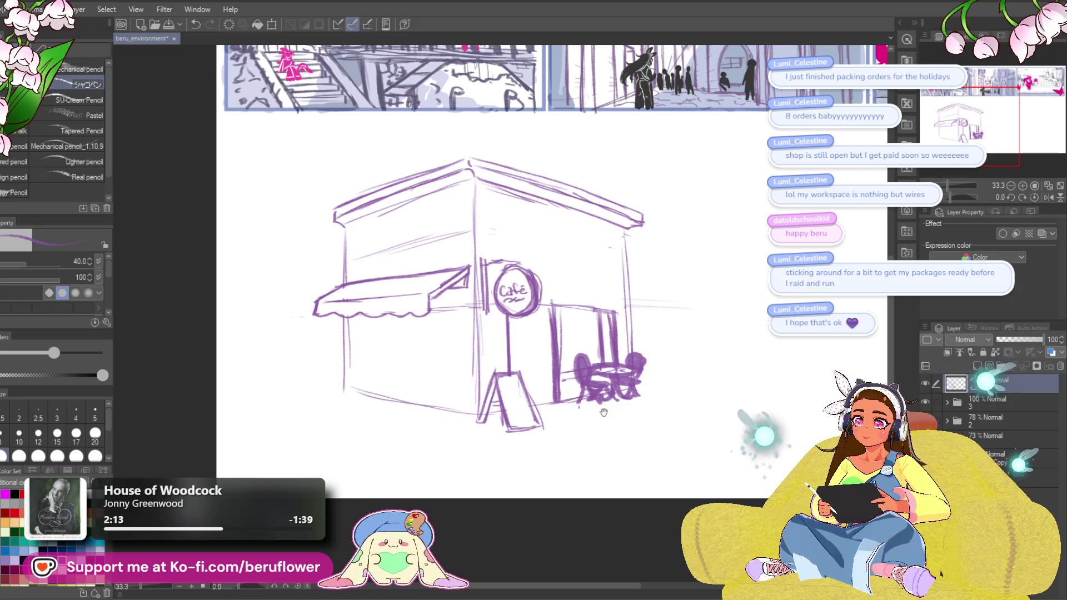
drag(594, 230, 622, 239)
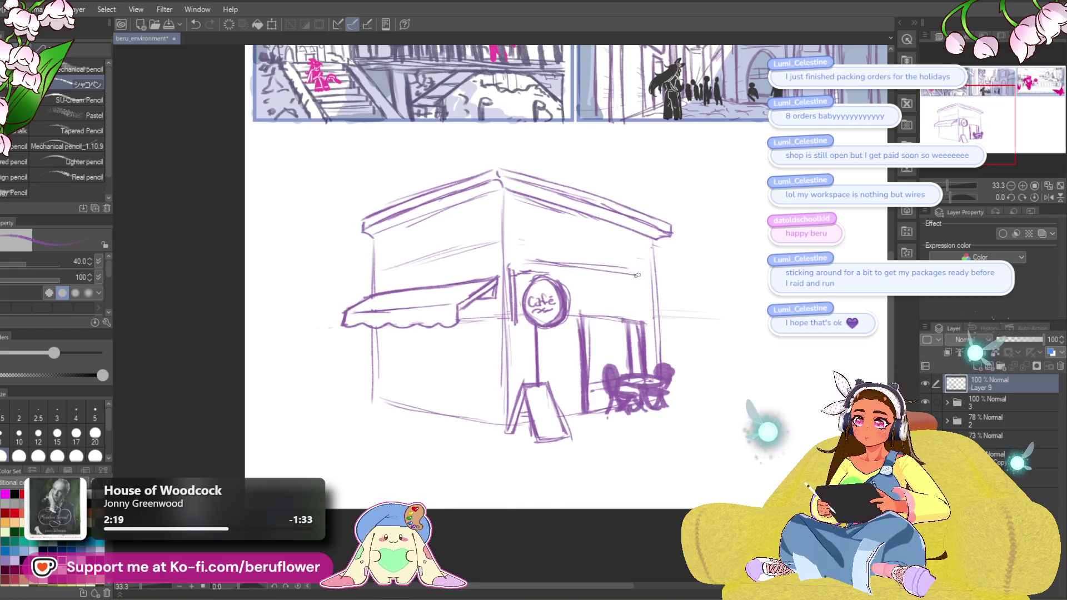
Draw the right-wall awning's top edge, scalloped lower edge and right end.
mouse_move(525, 262)
mouse_down()
mouse_move(589, 283)
mouse_move(562, 273)
mouse_move(655, 286)
mouse_up()
key(ctrl+z)
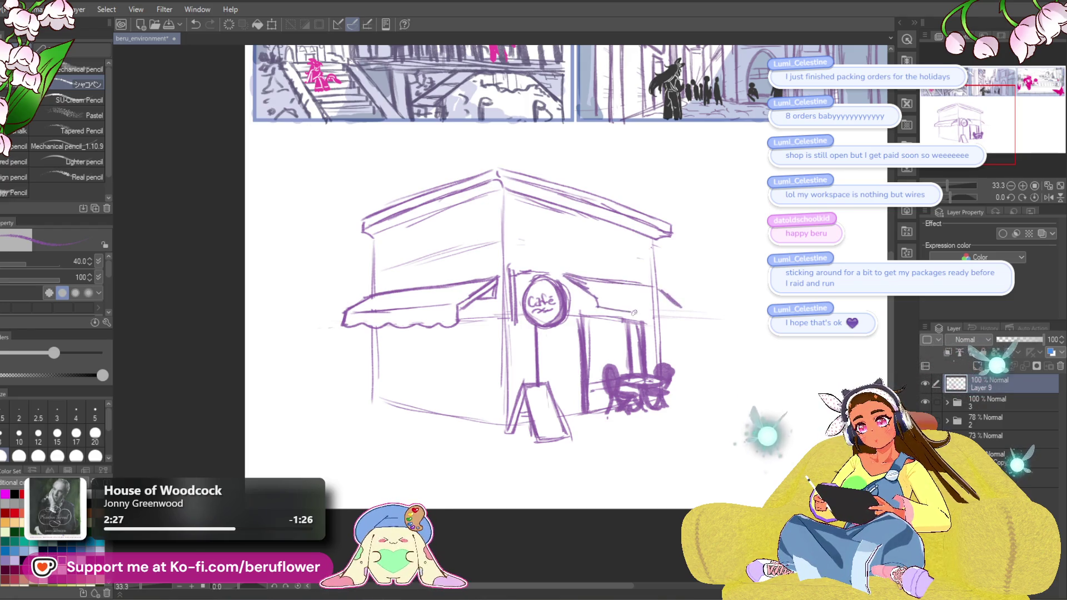
mouse_move(661, 291)
mouse_down()
mouse_move(681, 306)
mouse_move(675, 317)
mouse_up()
drag(595, 303, 624, 311)
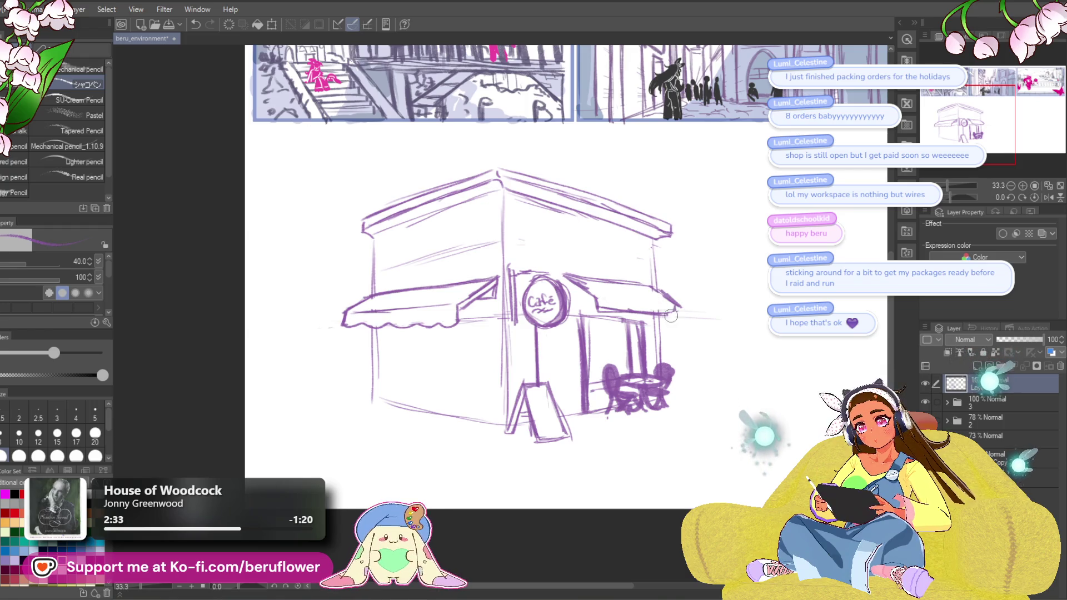
drag(566, 276, 585, 294)
key(ctrl+z)
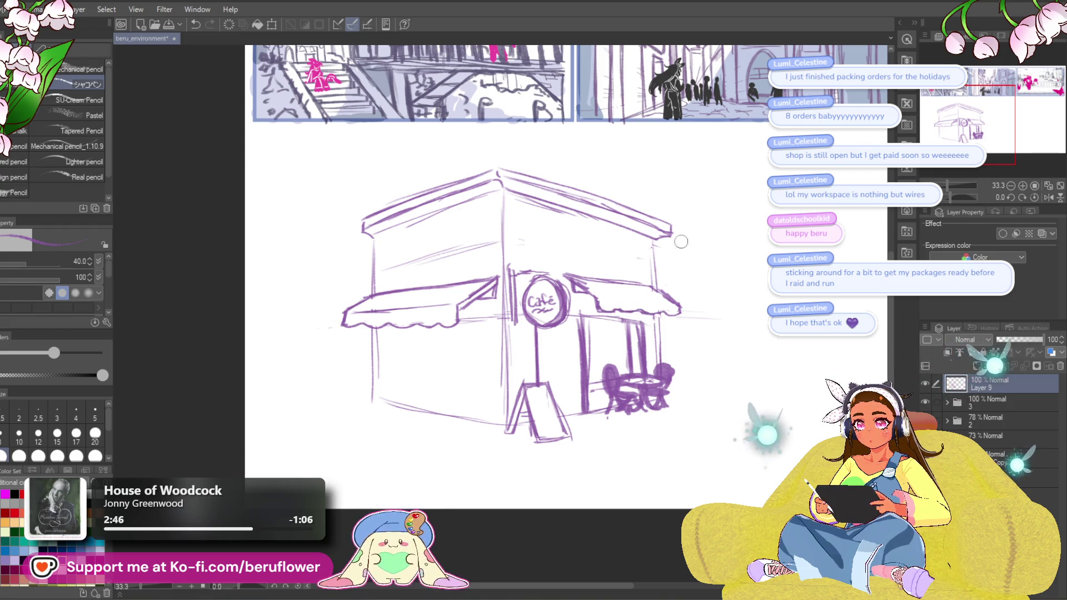
drag(646, 301, 684, 314)
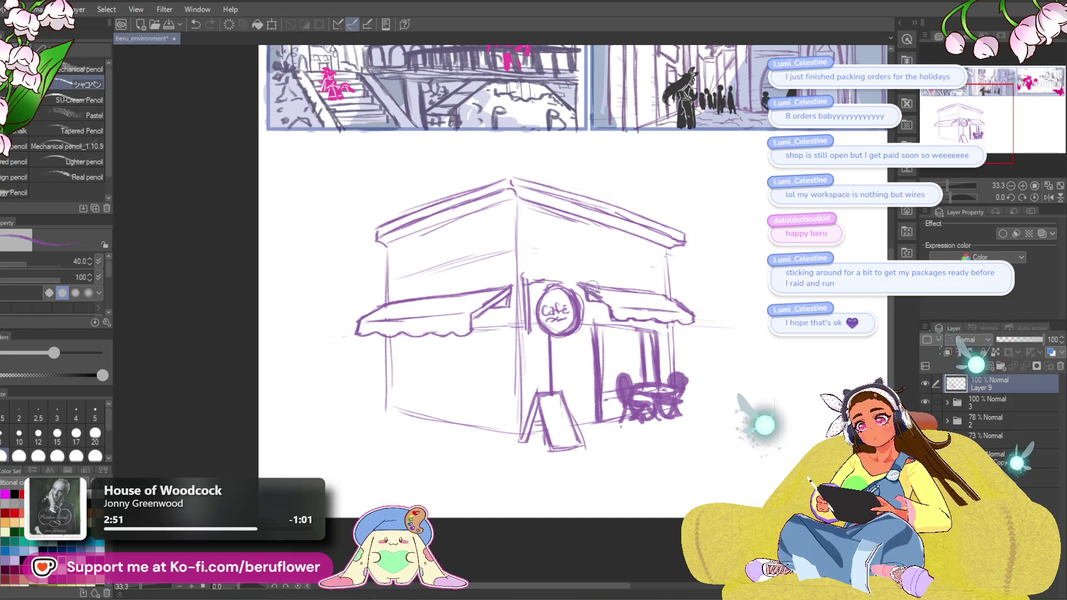
mouse_move(961, 197)
mouse_down()
mouse_move(939, 203)
mouse_move(951, 200)
mouse_up()
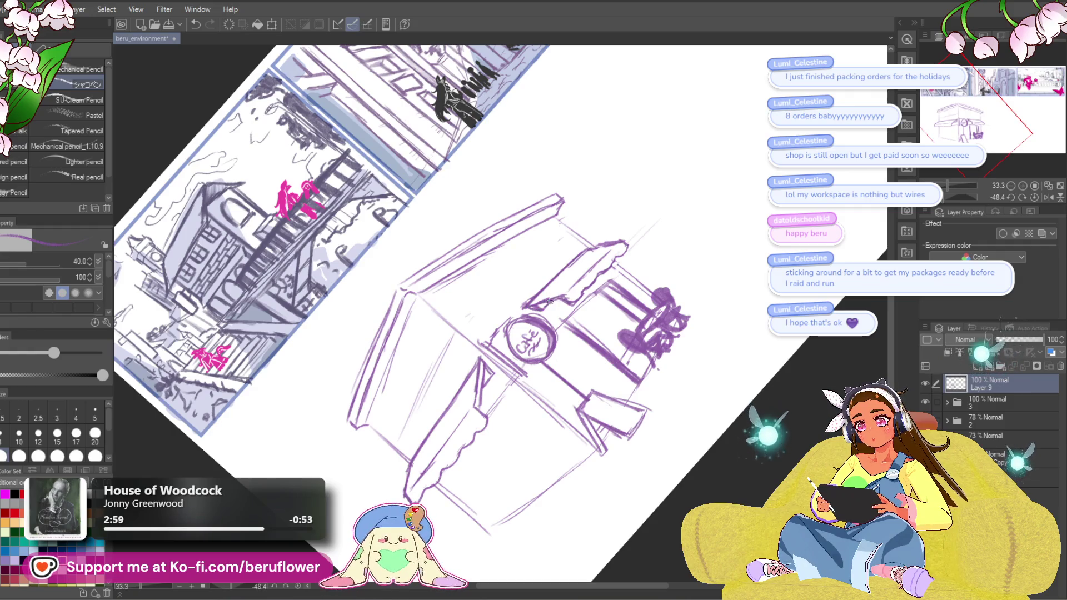
Hatch shading under the café roof and add vertical strokes on the door.
scroll(541, 304, down, 2)
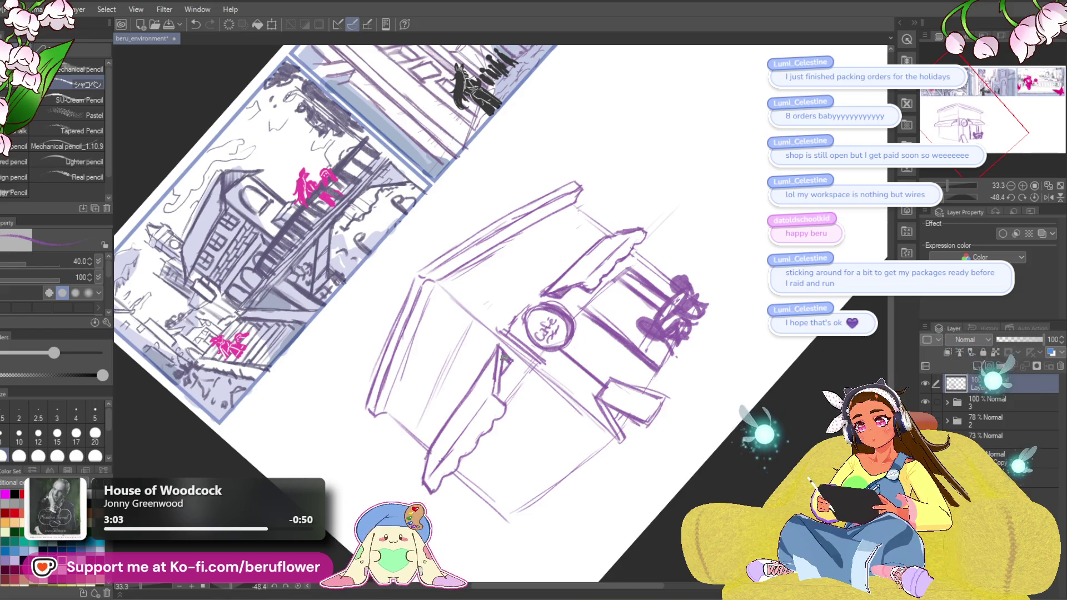
scroll(507, 364, up, 1)
drag(552, 302, 576, 292)
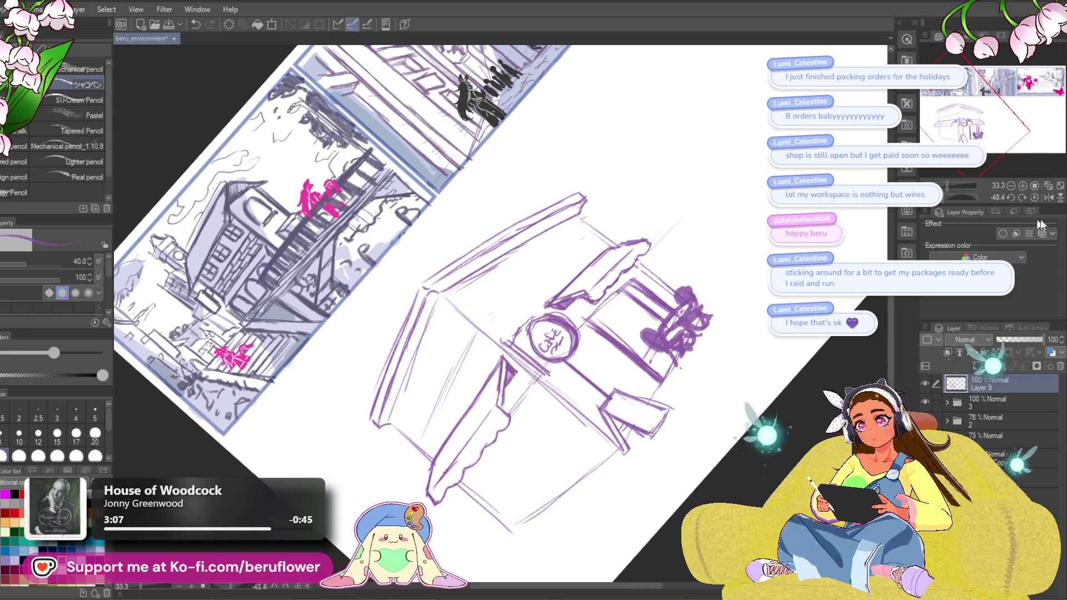
click(1034, 197)
scroll(689, 335, down, 3)
drag(689, 335, 687, 335)
scroll(651, 334, up, 1)
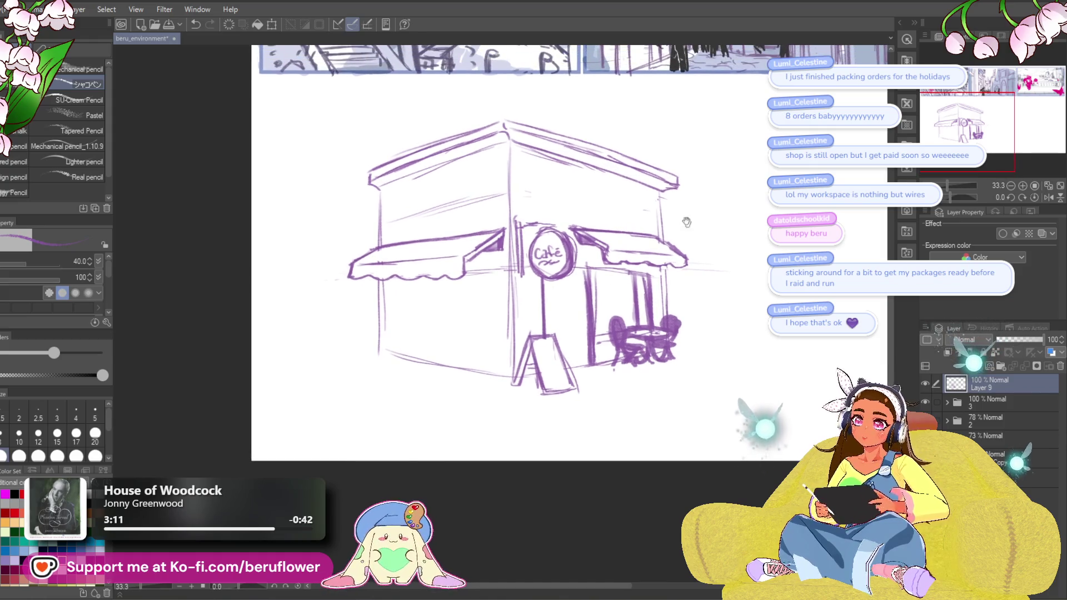
scroll(631, 278, right, 2)
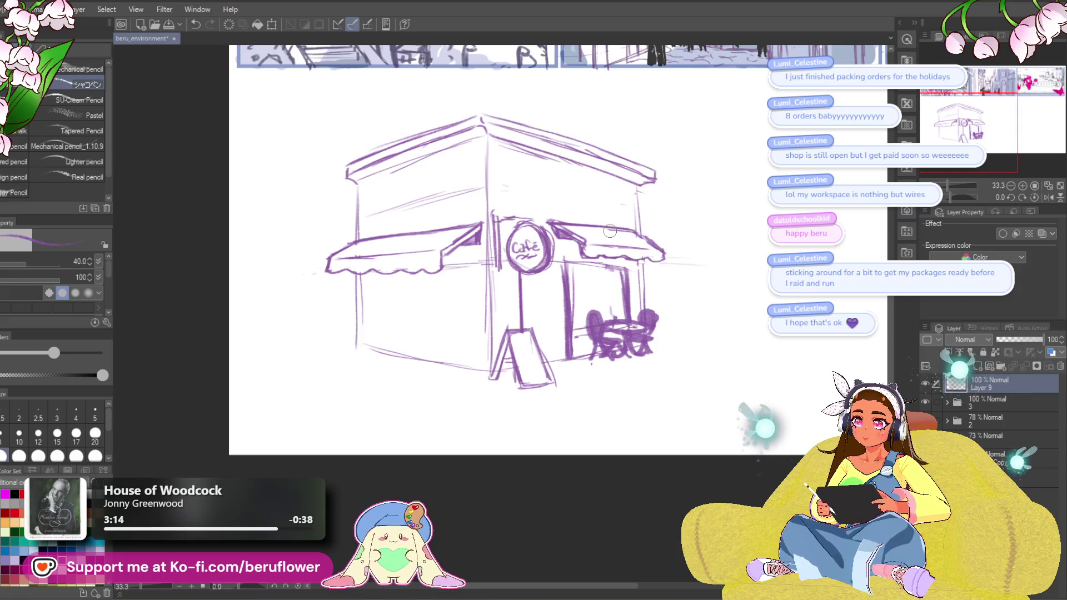
drag(612, 266, 618, 323)
Try an oval shadow under the café table, then undo it.
scroll(703, 268, down, 2)
scroll(702, 268, up, 4)
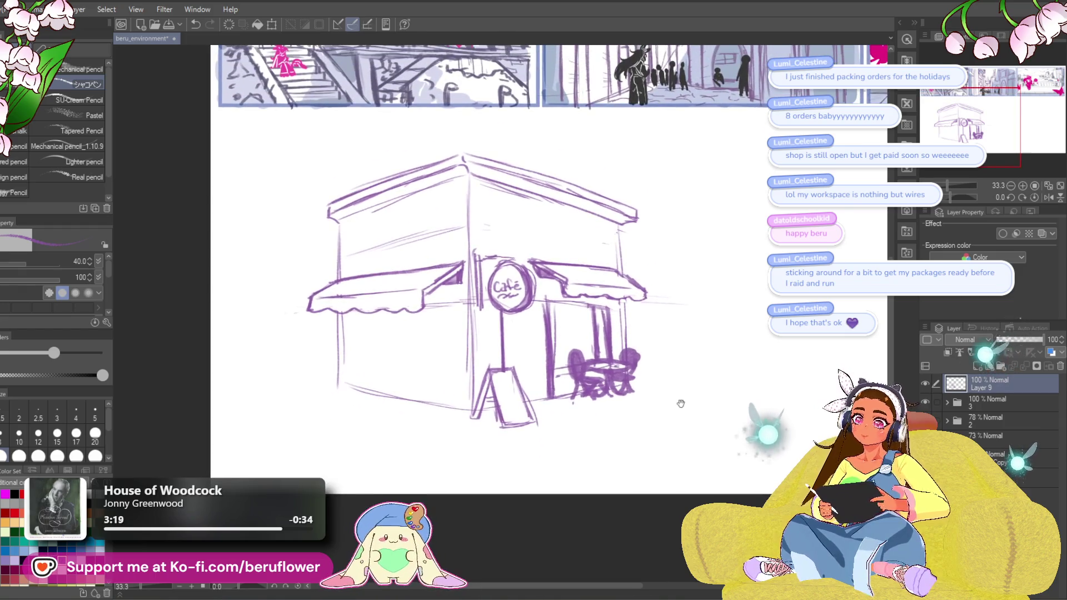
scroll(708, 416, down, 1)
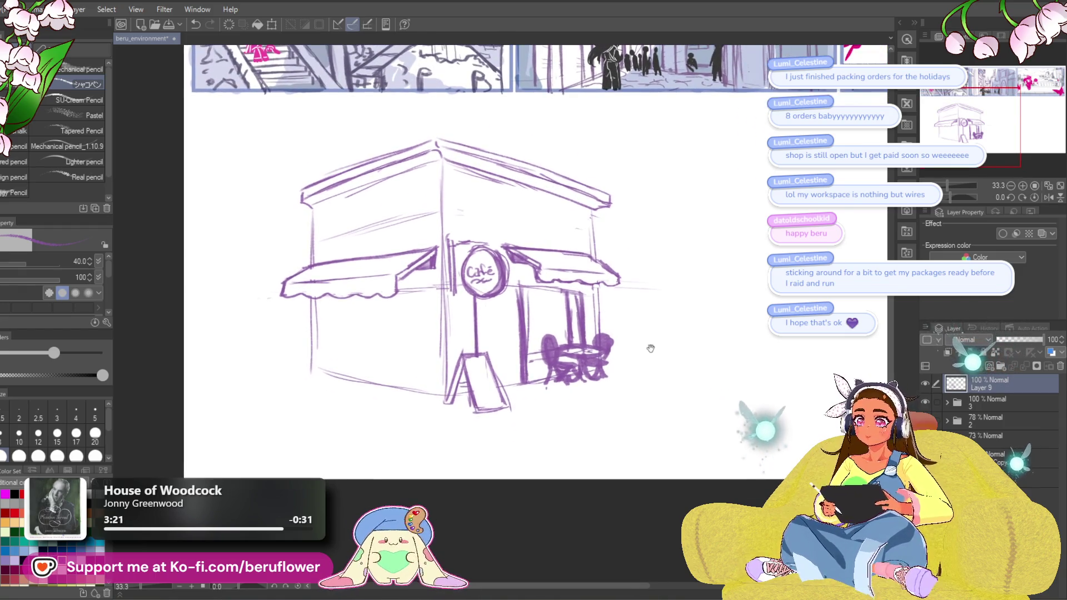
mouse_move(580, 398)
mouse_down()
mouse_move(628, 408)
mouse_move(555, 405)
mouse_up()
key(ctrl+z)
scroll(700, 389, left, 1)
scroll(706, 378, left, 1)
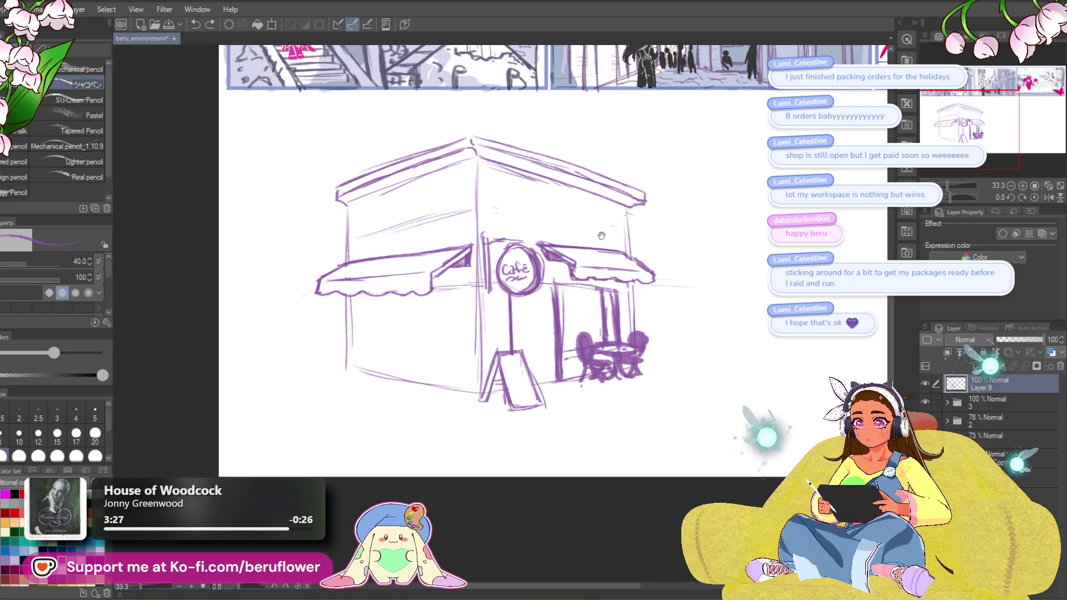
Darken the A-frame sign's outline, legs and base, and underline the Café lettering.
mouse_move(537, 395)
mouse_down()
mouse_move(532, 380)
mouse_move(506, 375)
mouse_move(508, 403)
mouse_up()
drag(497, 356, 515, 407)
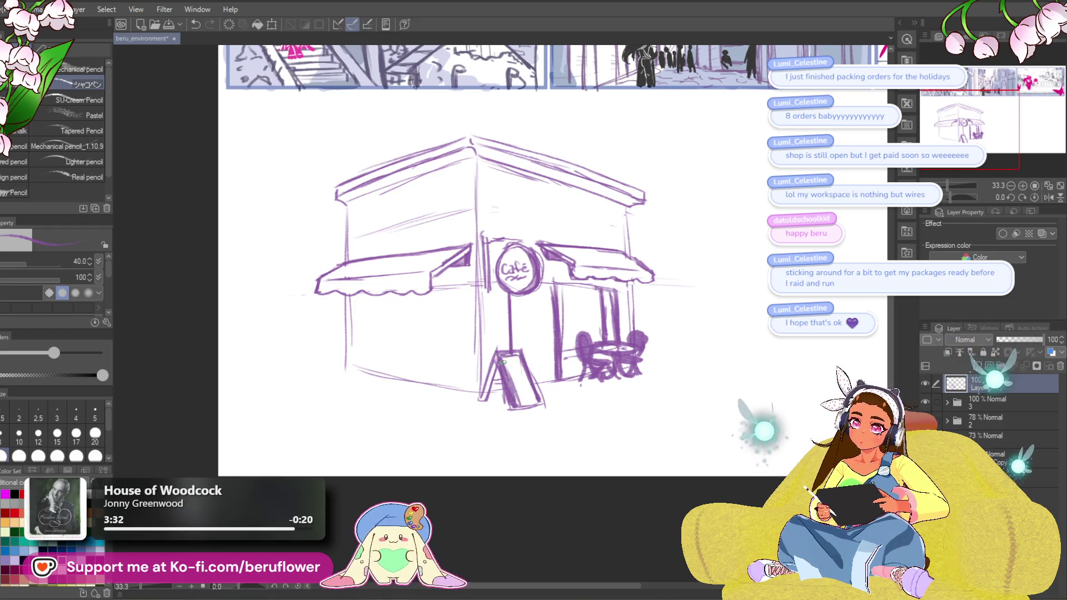
drag(517, 404, 537, 398)
mouse_move(516, 355)
mouse_down()
mouse_move(537, 396)
mouse_move(526, 400)
mouse_move(536, 398)
mouse_up()
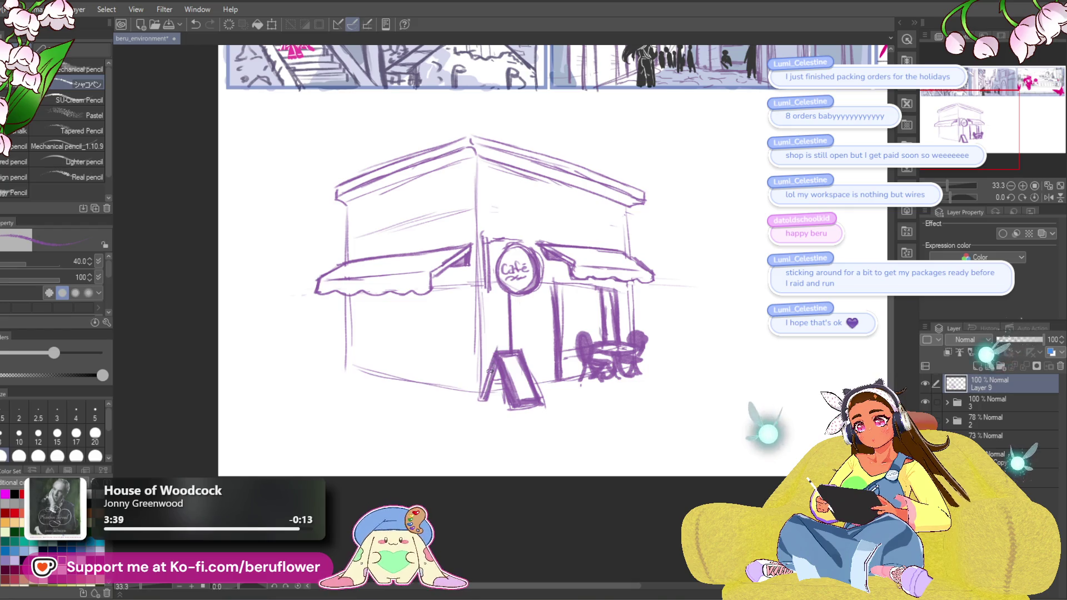
mouse_move(526, 362)
mouse_down()
mouse_move(544, 405)
mouse_move(542, 395)
mouse_up()
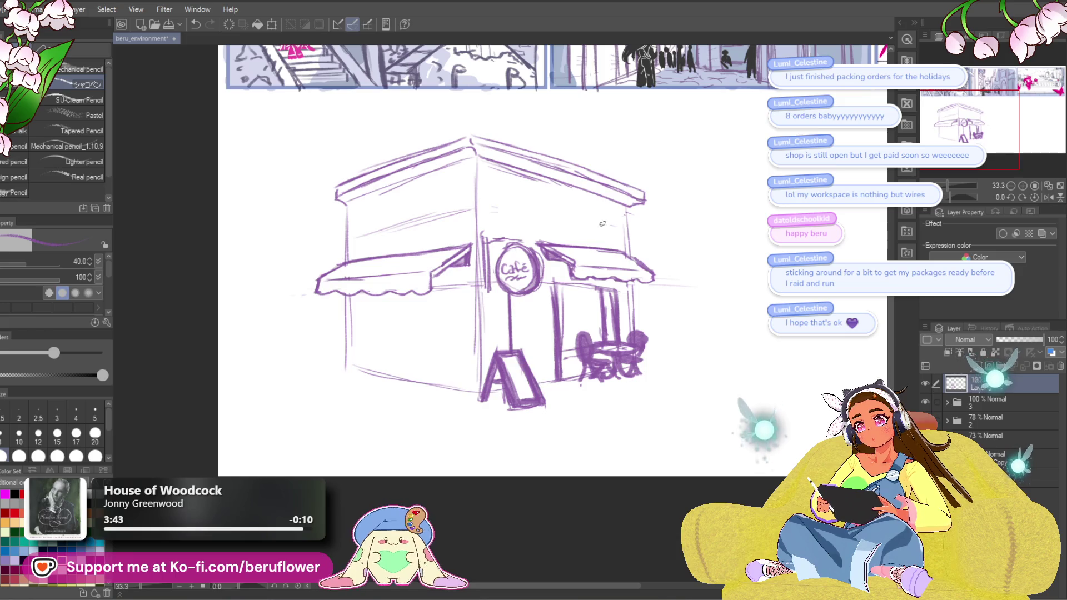
drag(522, 526, 534, 518)
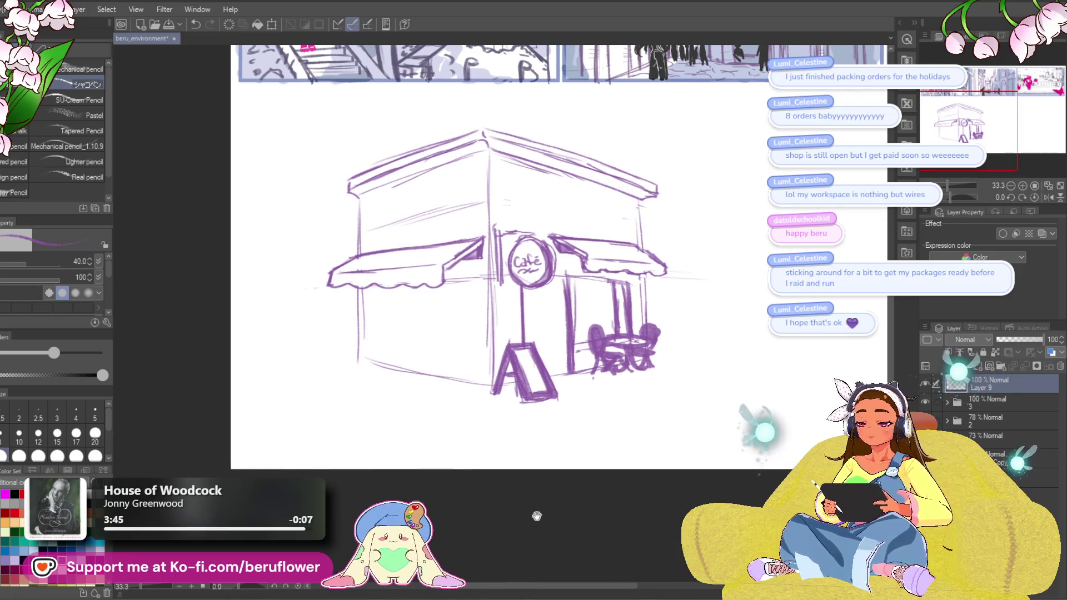
drag(522, 293, 560, 292)
Retrace the underline beneath the Café sign and sketch the left wall's window edge and base line.
drag(750, 377, 745, 385)
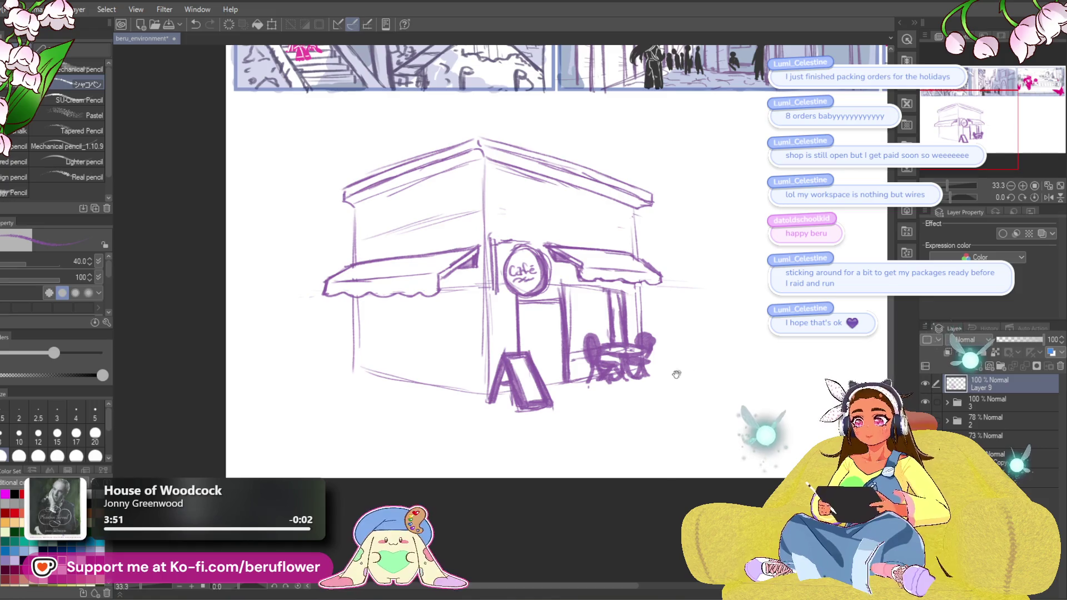
mouse_move(664, 178)
mouse_down()
mouse_move(695, 229)
mouse_move(697, 197)
mouse_up()
drag(655, 280, 685, 274)
drag(456, 256, 486, 248)
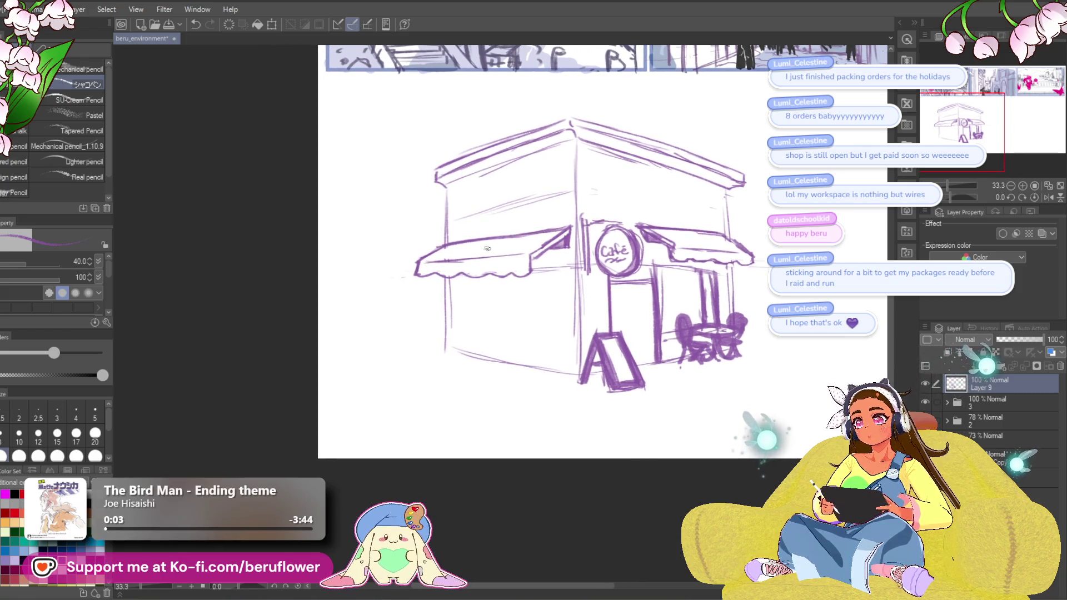
mouse_move(451, 278)
mouse_down()
mouse_move(452, 329)
mouse_move(528, 343)
mouse_up()
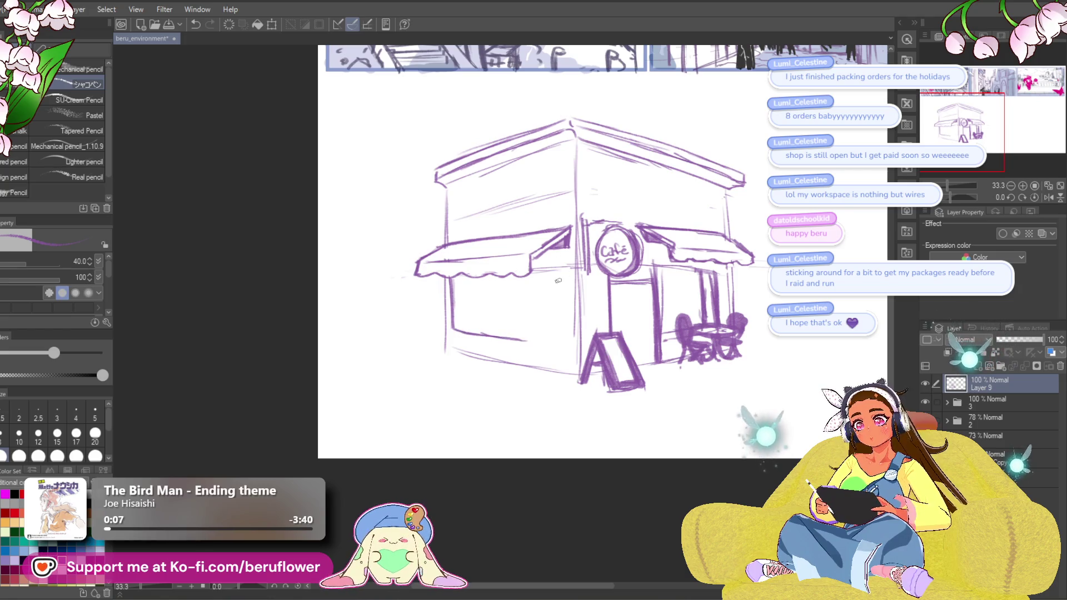
Draw a storefront line by the front corner and vertical mullions in the left window, redoing the retraced ones.
drag(550, 274, 564, 274)
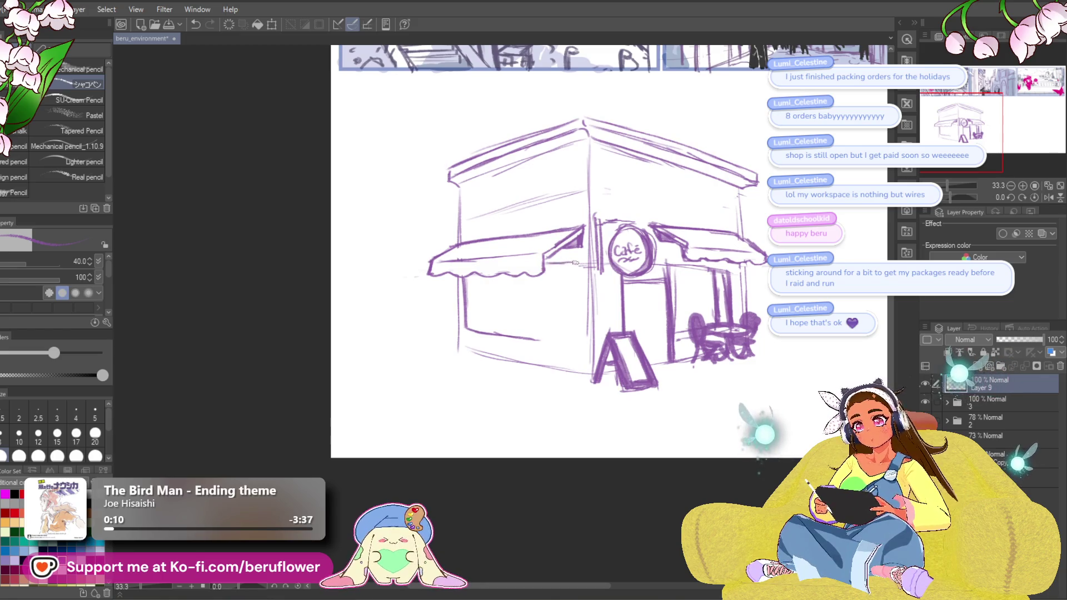
drag(577, 265, 580, 336)
drag(532, 274, 534, 331)
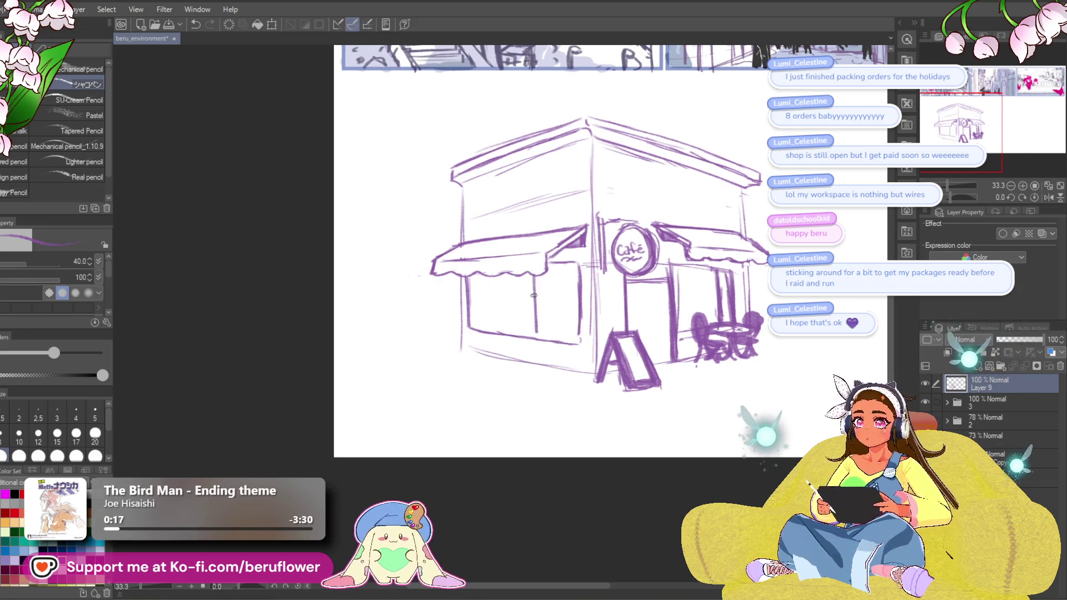
drag(530, 272, 535, 342)
drag(533, 293, 536, 364)
key(ctrl+z)
key(ctrl+z)
key(ctrl+z)
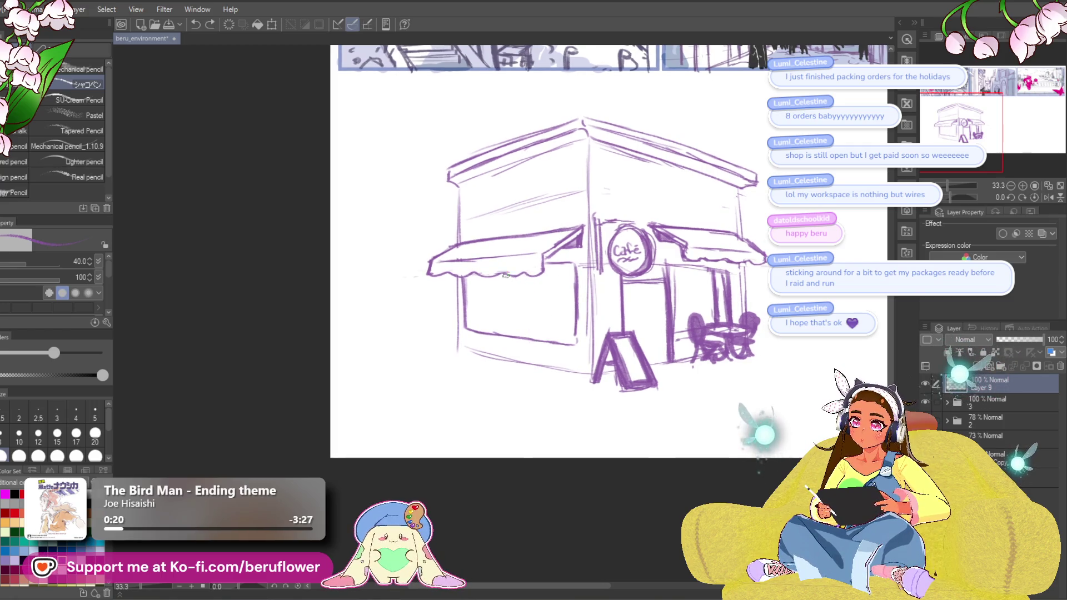
drag(510, 274, 518, 338)
mouse_move(515, 399)
mouse_down()
mouse_move(471, 353)
mouse_move(383, 450)
mouse_up()
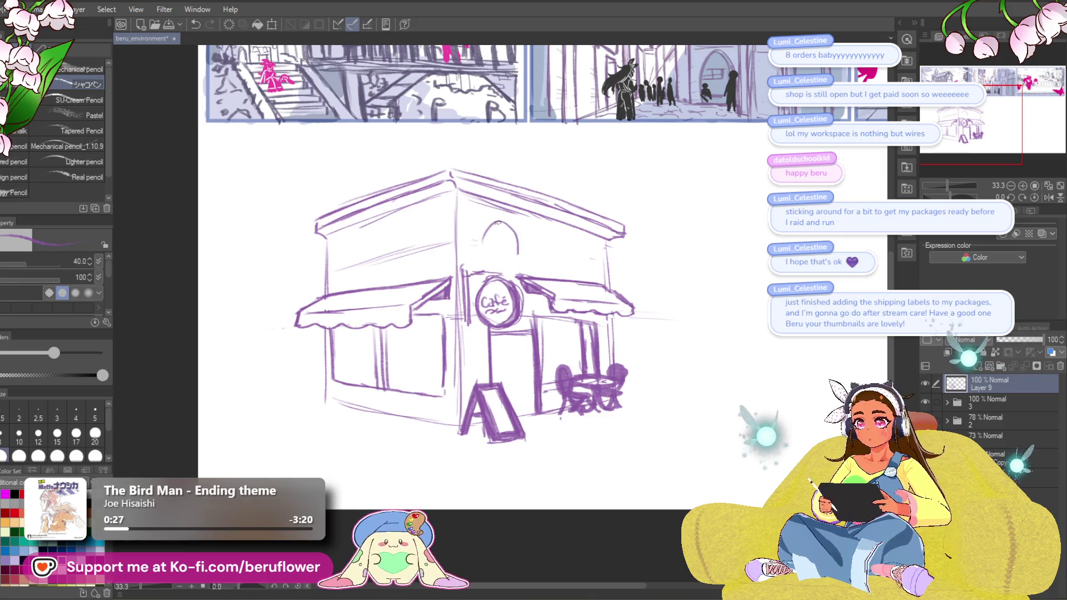
Try short strokes beside the arched window and on the upper-left wall, undoing both.
mouse_move(539, 262)
mouse_down()
mouse_move(564, 232)
mouse_move(564, 270)
mouse_up()
key(ctrl+z)
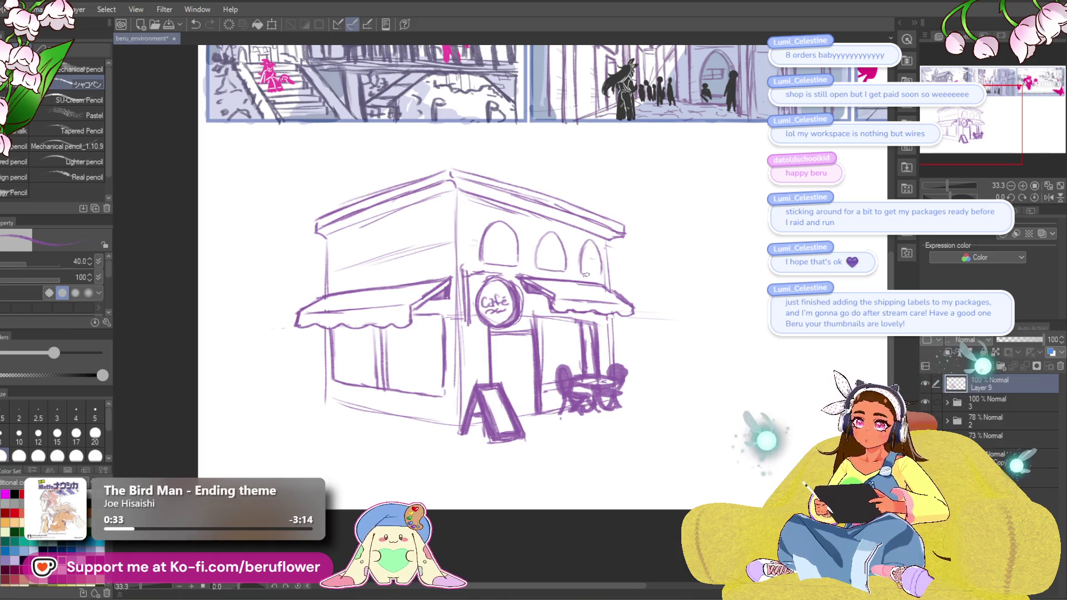
drag(646, 318, 668, 319)
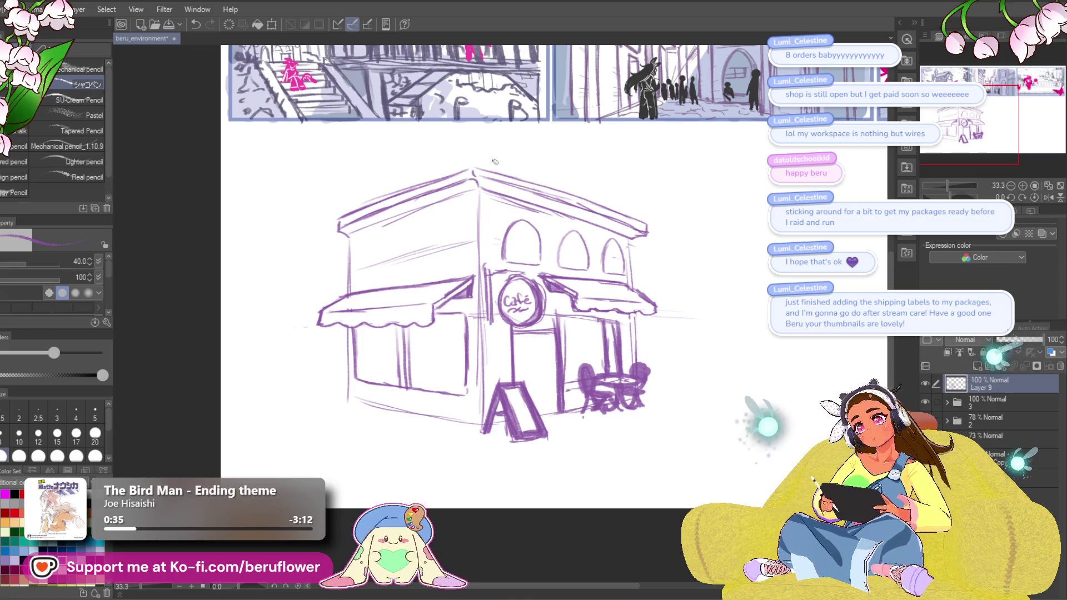
mouse_move(382, 261)
mouse_down()
mouse_move(417, 234)
mouse_move(431, 247)
mouse_move(430, 234)
mouse_move(389, 264)
mouse_move(434, 258)
mouse_move(383, 247)
mouse_move(411, 272)
mouse_move(383, 255)
mouse_up()
key(ctrl+z)
key(ctrl+z)
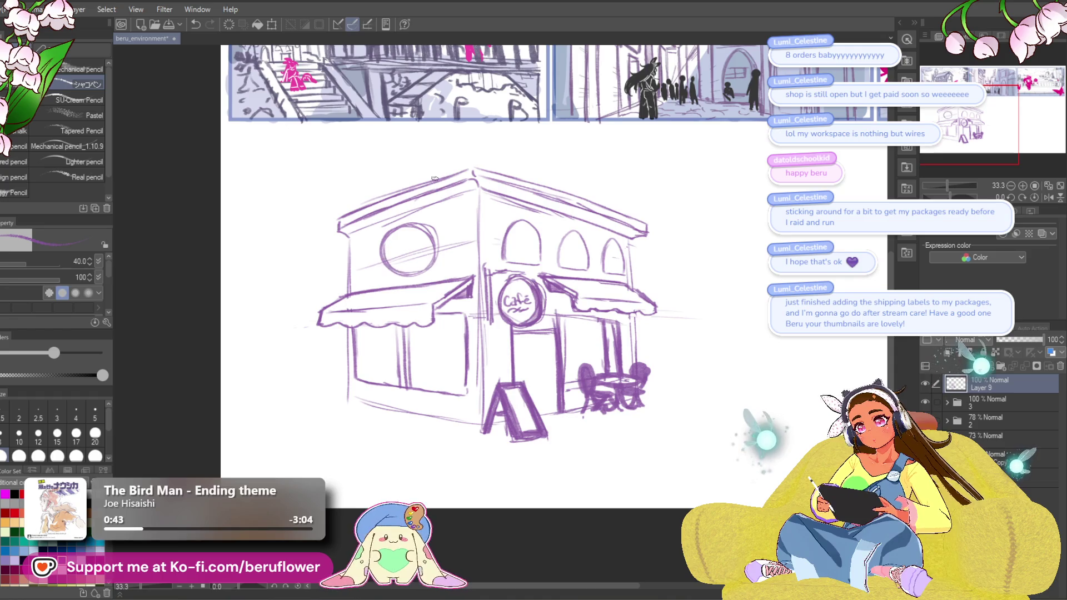
Sketch oval windows on the upper wall and left wall, then undo both sketches.
drag(550, 175, 558, 177)
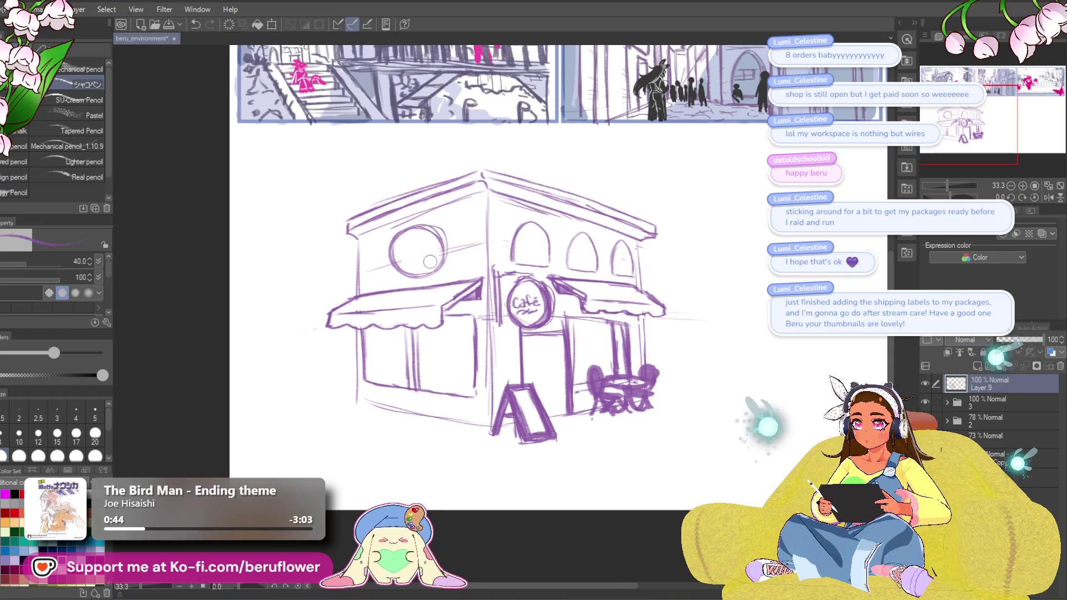
mouse_move(435, 229)
mouse_down()
mouse_move(443, 235)
mouse_move(417, 285)
mouse_up()
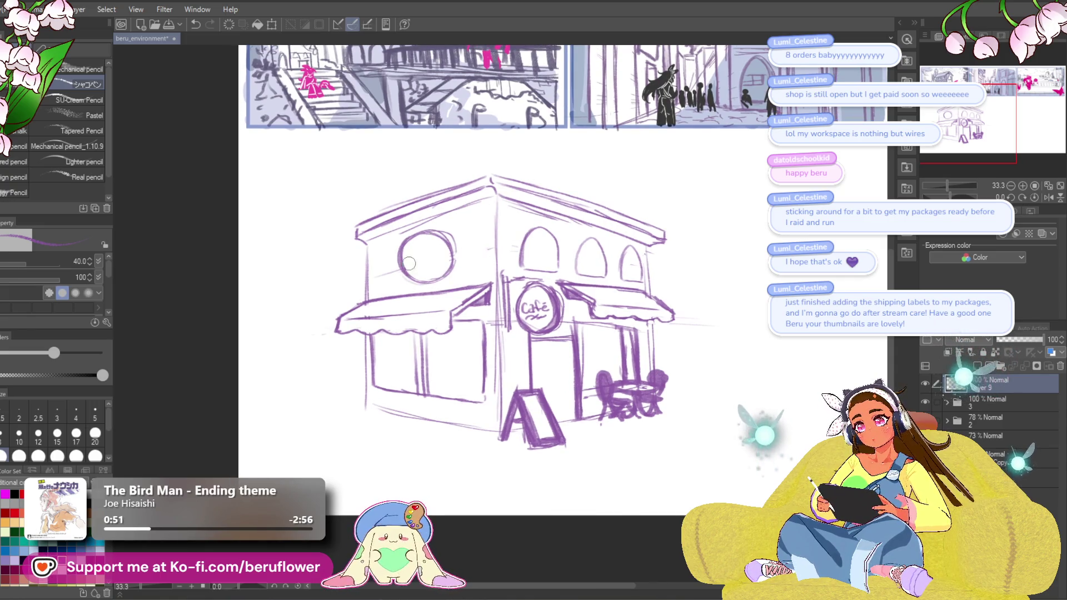
mouse_move(470, 254)
mouse_down()
mouse_move(478, 229)
mouse_move(488, 261)
mouse_move(464, 245)
mouse_up()
mouse_move(383, 256)
mouse_down()
mouse_move(382, 282)
mouse_move(391, 261)
mouse_up()
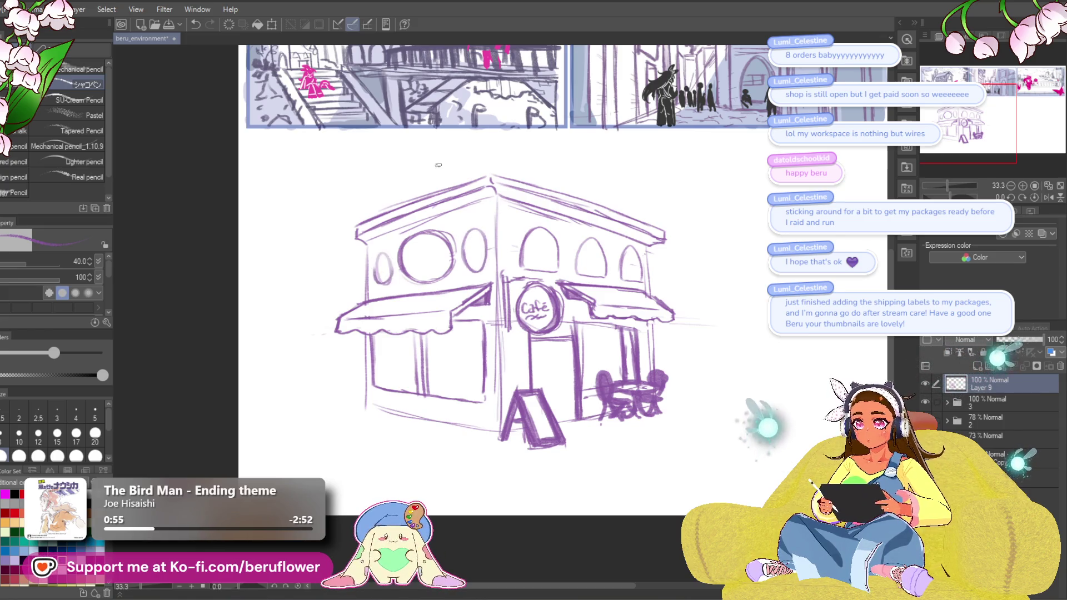
key(ctrl+z)
key(ctrl+z)
key(ctrl+z)
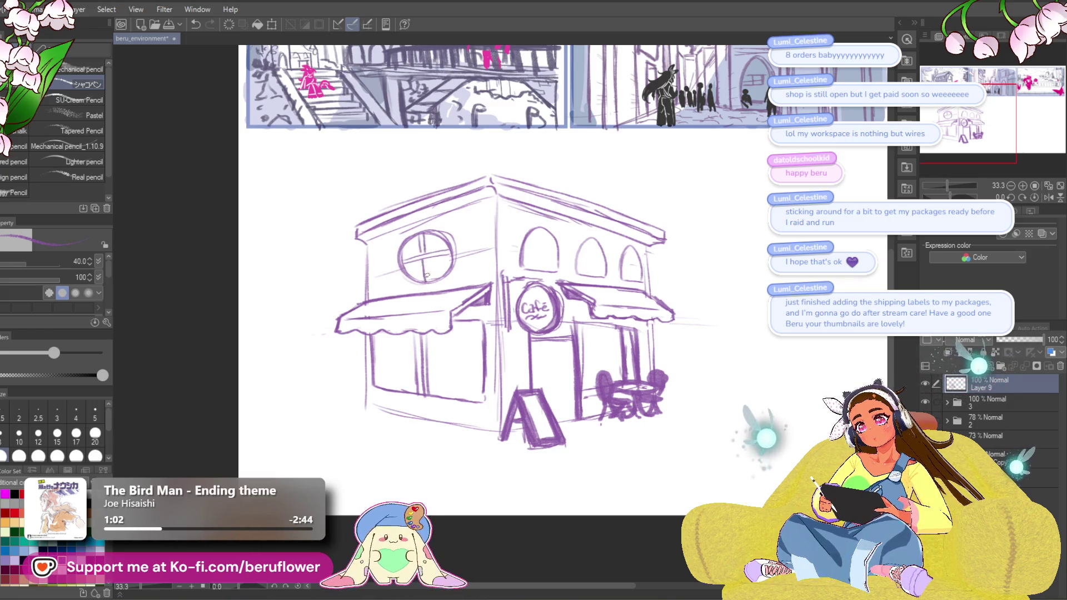
Draw cross-shaped pane lines in the arched windows, including the rightmost, and undo a stray stroke near the door.
mouse_move(537, 237)
mouse_down()
mouse_move(537, 272)
mouse_move(522, 253)
mouse_up()
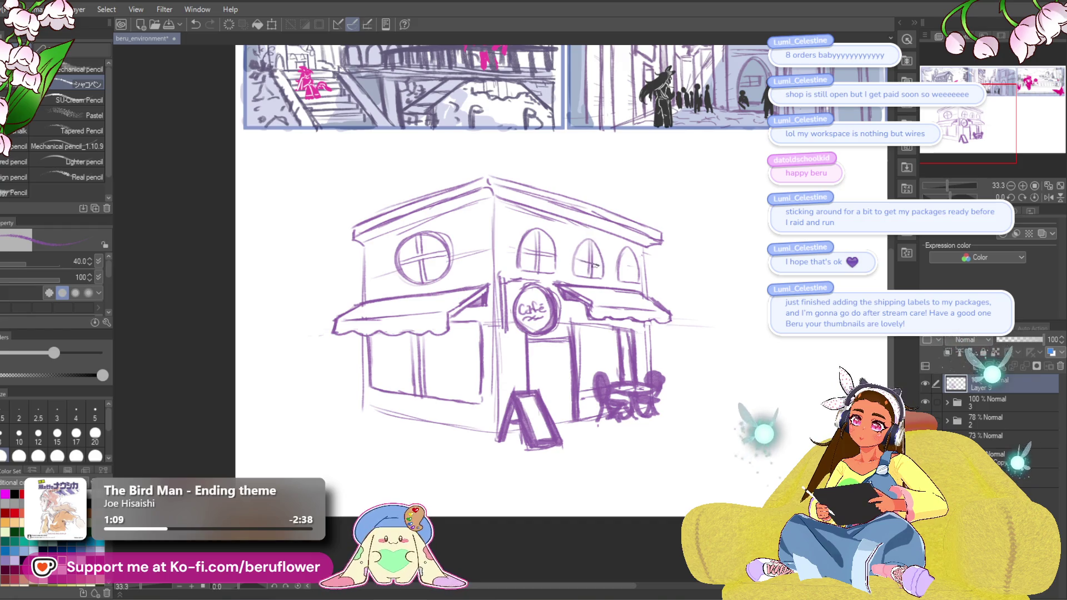
mouse_move(627, 249)
mouse_down()
mouse_move(628, 287)
mouse_move(643, 269)
mouse_up()
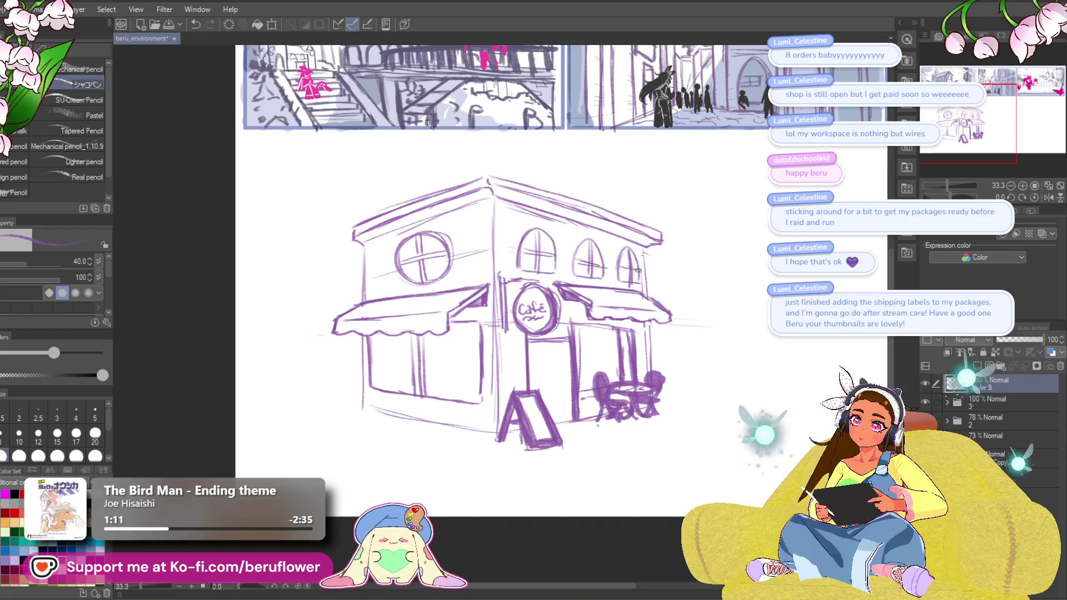
scroll(645, 276, down, 2)
scroll(645, 276, up, 3)
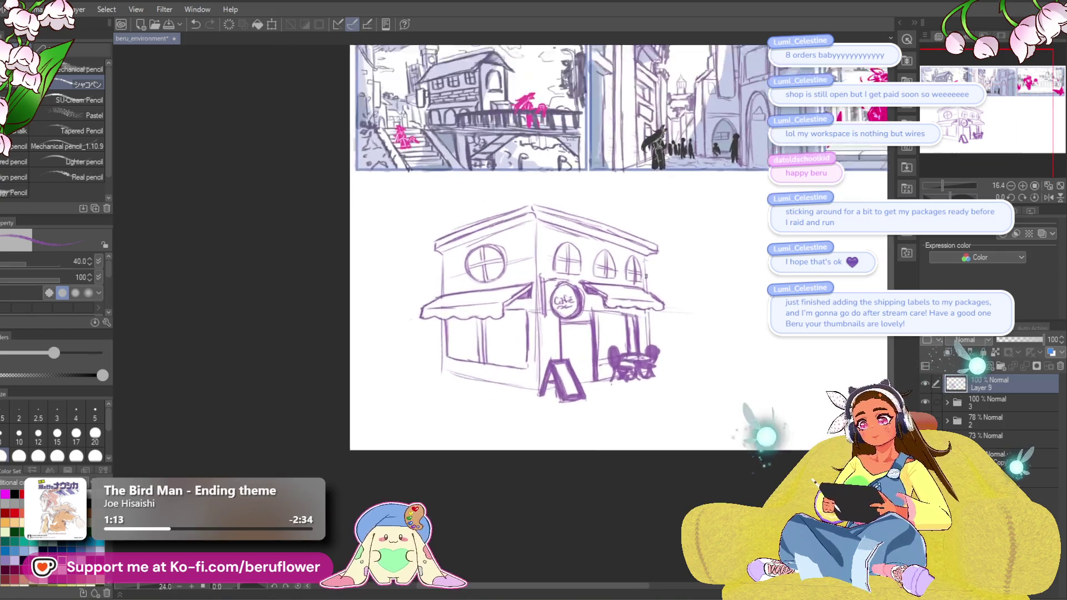
drag(642, 417, 629, 396)
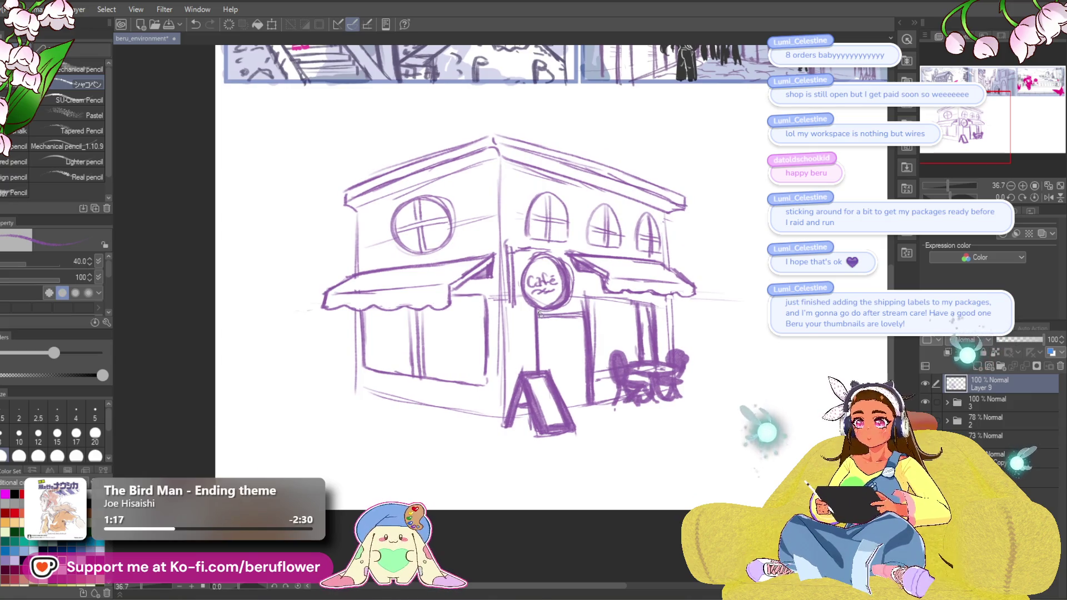
key(ctrl+z)
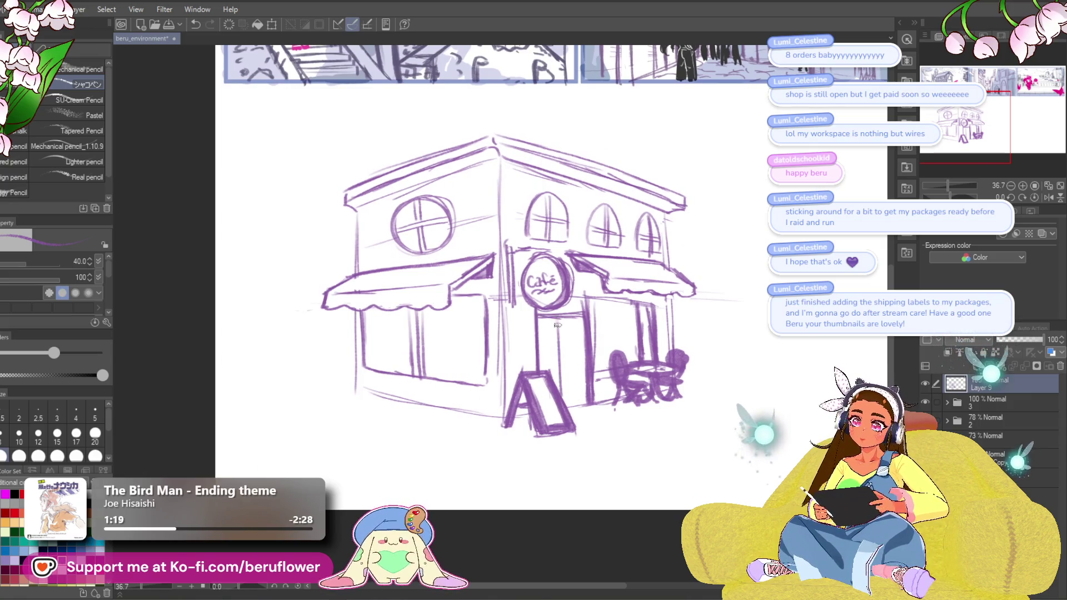
mouse_move(562, 343)
mouse_down()
mouse_move(551, 367)
mouse_move(565, 352)
mouse_up()
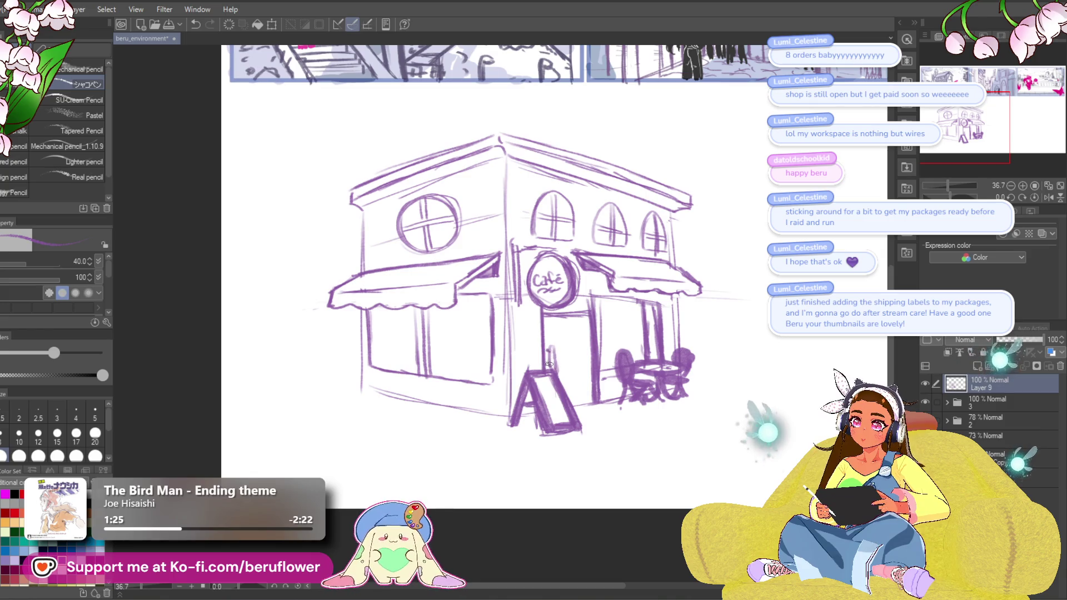
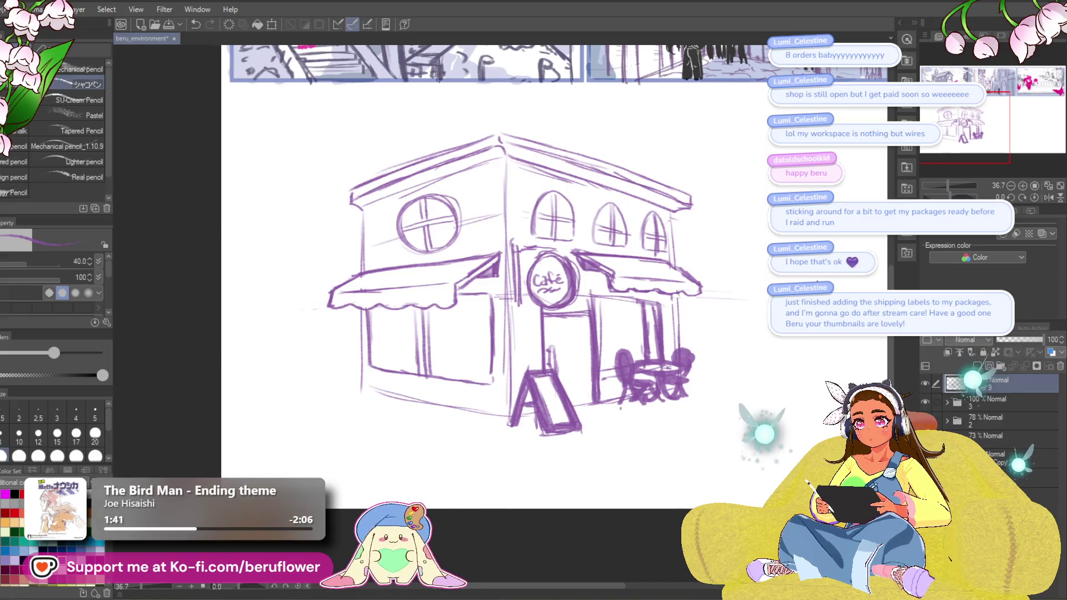
Sketch vertical and horizontal lines in the café doorway.
drag(648, 414, 650, 388)
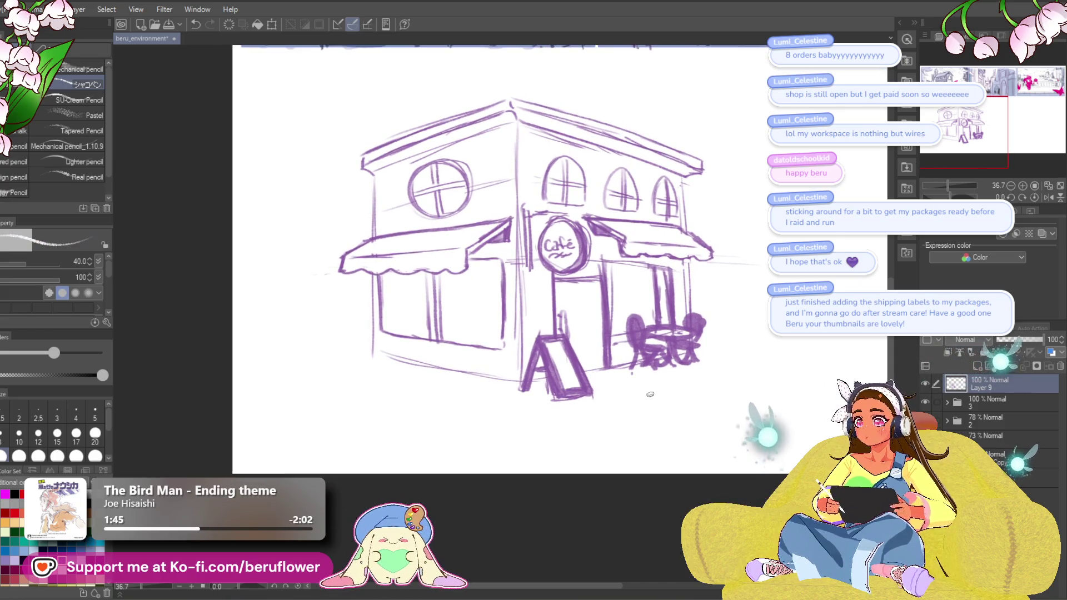
mouse_move(645, 360)
mouse_down()
mouse_move(671, 355)
mouse_move(656, 360)
mouse_up()
drag(600, 328, 606, 357)
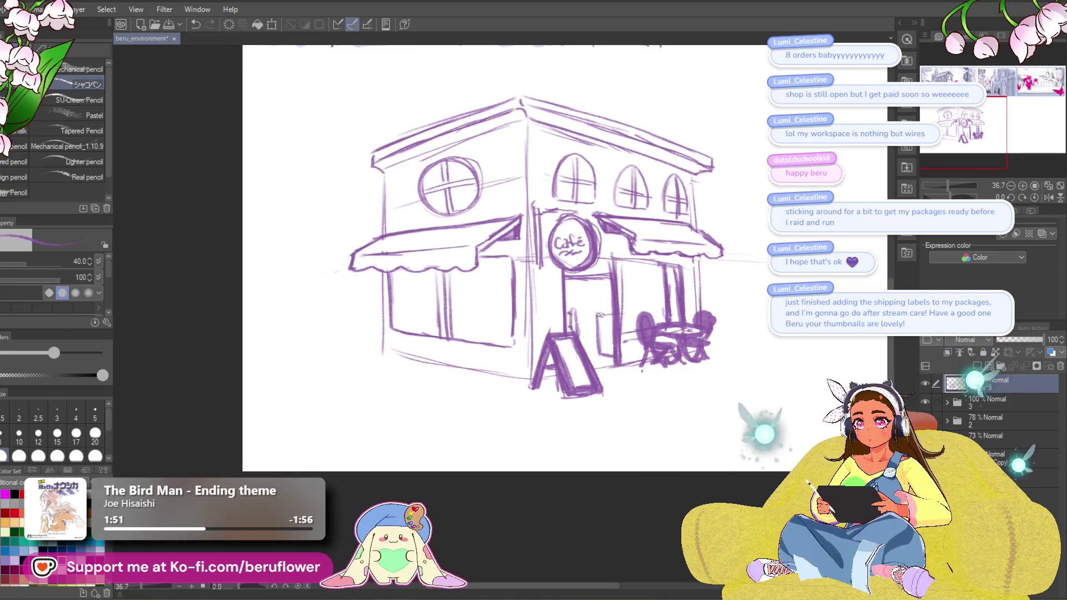
mouse_move(607, 314)
mouse_down()
mouse_move(667, 307)
mouse_move(670, 317)
mouse_up()
Trace the ellipse at the café's left base, discarding a stray window-sill stroke.
mouse_move(485, 328)
mouse_down()
mouse_move(462, 326)
mouse_move(487, 328)
mouse_up()
key(ctrl+z)
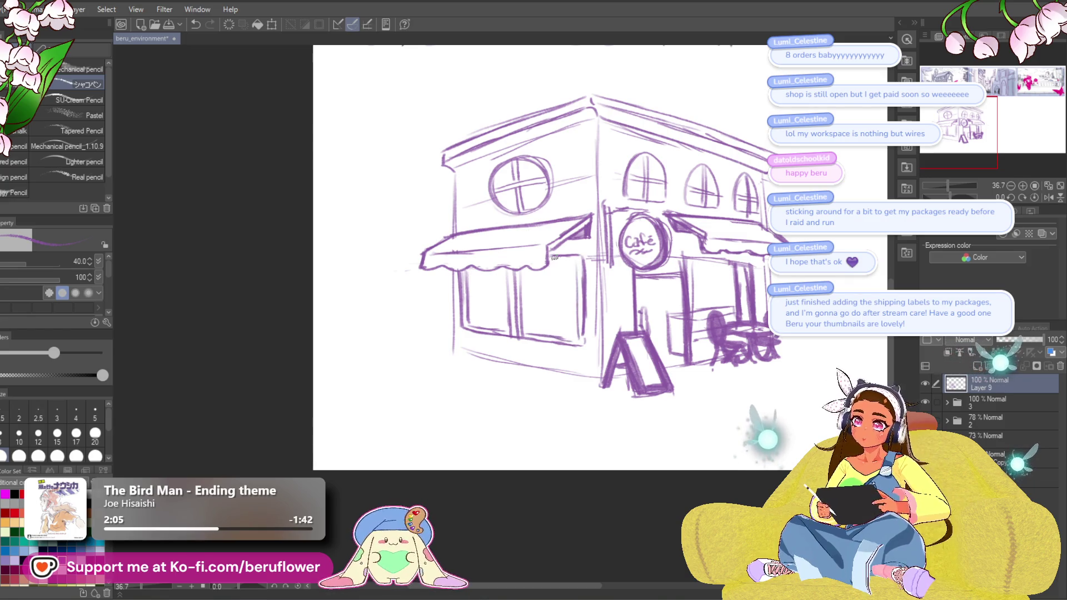
drag(583, 482, 545, 471)
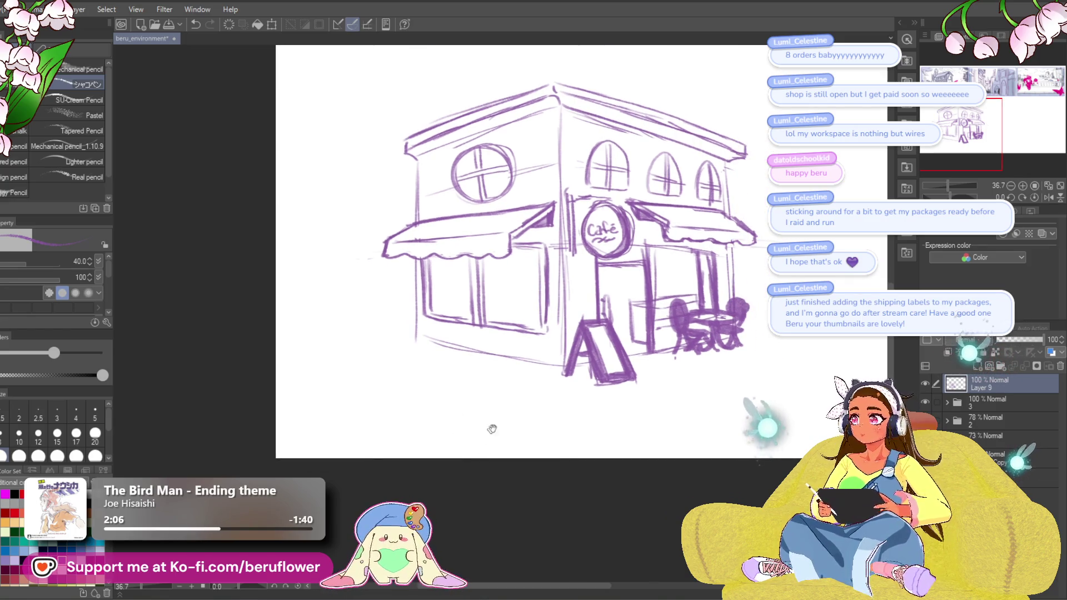
drag(446, 295, 449, 295)
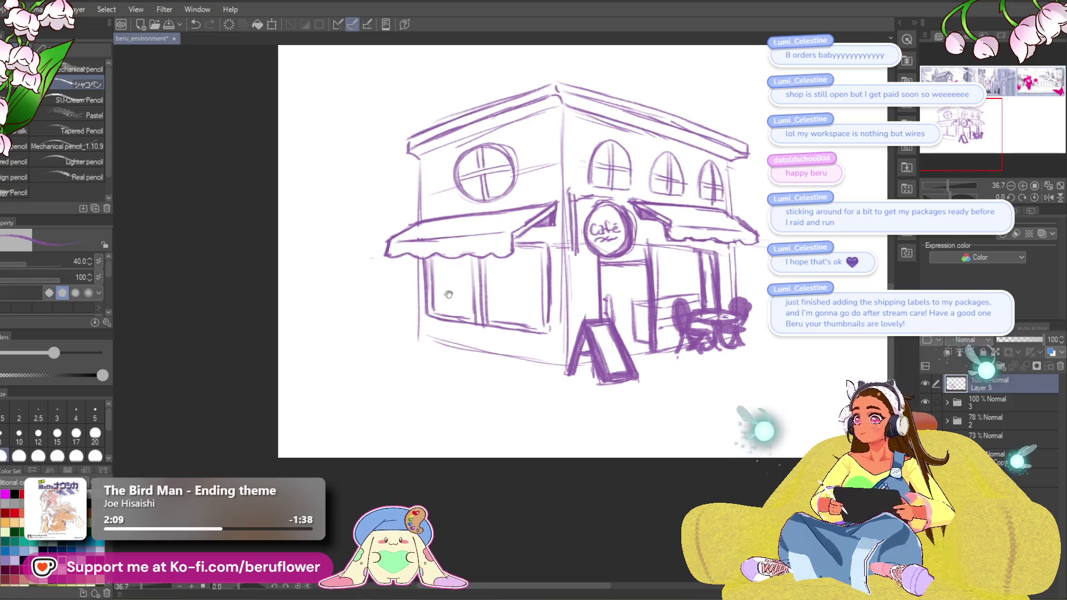
mouse_move(396, 319)
mouse_down()
mouse_move(491, 322)
mouse_move(464, 327)
mouse_up()
Redraw the left base ellipse as a darker oval after discarding lighter attempts.
key(ctrl+z)
key(ctrl+z)
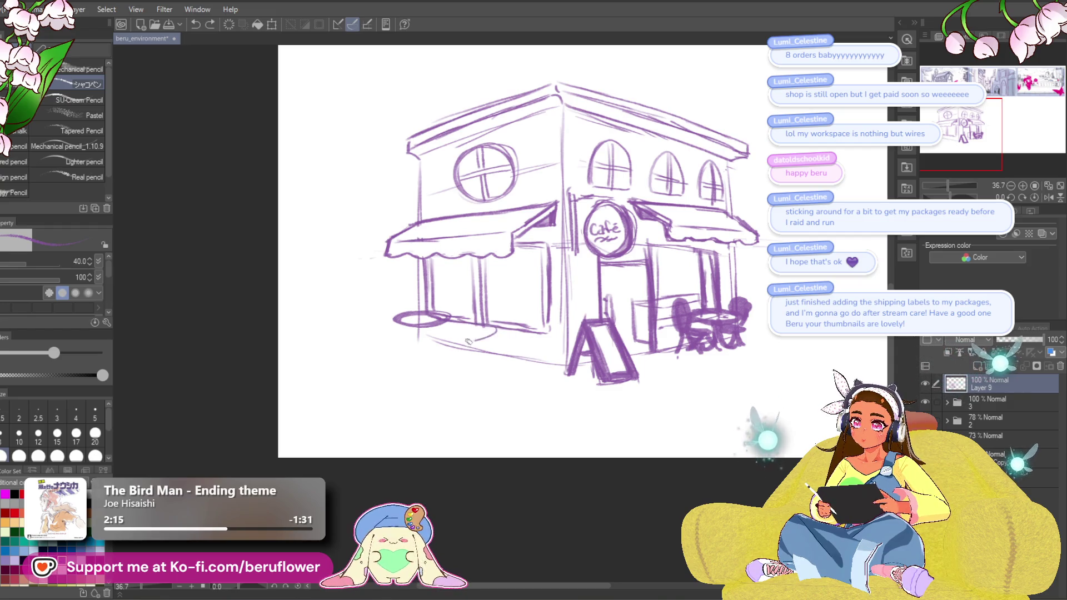
key(ctrl+z)
mouse_move(489, 332)
mouse_down()
mouse_move(444, 337)
mouse_move(497, 334)
mouse_move(525, 316)
mouse_up()
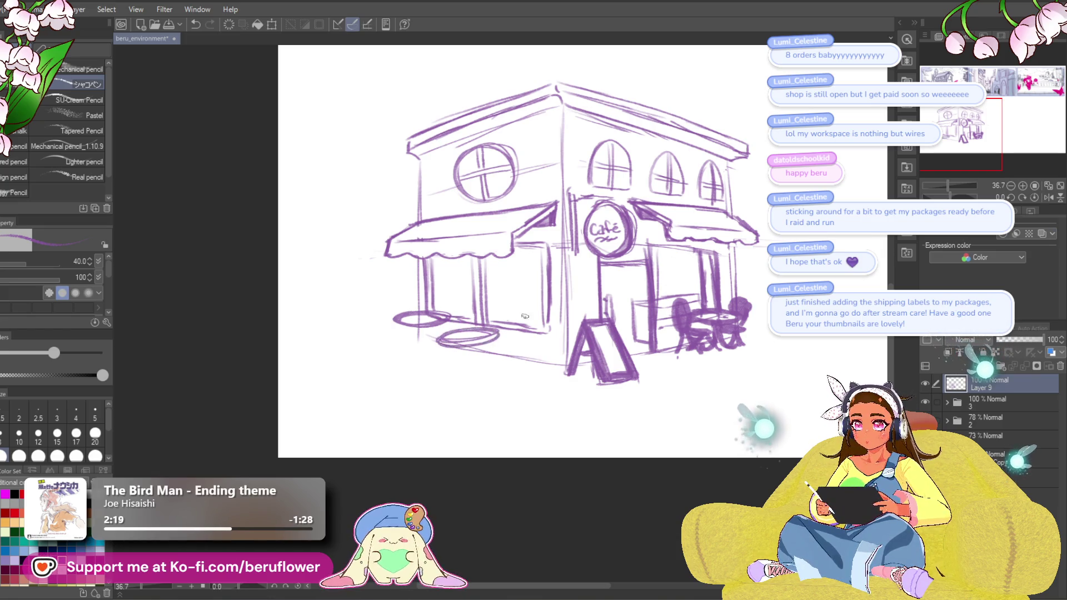
key(ctrl+z)
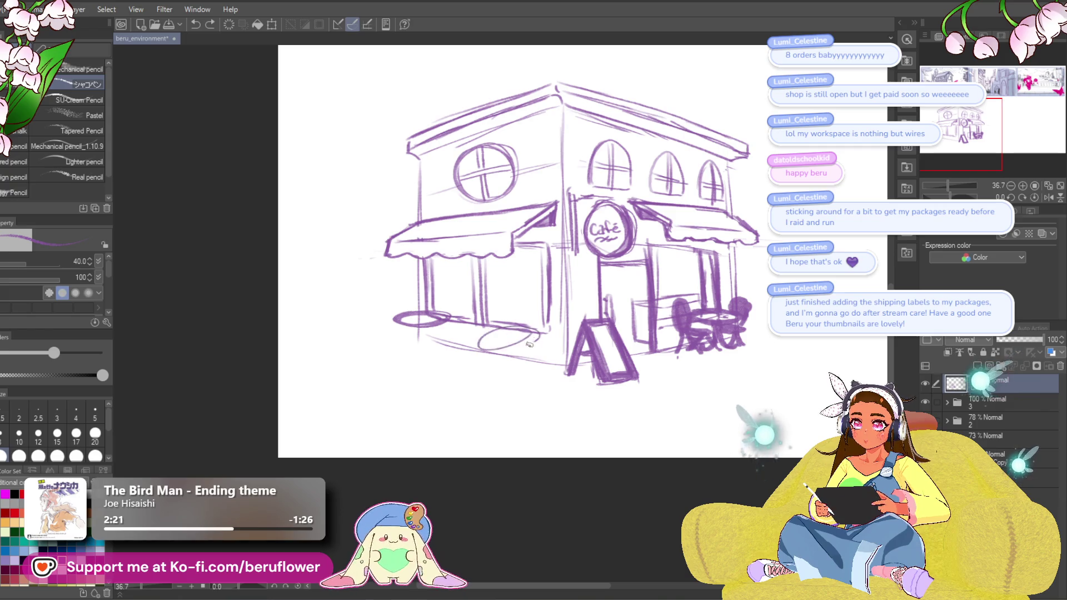
mouse_move(489, 342)
mouse_down()
mouse_move(522, 349)
mouse_move(500, 329)
mouse_move(473, 344)
mouse_move(562, 329)
mouse_up()
Darken the right base oval's outline and erase the trial dark fill from the left oval.
drag(442, 309, 416, 324)
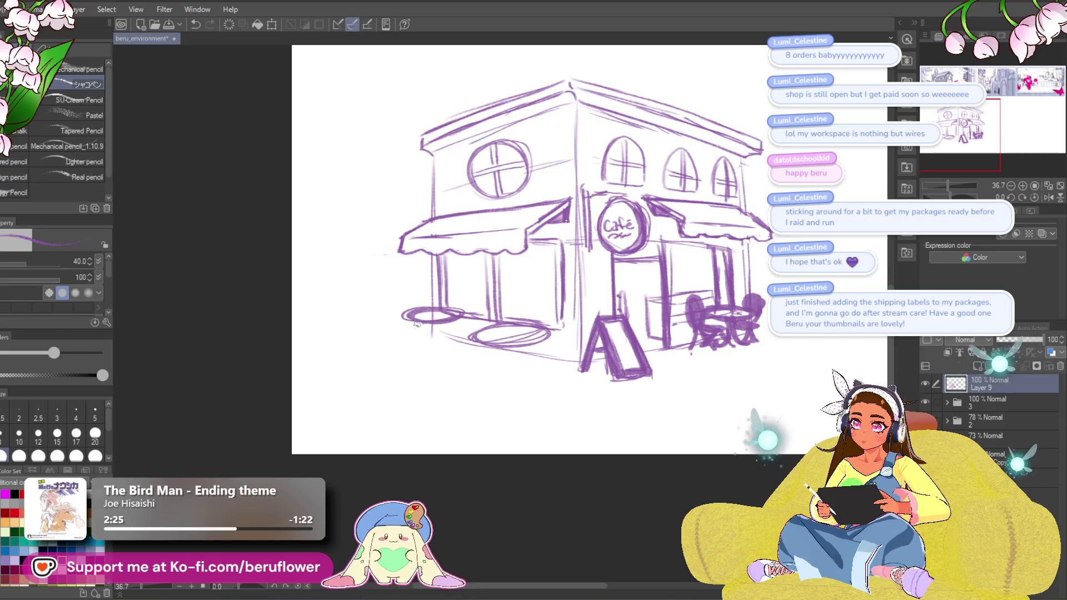
drag(545, 310, 538, 303)
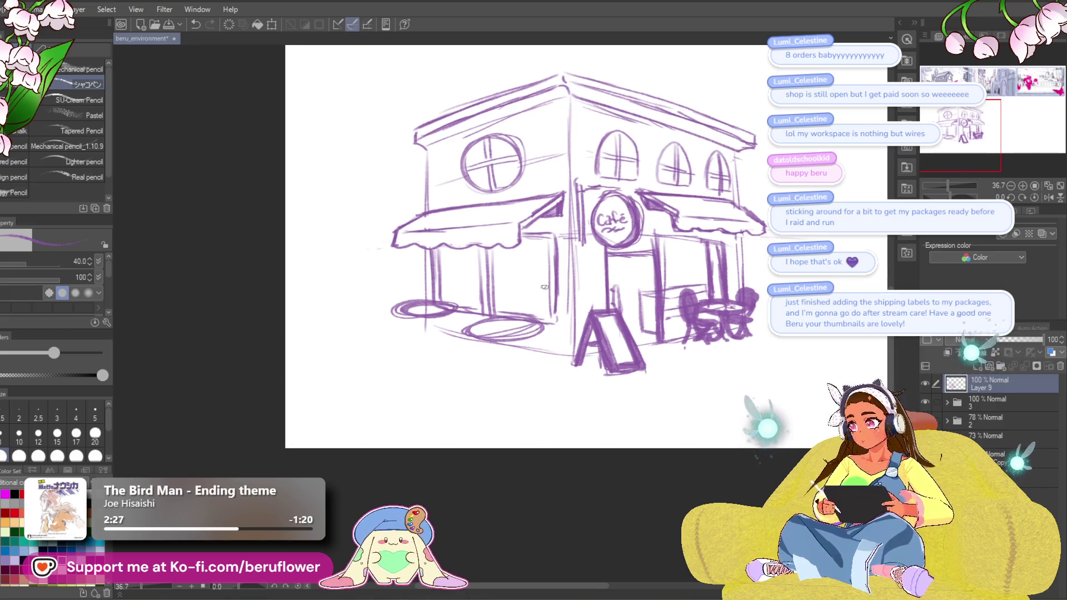
mouse_move(533, 319)
mouse_down()
mouse_move(500, 327)
mouse_move(545, 323)
mouse_up()
drag(450, 309, 467, 308)
drag(567, 325, 520, 325)
drag(450, 305, 484, 308)
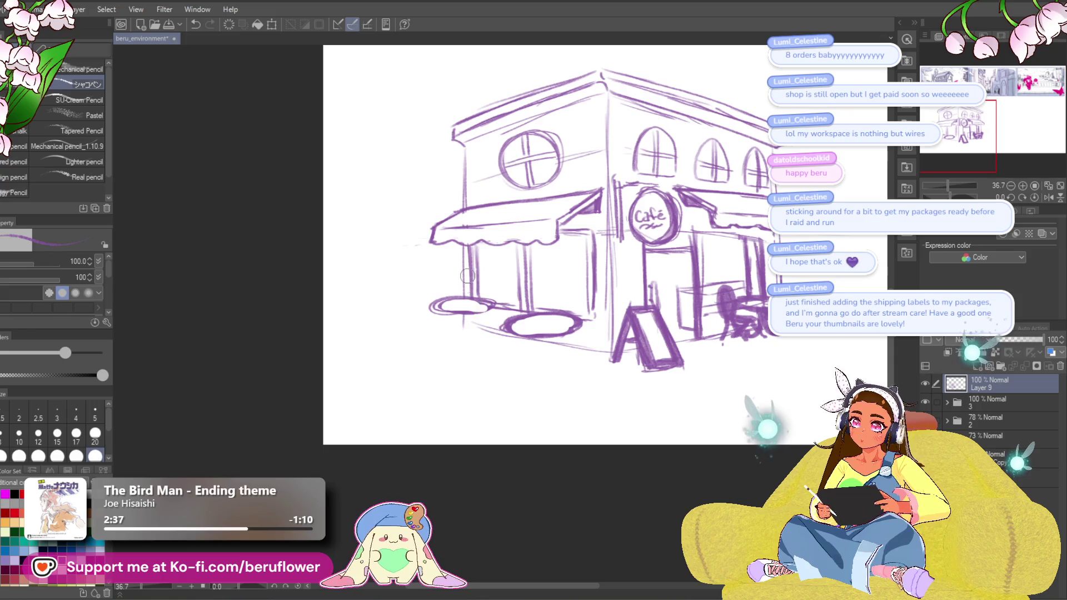
mouse_move(669, 377)
mouse_down()
mouse_move(492, 471)
mouse_move(525, 397)
mouse_move(581, 440)
mouse_move(557, 321)
mouse_up()
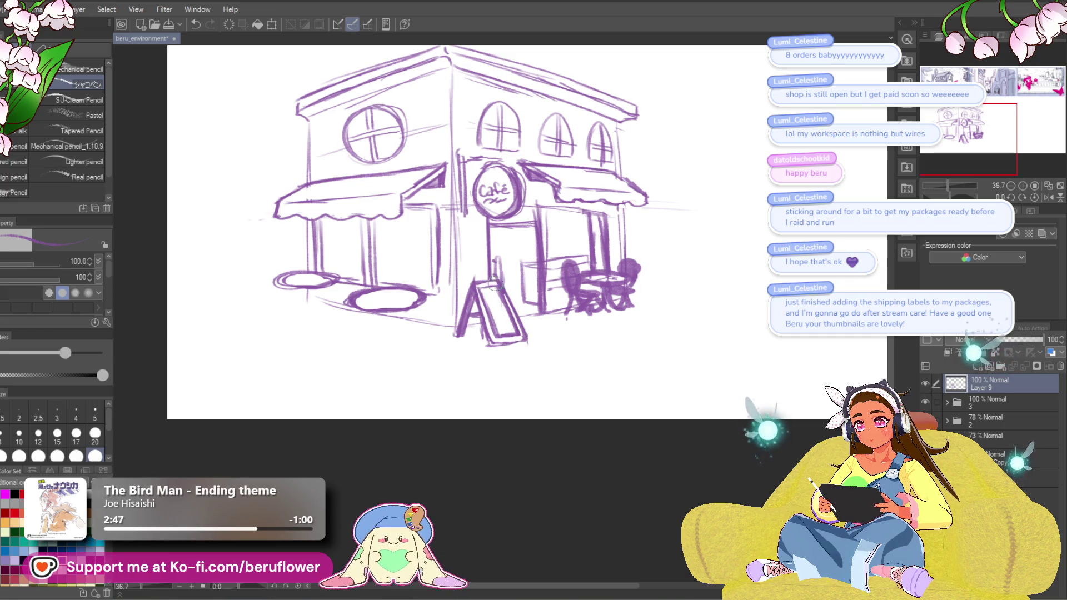
mouse_move(522, 408)
mouse_down()
mouse_move(560, 401)
mouse_move(627, 433)
mouse_up()
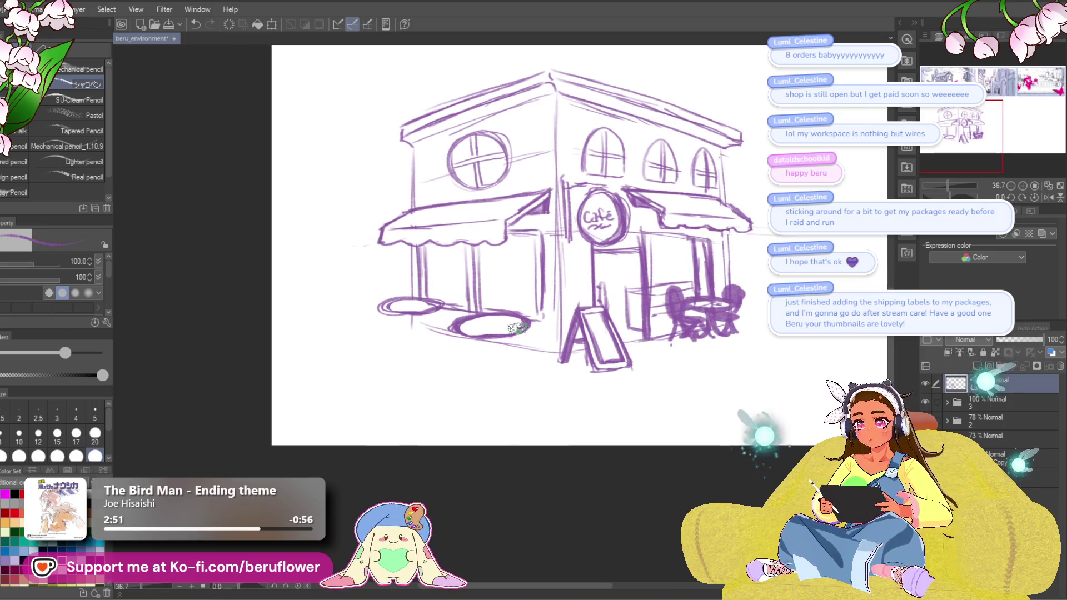
Paint a dark rounded chair back by the left wall, shading it with brush size 70.
mouse_move(516, 330)
mouse_down()
mouse_move(528, 328)
mouse_move(525, 338)
mouse_move(519, 302)
mouse_move(508, 349)
mouse_up()
key(bracketleft)
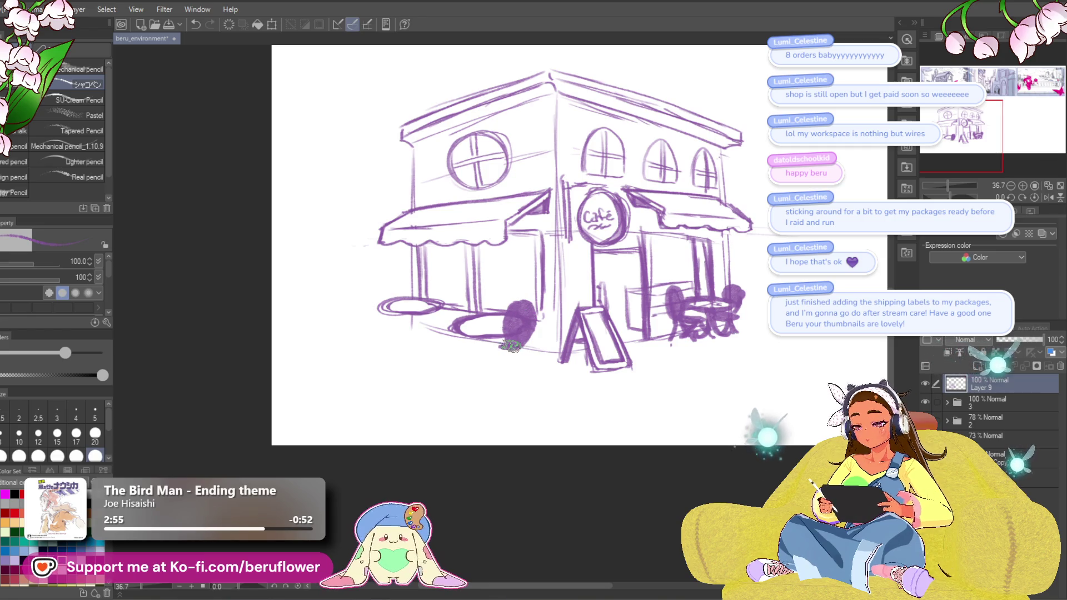
key(bracketleft)
mouse_move(512, 344)
mouse_down()
mouse_move(500, 347)
mouse_move(522, 346)
mouse_up()
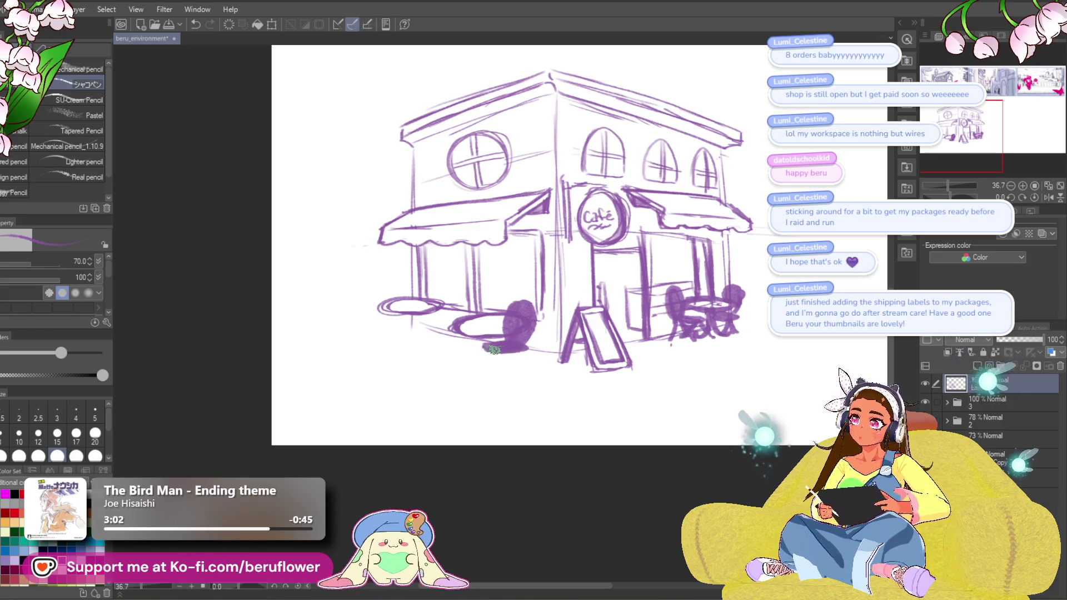
key(ctrl+z)
drag(525, 342, 527, 345)
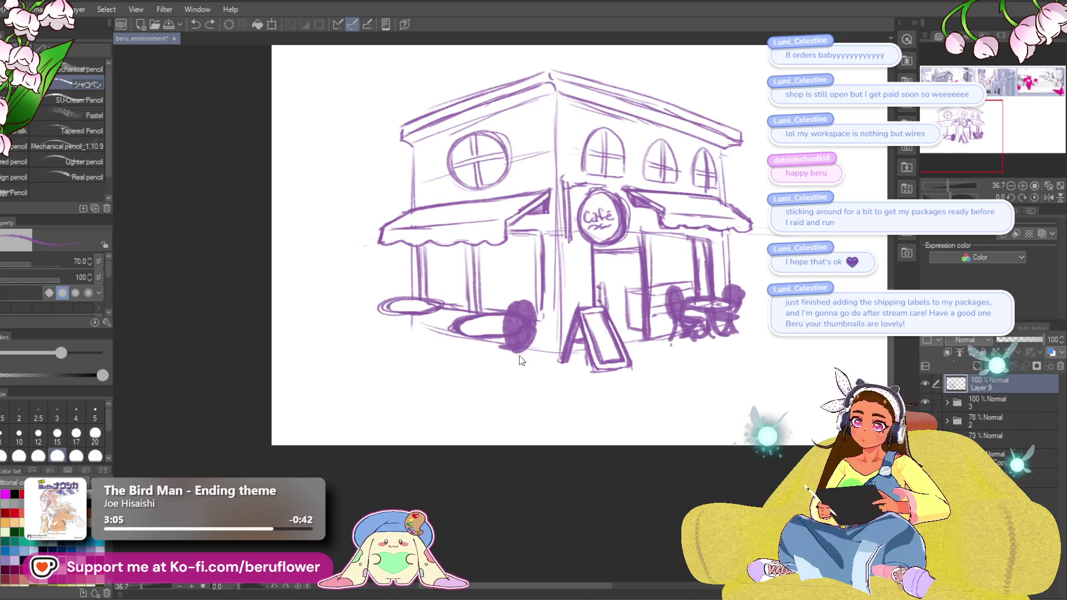
drag(514, 302, 532, 328)
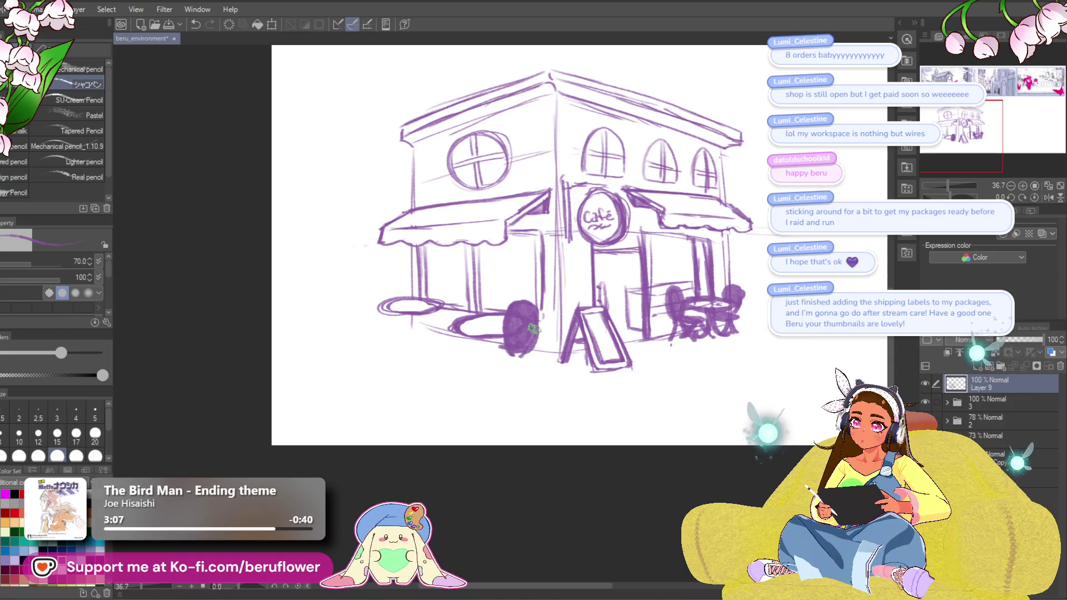
drag(715, 283, 706, 287)
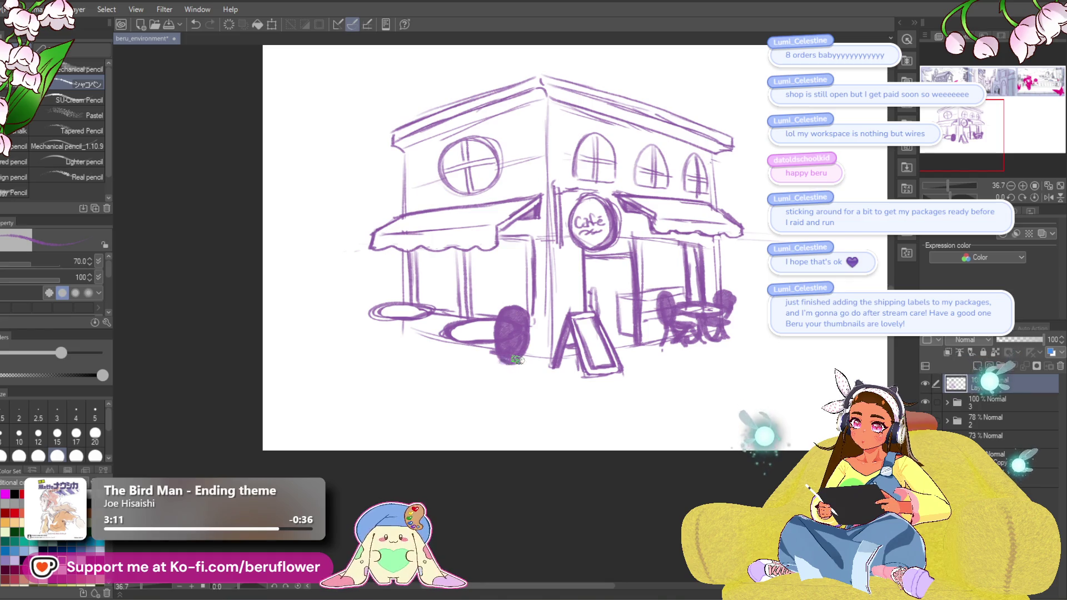
Add legs beneath the dark chair back, removing the misplaced leftmost leg.
mouse_move(480, 361)
mouse_down()
mouse_move(519, 366)
mouse_move(499, 356)
mouse_move(498, 368)
mouse_up()
key(ctrl+z)
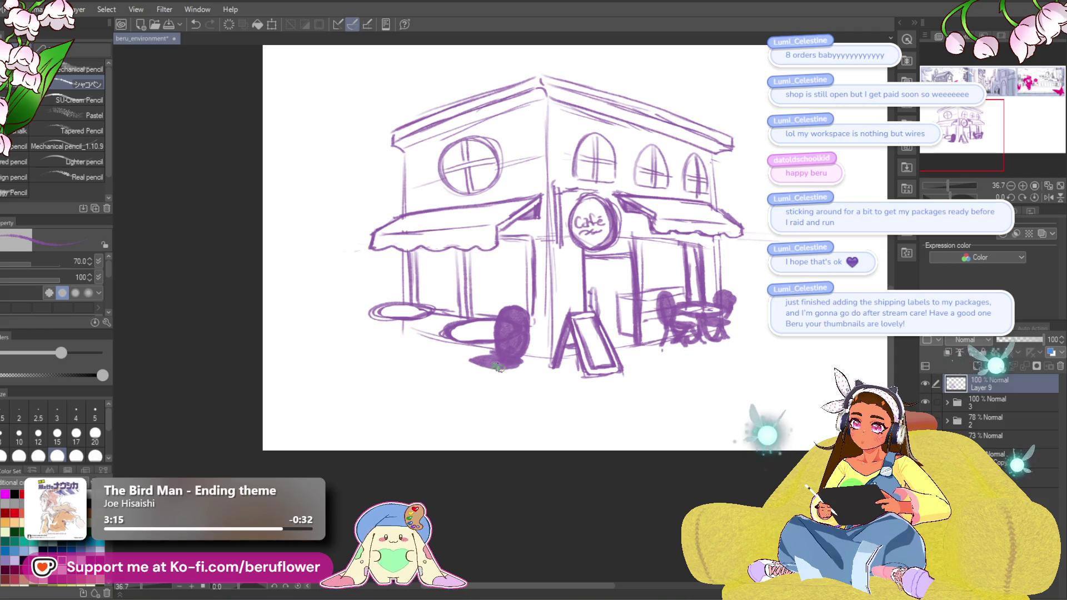
drag(408, 388, 409, 386)
mouse_move(503, 363)
mouse_down()
mouse_move(487, 392)
mouse_move(532, 386)
mouse_move(471, 389)
mouse_move(573, 390)
mouse_move(537, 389)
mouse_up()
key(ctrl+z)
key(ctrl+z)
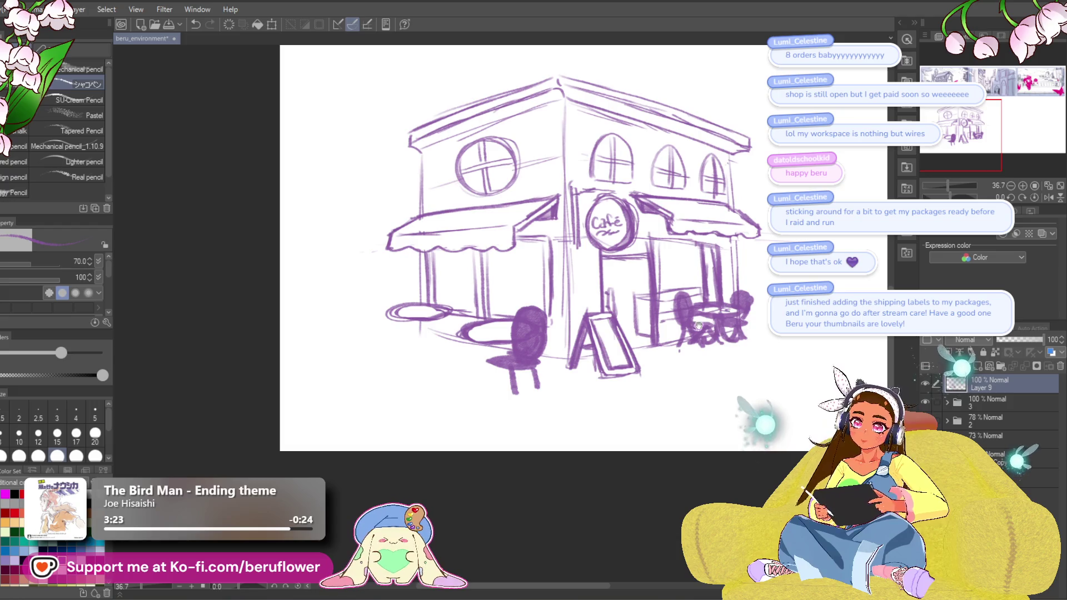
Redraw the dark chair's legs as crossed X-shaped folding legs under the seat.
drag(722, 340, 720, 341)
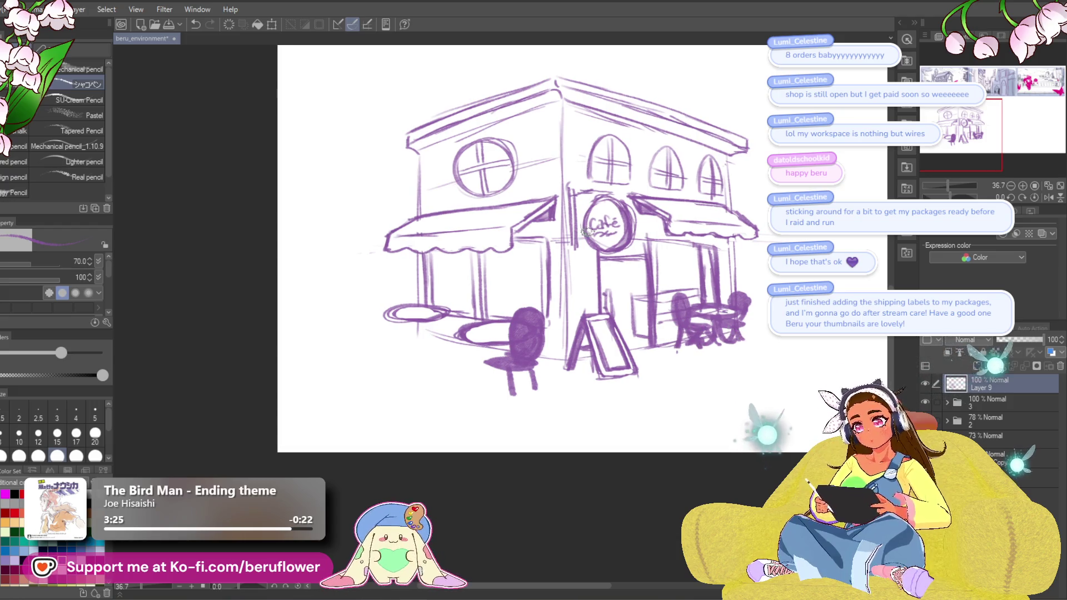
mouse_move(523, 363)
mouse_down()
mouse_move(487, 379)
mouse_move(538, 387)
mouse_up()
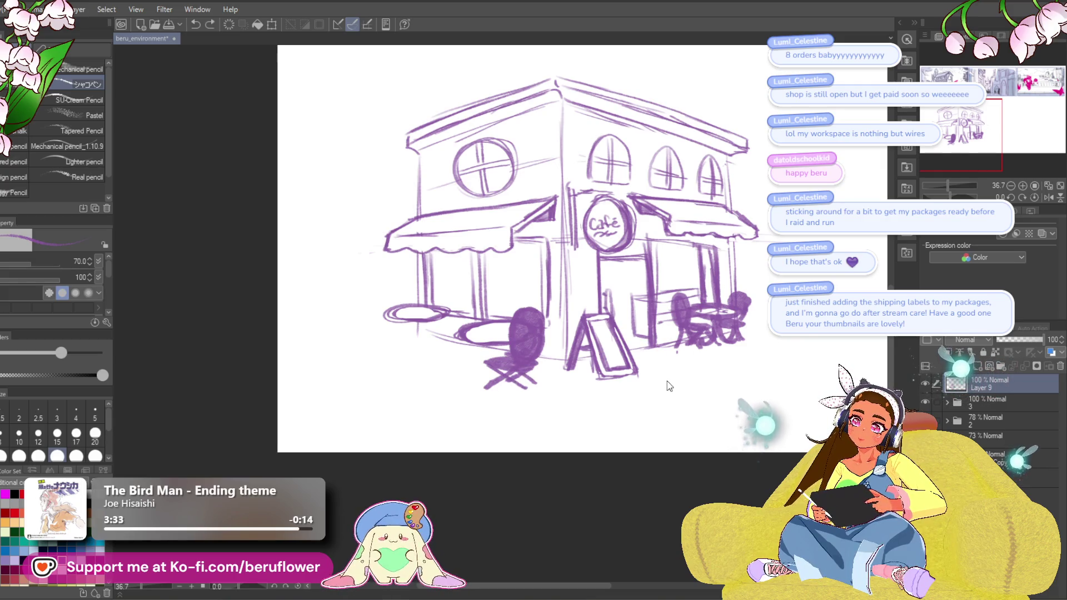
key(ctrl+z)
key(ctrl+z)
mouse_move(485, 362)
mouse_down()
mouse_move(536, 366)
mouse_move(495, 387)
mouse_move(534, 389)
mouse_move(496, 390)
mouse_move(496, 400)
mouse_up()
drag(522, 364, 525, 405)
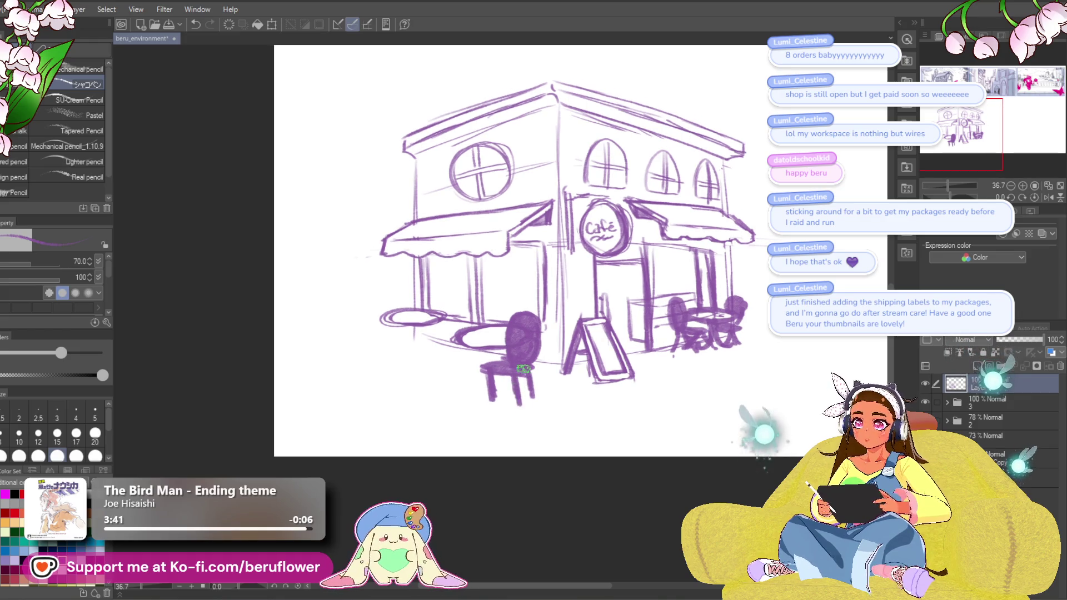
key(ctrl+z)
key(ctrl+z)
key(ctrl+z)
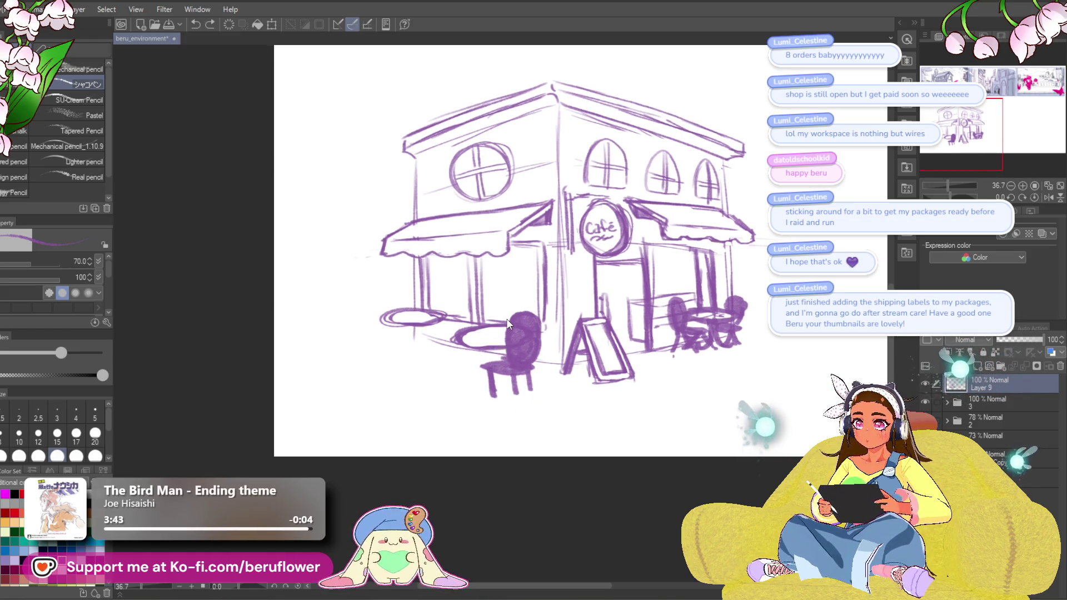
drag(517, 367, 479, 393)
key(ctrl+z)
mouse_move(484, 376)
mouse_down()
mouse_move(536, 398)
mouse_move(506, 395)
mouse_up()
key(ctrl+z)
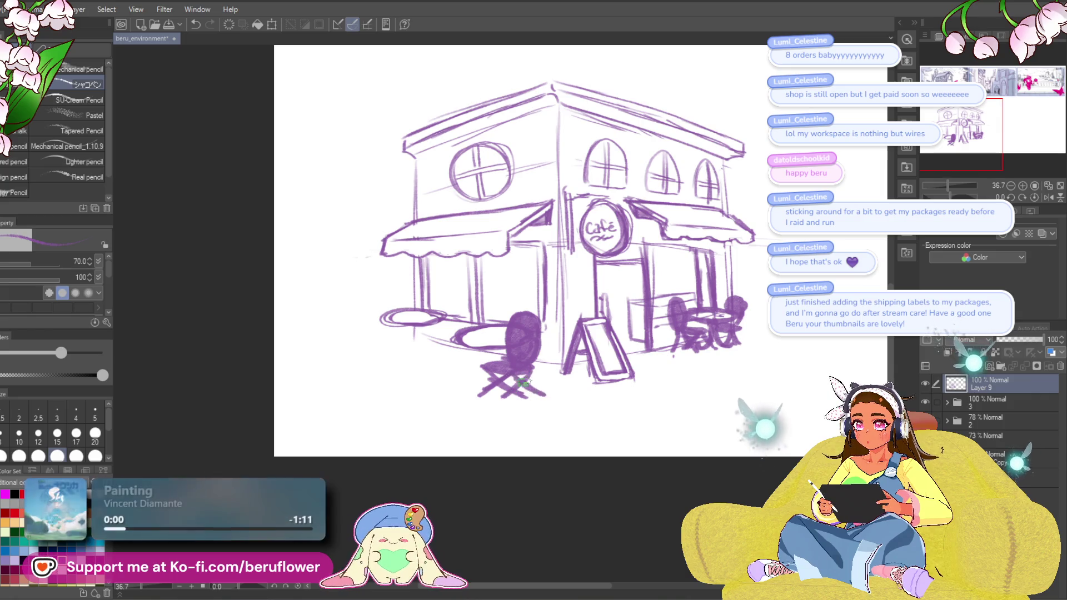
Sketch a second dark chair with a narrower back and legs on the left.
drag(481, 508, 468, 511)
mouse_move(470, 314)
mouse_down()
mouse_move(468, 329)
mouse_move(466, 309)
mouse_move(476, 307)
mouse_up()
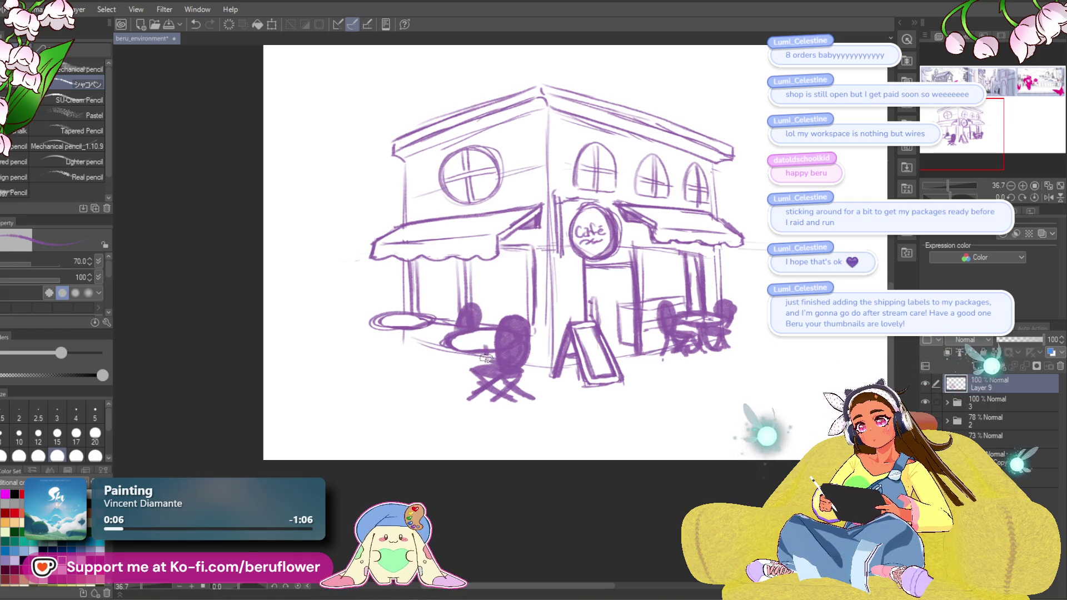
mouse_move(485, 358)
mouse_down()
mouse_move(459, 388)
mouse_move(483, 363)
mouse_move(464, 361)
mouse_move(480, 303)
mouse_move(488, 330)
mouse_up()
key(ctrl+z)
key(ctrl+z)
key(ctrl+z)
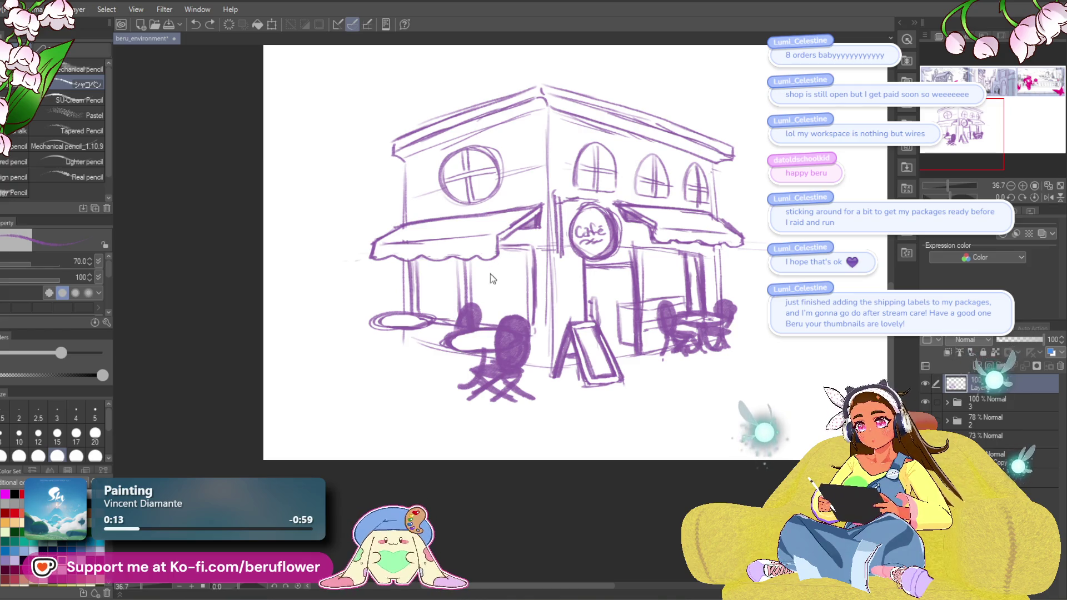
key(ctrl+z)
mouse_move(456, 311)
mouse_down()
mouse_move(449, 330)
mouse_move(470, 308)
mouse_move(461, 328)
mouse_move(472, 316)
mouse_up()
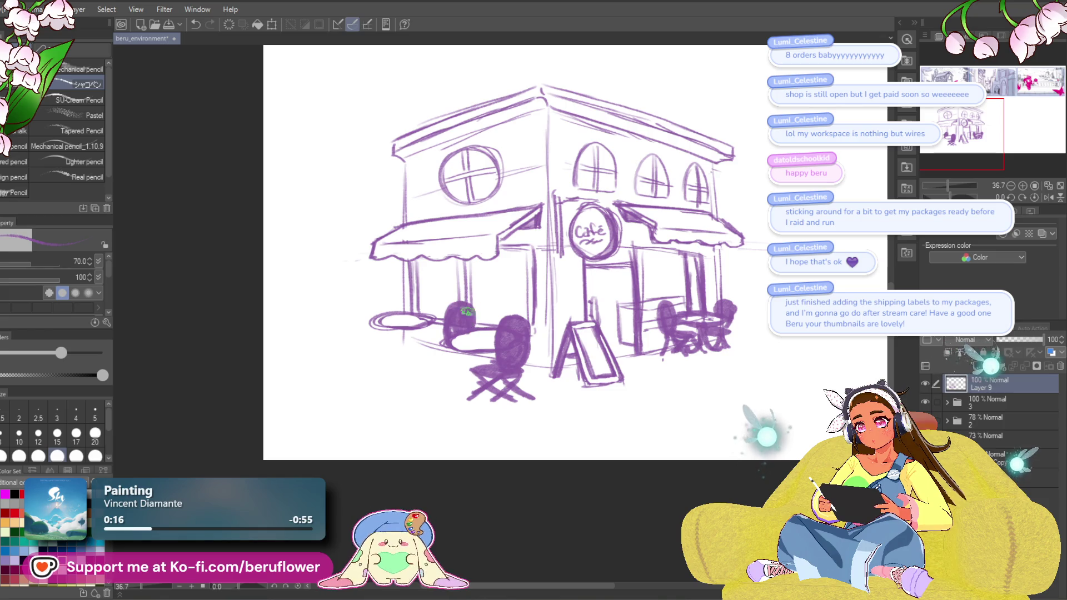
mouse_move(458, 356)
mouse_down()
mouse_move(482, 362)
mouse_move(443, 385)
mouse_up()
drag(445, 384, 485, 360)
key(ctrl+z)
key(ctrl+z)
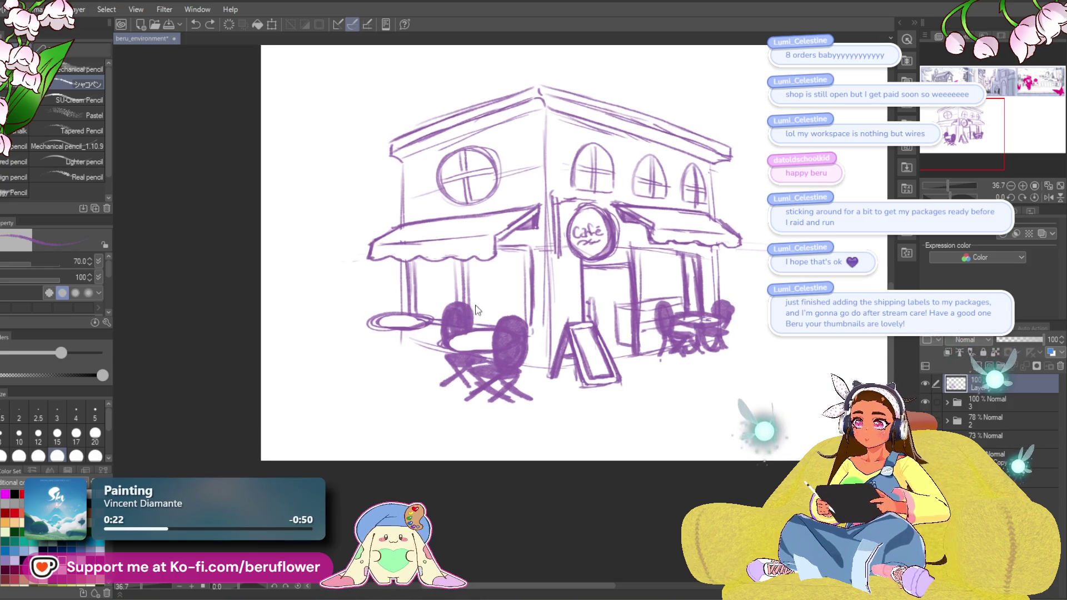
Hatch dense dark shading onto the left chair, table and chairs, then undo it.
drag(447, 358, 487, 360)
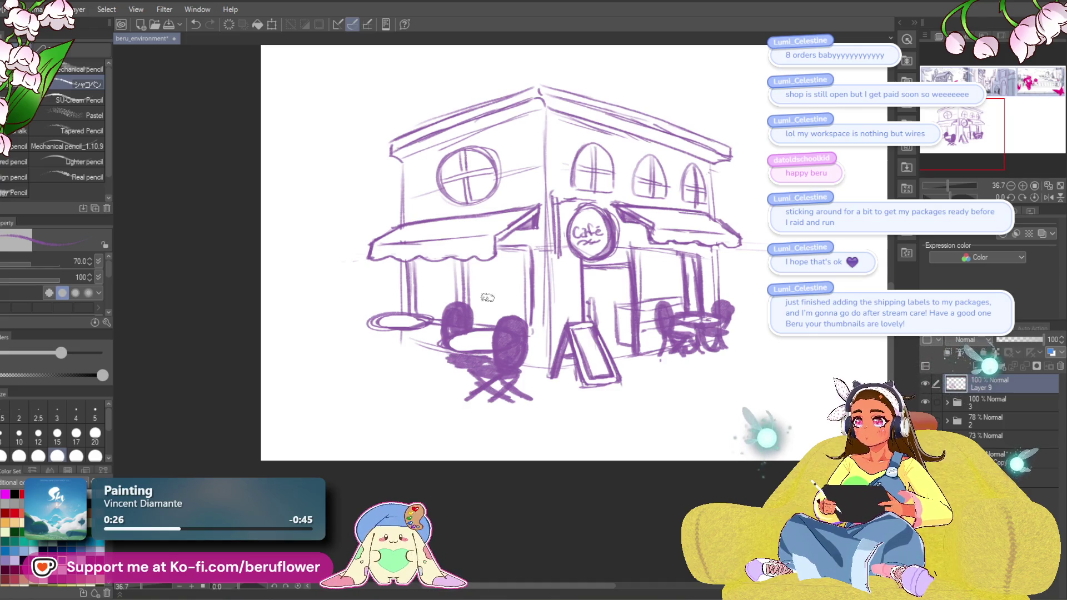
key(ctrl+z)
mouse_move(481, 357)
mouse_down()
mouse_move(444, 333)
mouse_move(443, 313)
mouse_move(445, 356)
mouse_move(465, 324)
mouse_move(448, 354)
mouse_up()
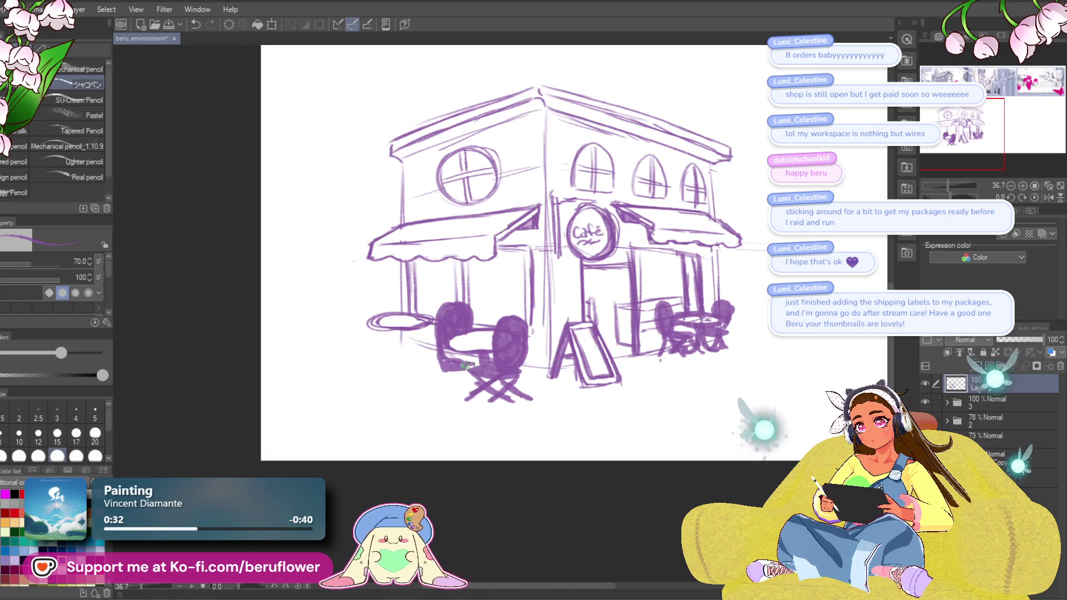
drag(453, 352, 446, 392)
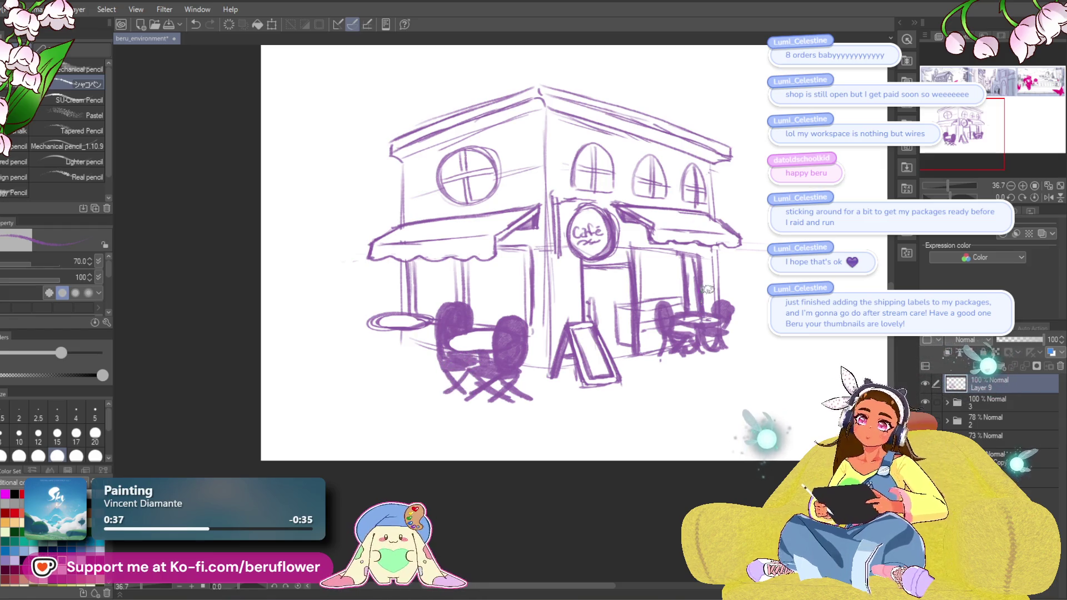
drag(429, 500, 351, 492)
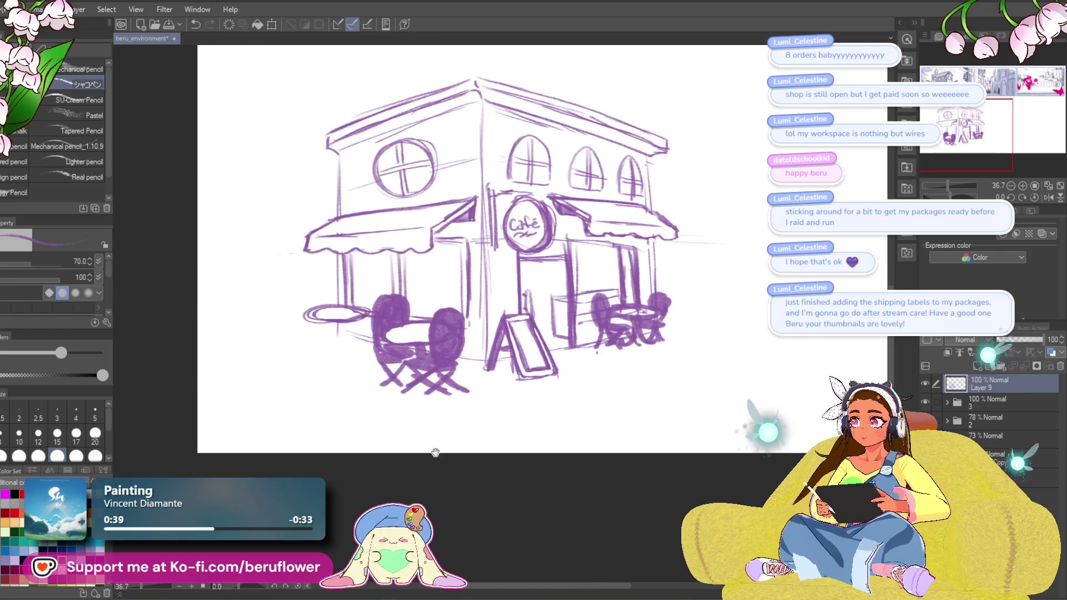
drag(434, 451, 546, 414)
mouse_move(494, 292)
mouse_down()
mouse_move(542, 307)
mouse_move(547, 274)
mouse_move(505, 296)
mouse_up()
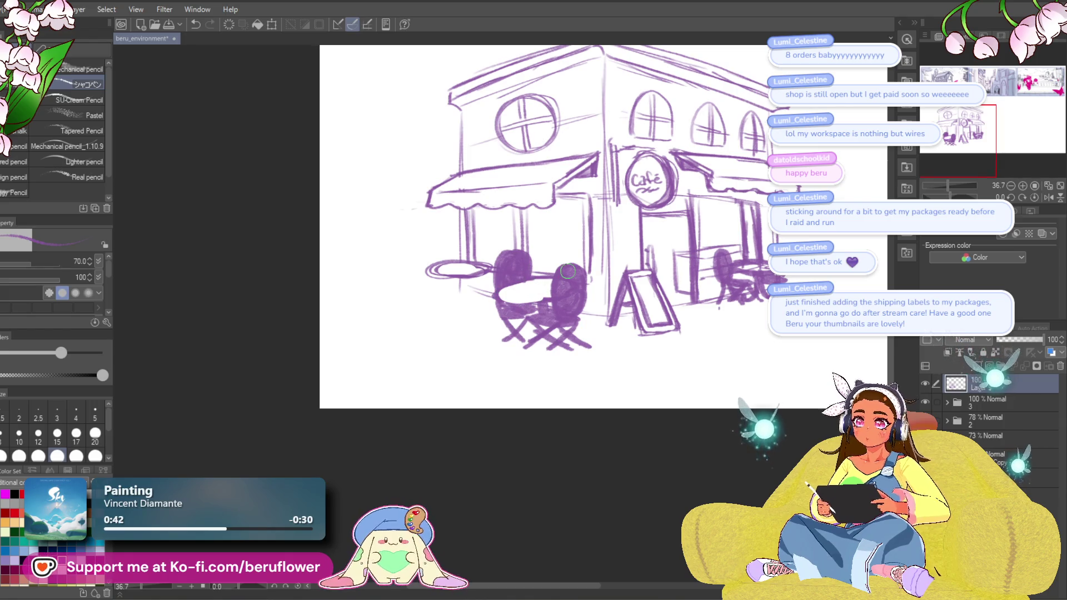
drag(588, 329, 373, 414)
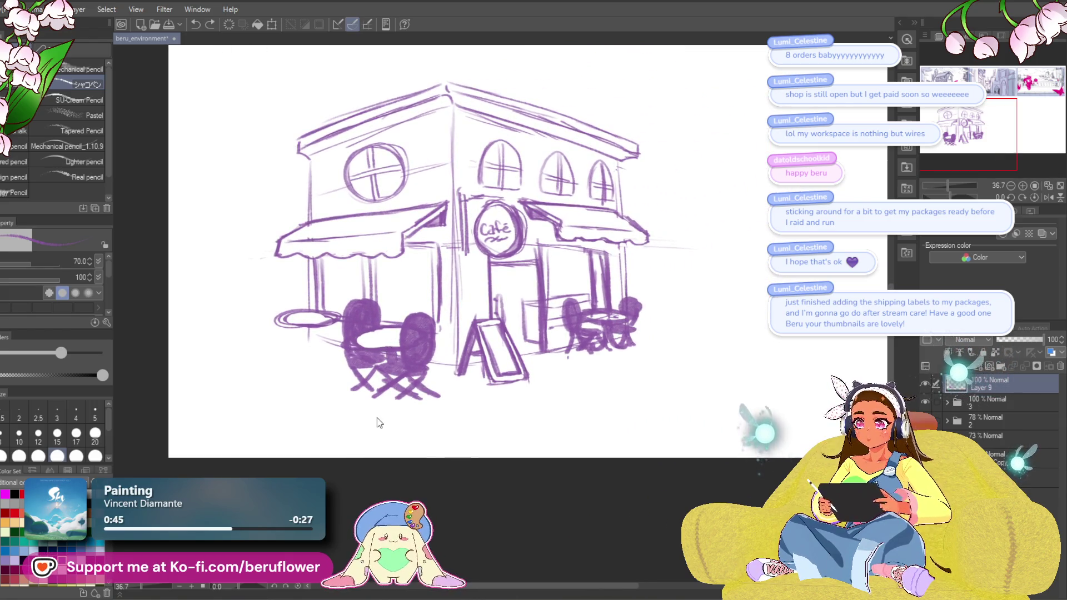
key(ctrl+z)
key(ctrl+z)
key(ctrl+z)
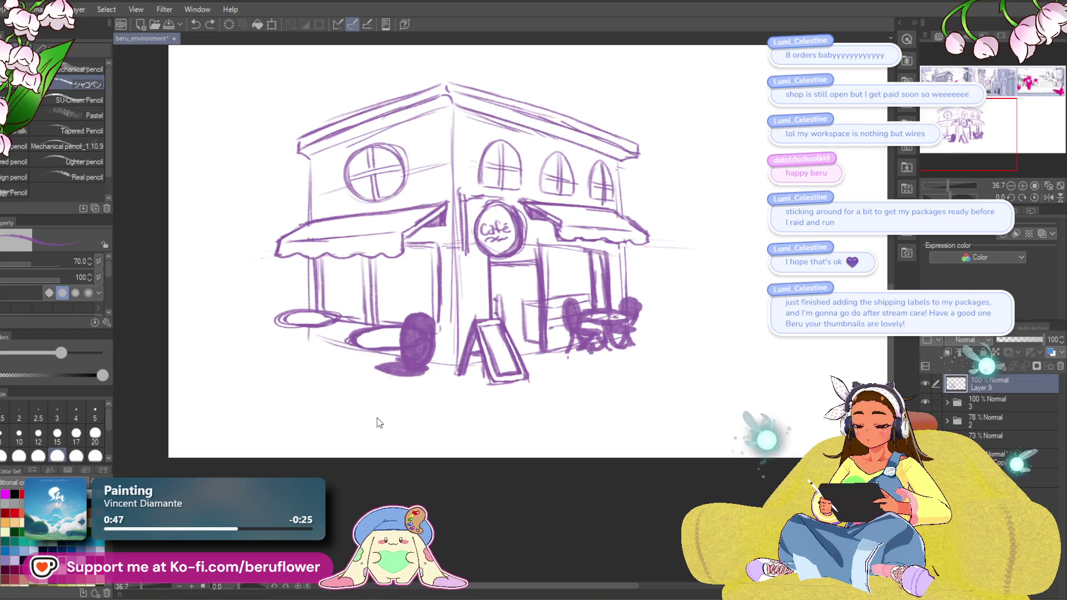
Remove the leftover dark fill and lasso-transform the front-left table-top ellipse, stretching and tilting it.
key(ctrl+z)
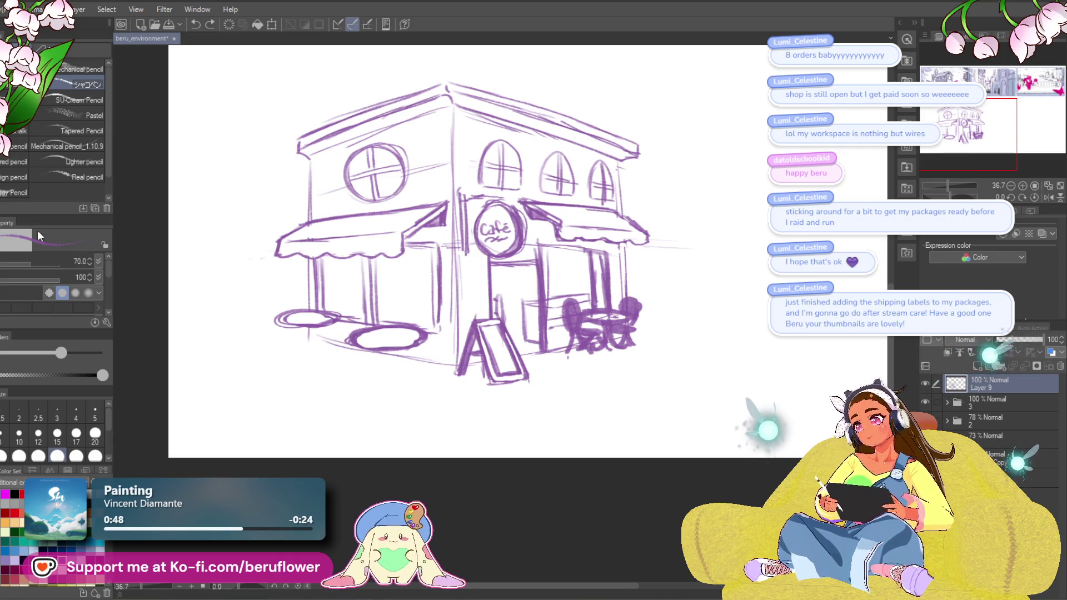
key(m)
drag(386, 311, 429, 314)
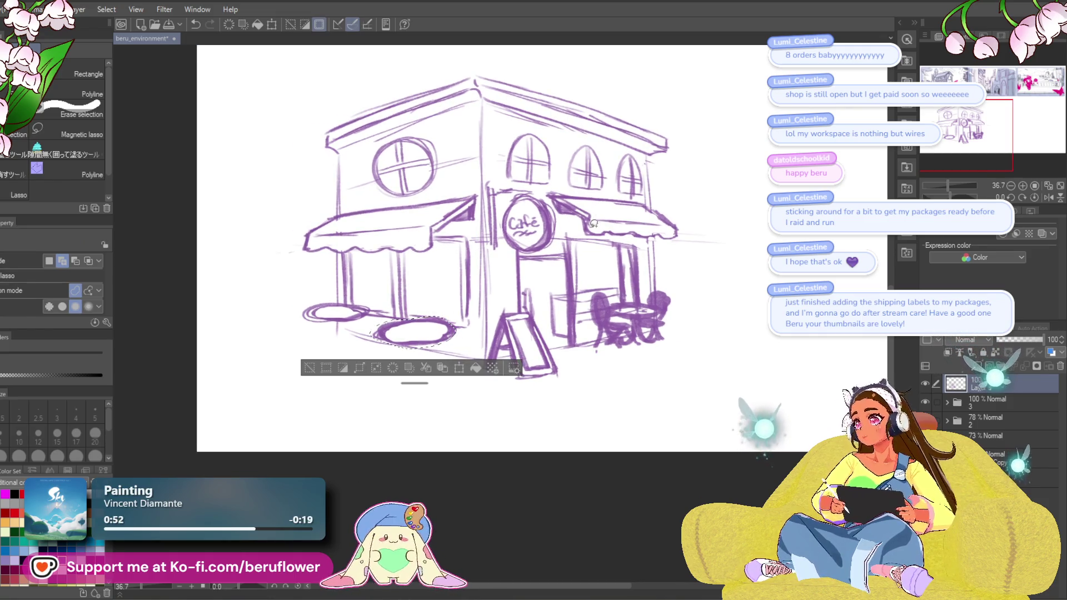
key(ctrl+t)
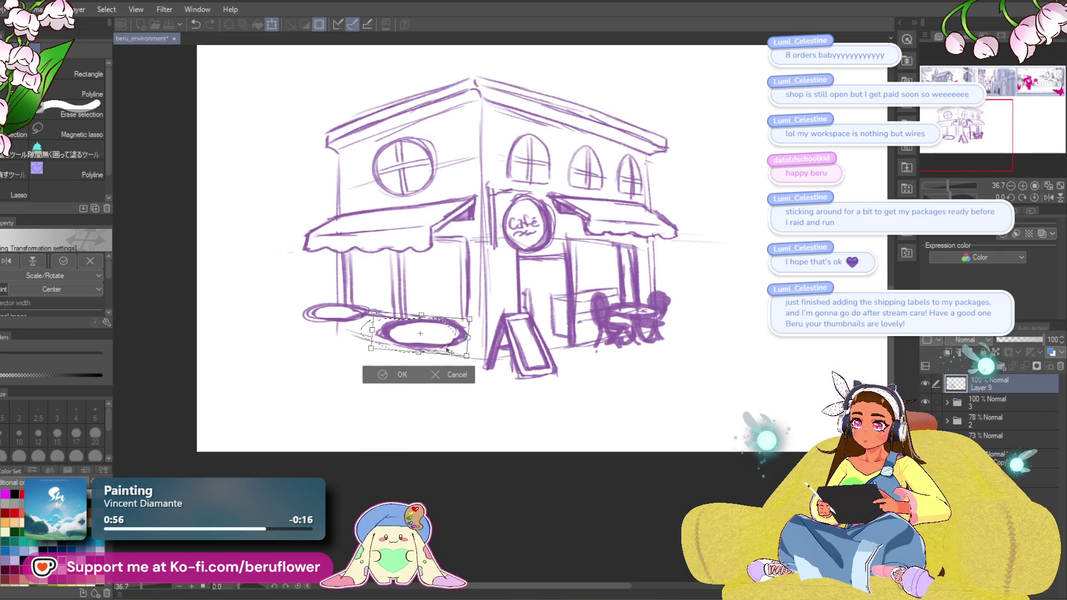
drag(427, 357, 428, 357)
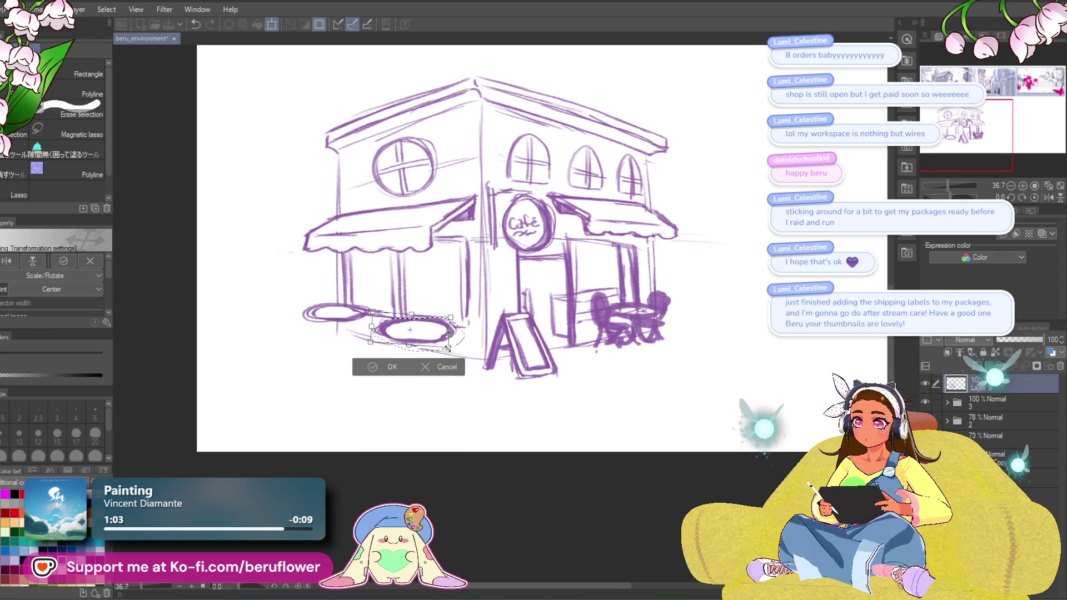
drag(464, 347, 457, 343)
key(Return)
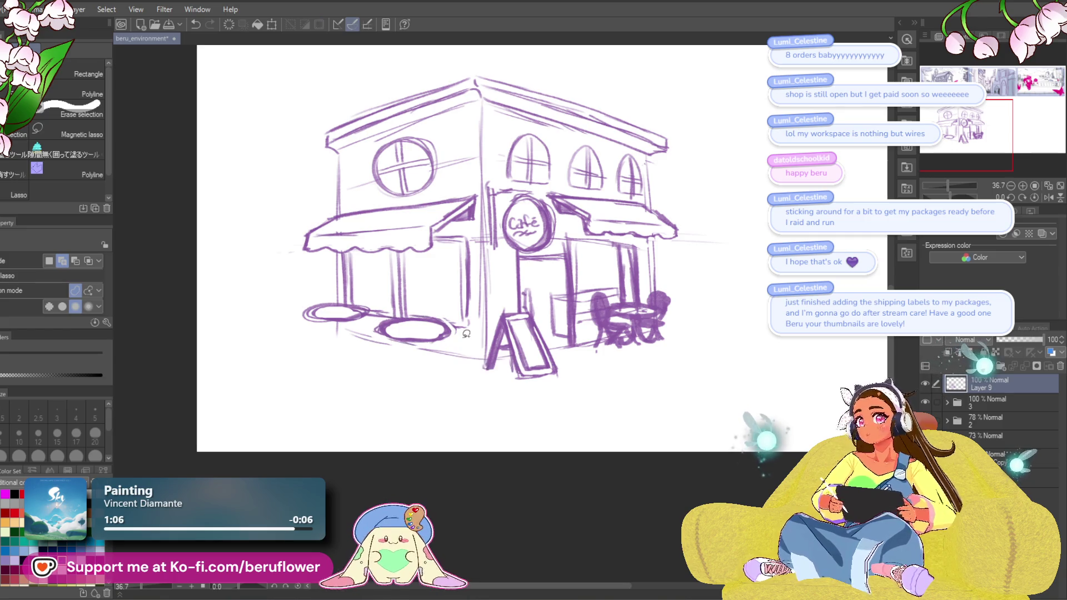
Narrow the far-left table-top ellipse with a transform and clear the selection.
drag(392, 321, 425, 324)
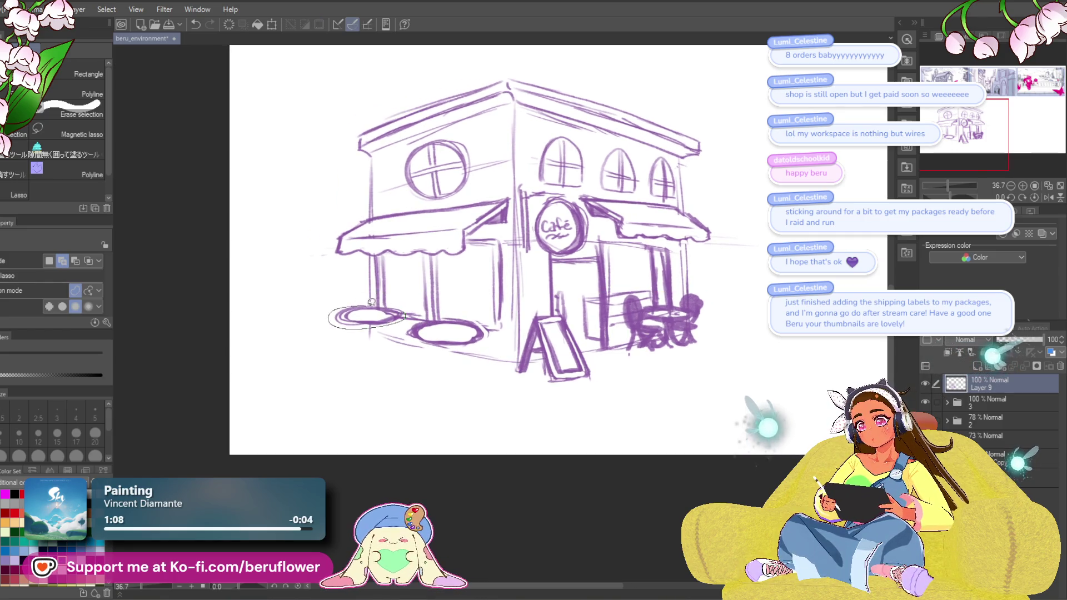
drag(371, 303, 372, 303)
key(ctrl+t)
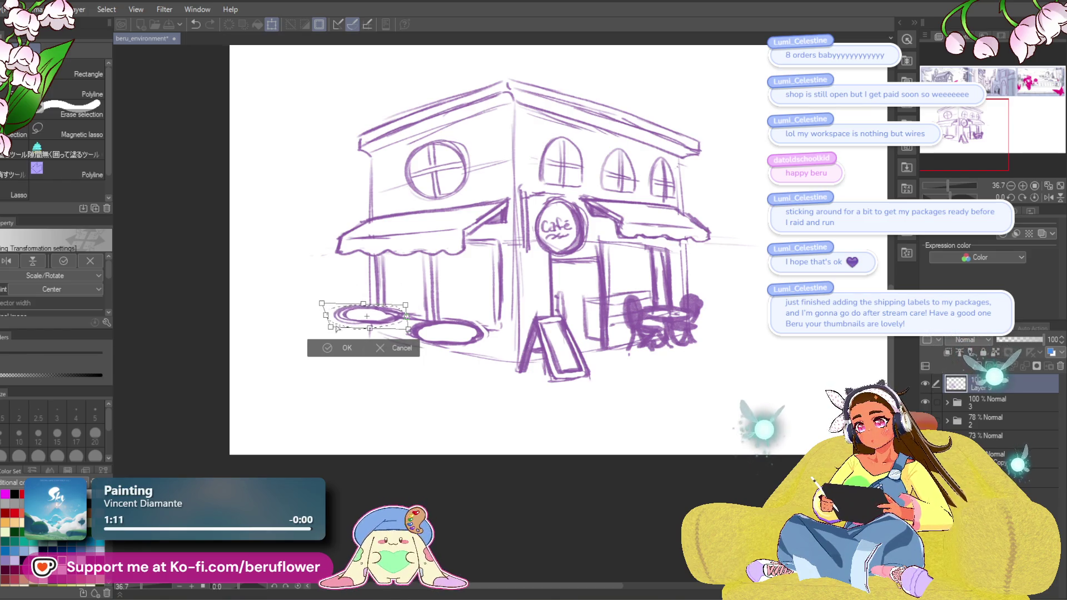
drag(322, 304, 334, 307)
drag(405, 306, 399, 309)
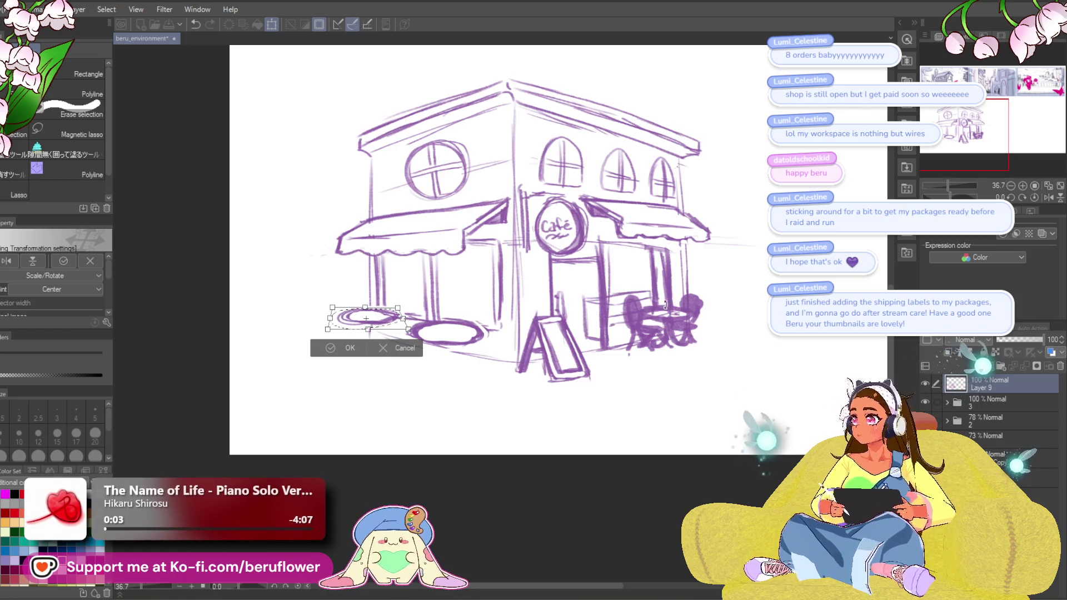
key(Return)
key(ctrl+d)
drag(326, 441, 301, 426)
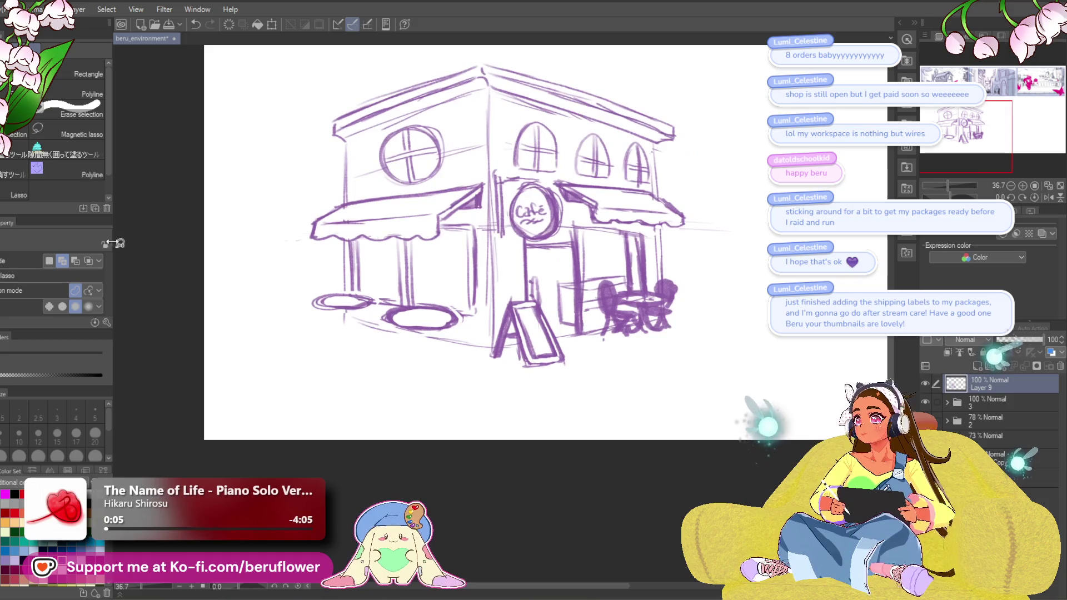
Draw pedestal legs and feet under the front table and the far-left round table.
key(p)
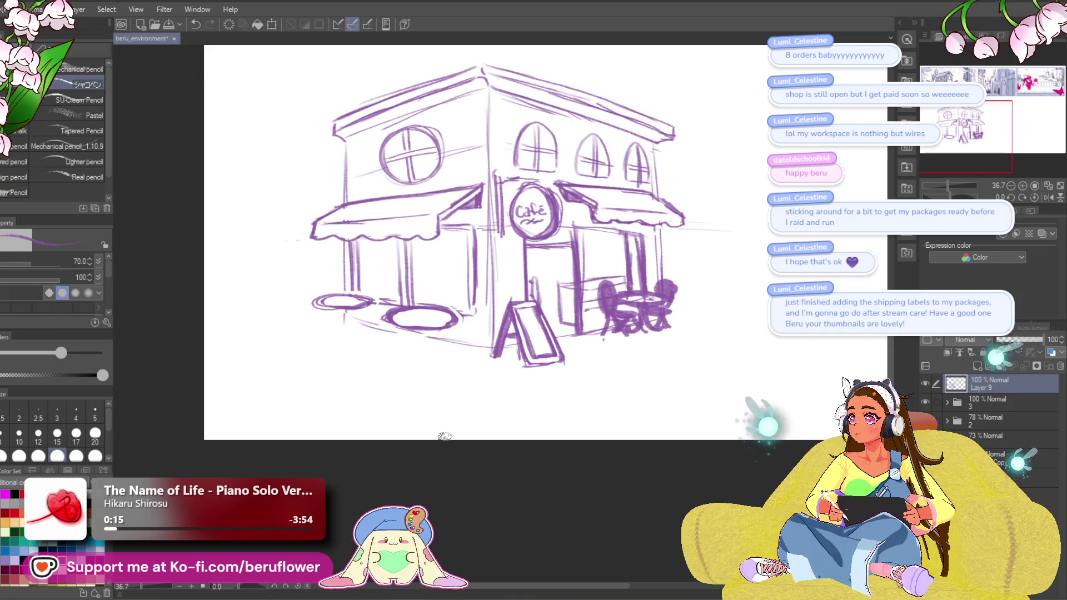
mouse_move(536, 420)
mouse_down()
mouse_move(576, 436)
mouse_move(528, 405)
mouse_move(458, 309)
mouse_up()
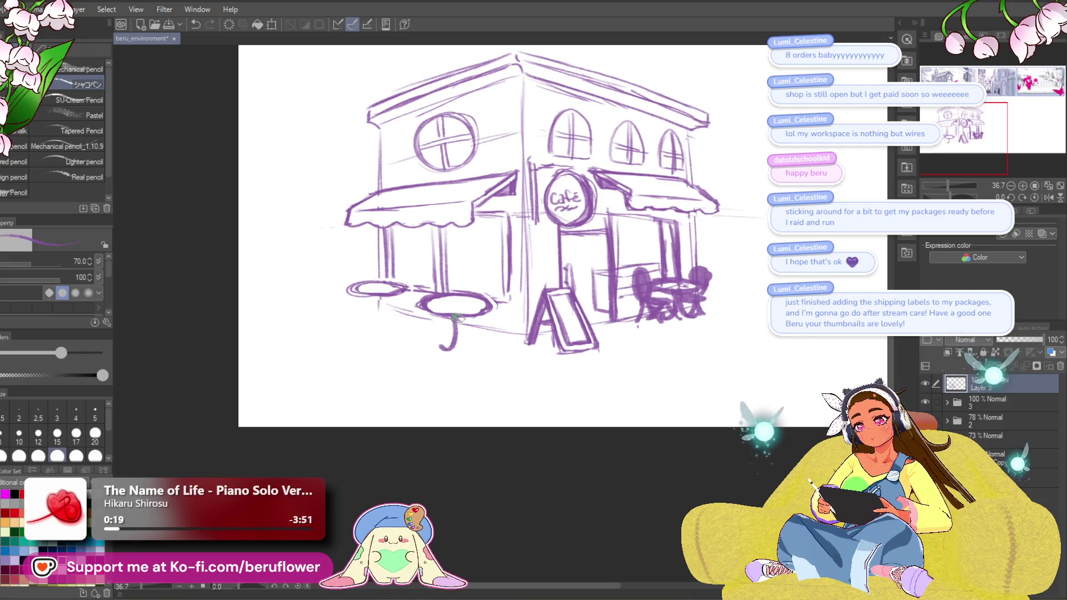
key(ctrl+z)
mouse_move(457, 316)
mouse_down()
mouse_move(442, 346)
mouse_move(478, 332)
mouse_move(442, 344)
mouse_move(518, 342)
mouse_up()
mouse_move(418, 301)
mouse_down()
mouse_move(402, 331)
mouse_move(440, 331)
mouse_move(426, 328)
mouse_up()
drag(623, 300, 626, 297)
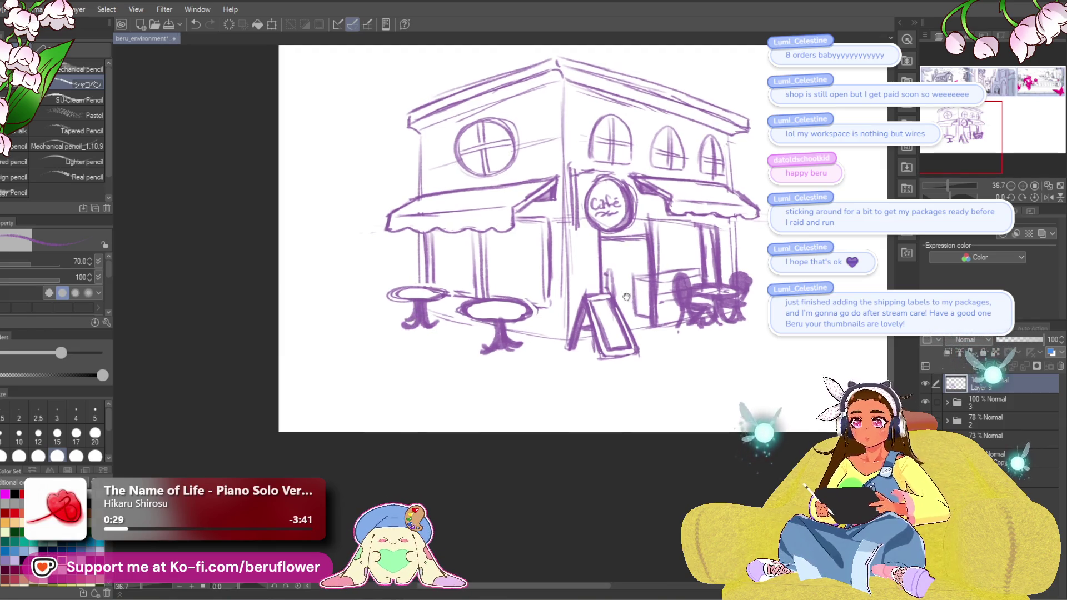
Hatch a dark purple chair beside the front table, discarding an extra chair by the left table.
mouse_move(528, 304)
mouse_down()
mouse_move(533, 292)
mouse_move(536, 317)
mouse_move(522, 323)
mouse_move(535, 288)
mouse_up()
mouse_move(522, 325)
mouse_down()
mouse_move(541, 285)
mouse_move(544, 303)
mouse_up()
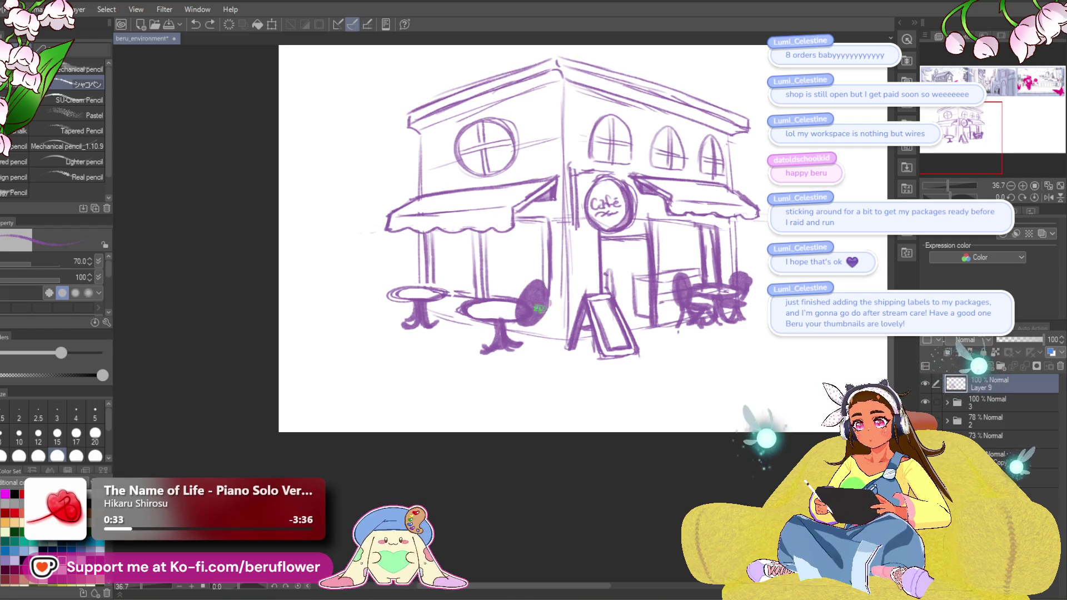
key(ctrl+z)
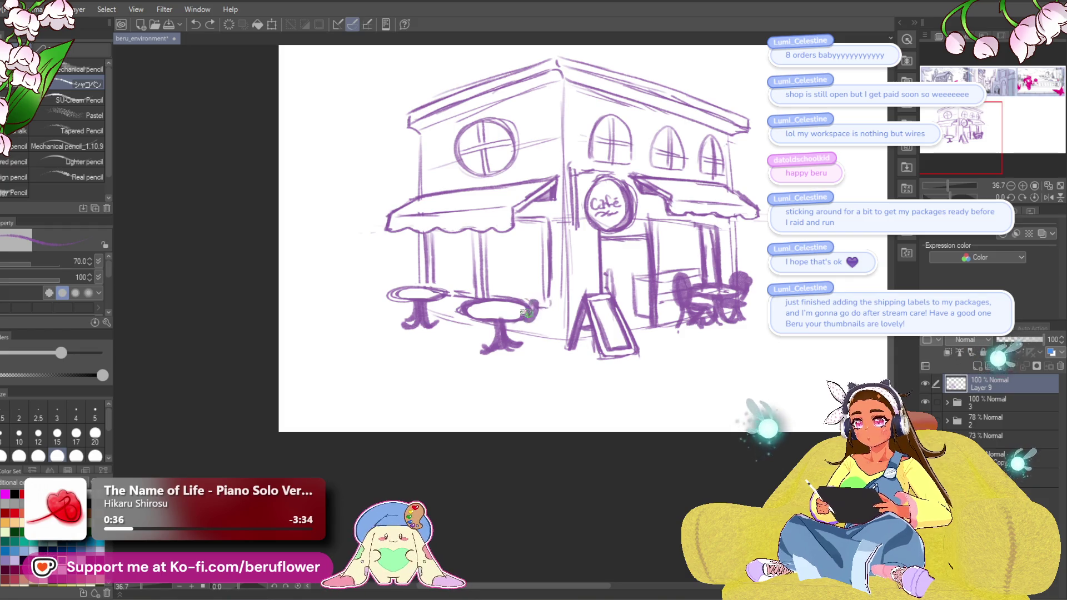
mouse_move(529, 315)
mouse_down()
mouse_move(539, 304)
mouse_move(534, 317)
mouse_up()
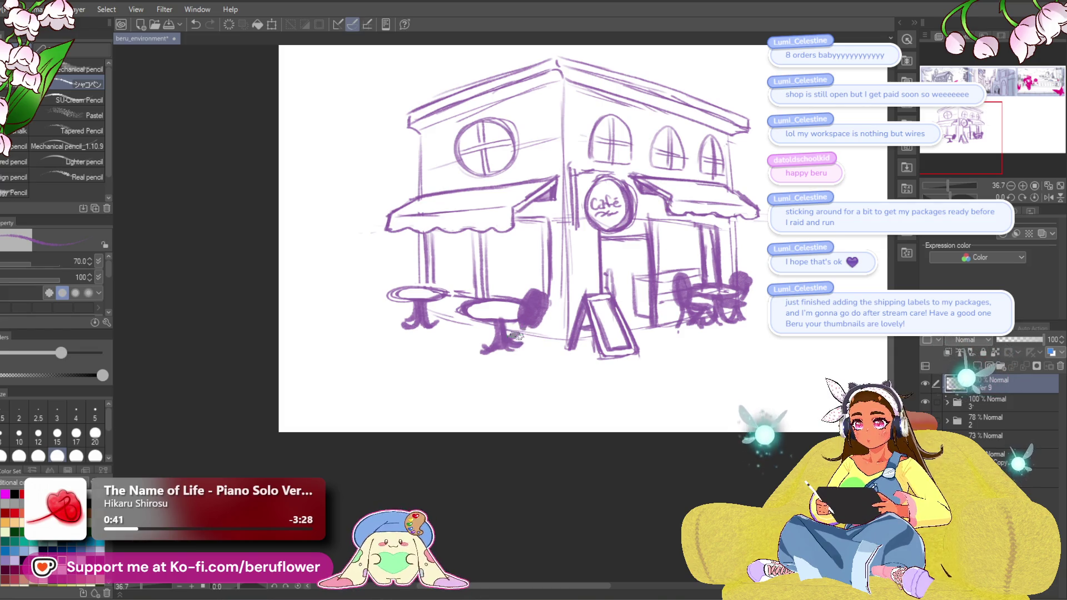
mouse_move(527, 333)
mouse_down()
mouse_move(528, 361)
mouse_move(495, 361)
mouse_move(565, 347)
mouse_up()
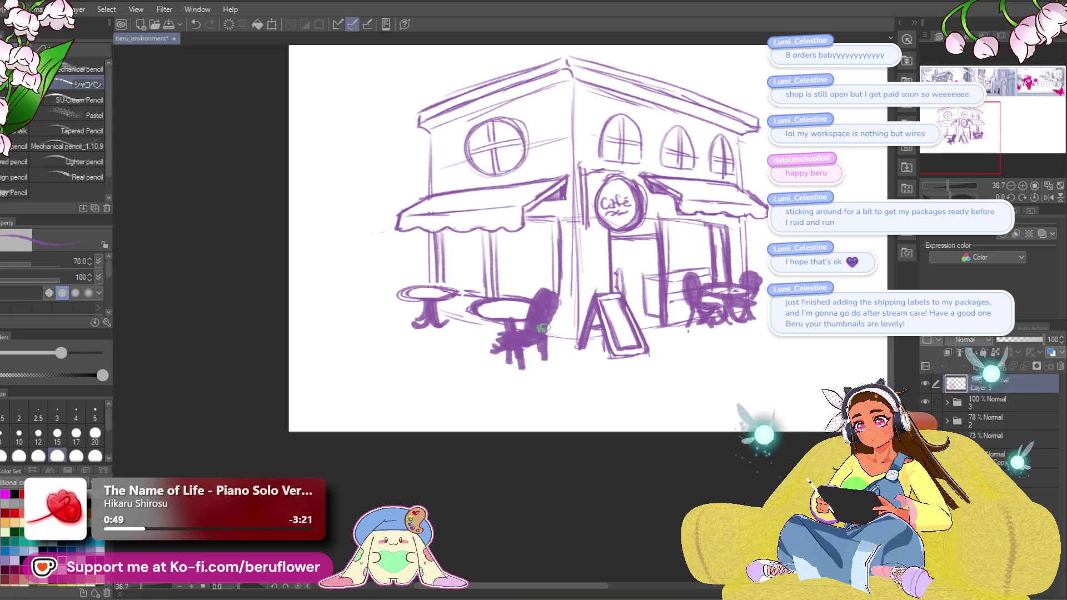
drag(541, 329, 555, 330)
mouse_move(498, 286)
mouse_down()
mouse_move(492, 303)
mouse_move(476, 293)
mouse_move(488, 289)
mouse_move(486, 300)
mouse_move(498, 285)
mouse_move(479, 311)
mouse_move(511, 328)
mouse_move(481, 331)
mouse_move(498, 345)
mouse_up()
key(ctrl+z)
key(ctrl+z)
key(ctrl+z)
drag(585, 322, 592, 313)
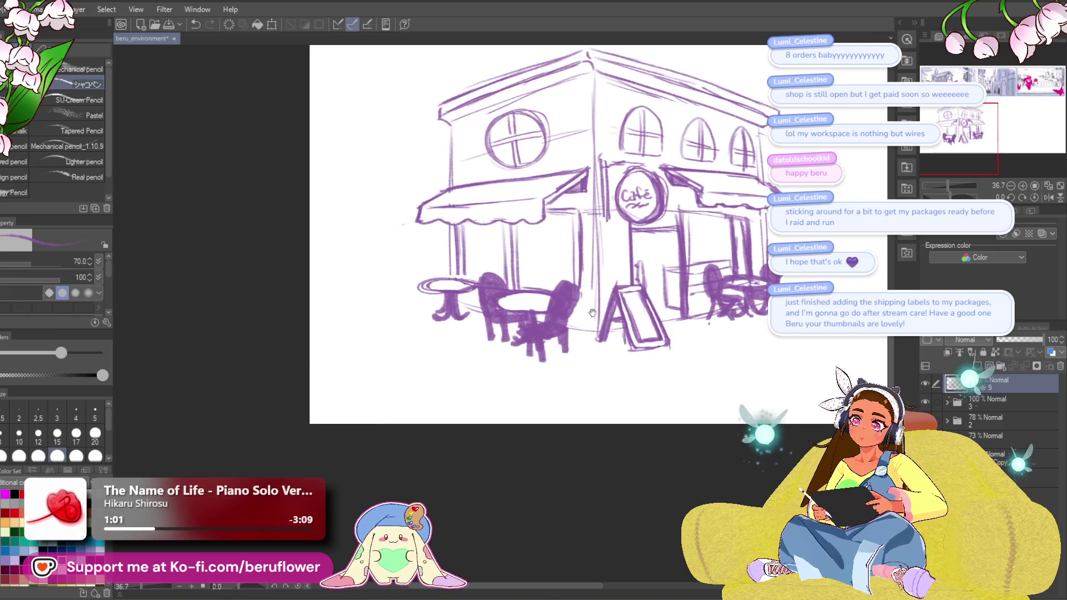
Darken the chair back and fill a small dark chair beside the far-left table.
drag(525, 333, 527, 358)
drag(478, 404, 452, 407)
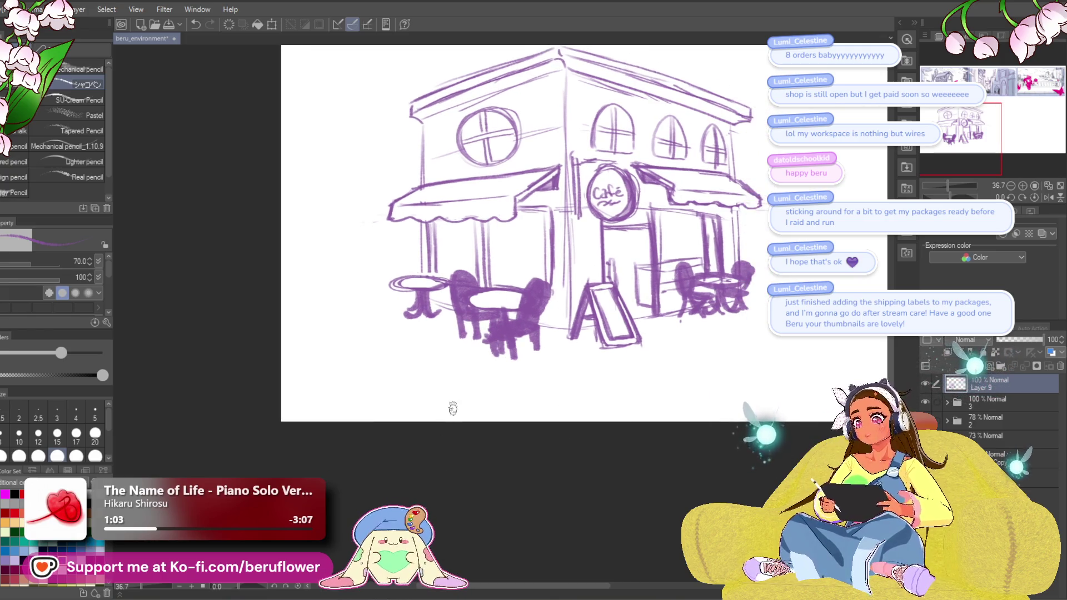
drag(583, 365, 616, 400)
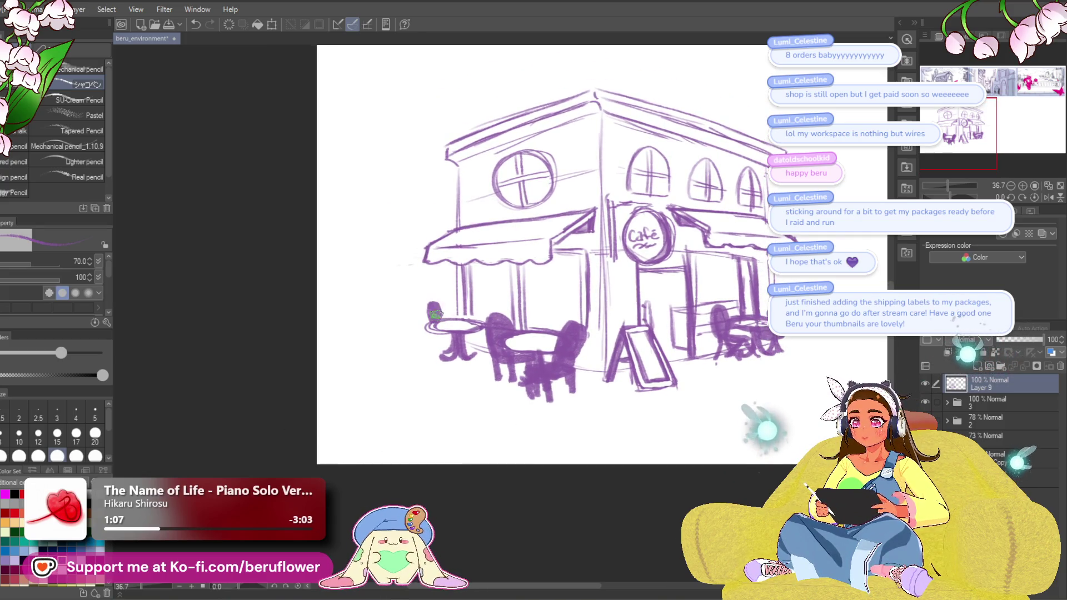
mouse_move(440, 303)
mouse_down()
mouse_move(433, 320)
mouse_move(475, 312)
mouse_move(469, 327)
mouse_up()
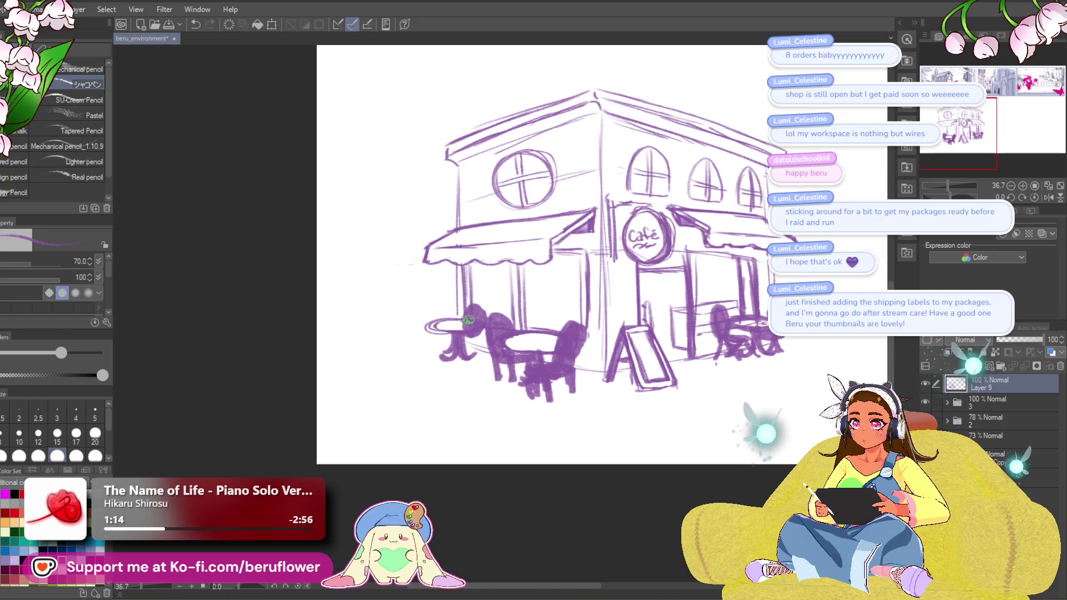
drag(471, 345, 478, 358)
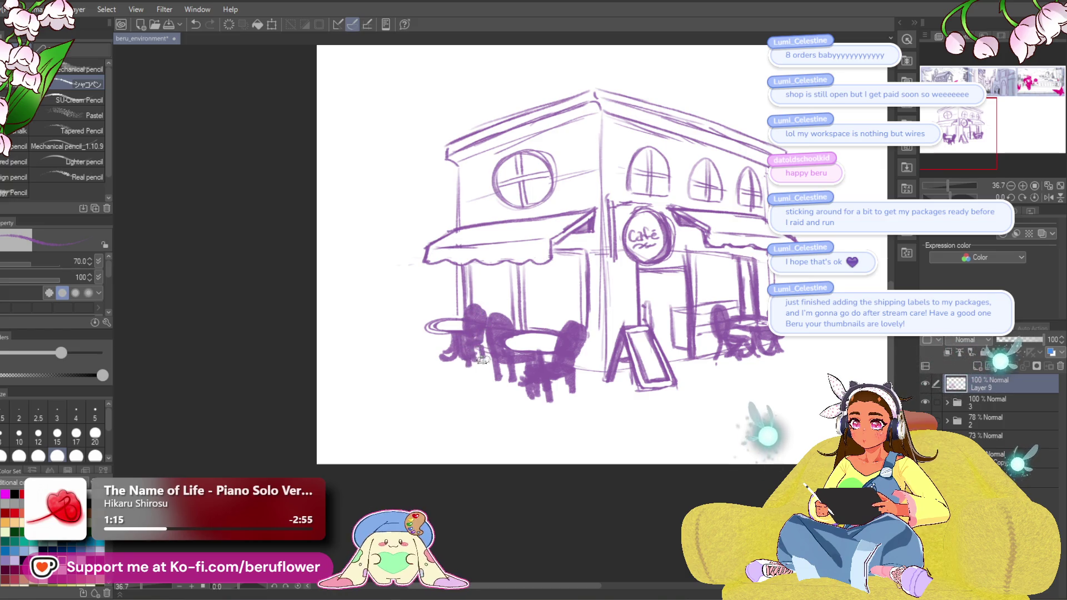
drag(440, 316, 437, 307)
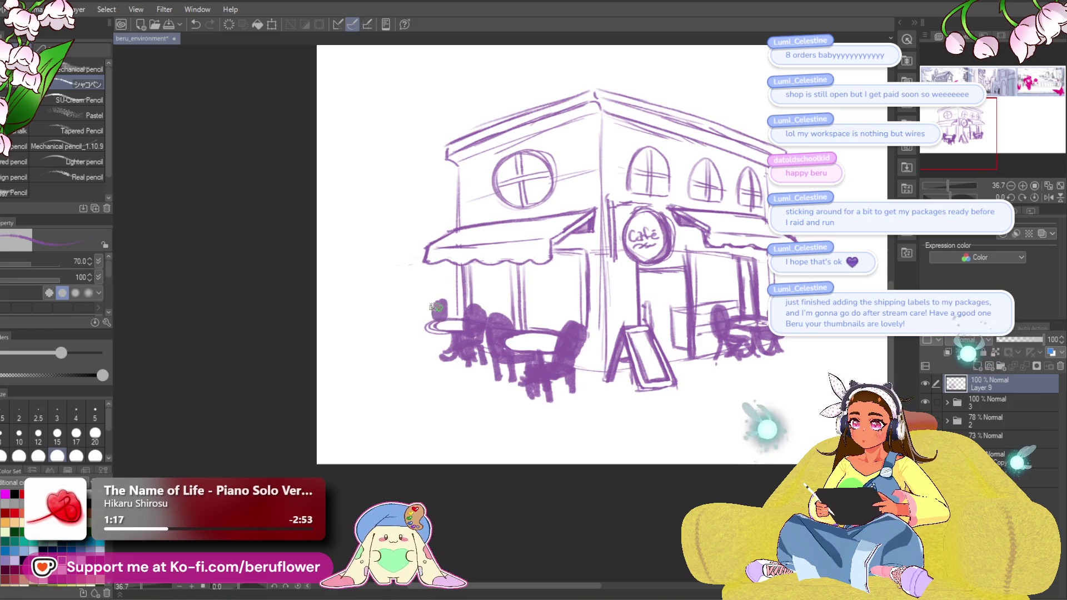
key(ctrl+z)
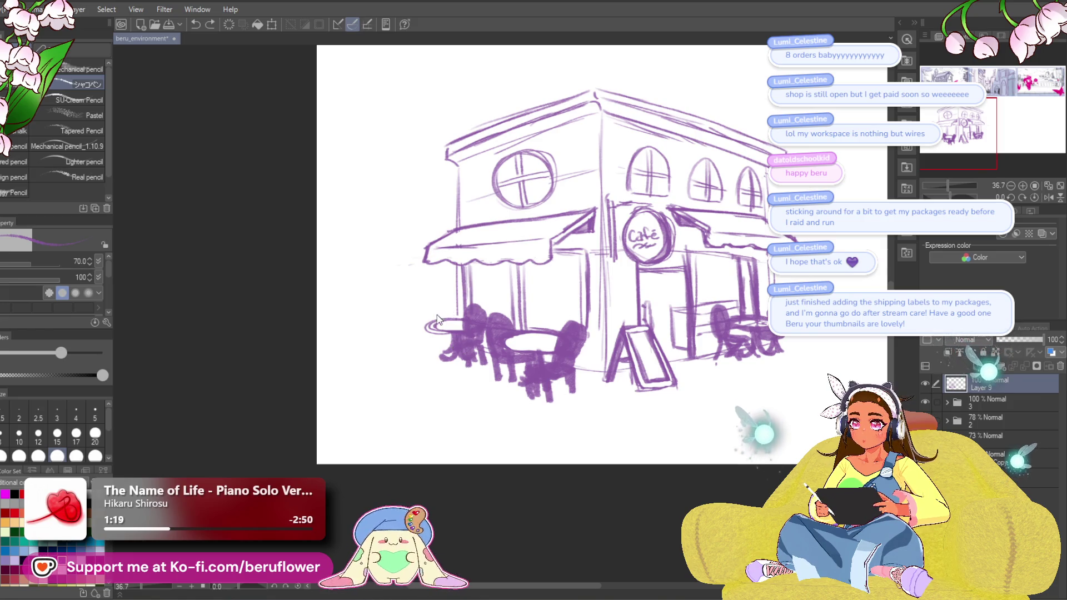
drag(432, 308, 444, 336)
drag(509, 450, 468, 436)
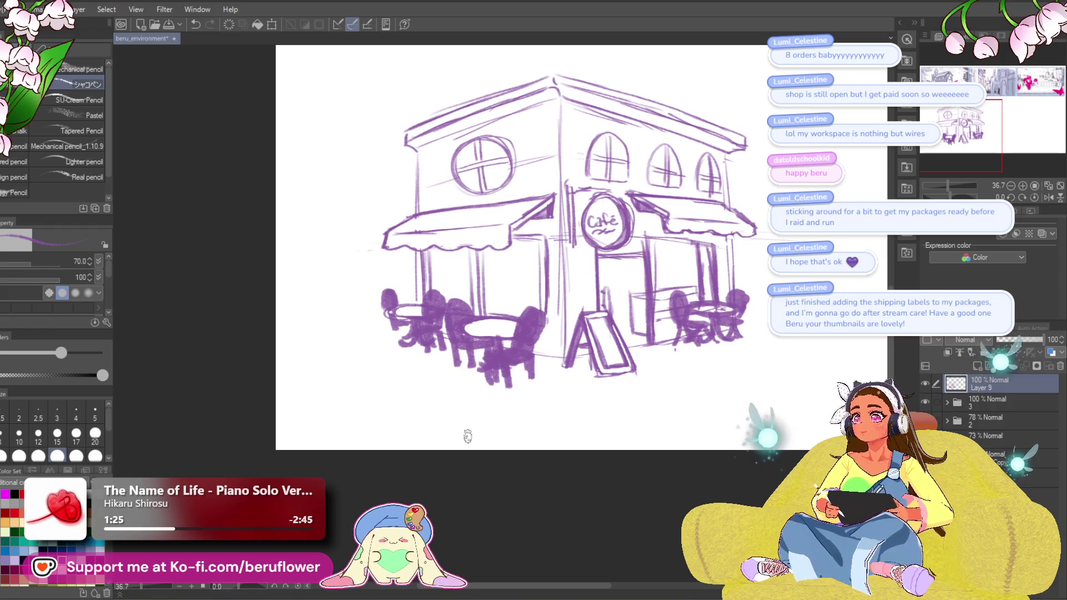
drag(758, 110, 737, 113)
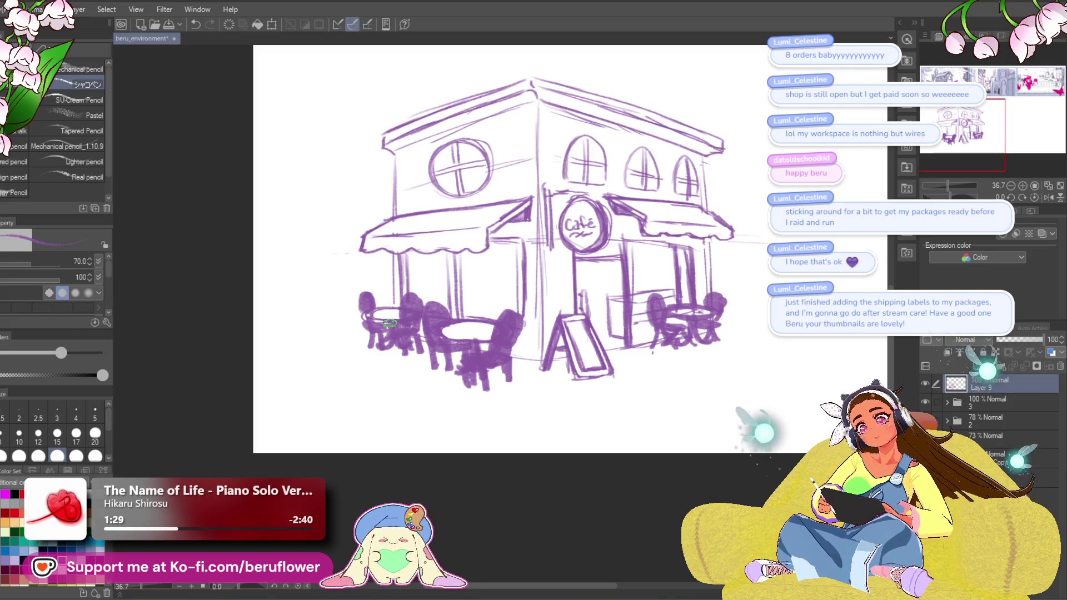
Zoom in on the café sketch from about 15% toward 48.8%.
scroll(389, 327, down, 5)
scroll(388, 323, up, 2)
scroll(466, 320, up, 2)
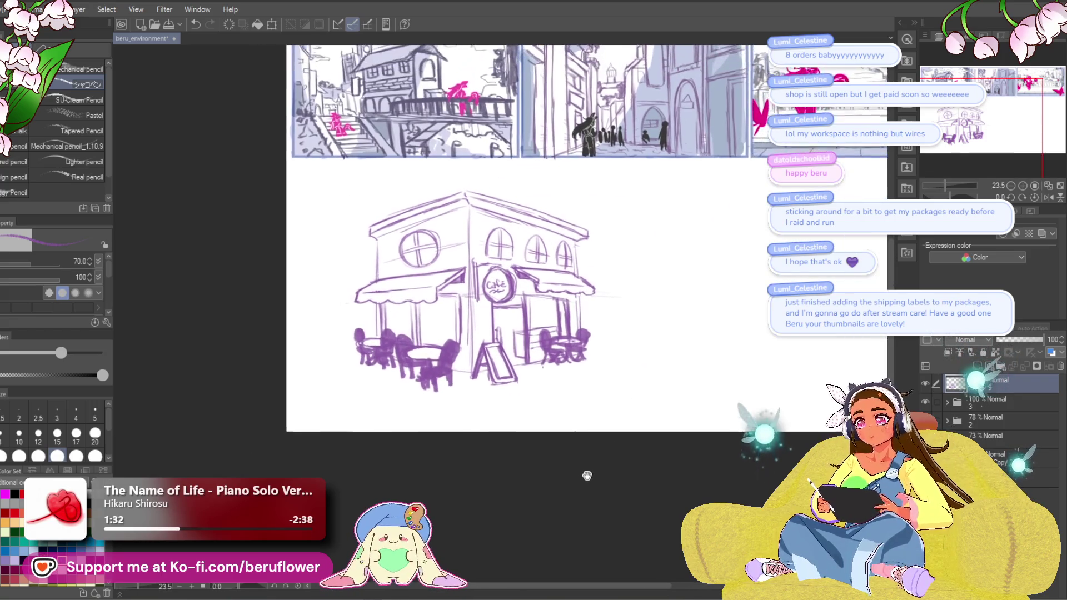
scroll(466, 320, up, 2)
Halve the brush size and erase the old window lines right of the door.
scroll(563, 378, up, 1)
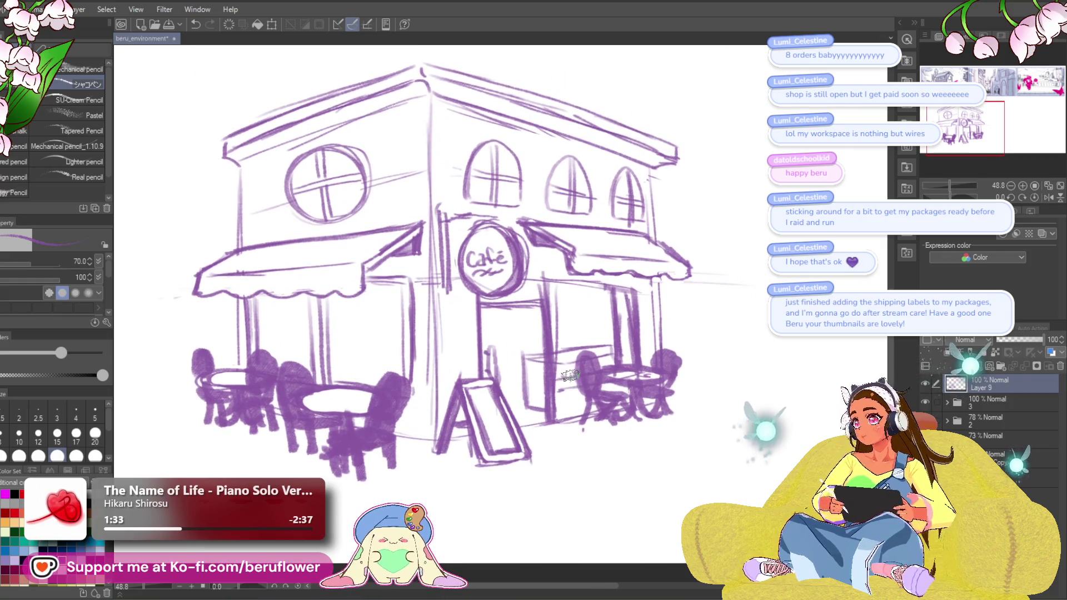
key(bracketleft)
key(bracketleft)
key(bracketleft)
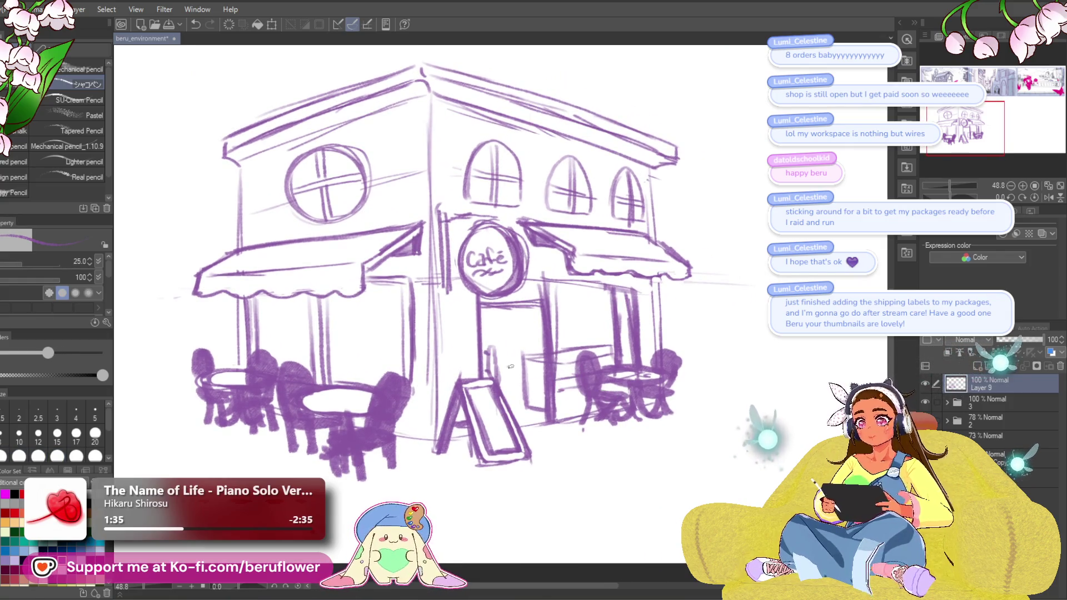
drag(528, 355, 534, 412)
mouse_move(562, 345)
mouse_down()
mouse_move(595, 350)
mouse_move(608, 341)
mouse_move(603, 331)
mouse_up()
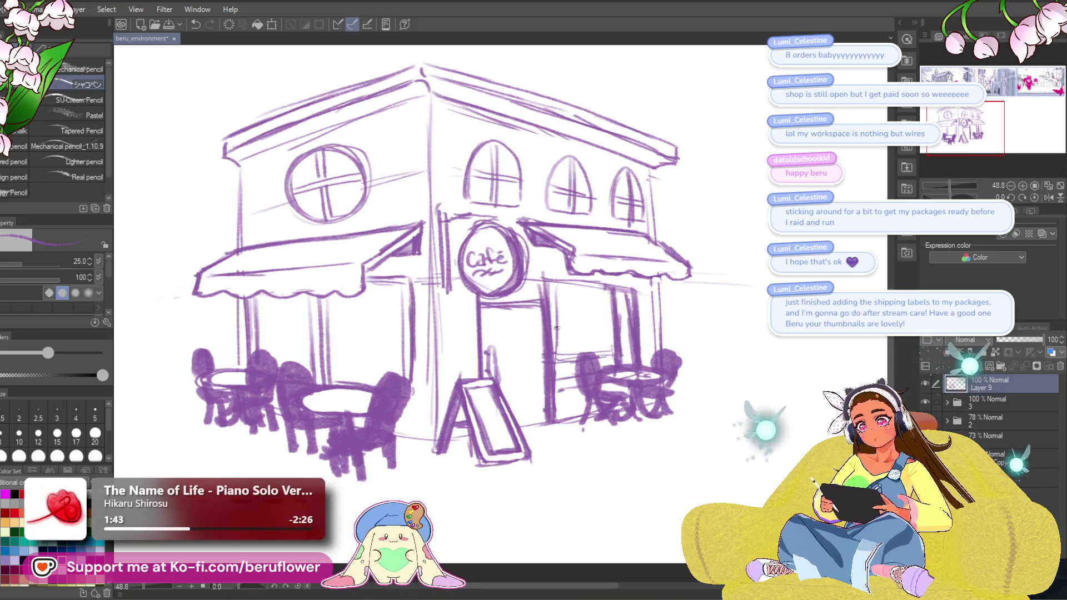
drag(554, 330, 577, 331)
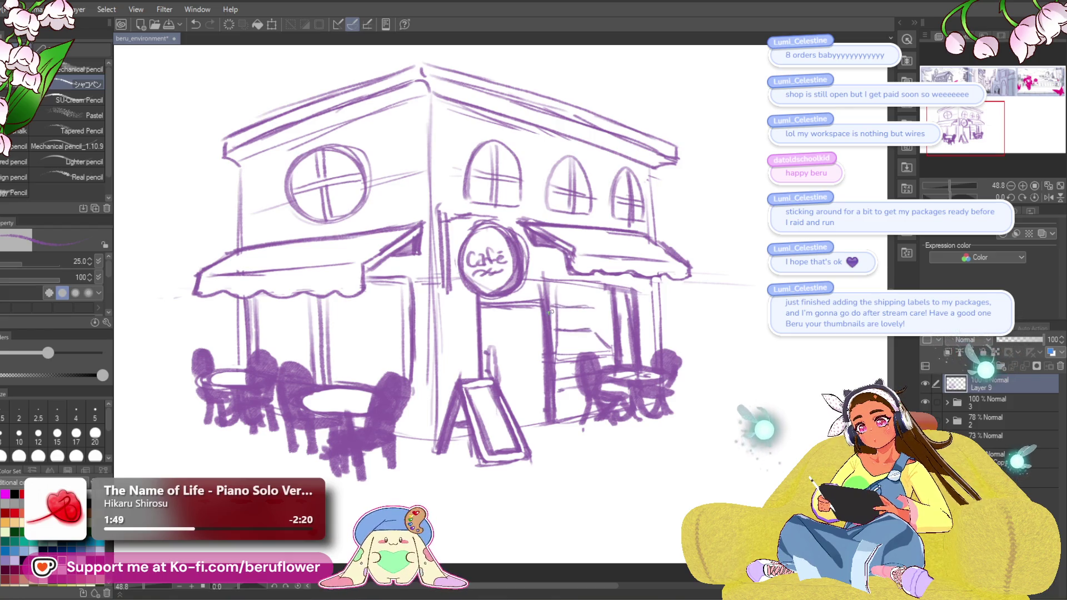
Sketch short strokes and a row of pastries with a curve below in the shop window.
drag(565, 334, 613, 328)
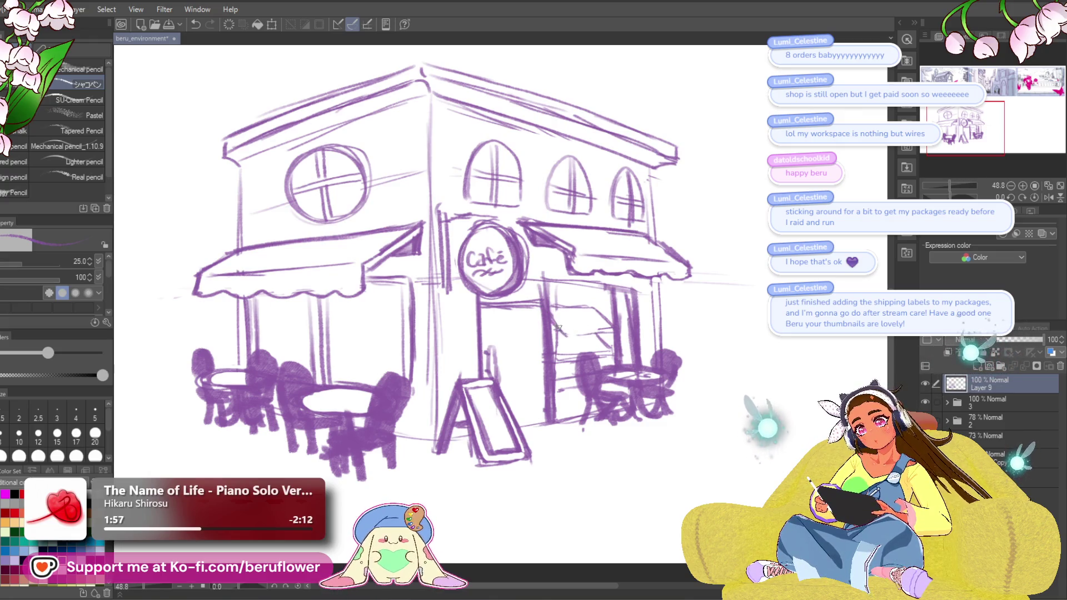
key(ctrl+z)
mouse_move(581, 332)
mouse_down()
mouse_move(557, 332)
mouse_move(562, 313)
mouse_move(600, 332)
mouse_move(584, 336)
mouse_up()
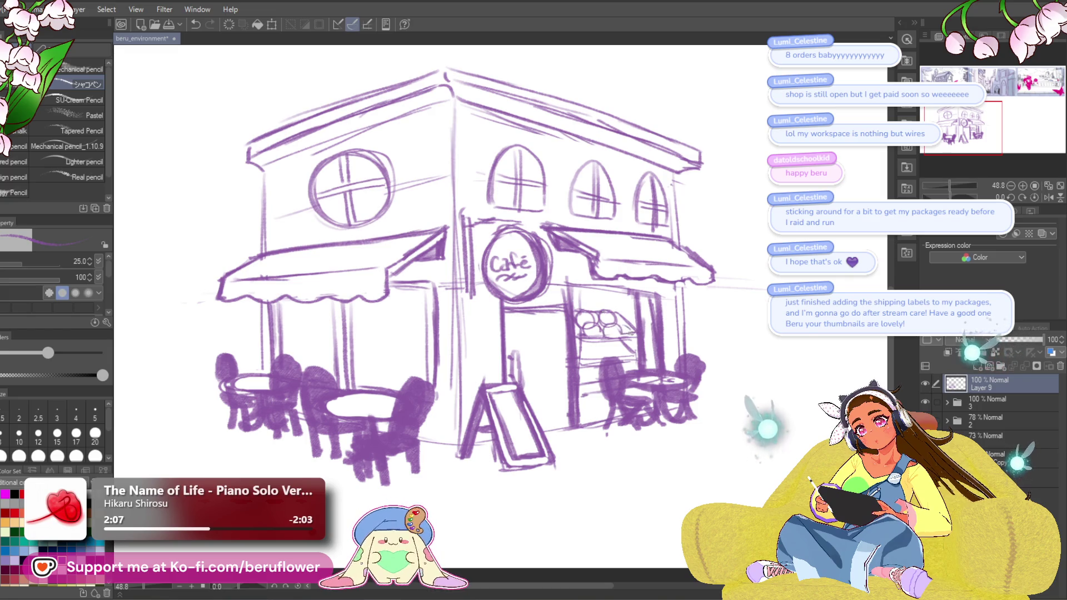
drag(581, 325, 616, 322)
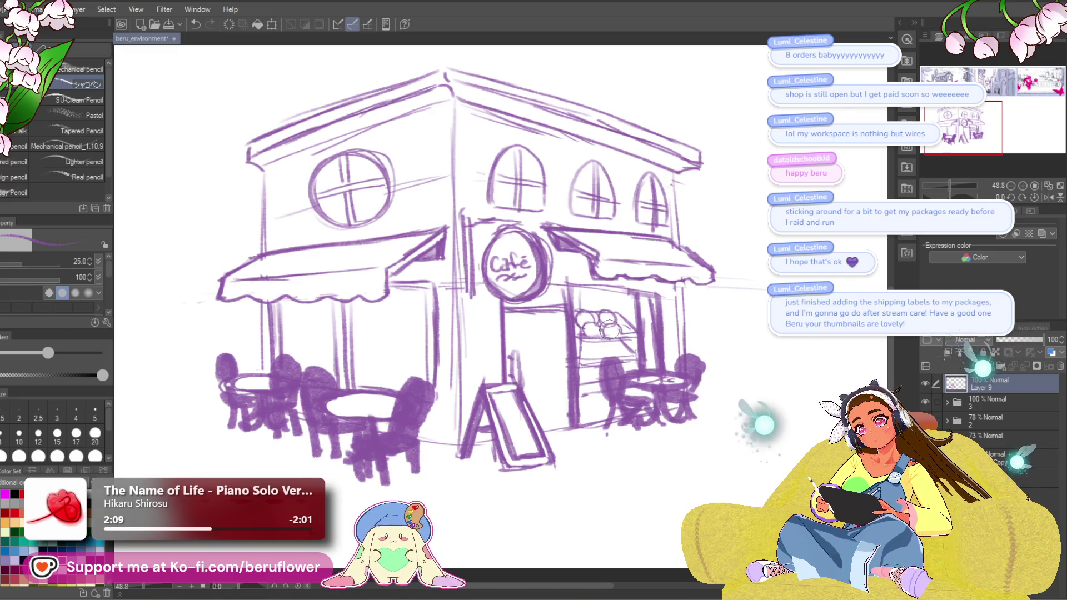
drag(583, 361, 604, 355)
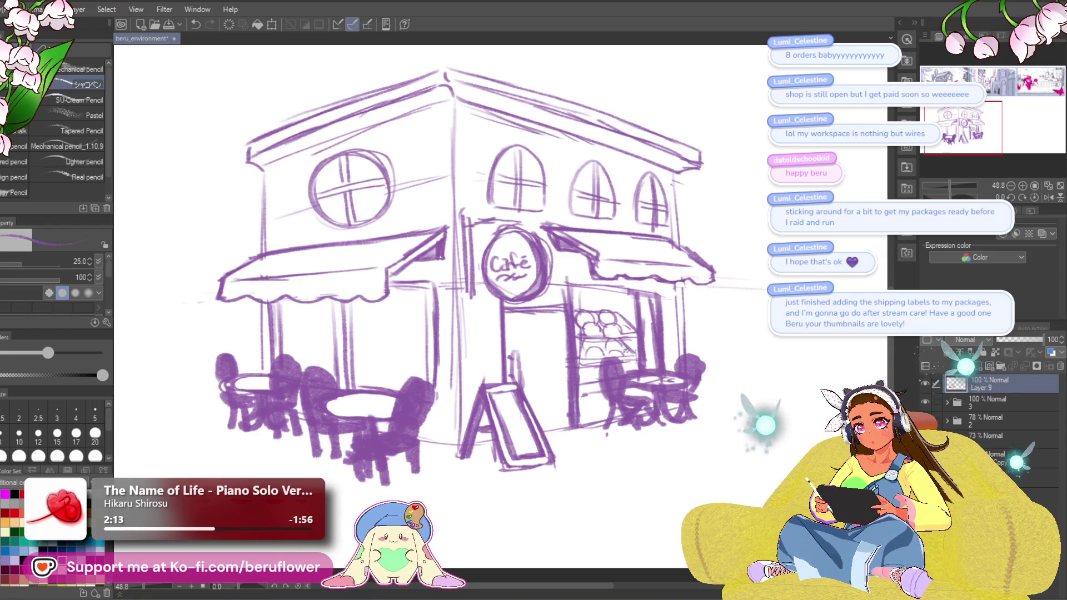
drag(633, 378, 630, 370)
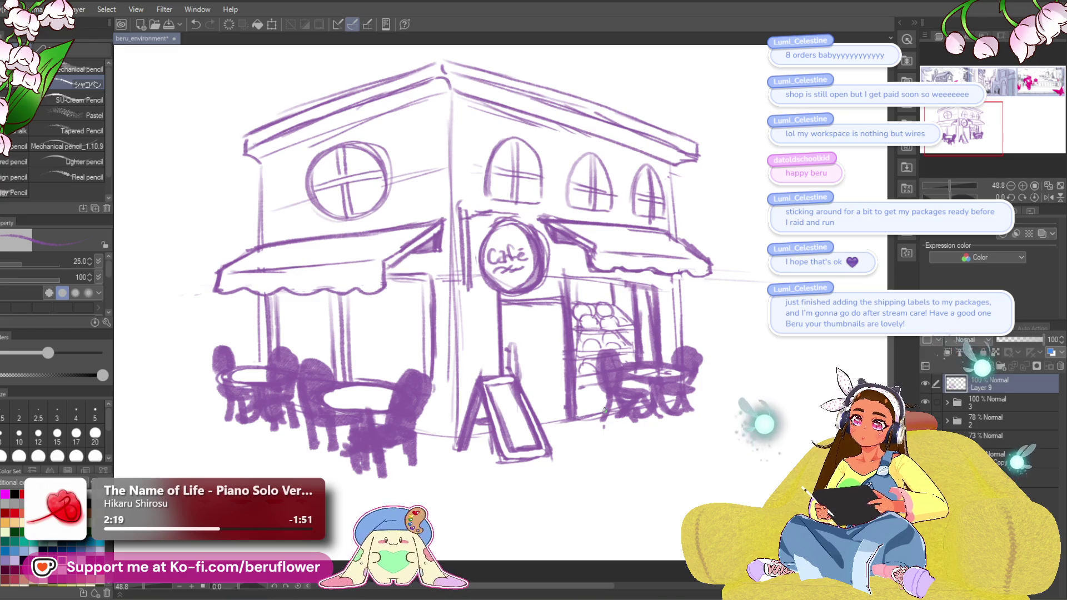
scroll(604, 412, up, 3)
drag(616, 346, 721, 322)
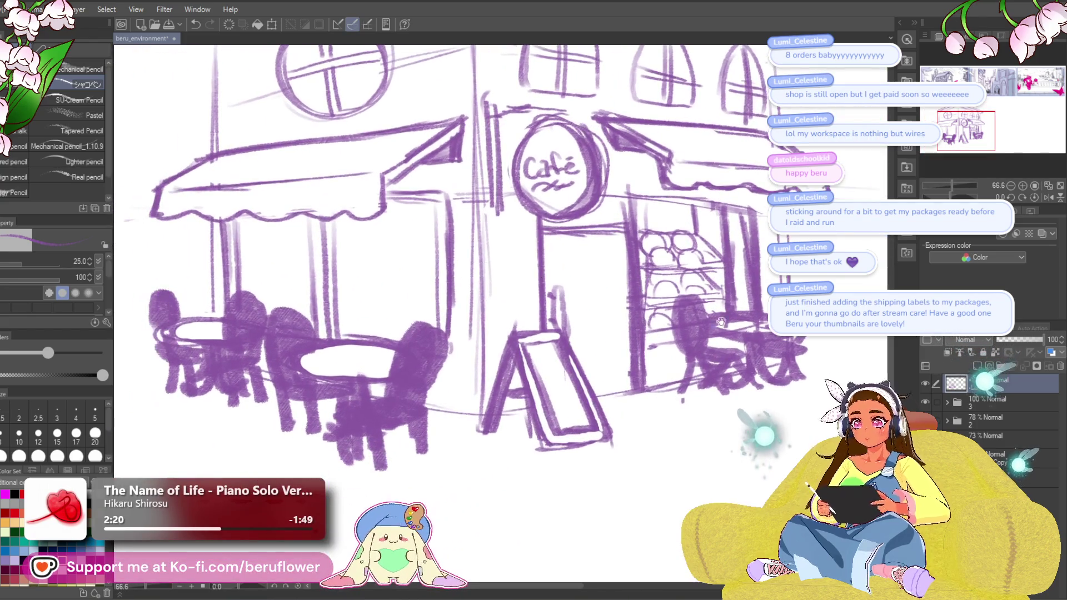
scroll(720, 322, down, 3)
scroll(599, 309, up, 2)
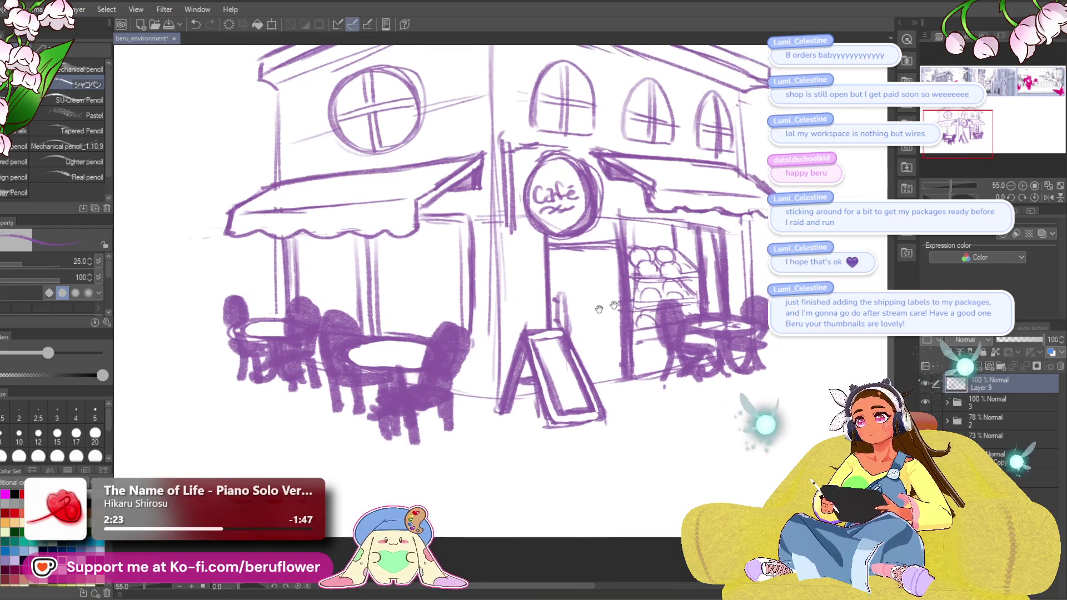
drag(598, 309, 583, 300)
scroll(398, 488, down, 3)
scroll(397, 488, up, 1)
mouse_move(398, 489)
mouse_down()
mouse_move(355, 472)
mouse_move(389, 511)
mouse_move(432, 492)
mouse_move(438, 550)
mouse_up()
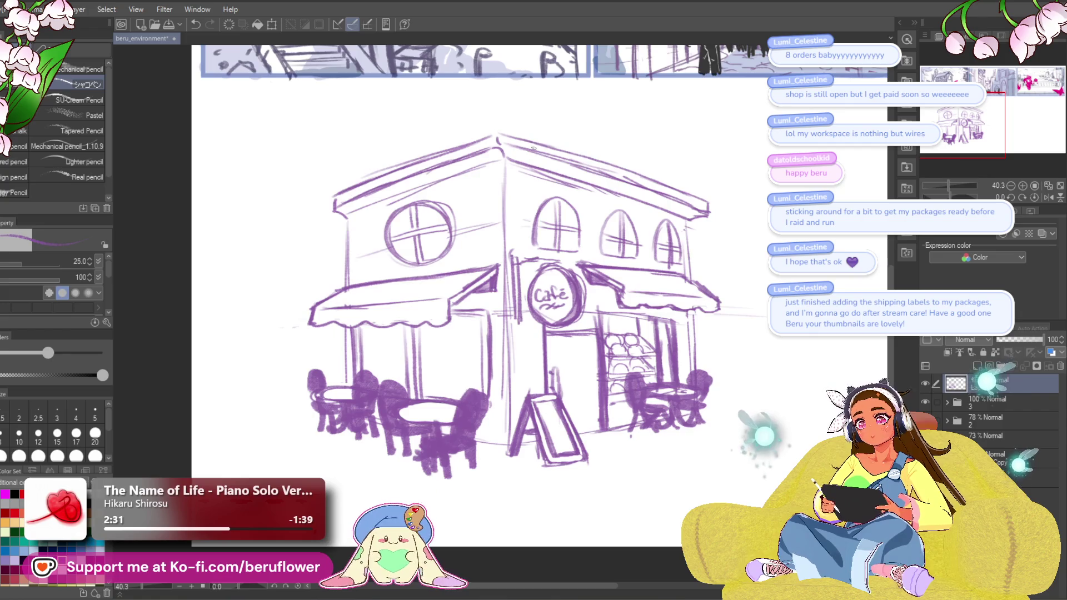
Draw curly vines at the roof corner, below the roof peak and left of it.
key(ctrl+z)
drag(486, 156, 518, 172)
drag(512, 184, 519, 194)
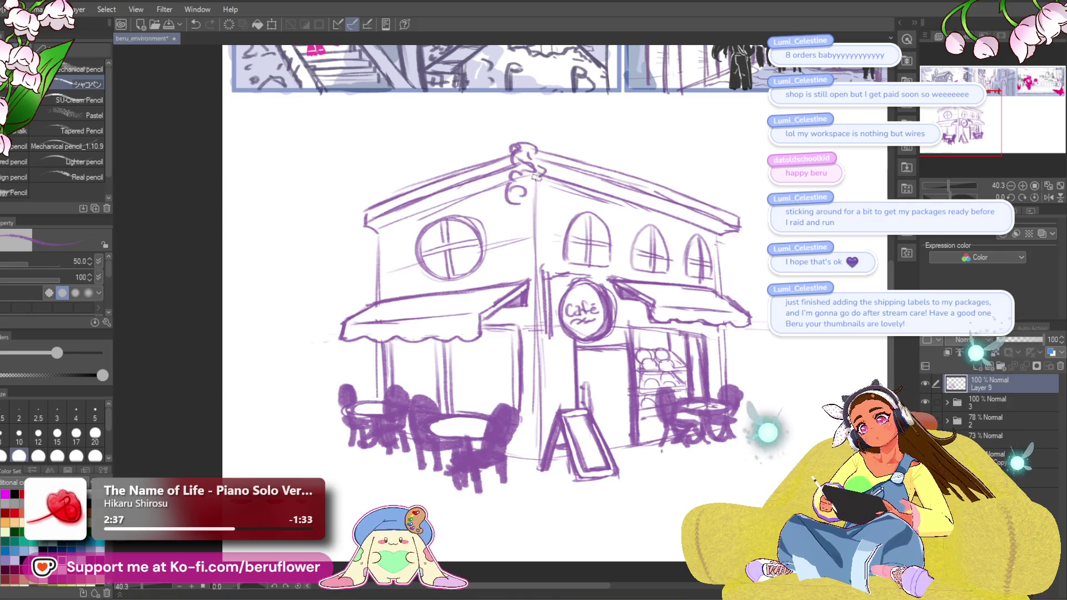
mouse_move(514, 200)
mouse_down()
mouse_move(525, 234)
mouse_move(550, 220)
mouse_move(519, 162)
mouse_move(488, 154)
mouse_move(550, 160)
mouse_up()
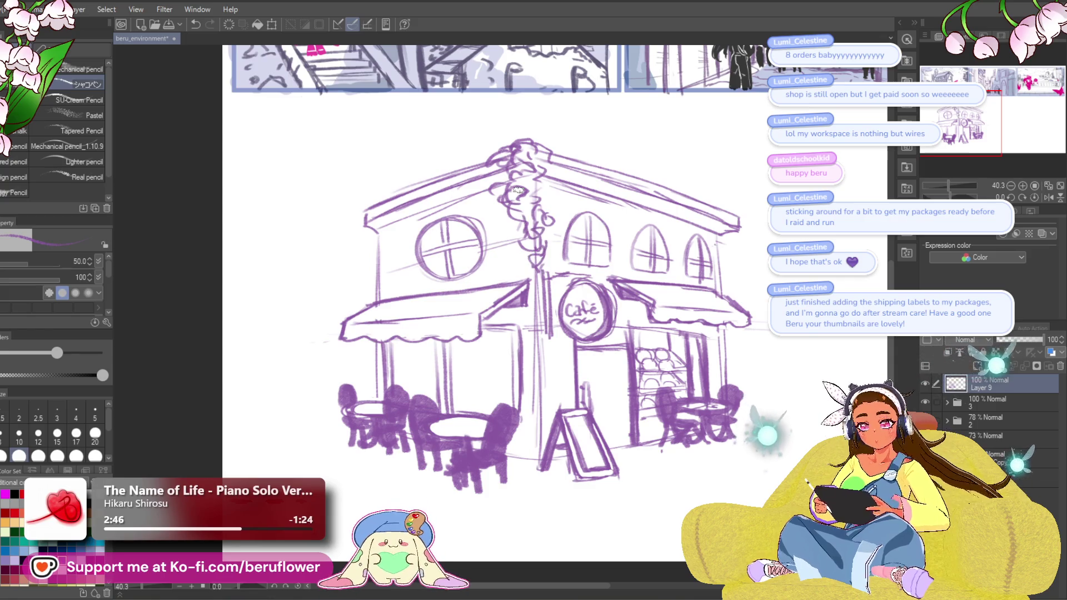
mouse_move(499, 145)
mouse_down()
mouse_move(515, 161)
mouse_move(566, 169)
mouse_up()
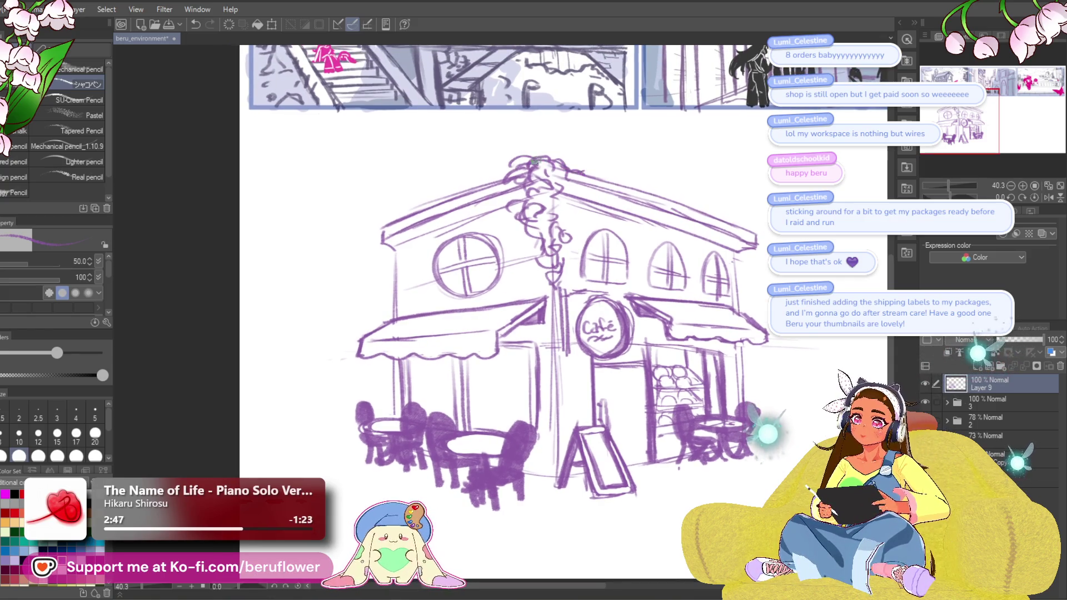
drag(590, 147, 603, 140)
mouse_move(509, 161)
mouse_down()
mouse_move(500, 170)
mouse_move(517, 167)
mouse_move(511, 159)
mouse_up()
drag(621, 103, 616, 104)
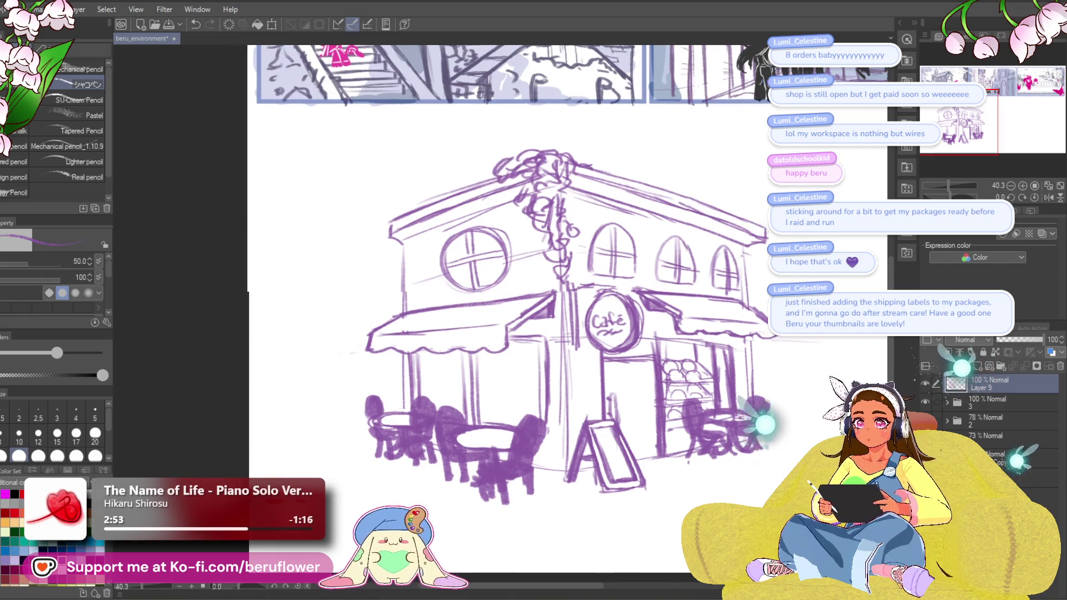
Erase the messy scribbles around the roof peak and add vines along the roofline right of the peak.
drag(777, 279, 720, 259)
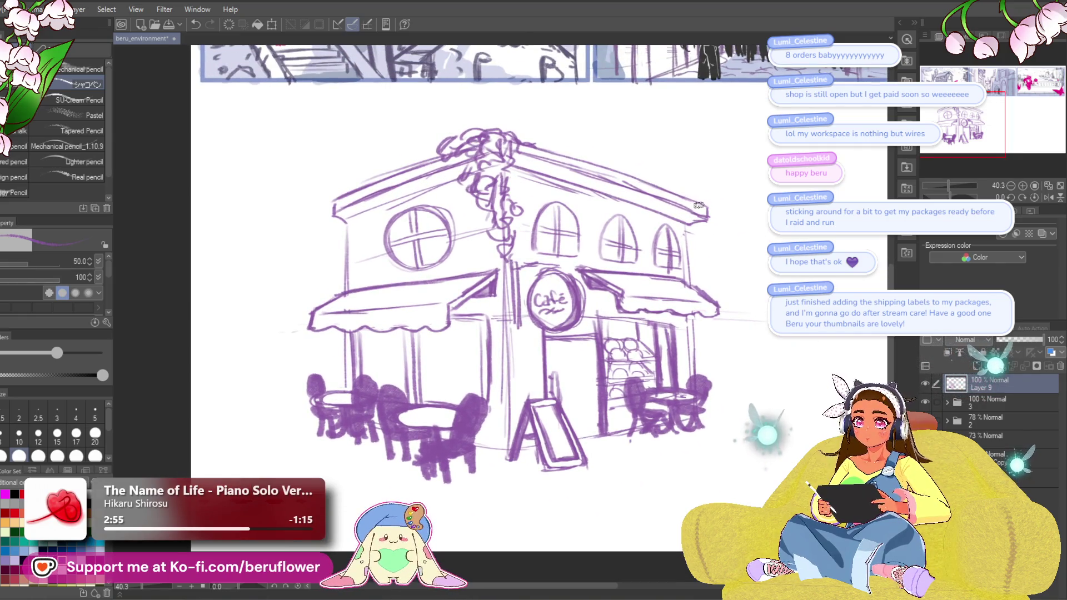
drag(698, 205, 705, 212)
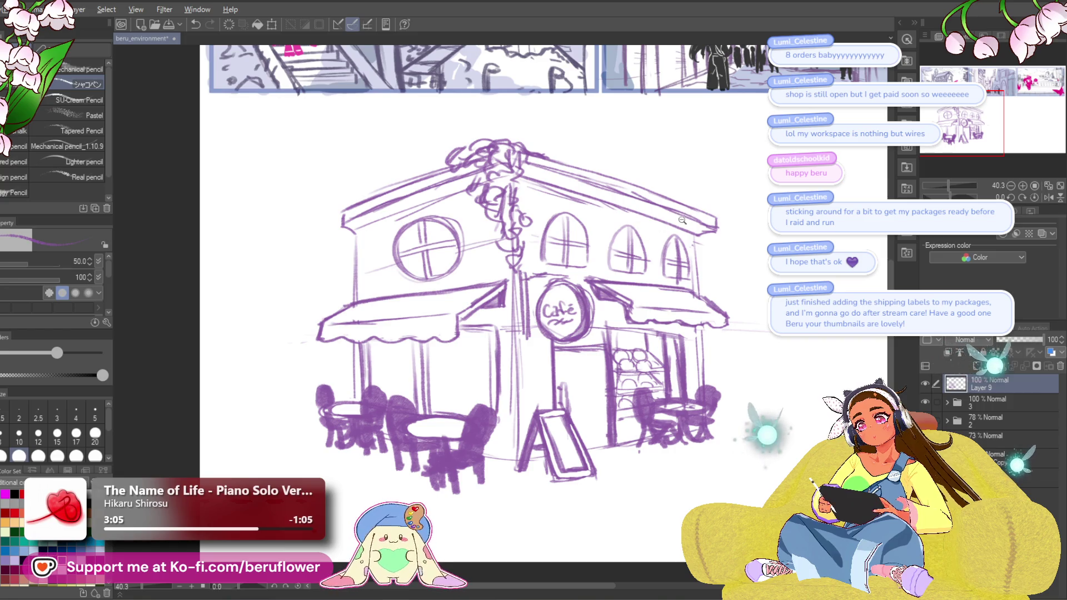
mouse_move(467, 148)
mouse_down()
mouse_move(479, 149)
mouse_move(472, 166)
mouse_move(536, 161)
mouse_move(494, 162)
mouse_up()
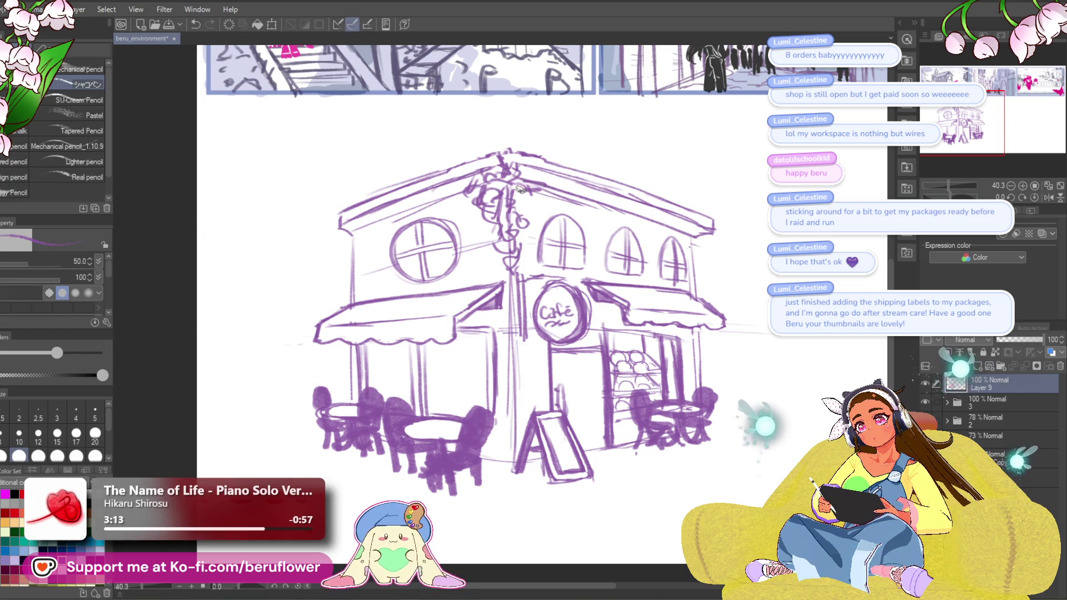
mouse_move(530, 195)
mouse_down()
mouse_move(542, 205)
mouse_move(572, 200)
mouse_move(545, 219)
mouse_up()
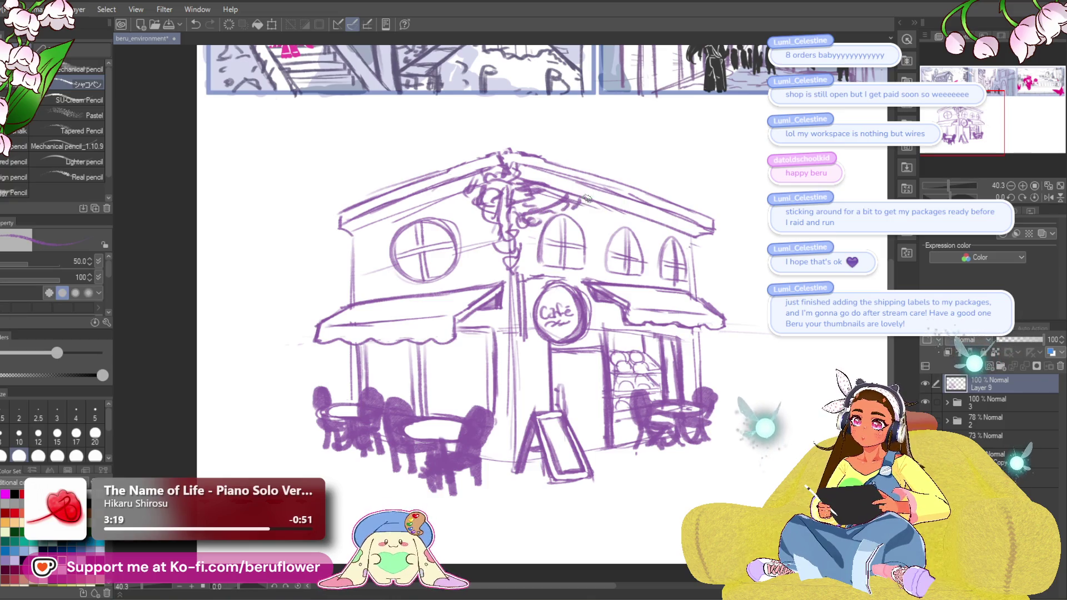
mouse_move(754, 253)
mouse_down()
mouse_move(737, 236)
mouse_move(687, 247)
mouse_move(682, 259)
mouse_up()
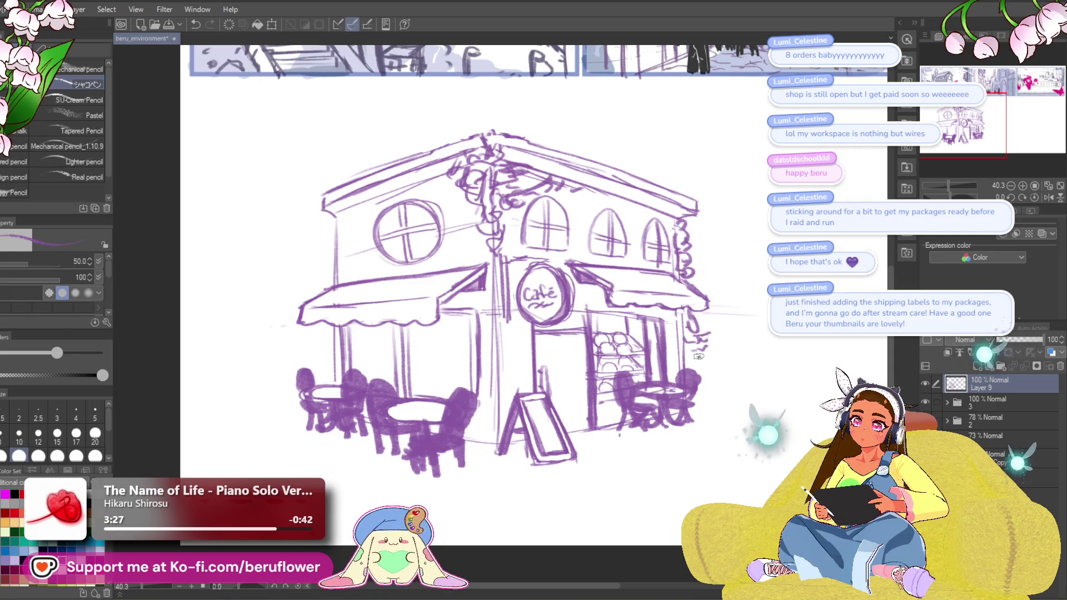
drag(492, 214, 551, 217)
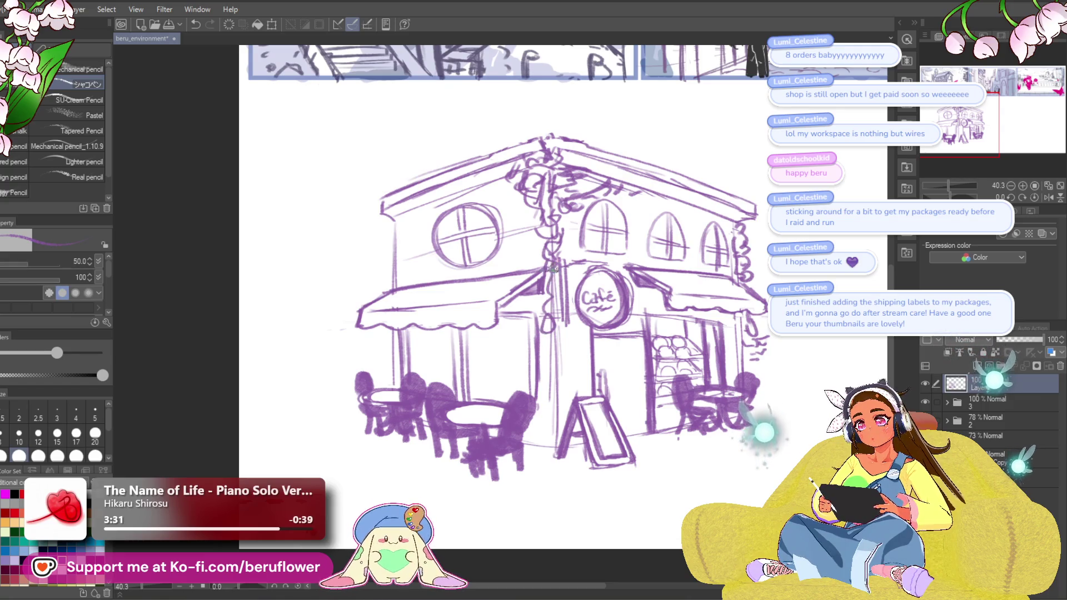
drag(553, 269, 598, 284)
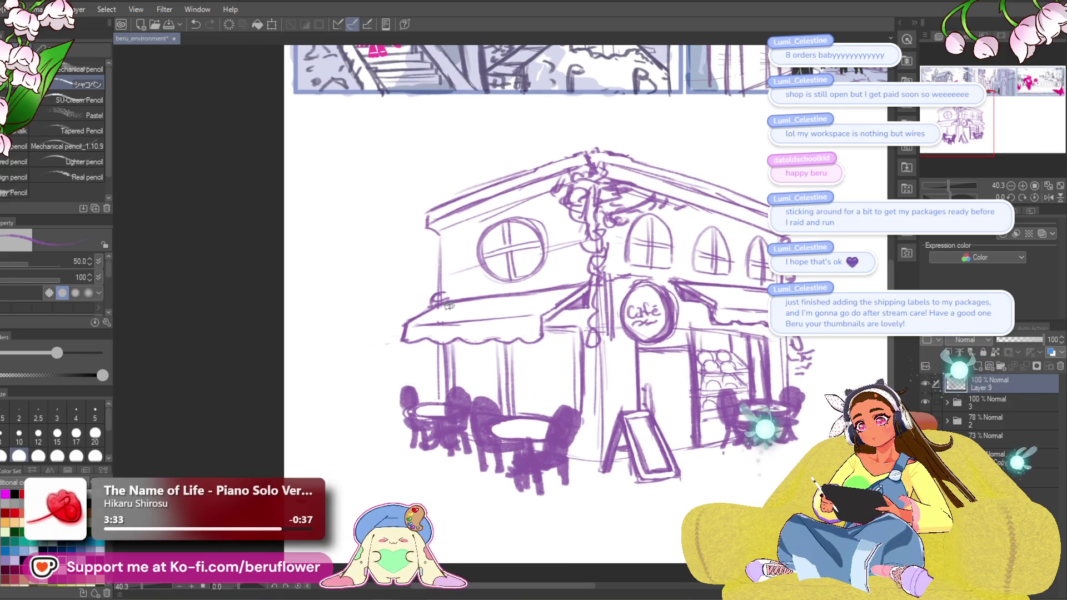
Undo the last action and sketch a small peaked shape near the café door.
key(ctrl+z)
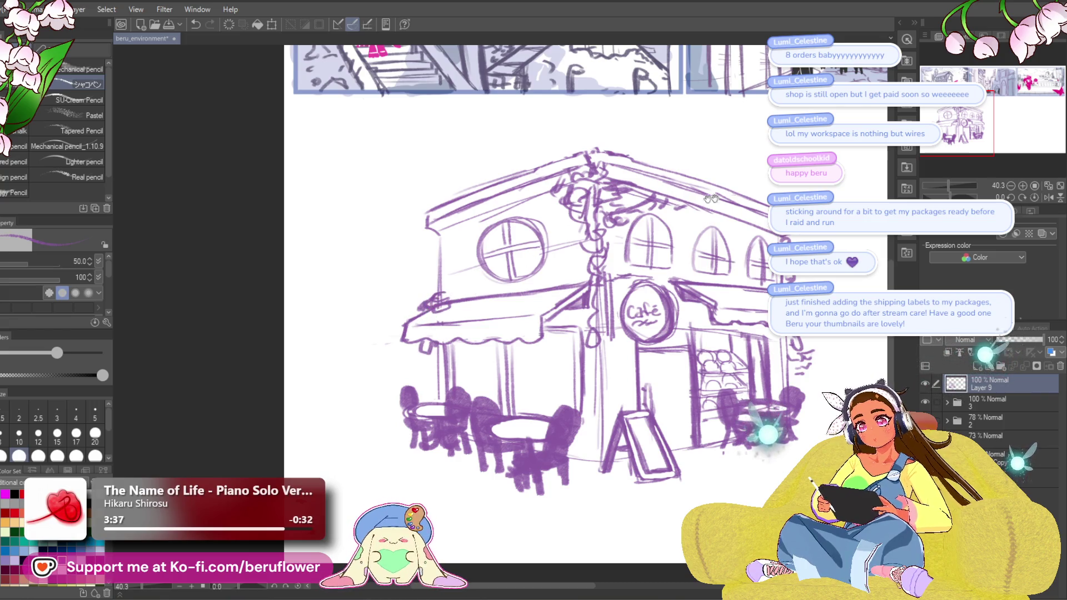
drag(711, 199, 707, 199)
mouse_move(553, 206)
mouse_down()
mouse_move(558, 277)
mouse_move(571, 240)
mouse_up()
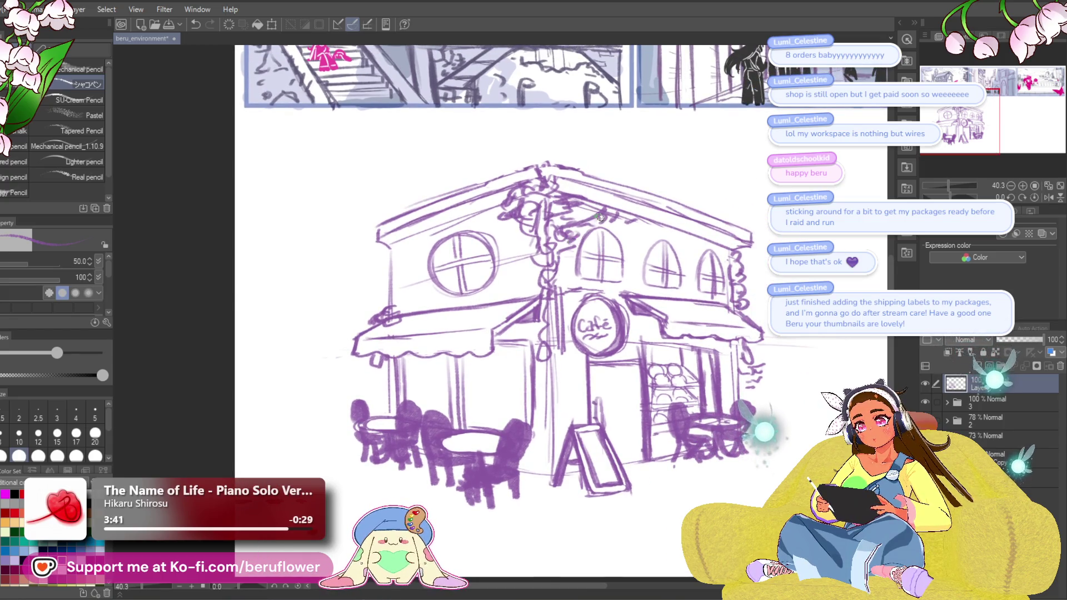
drag(614, 213, 655, 214)
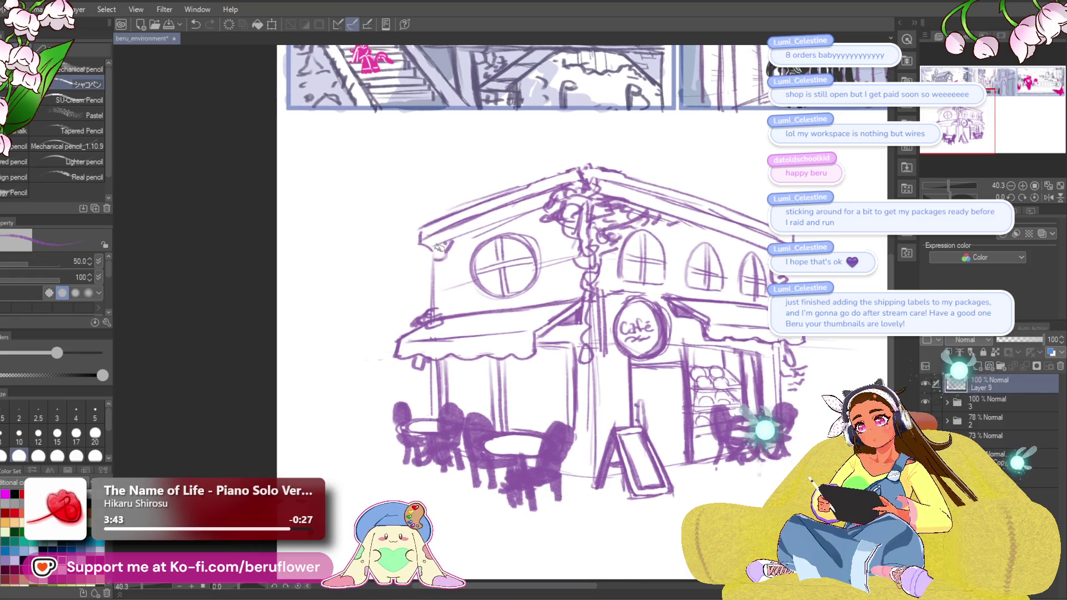
mouse_move(466, 228)
mouse_down()
mouse_move(434, 216)
mouse_move(404, 175)
mouse_move(402, 148)
mouse_up()
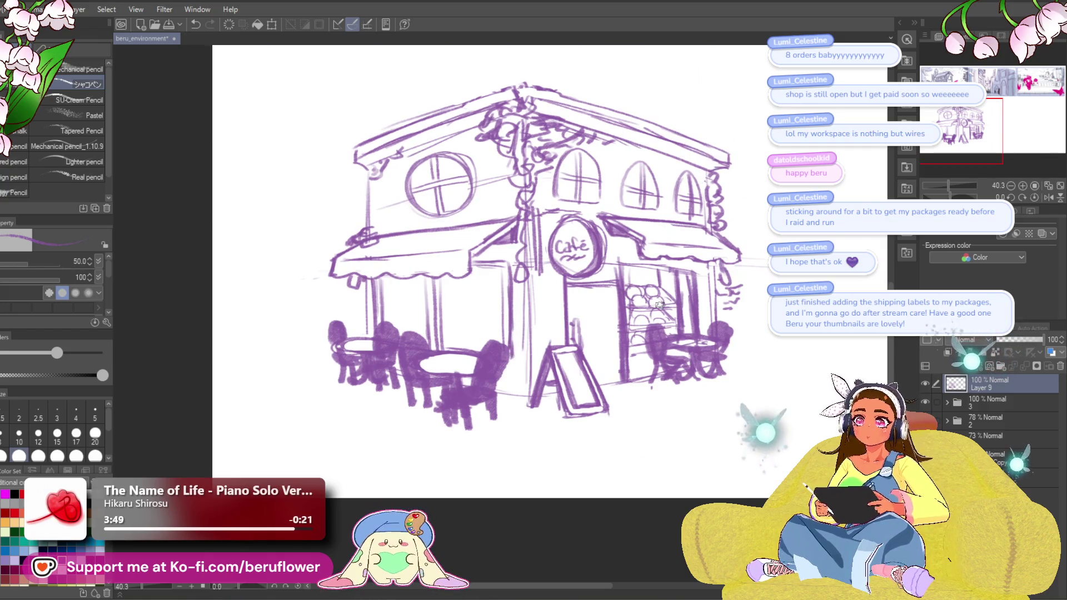
scroll(659, 305, down, 3)
scroll(660, 304, up, 5)
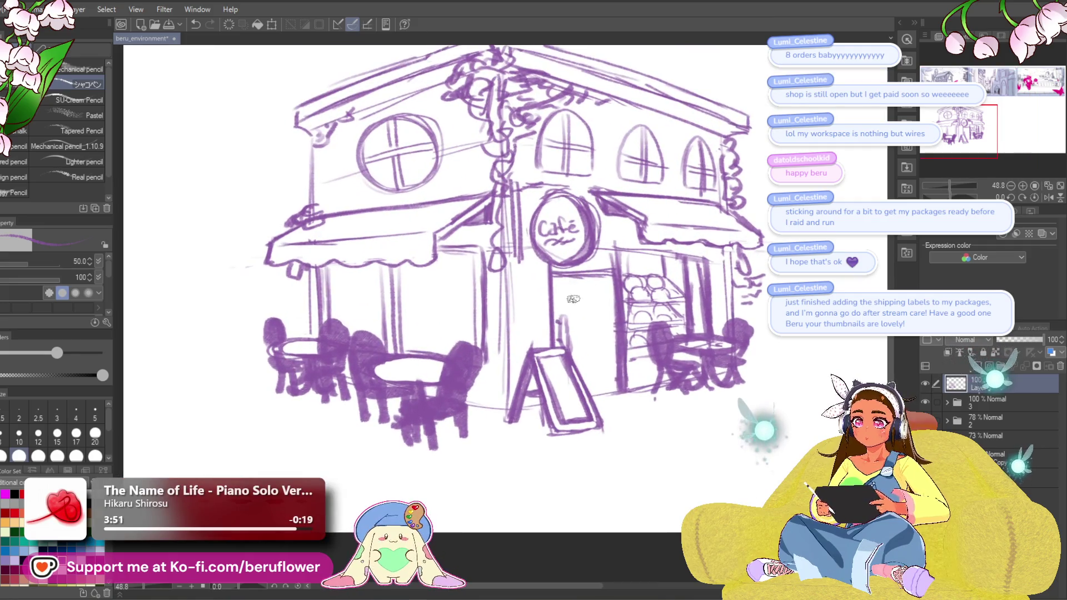
mouse_move(575, 295)
mouse_down()
mouse_move(584, 276)
mouse_move(582, 295)
mouse_move(603, 303)
mouse_up()
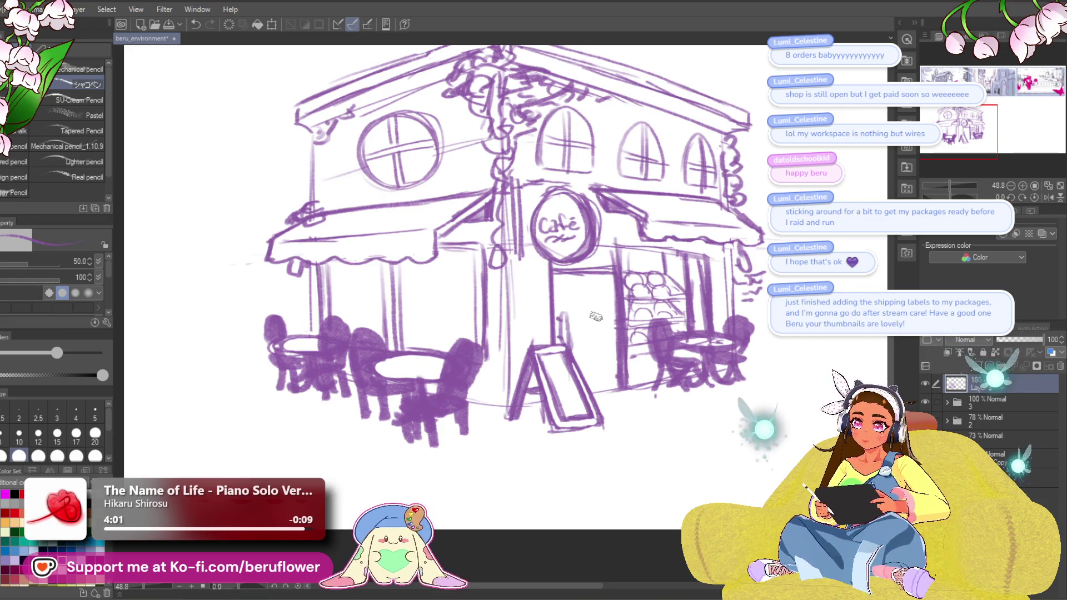
Draw a small round knob on the café door, discarding a trial OPEN stroke on the sign.
drag(748, 309, 701, 328)
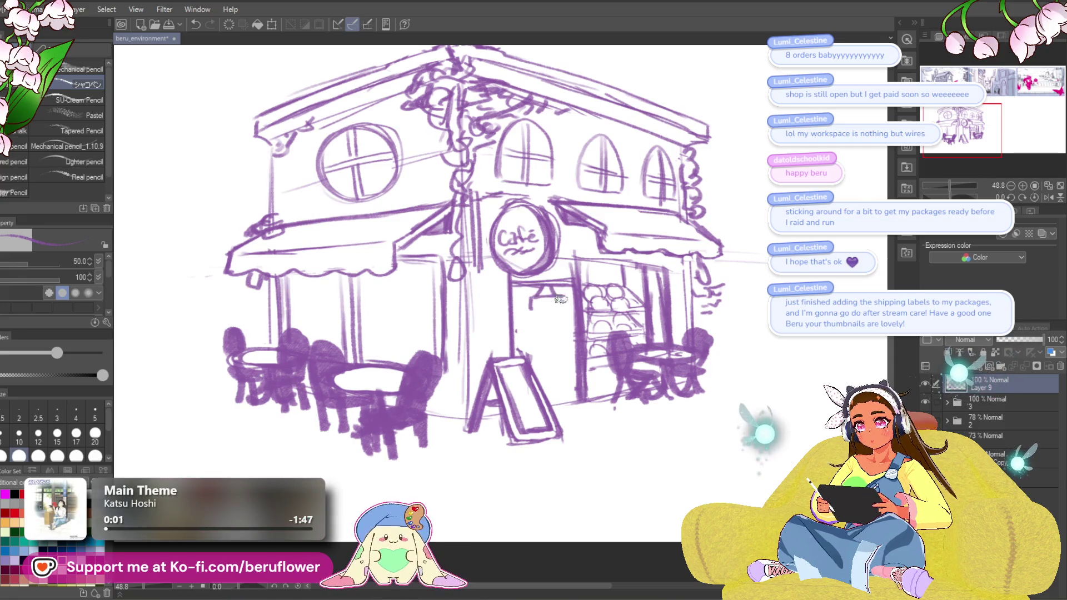
drag(532, 304, 562, 304)
key(ctrl+z)
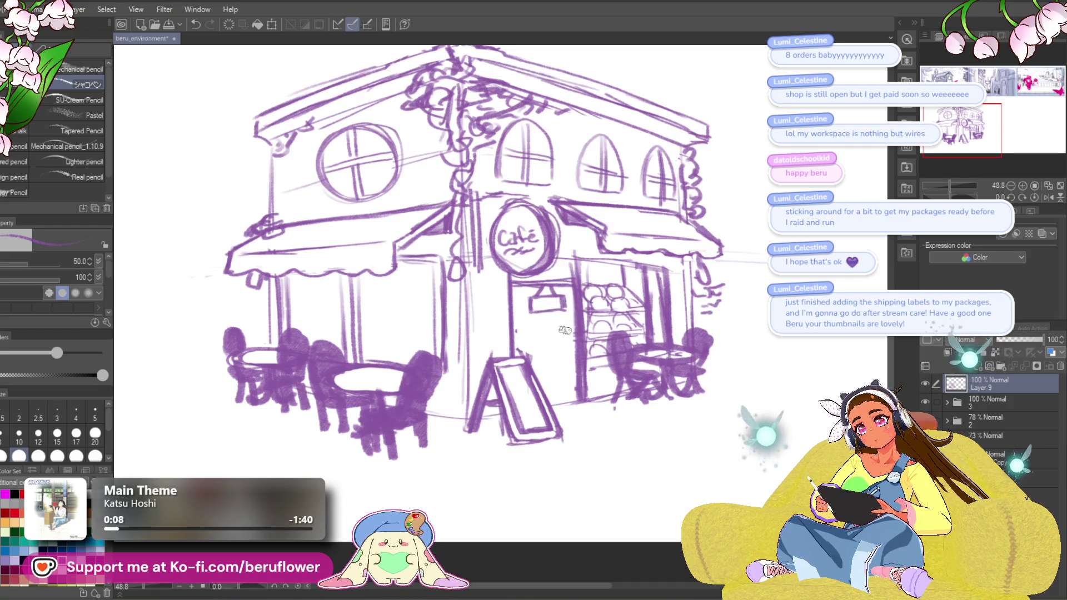
drag(578, 364, 582, 359)
drag(525, 339, 529, 343)
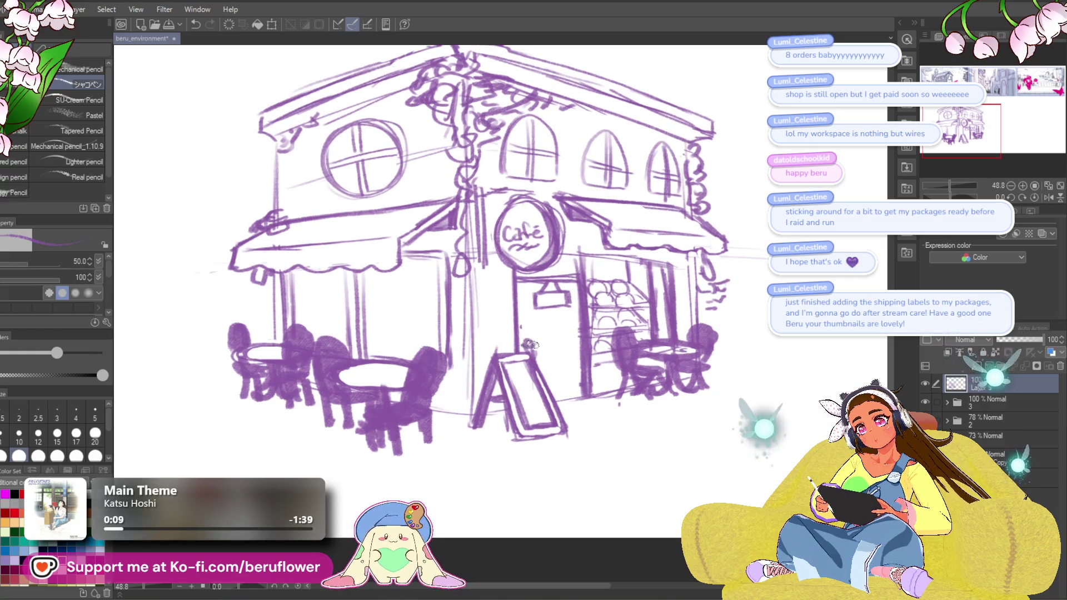
mouse_move(560, 489)
mouse_down()
mouse_move(537, 477)
mouse_move(467, 360)
mouse_up()
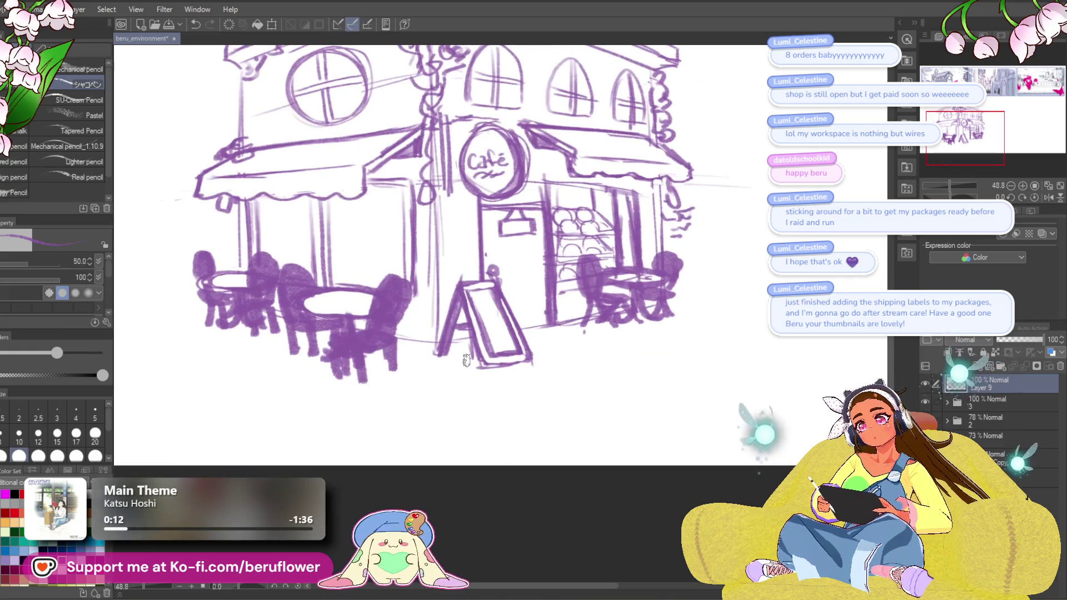
scroll(467, 360, down, 4)
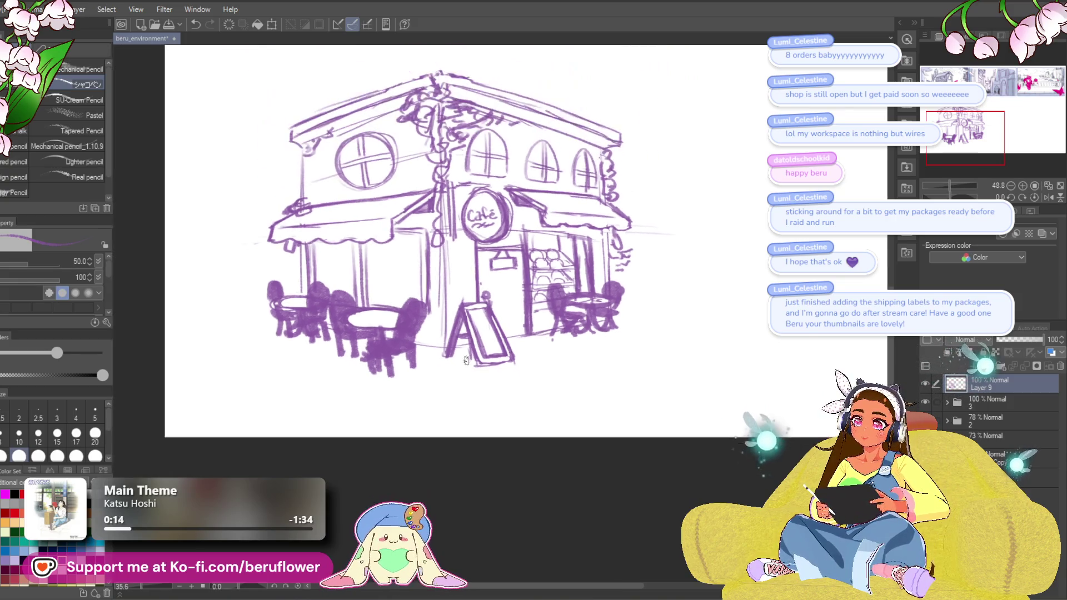
Frame the café and thumbnails, then move and scale the café beneath the three panels with Ctrl+T.
drag(524, 411, 561, 518)
mouse_move(747, 378)
mouse_down()
mouse_move(572, 433)
mouse_move(555, 349)
mouse_up()
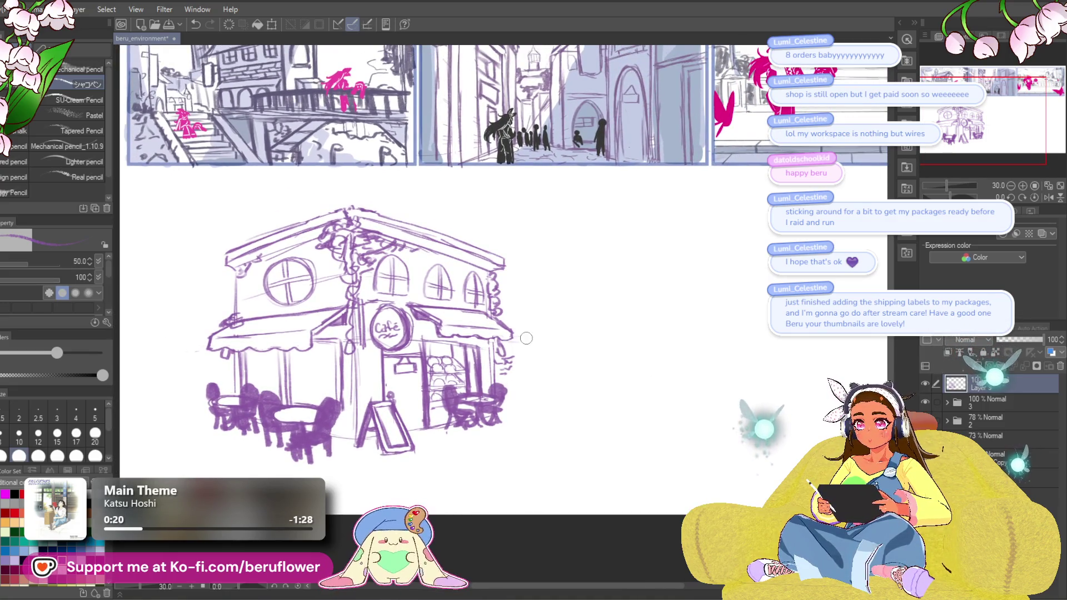
scroll(526, 338, down, 1)
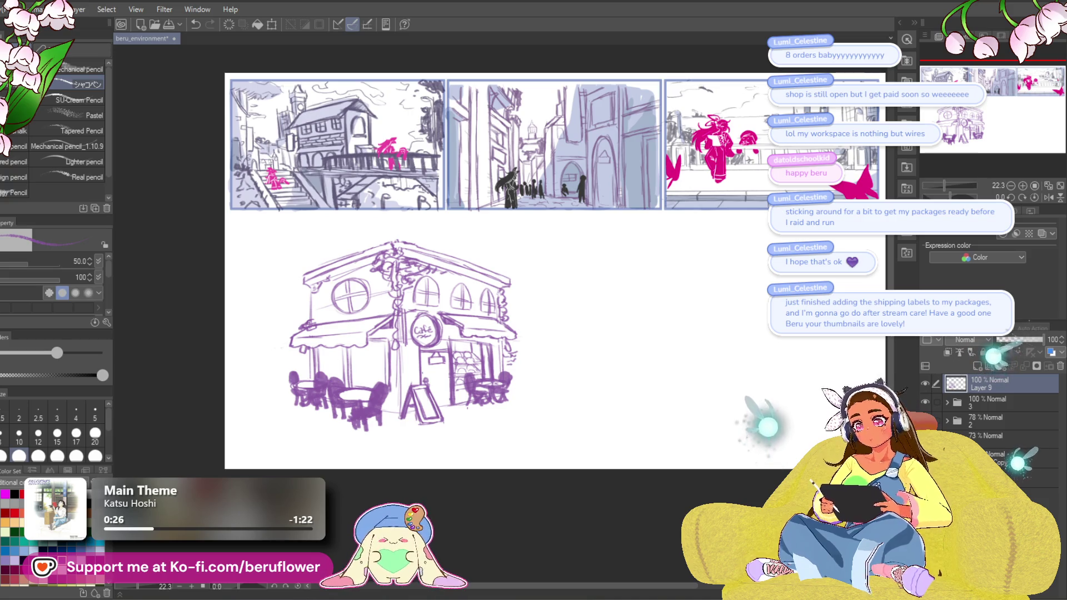
mouse_move(761, 414)
mouse_down()
mouse_move(711, 487)
mouse_move(765, 423)
mouse_up()
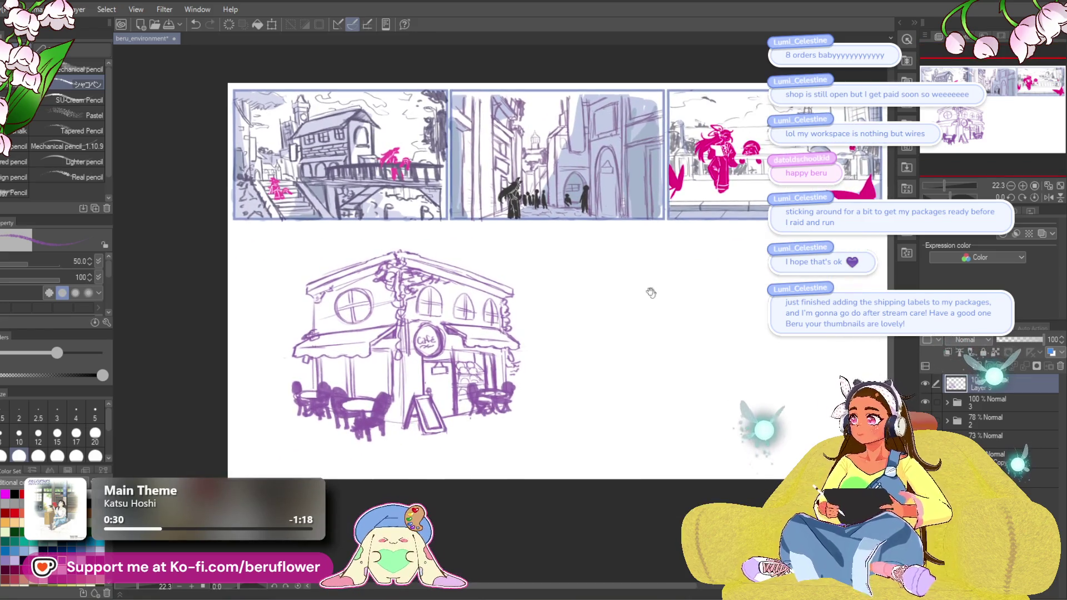
mouse_move(631, 410)
mouse_down()
mouse_move(598, 411)
mouse_move(586, 445)
mouse_up()
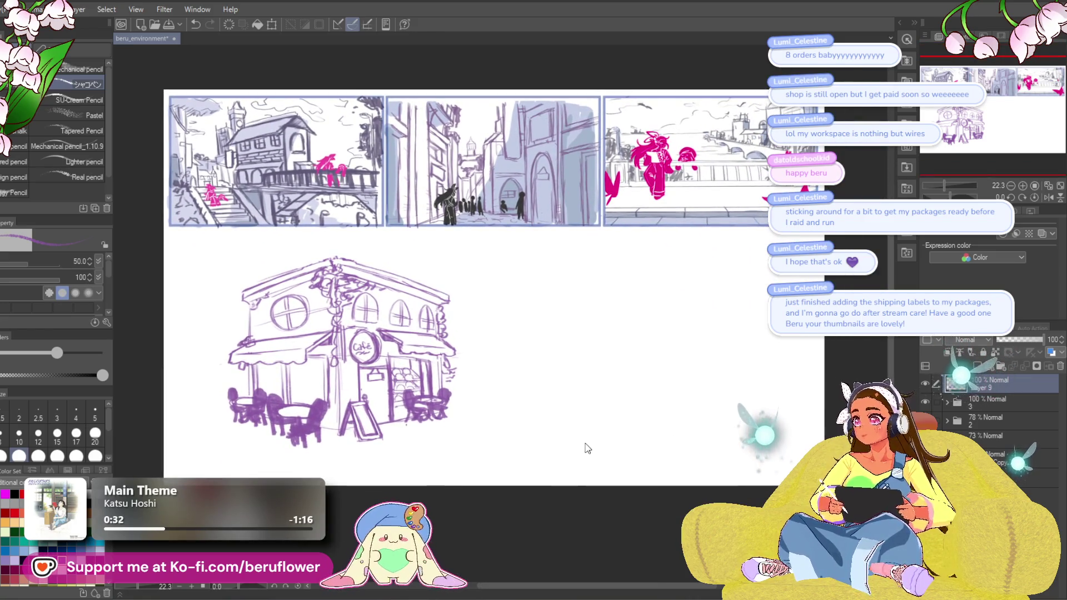
key(ctrl+t)
mouse_move(515, 414)
mouse_down()
mouse_move(563, 409)
mouse_move(494, 464)
mouse_up()
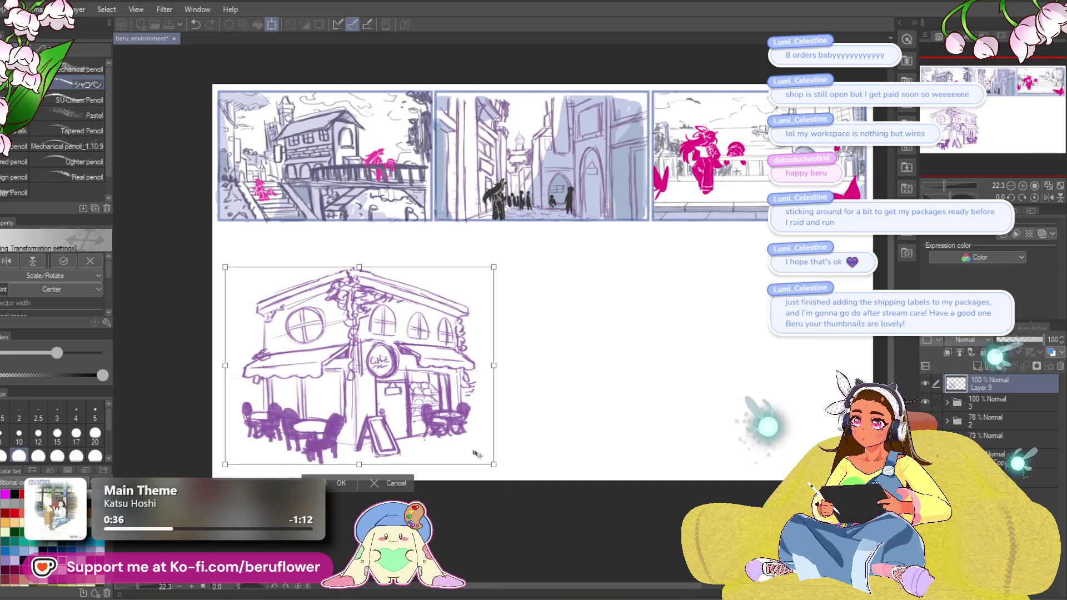
key(Return)
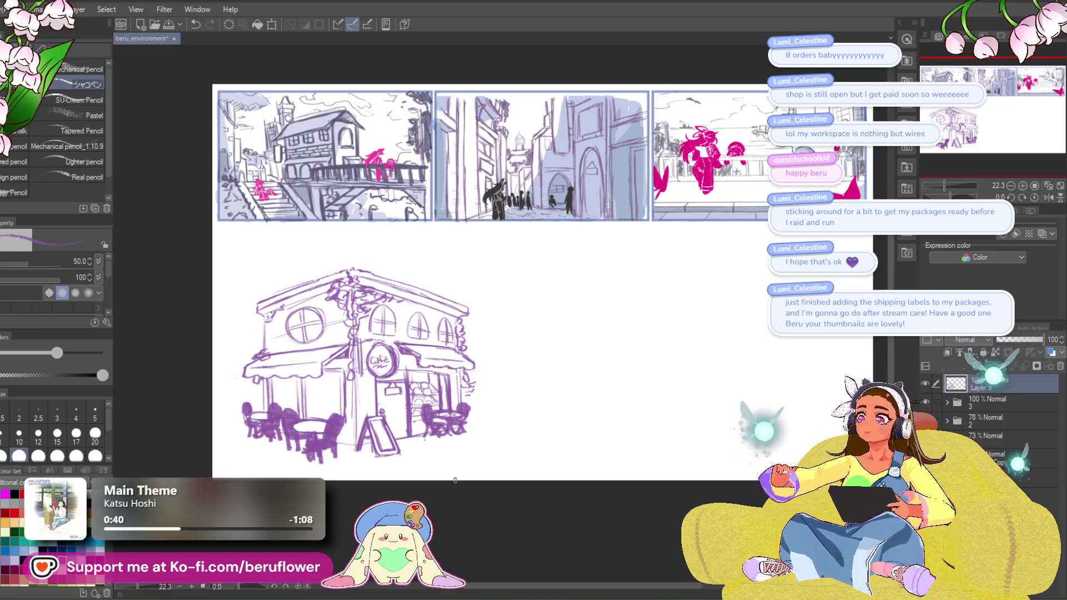
mouse_move(666, 431)
mouse_down()
mouse_move(600, 477)
mouse_move(626, 452)
mouse_up()
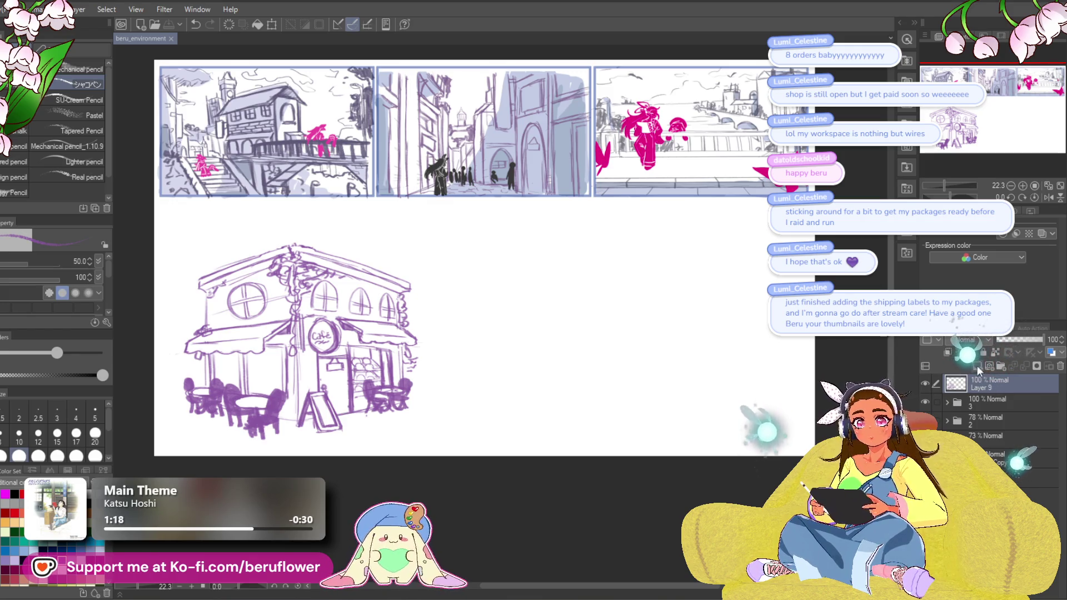
click(976, 365)
drag(634, 497, 622, 517)
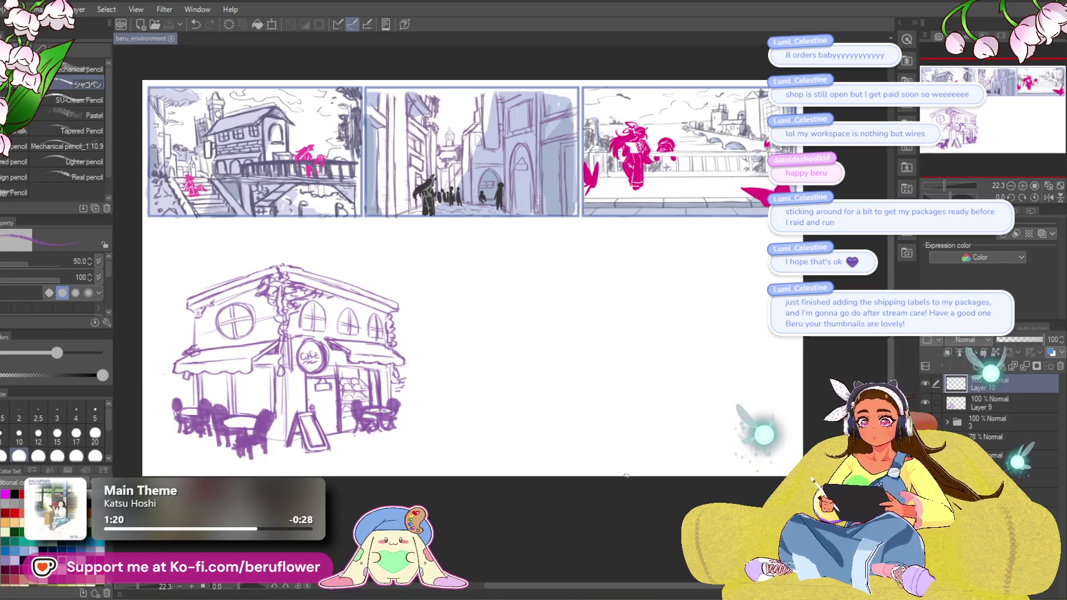
Sketch cobblestone loops and dashes on the ground directly below the café.
drag(697, 485, 699, 485)
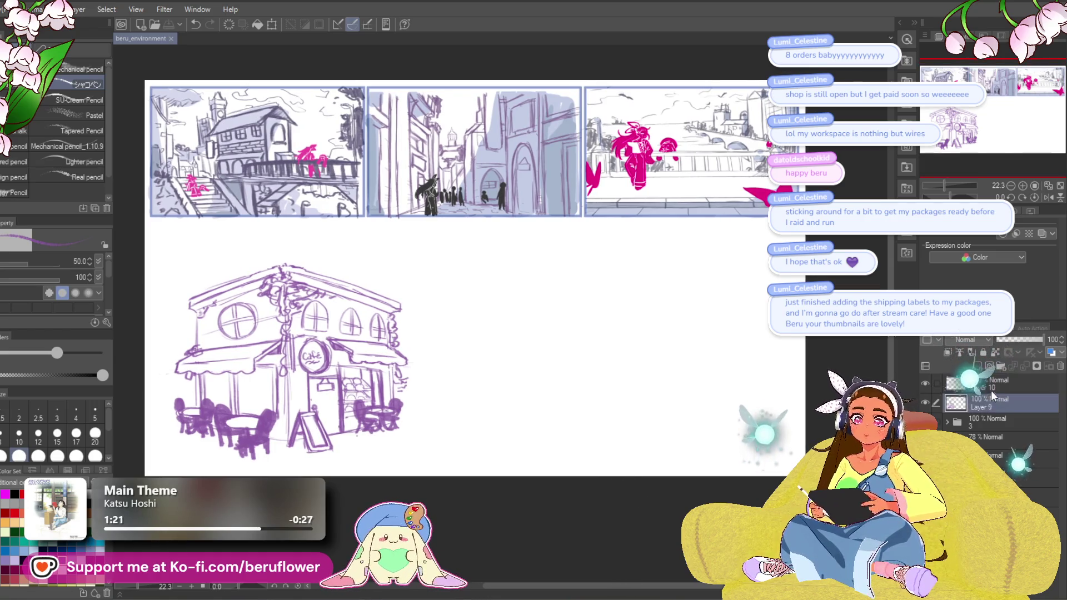
scroll(569, 407, up, 3)
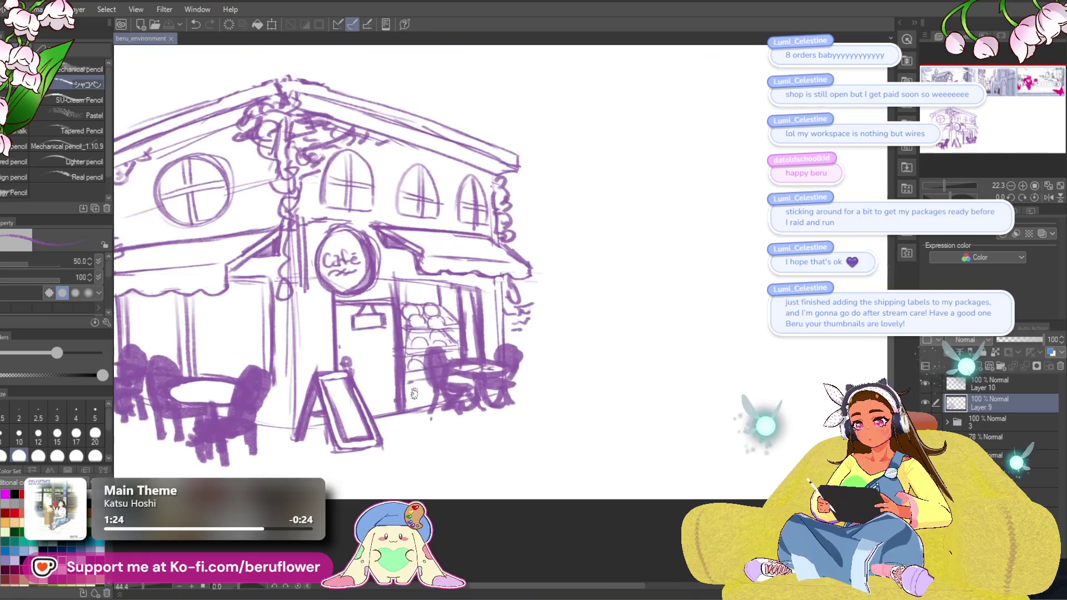
drag(414, 393, 440, 349)
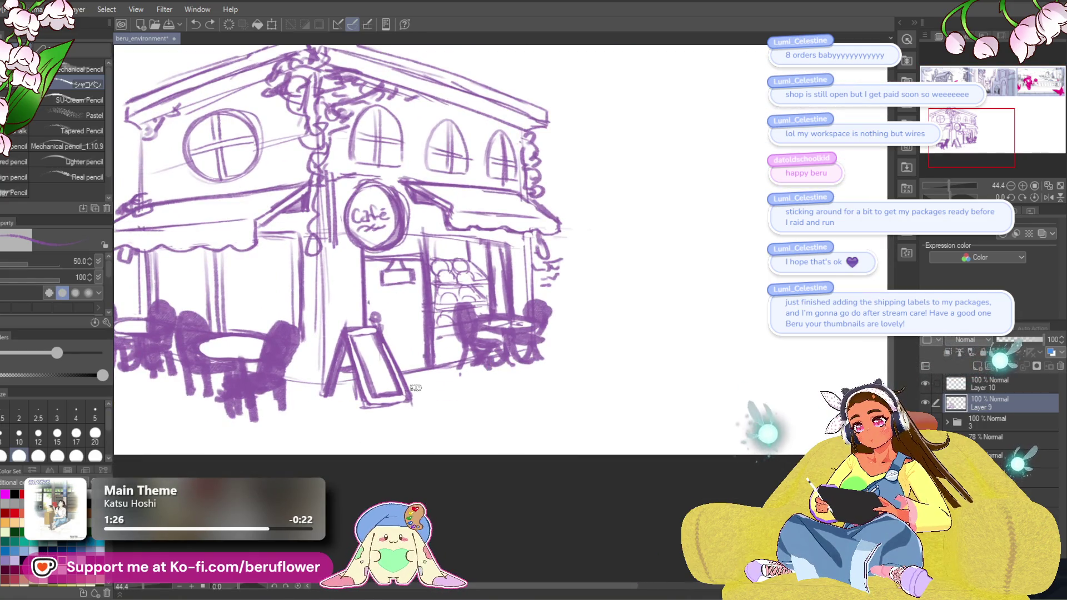
mouse_move(423, 402)
mouse_down()
mouse_move(470, 392)
mouse_move(461, 381)
mouse_move(507, 385)
mouse_up()
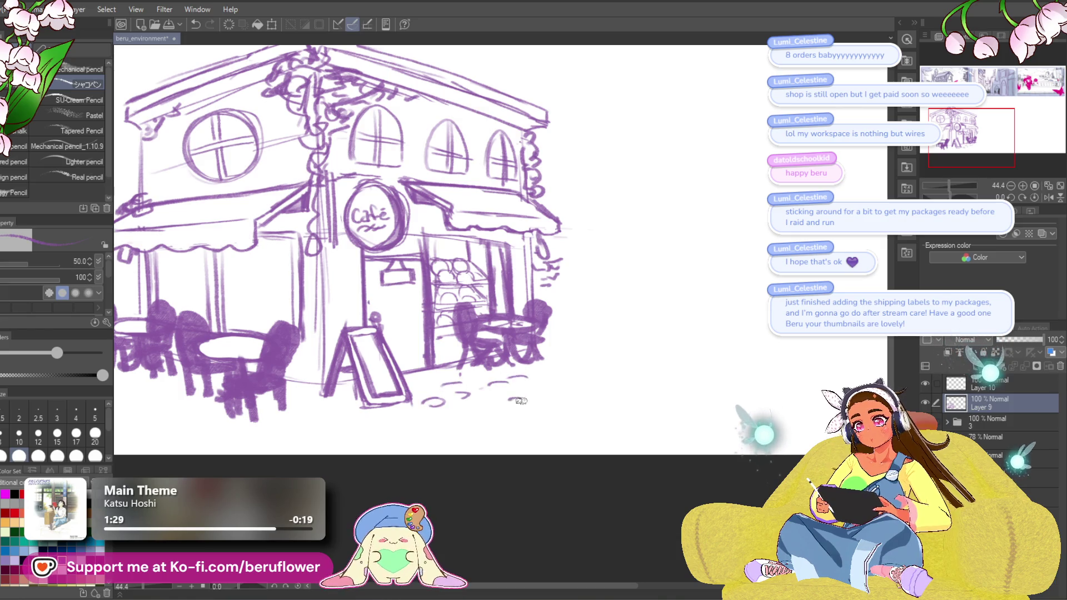
drag(312, 422, 401, 415)
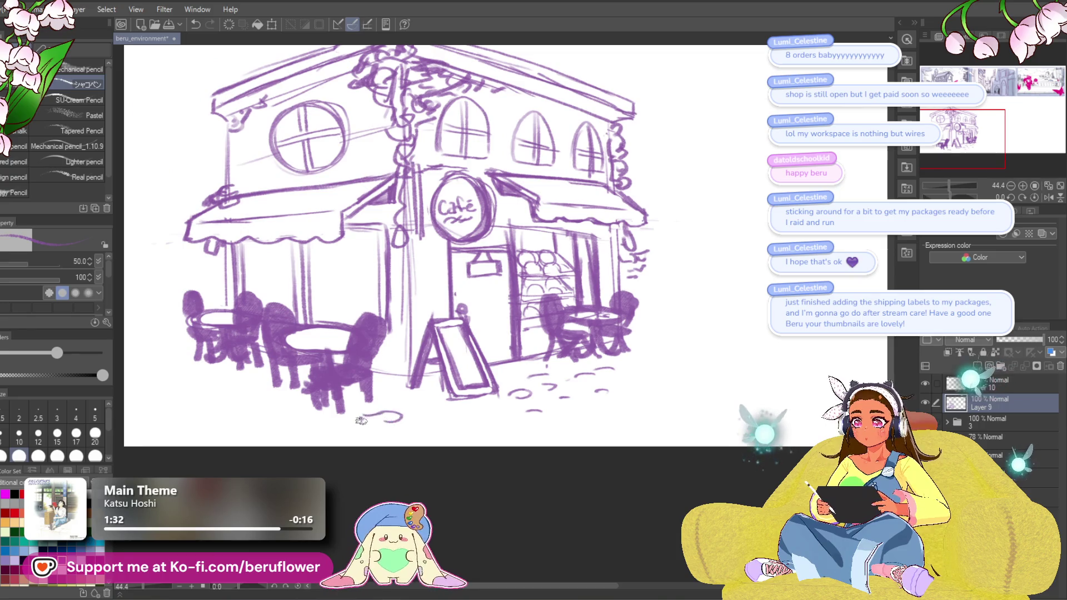
drag(429, 460, 467, 472)
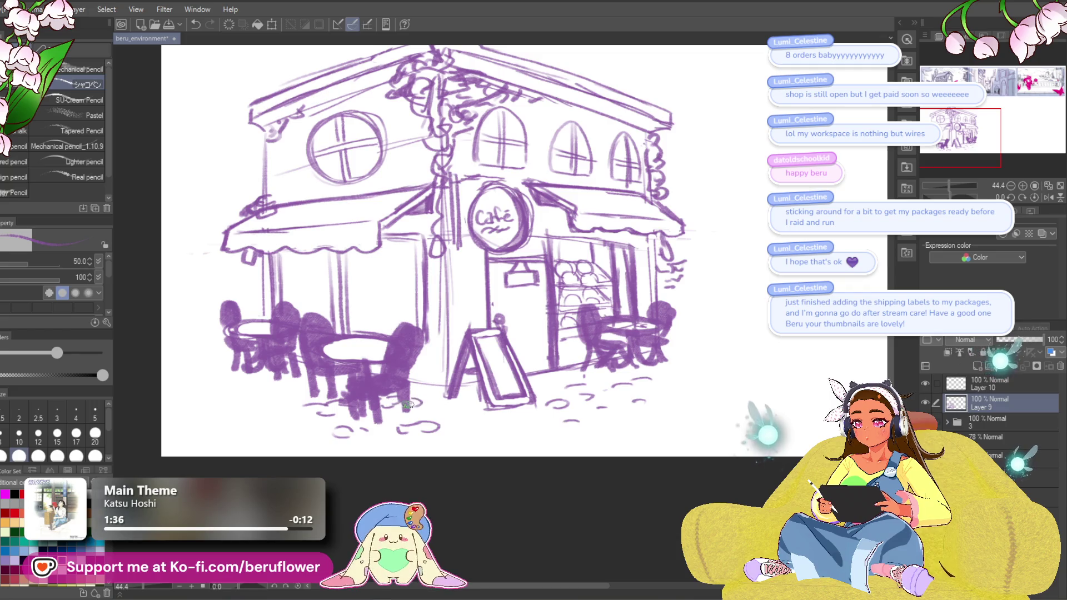
Extend the cobblestone marks across the ground on the café's left and right sides.
drag(407, 405, 434, 412)
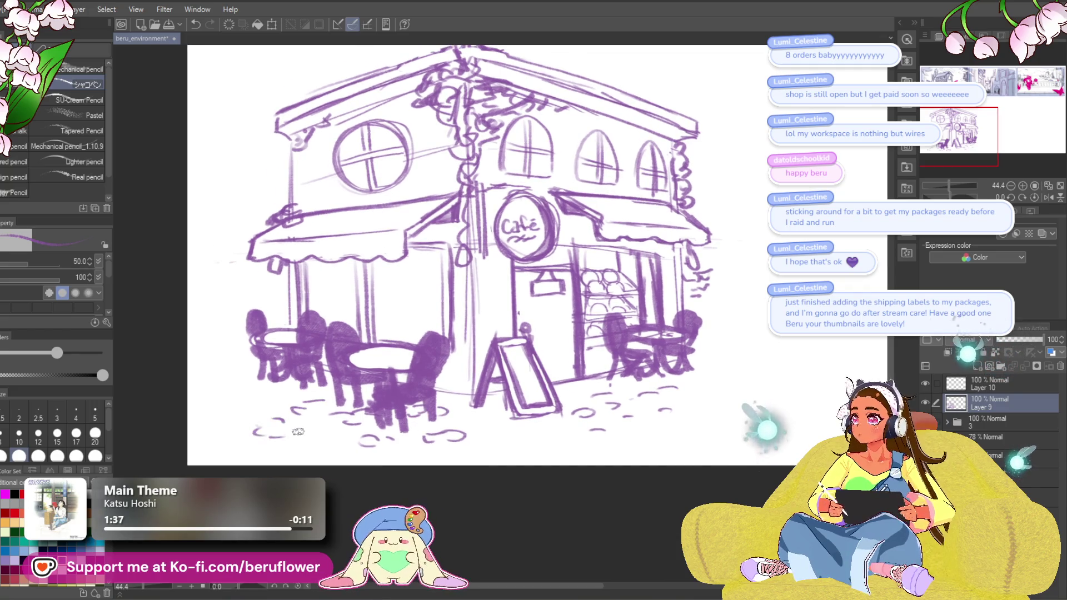
drag(322, 445, 324, 444)
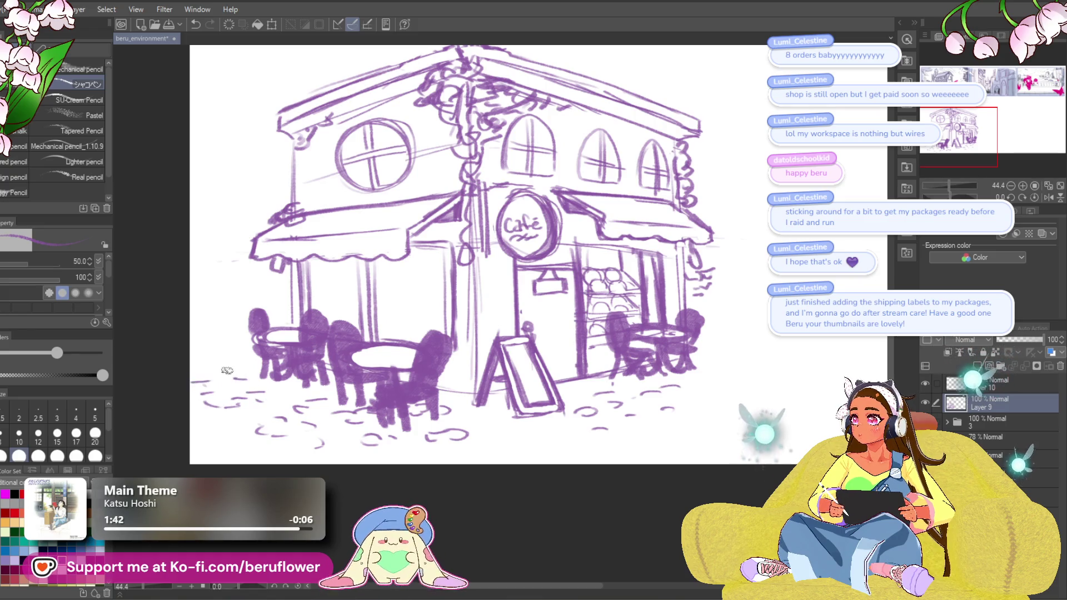
drag(595, 436, 513, 396)
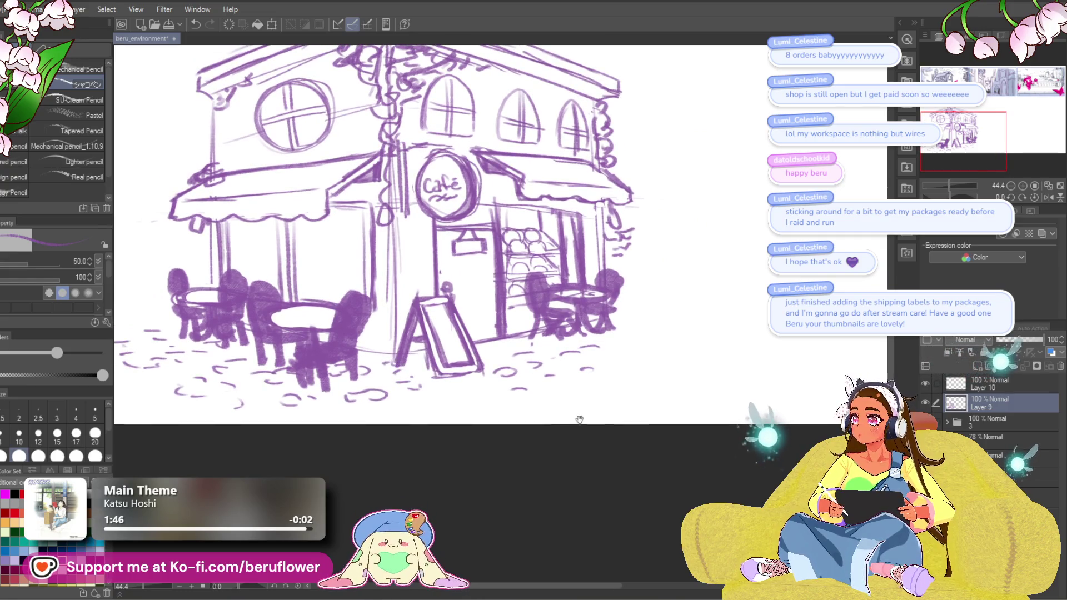
drag(392, 364, 404, 366)
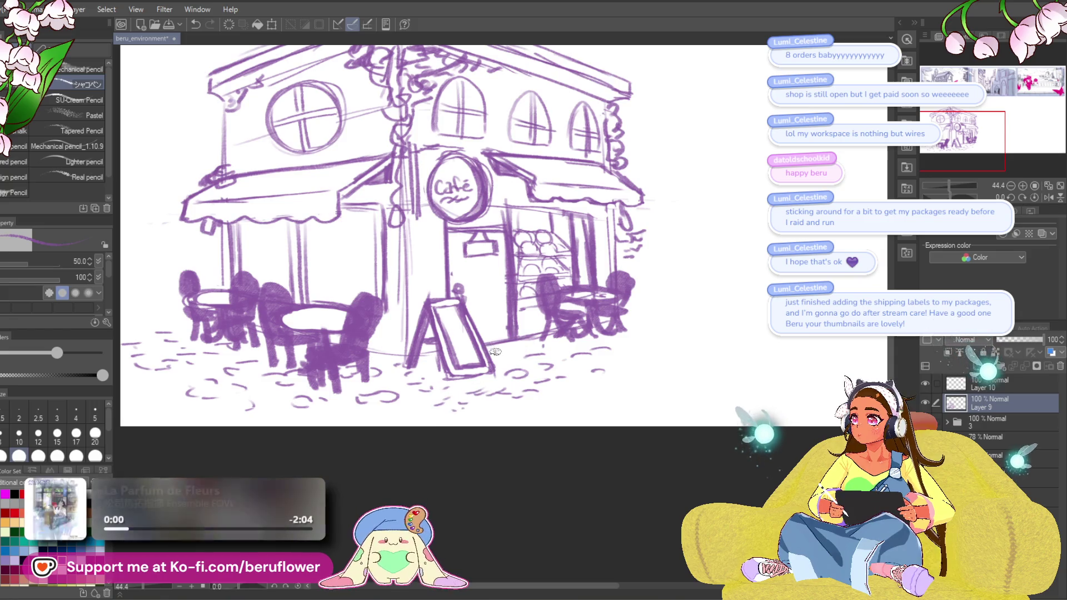
drag(609, 349, 655, 318)
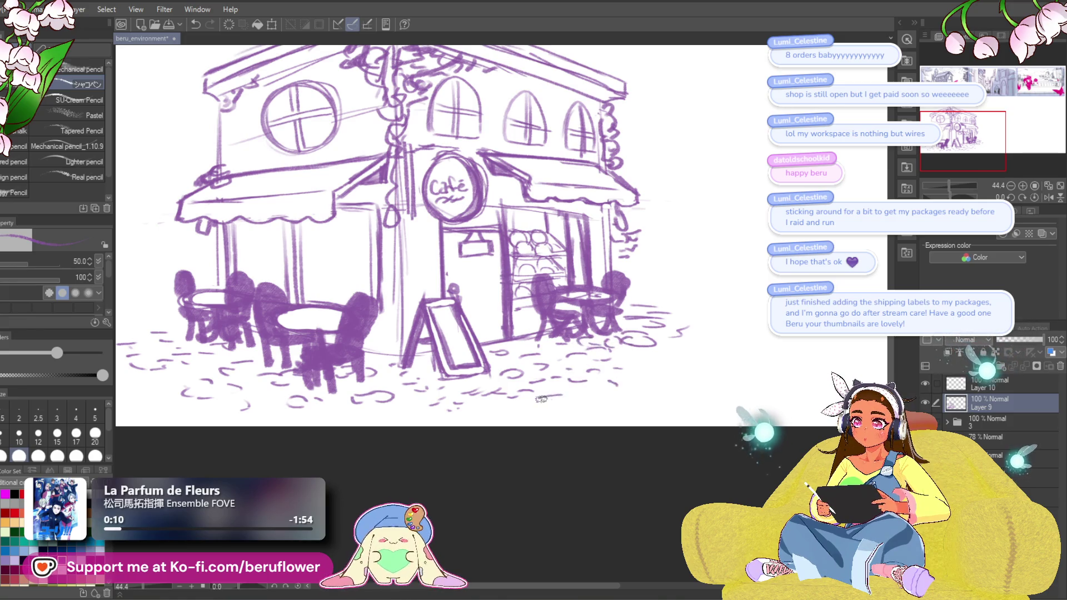
mouse_move(410, 393)
mouse_down()
mouse_move(519, 448)
mouse_move(615, 466)
mouse_up()
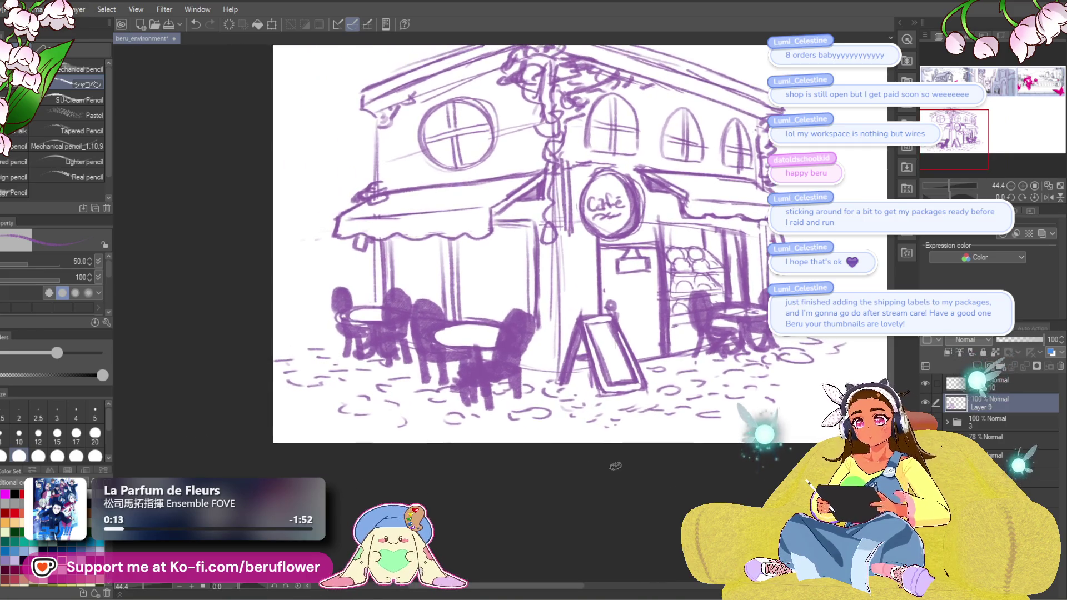
scroll(615, 465, down, 3)
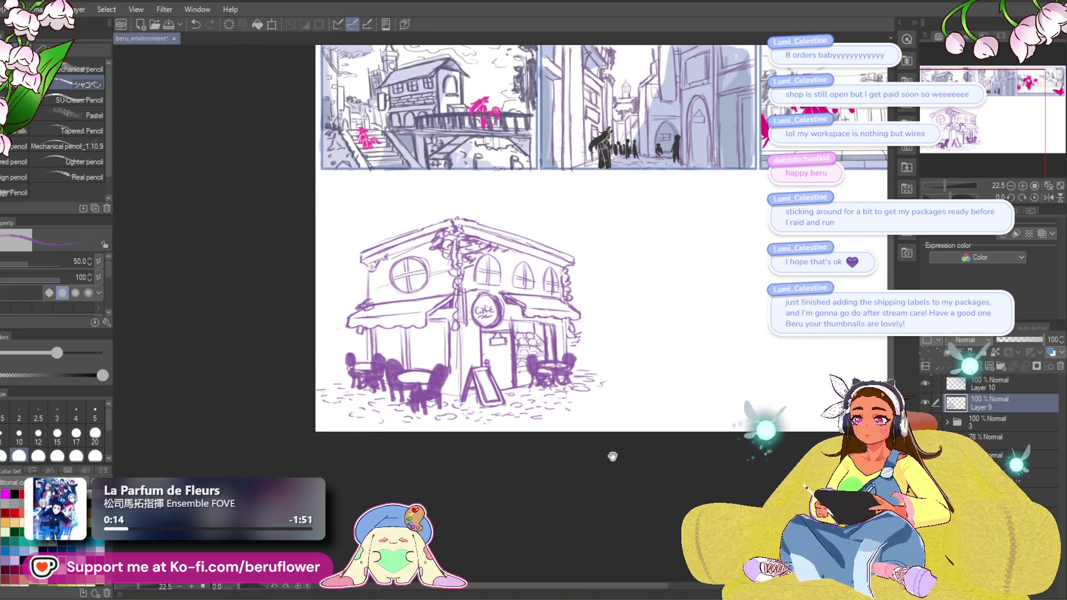
Erase the round window on the café's upper-left wall.
drag(648, 517, 684, 528)
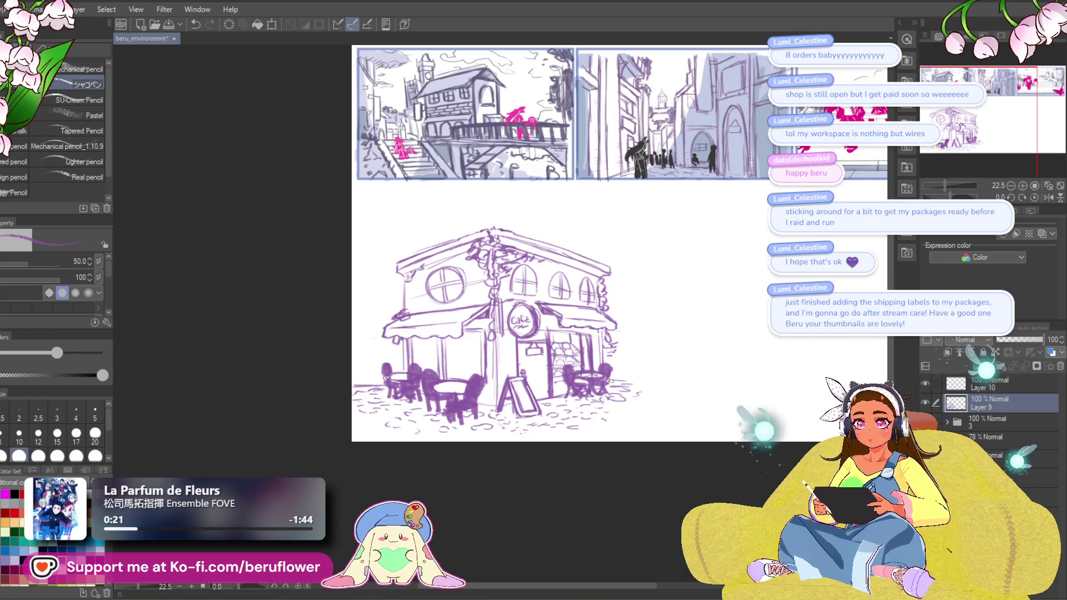
drag(633, 396, 531, 402)
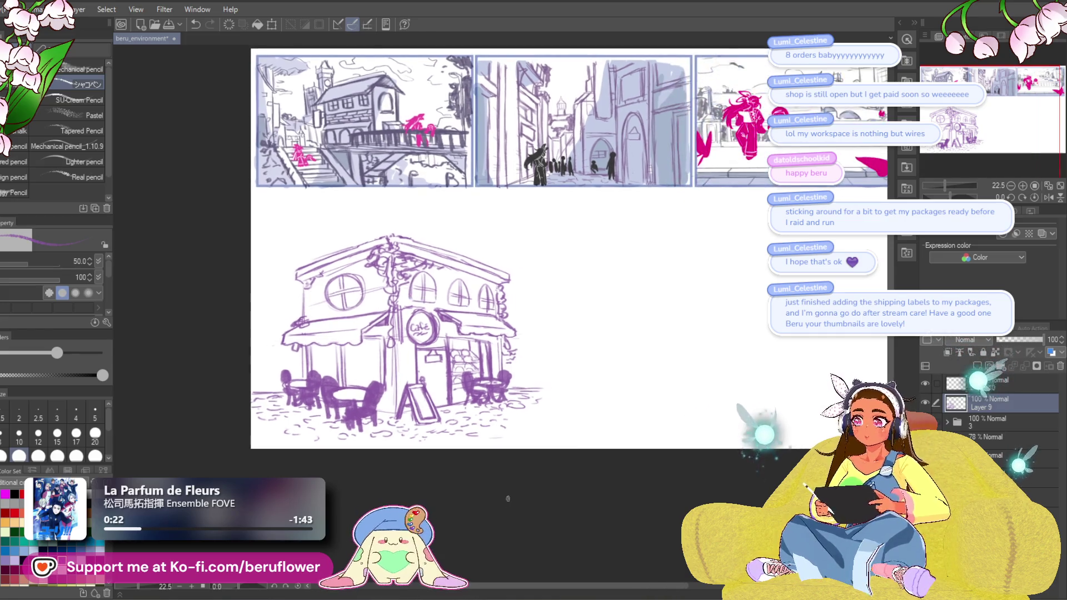
scroll(402, 226, up, 5)
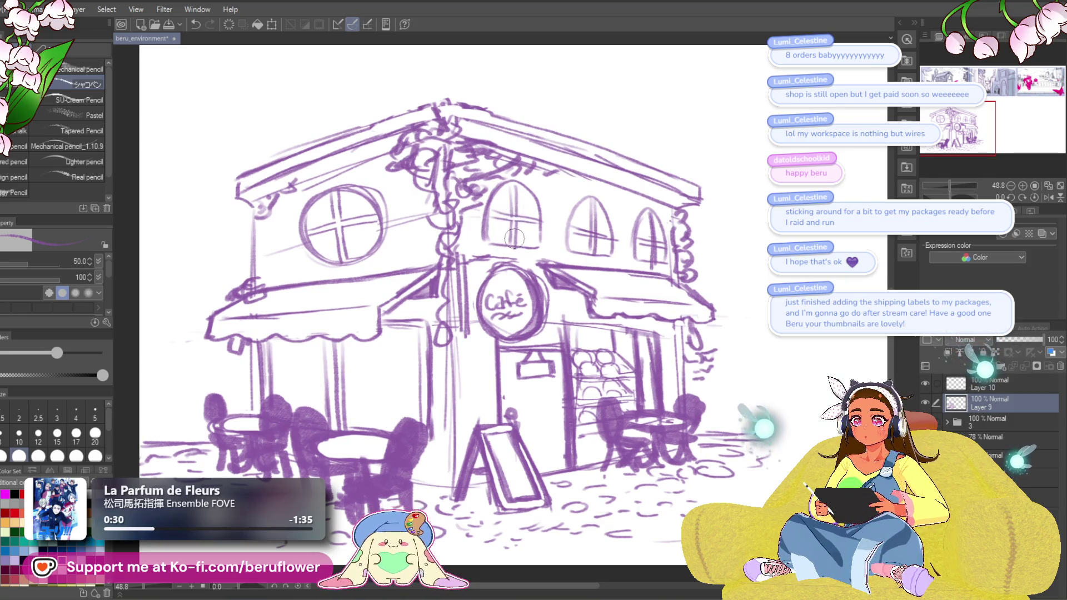
drag(597, 225, 590, 228)
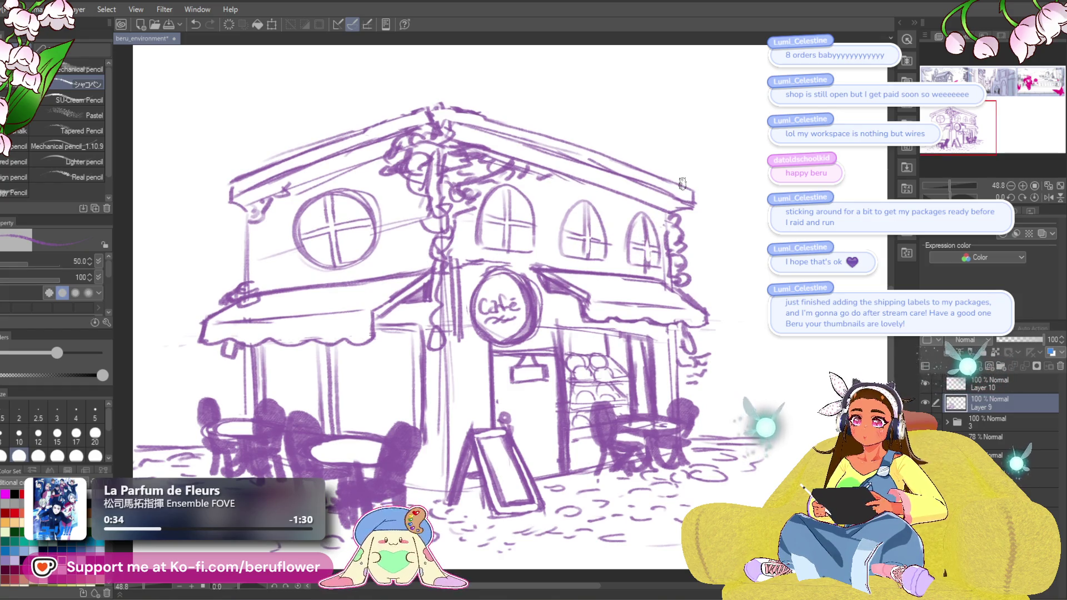
scroll(681, 183, down, 1)
scroll(585, 259, up, 1)
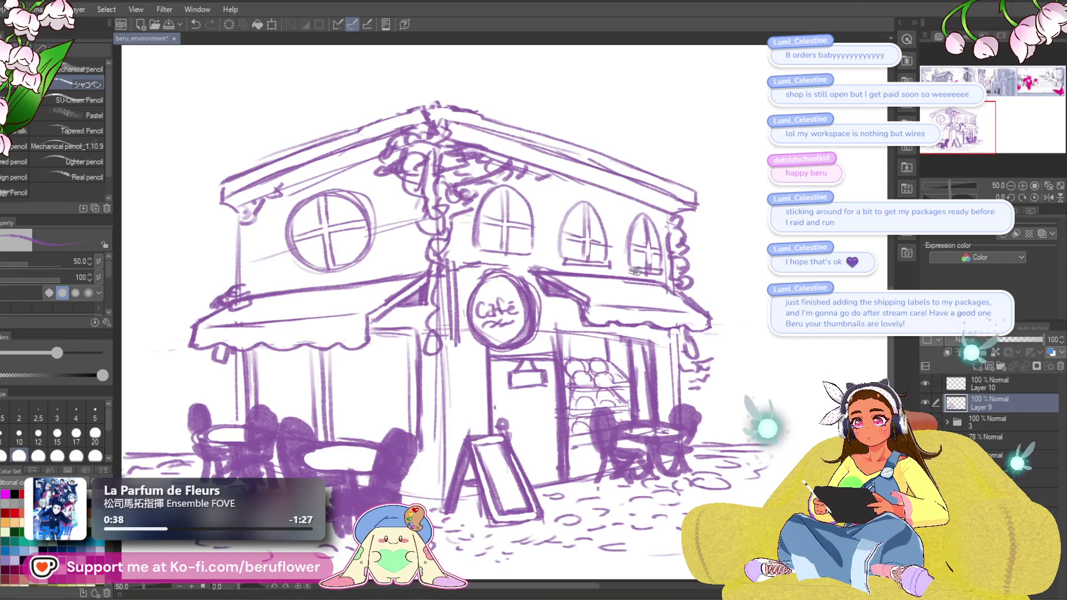
scroll(365, 254, down, 1)
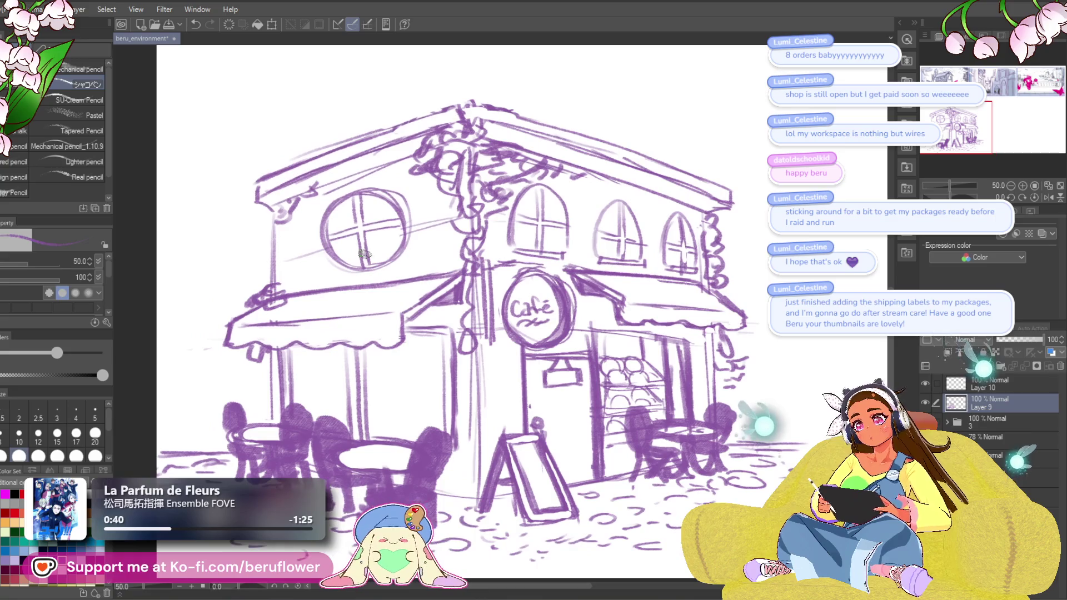
scroll(367, 270, down, 3)
scroll(367, 270, up, 3)
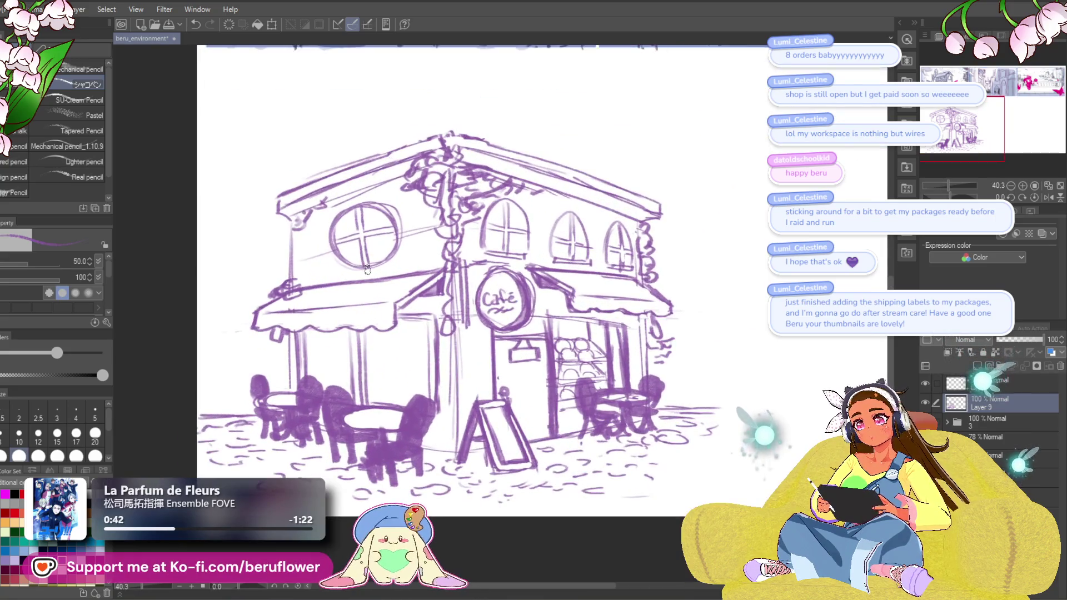
mouse_move(395, 244)
mouse_down()
mouse_move(377, 278)
mouse_move(414, 233)
mouse_move(389, 278)
mouse_up()
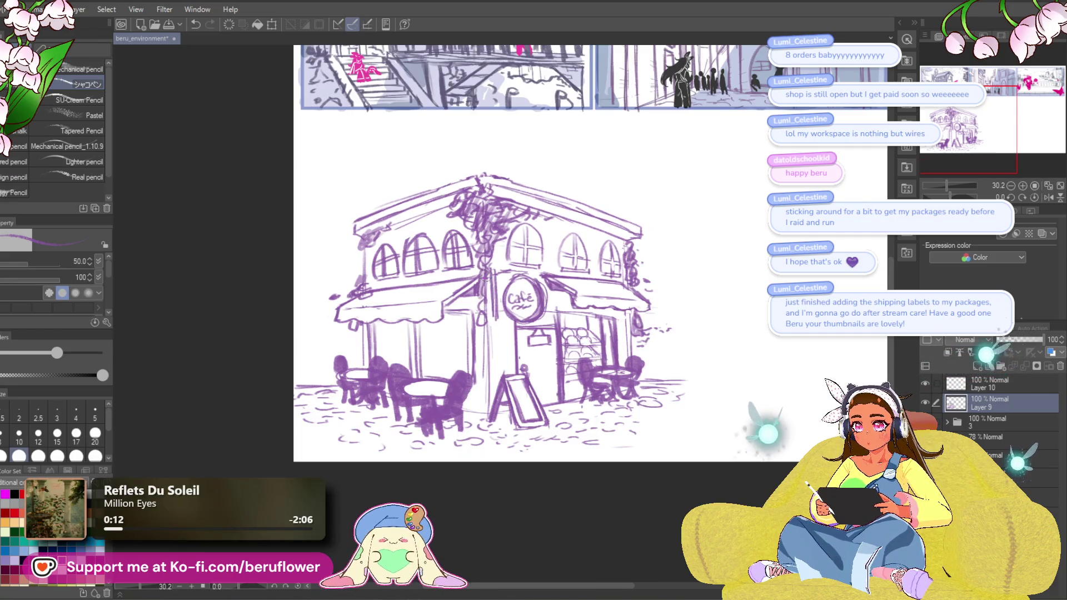
Shade the vine-covered corner pillar with dark hatching, undoing the unwanted trial strokes.
drag(480, 279, 491, 298)
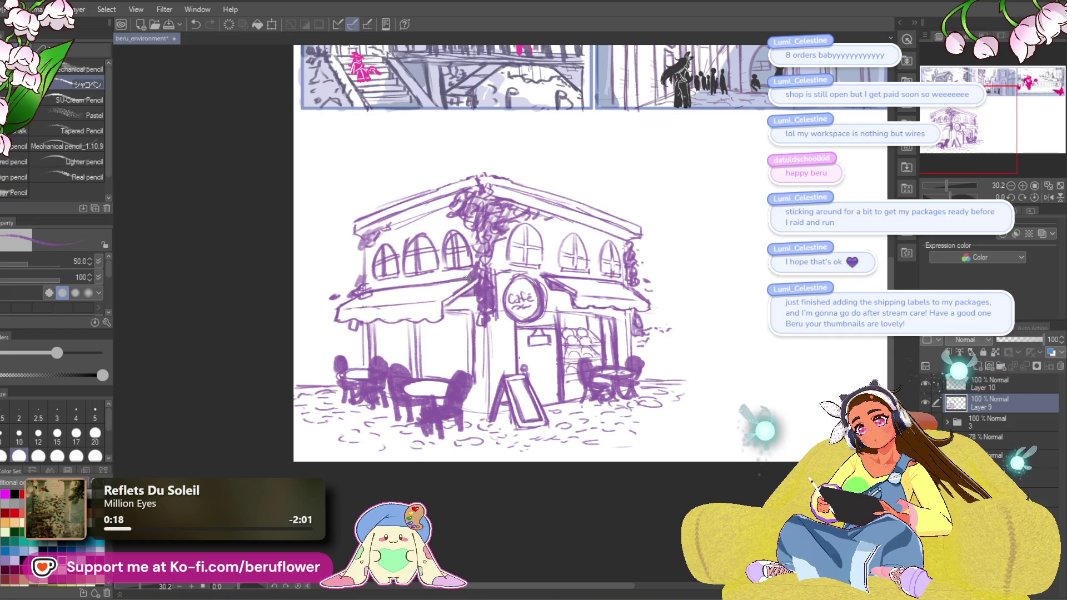
drag(466, 276, 453, 292)
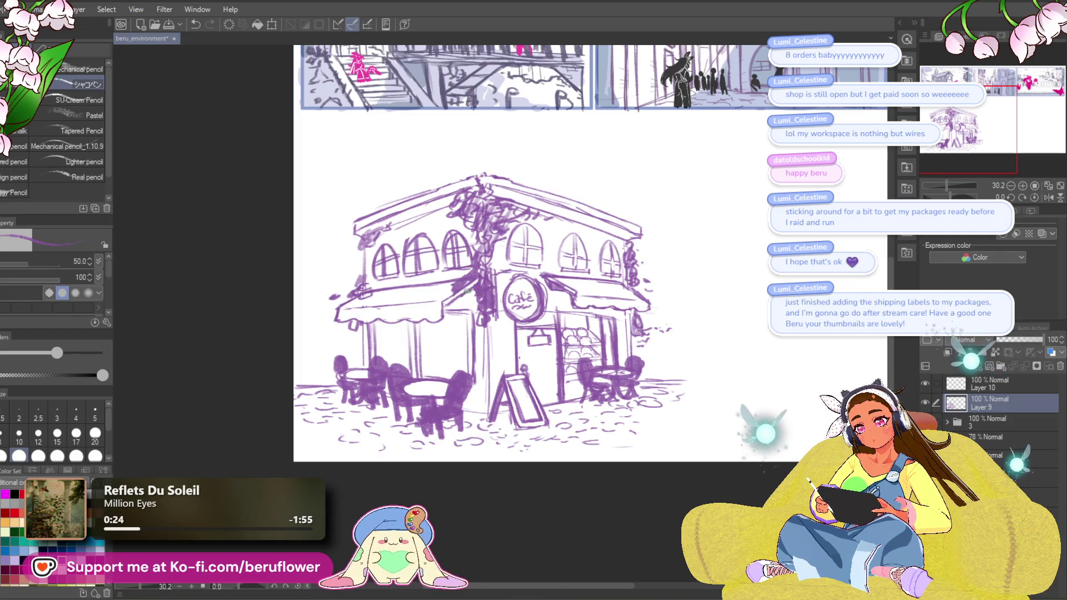
key(ctrl+z)
mouse_move(475, 291)
mouse_down()
mouse_move(467, 298)
mouse_move(482, 298)
mouse_up()
key(ctrl+z)
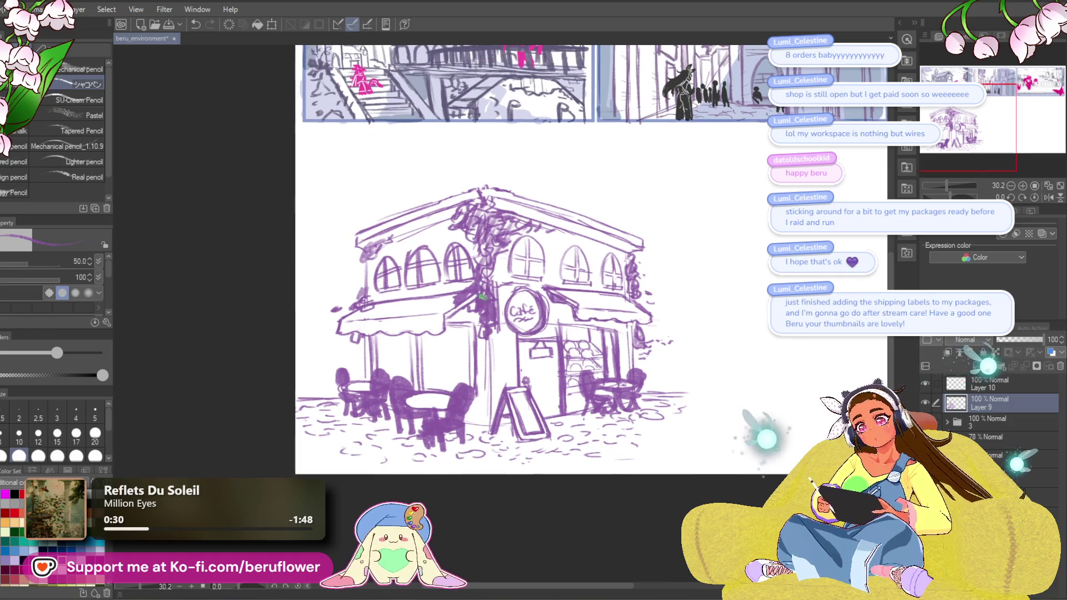
mouse_move(481, 248)
mouse_down()
mouse_move(478, 240)
mouse_move(497, 279)
mouse_up()
key(ctrl+z)
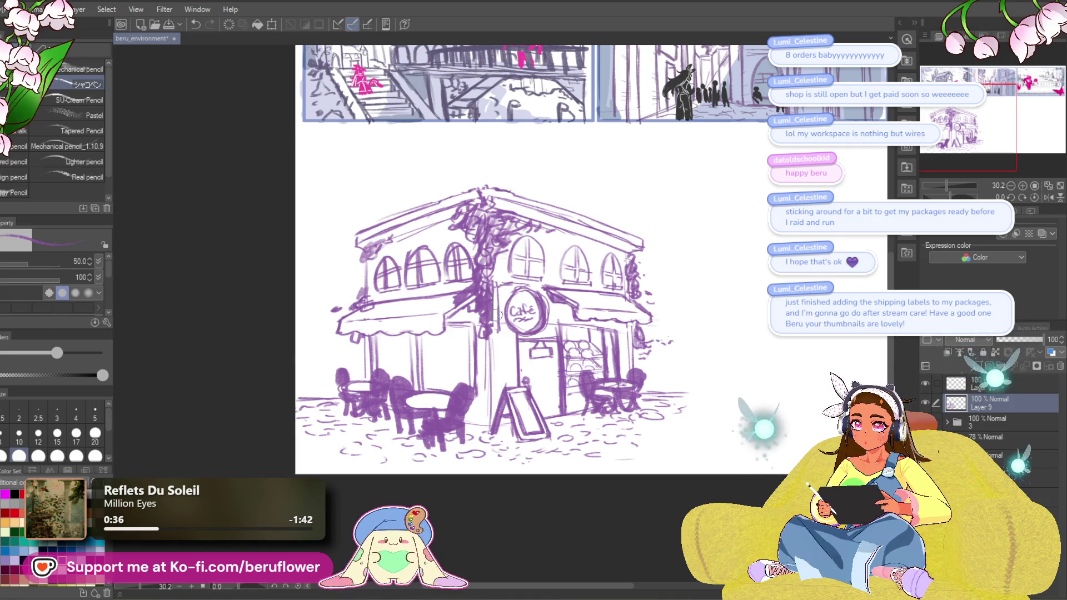
mouse_move(496, 286)
mouse_down()
mouse_move(493, 333)
mouse_move(498, 303)
mouse_move(499, 325)
mouse_up()
drag(498, 316, 499, 336)
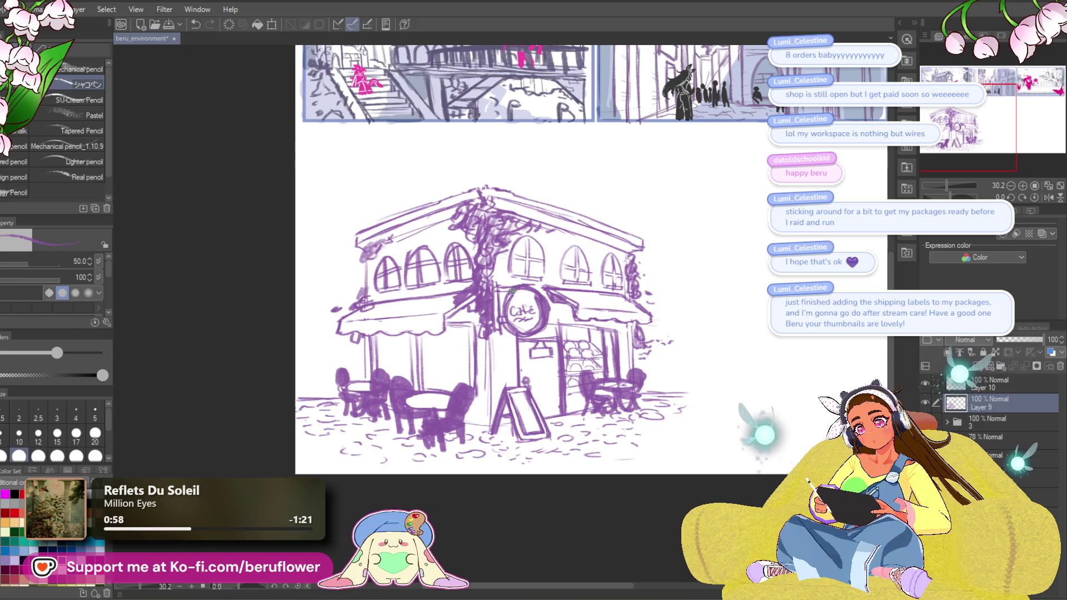
key(ctrl+z)
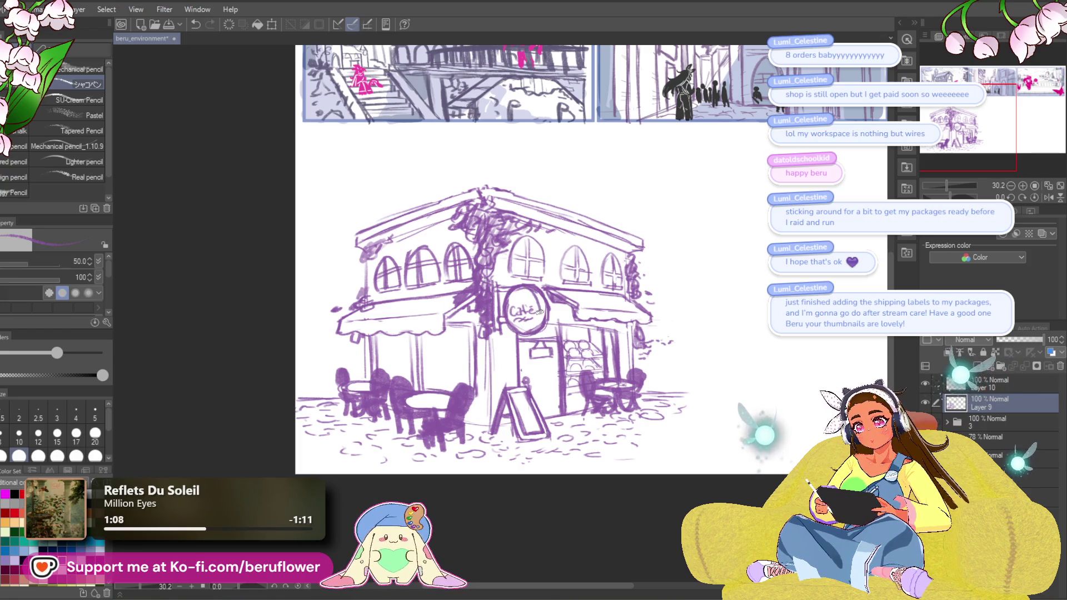
drag(636, 432, 606, 423)
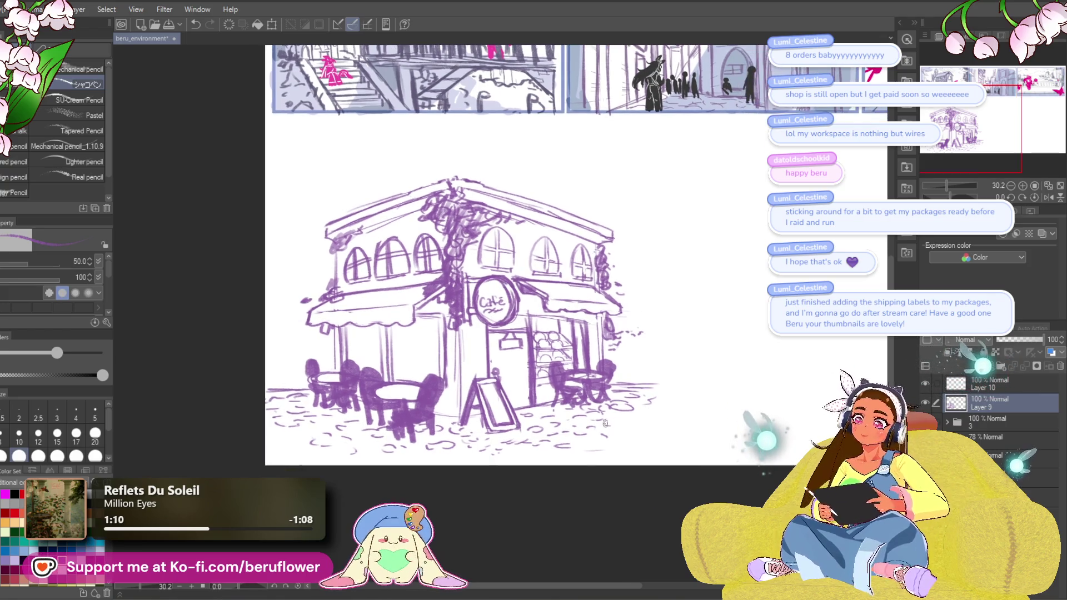
Zoom in and draw a small steam-swirl loop above the 'Café' lettering on the round sign.
scroll(605, 423, down, 1)
drag(526, 503, 529, 497)
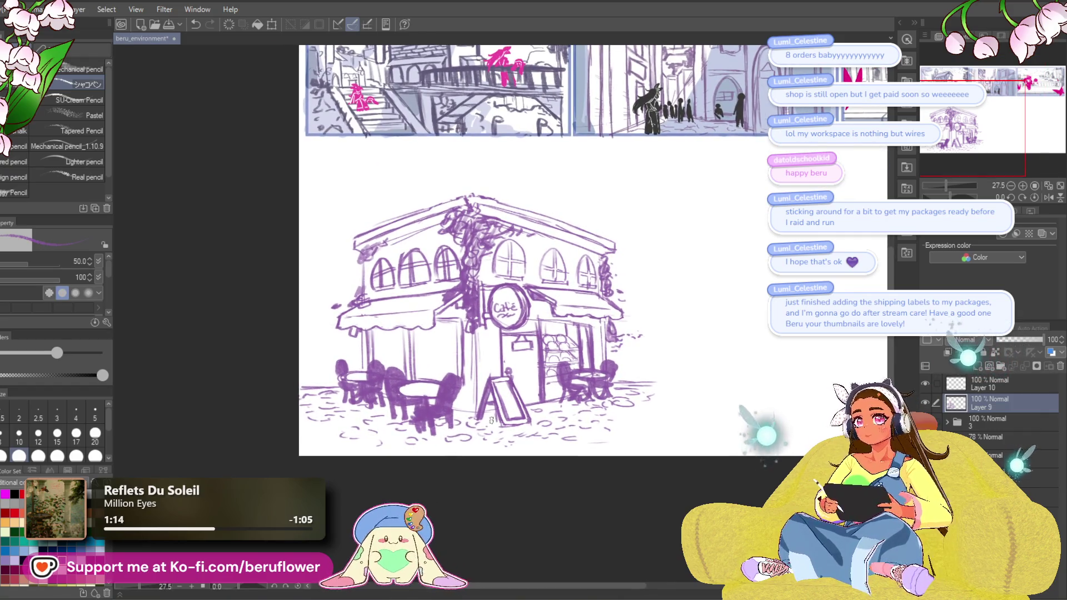
mouse_move(491, 421)
mouse_down()
mouse_move(280, 457)
mouse_move(318, 470)
mouse_up()
drag(396, 334, 548, 309)
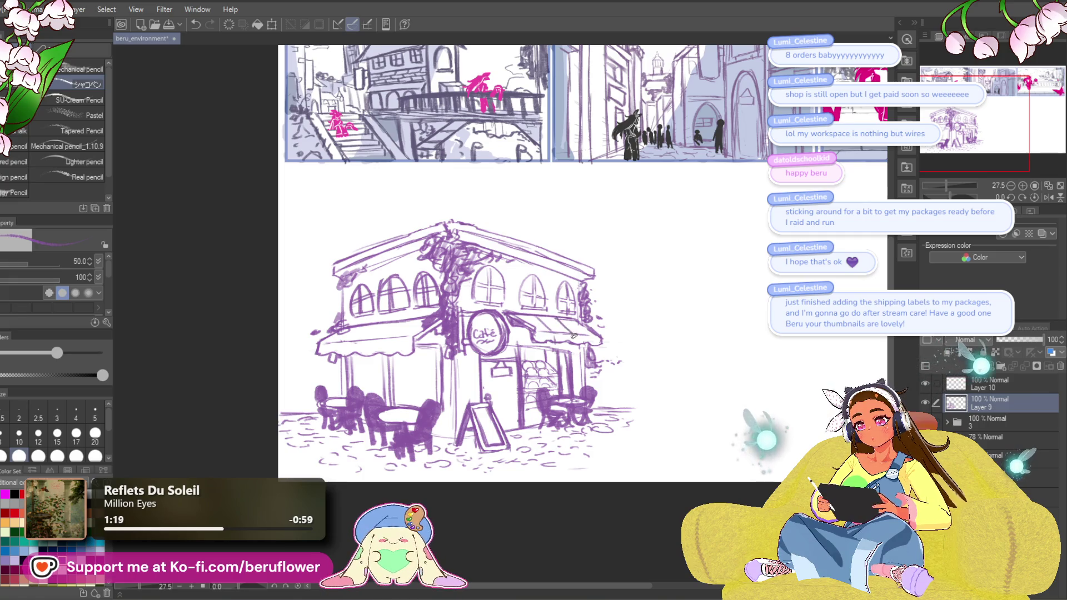
drag(446, 318, 534, 322)
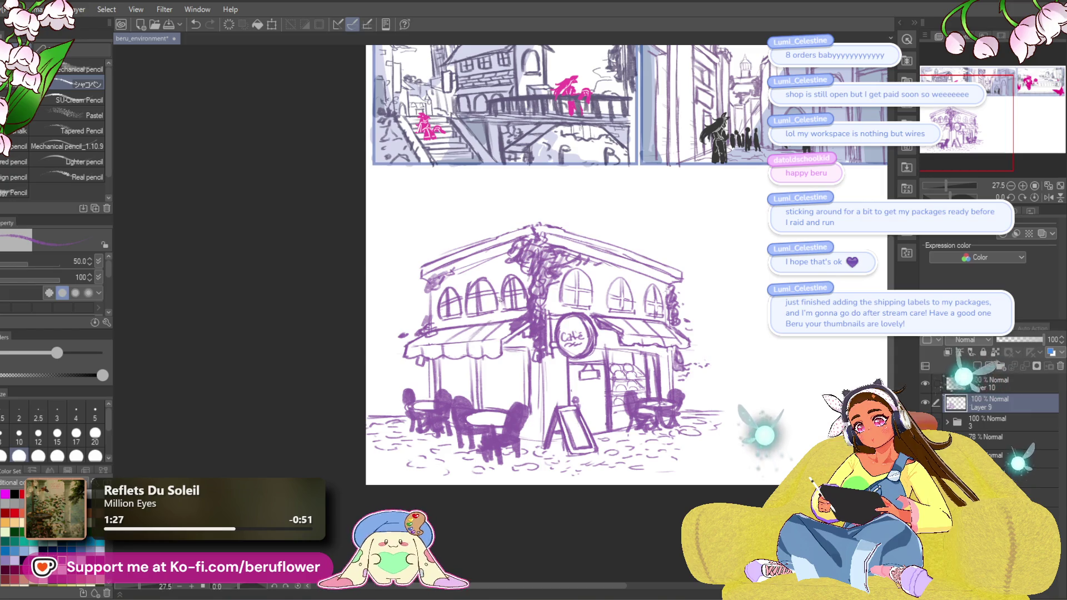
drag(752, 311, 733, 313)
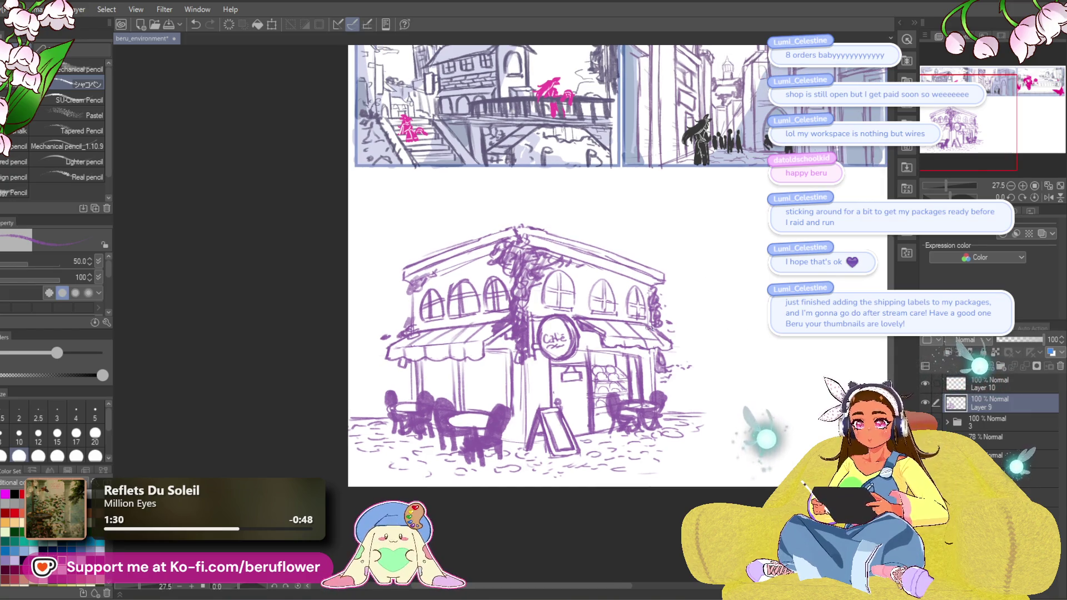
scroll(660, 375, down, 3)
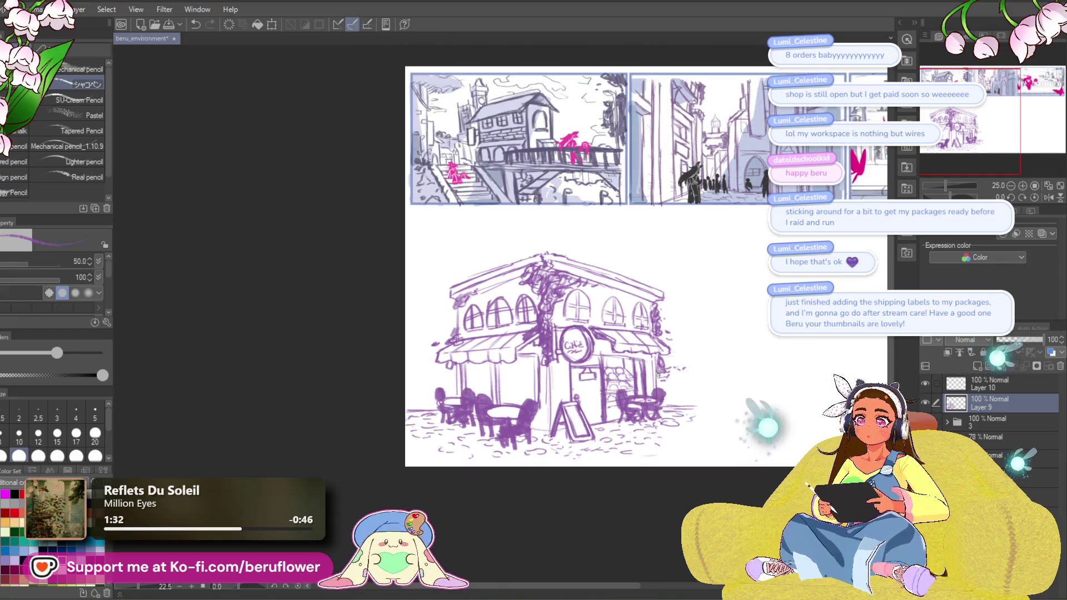
mouse_move(701, 503)
mouse_down()
mouse_move(611, 507)
mouse_move(645, 521)
mouse_up()
scroll(361, 355, up, 5)
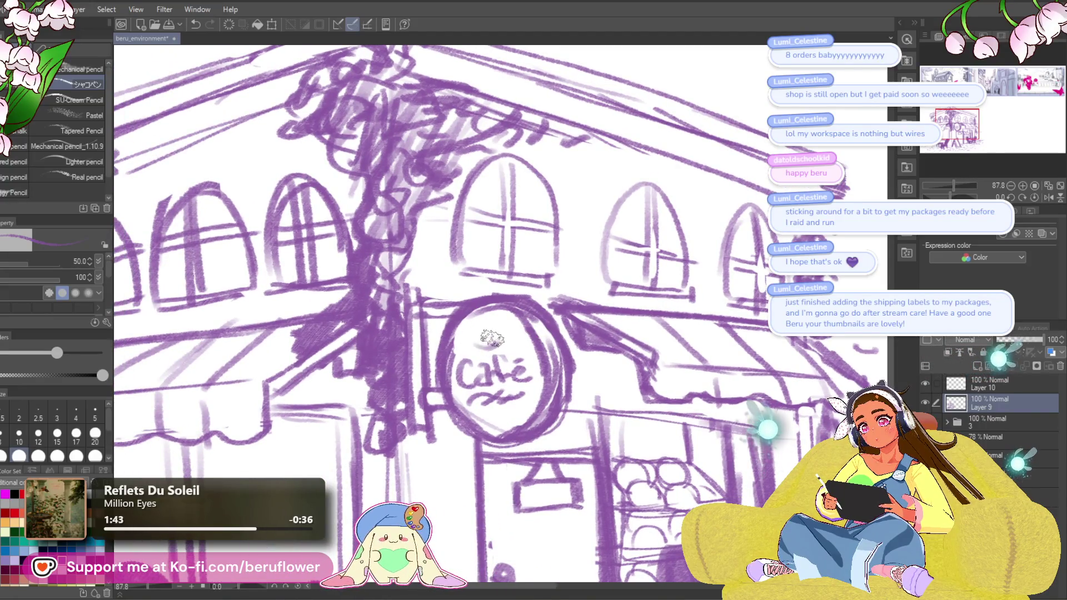
mouse_move(475, 336)
mouse_down()
mouse_move(489, 319)
mouse_move(638, 483)
mouse_move(595, 478)
mouse_move(630, 442)
mouse_up()
scroll(499, 343, down, 4)
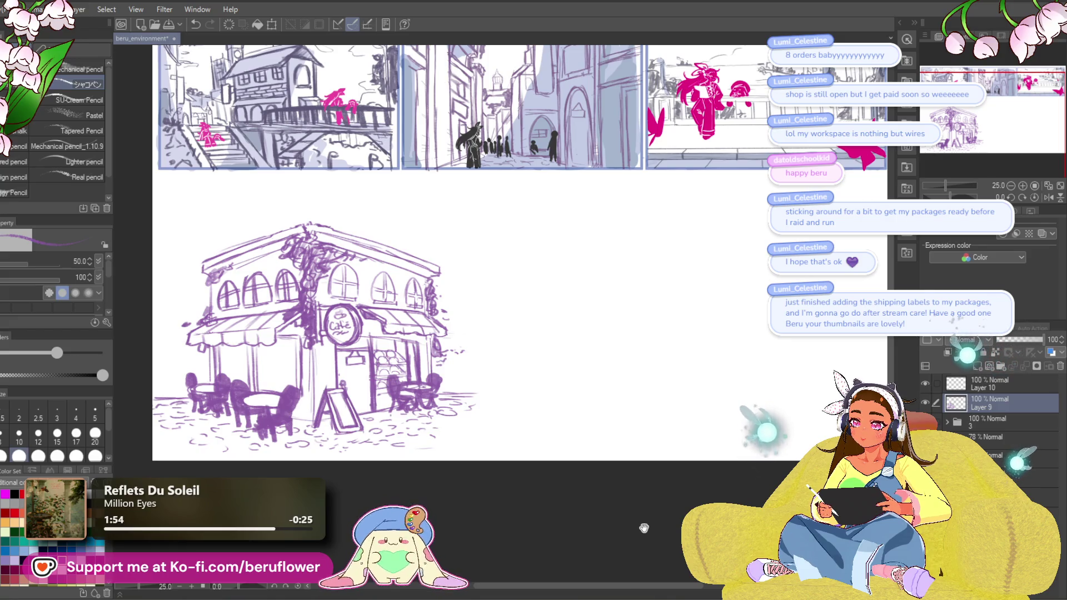
scroll(492, 281, up, 5)
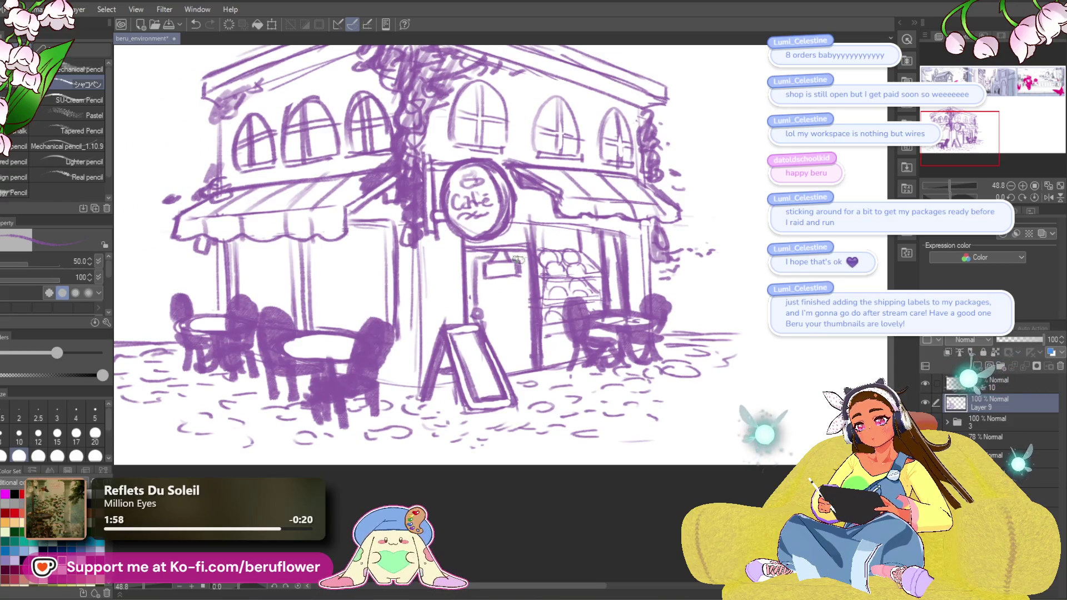
Undo the hanging sign, then sketch a small sign and a darkened vertical line on the door.
key(ctrl+z)
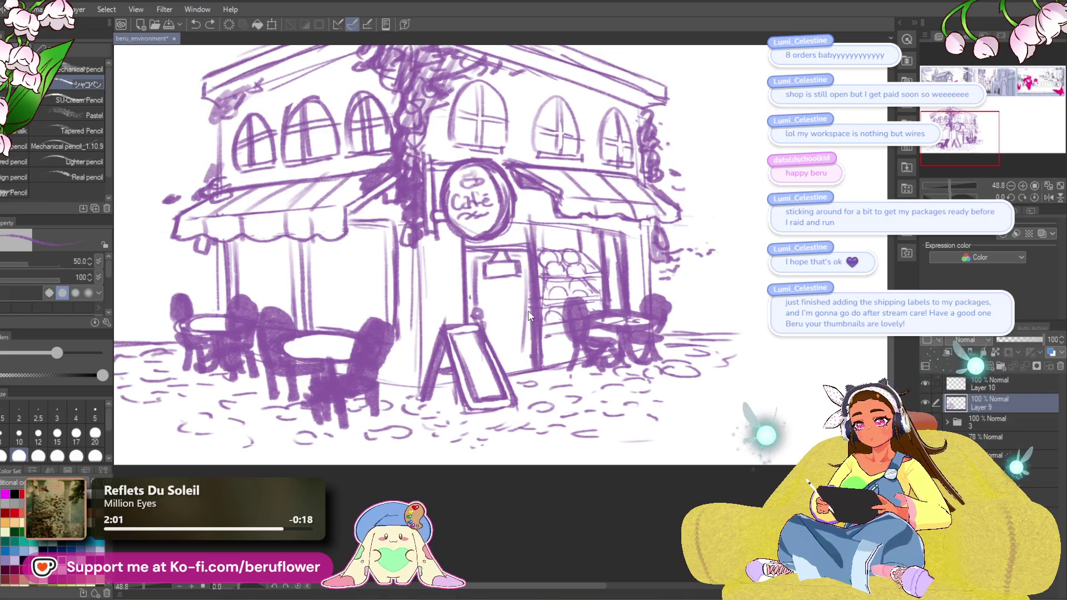
key(ctrl+z)
mouse_move(477, 290)
mouse_down()
mouse_move(502, 285)
mouse_move(546, 364)
mouse_up()
mouse_move(505, 295)
mouse_down()
mouse_move(548, 293)
mouse_move(538, 300)
mouse_move(524, 257)
mouse_move(534, 369)
mouse_move(526, 356)
mouse_up()
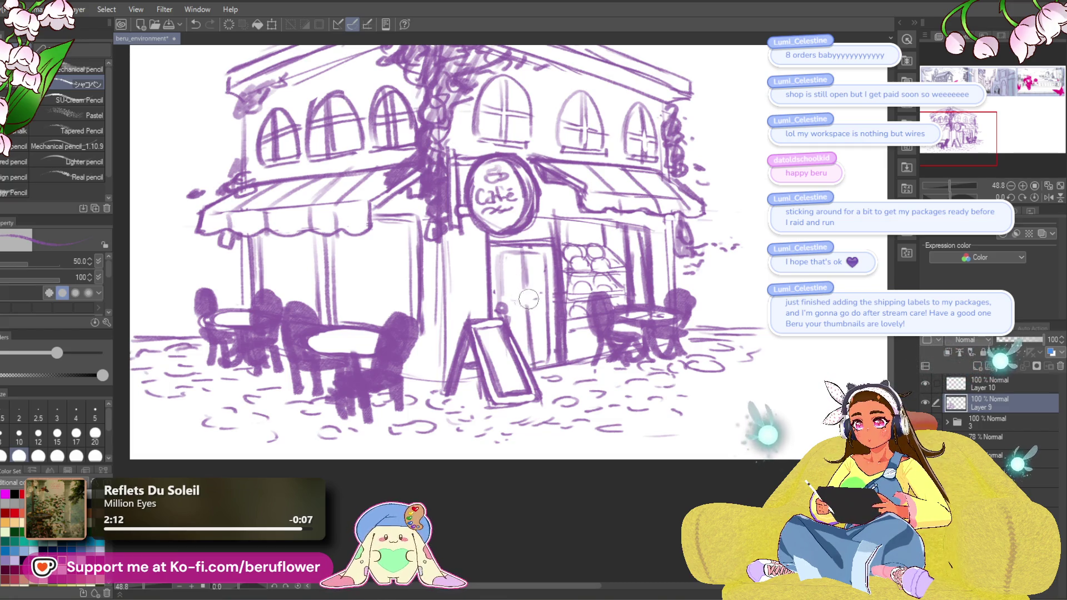
drag(527, 321, 530, 354)
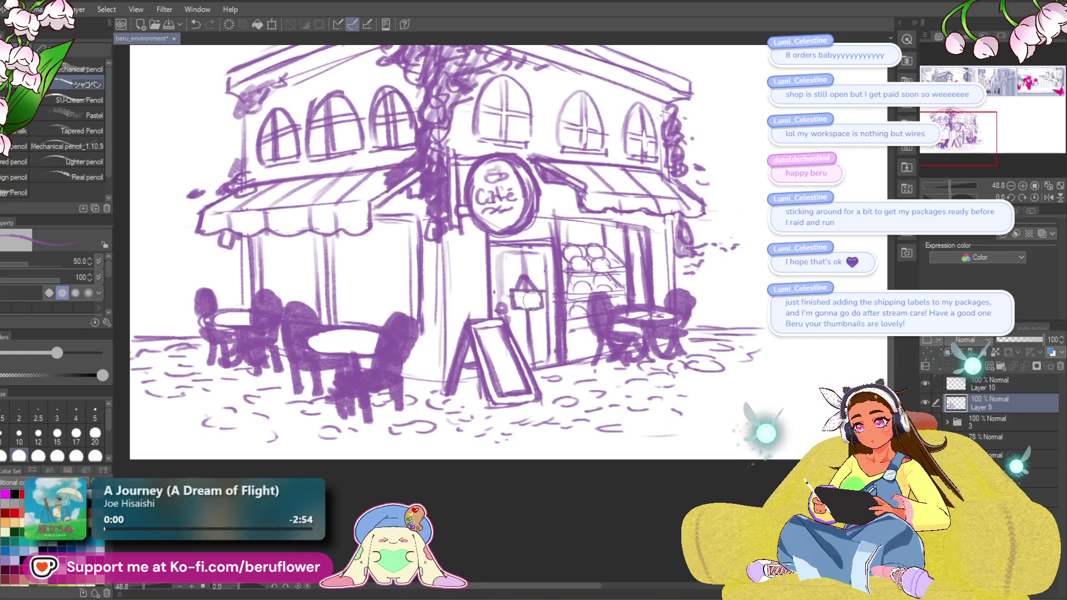
scroll(539, 270, down, 5)
scroll(539, 289, up, 5)
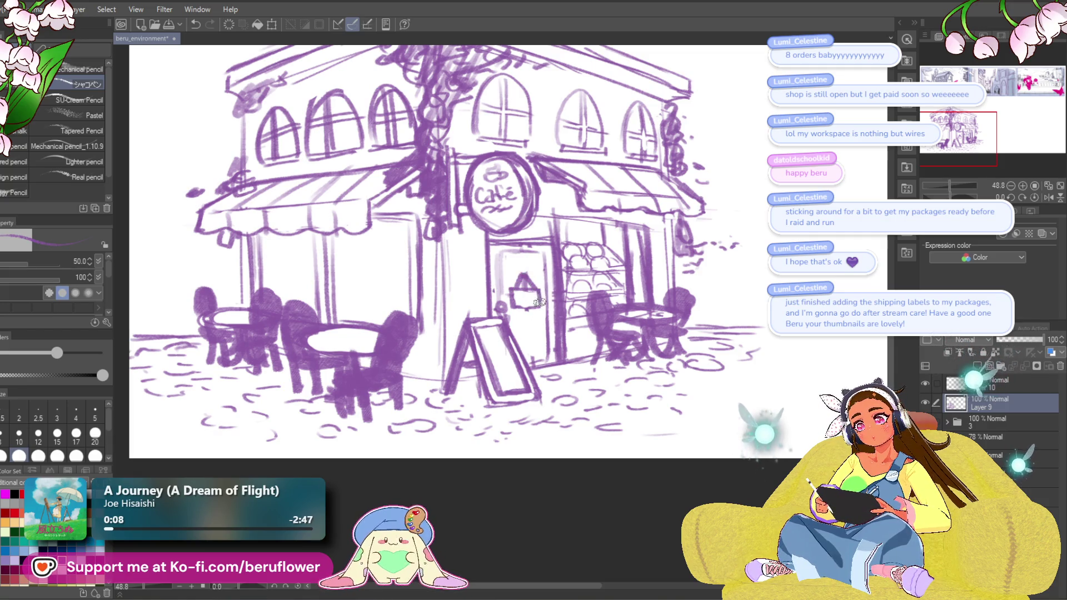
scroll(509, 304, down, 2)
mouse_move(676, 461)
mouse_down()
mouse_move(587, 520)
mouse_move(488, 534)
mouse_up()
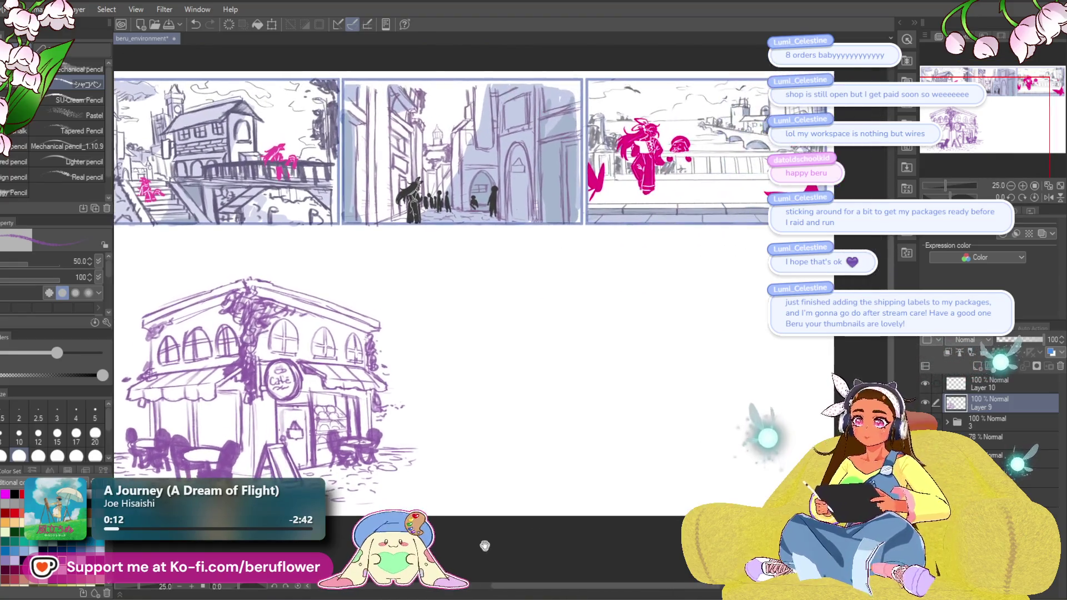
On Layer 10, paint a soft pink blob right of the café, enlarging the brush to 150.
click(989, 384)
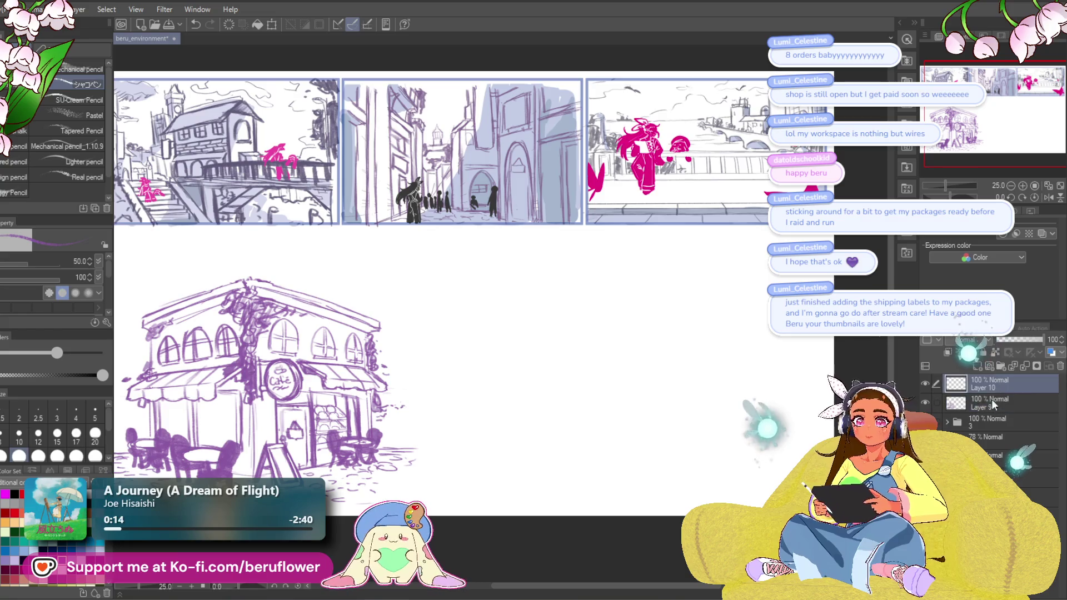
key(p)
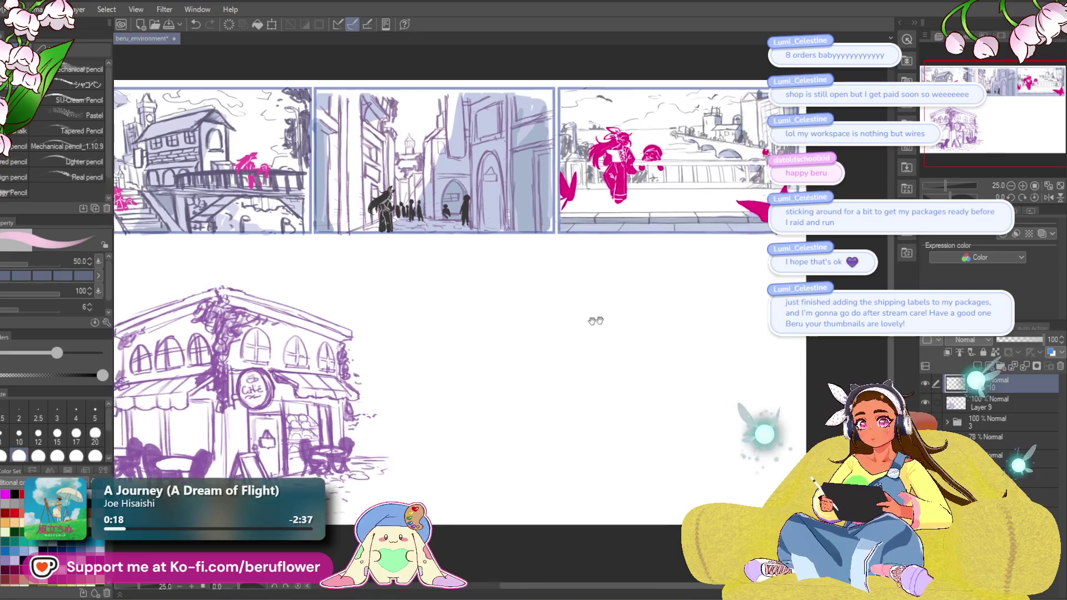
scroll(588, 322, right, 3)
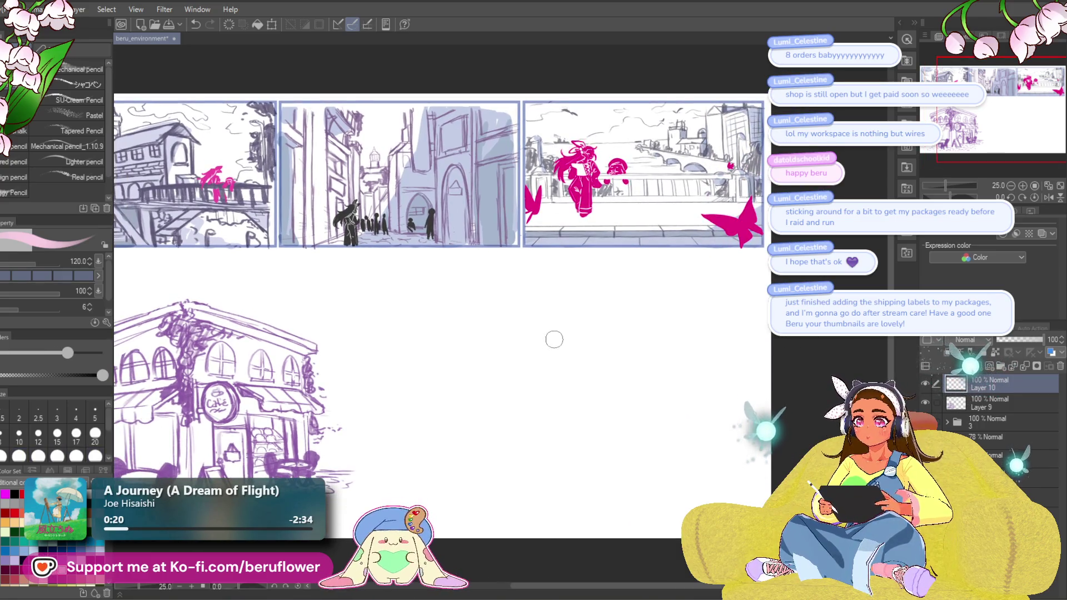
scroll(552, 356, down, 5)
scroll(553, 355, up, 5)
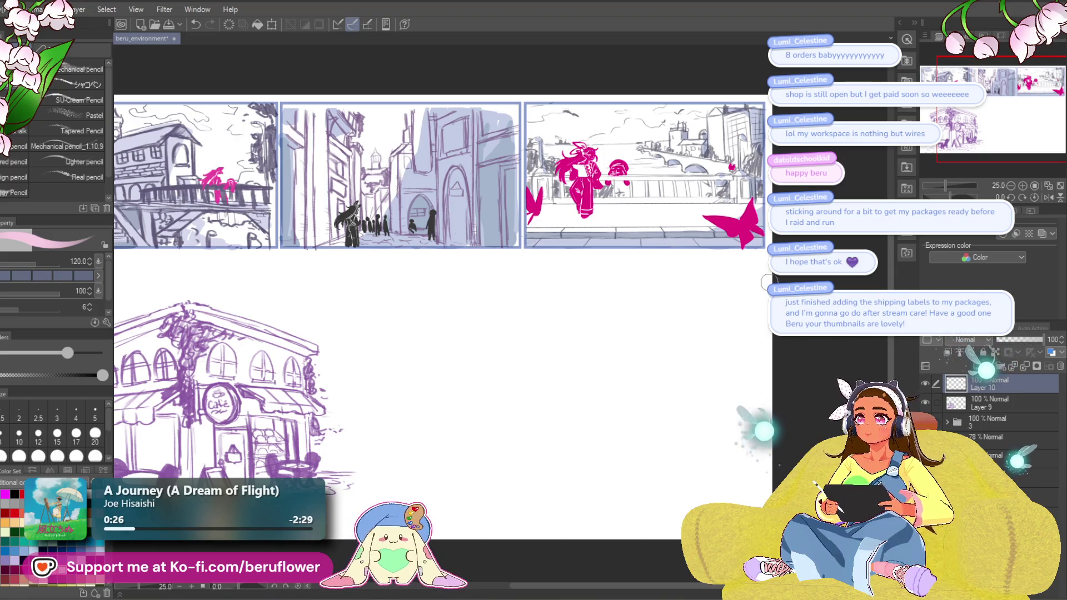
scroll(576, 332, up, 1)
click(581, 315)
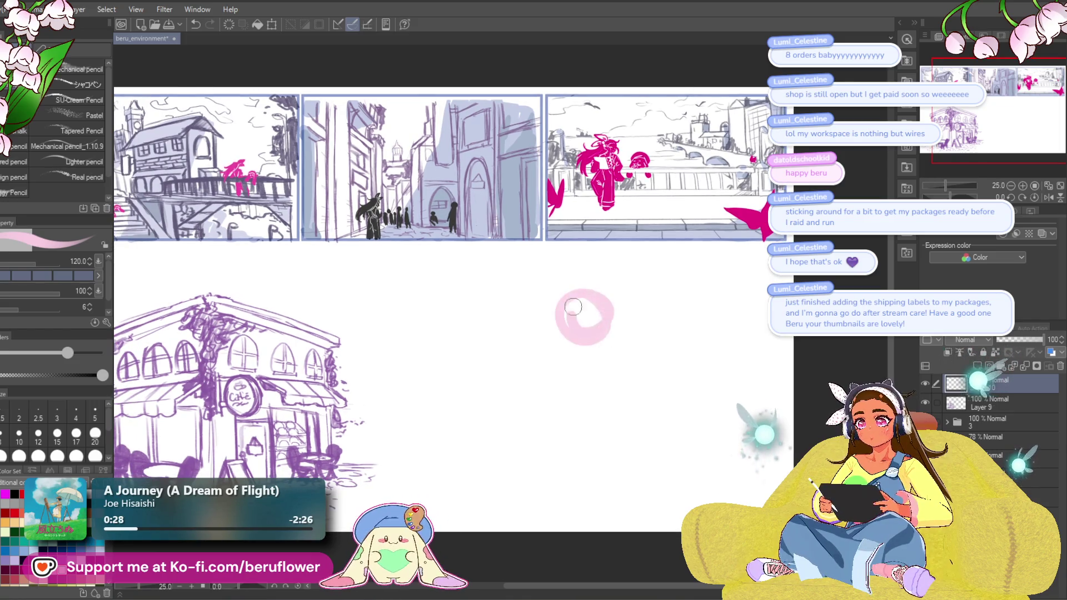
mouse_move(580, 291)
mouse_down()
mouse_move(545, 308)
mouse_move(603, 311)
mouse_up()
scroll(603, 311, up, 1)
key(bracketright)
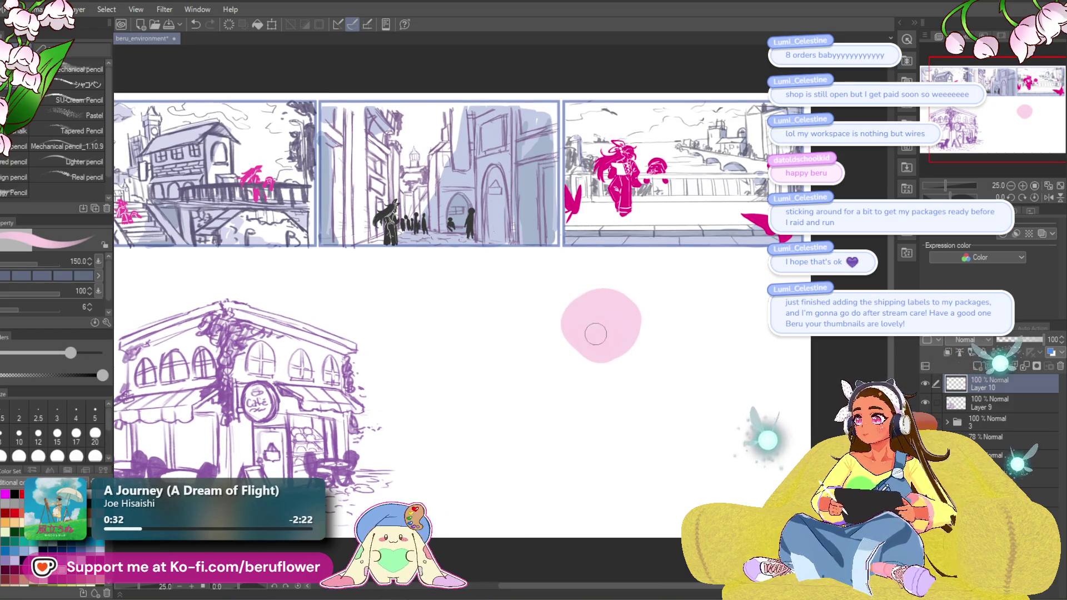
mouse_move(627, 324)
mouse_down()
mouse_move(581, 358)
mouse_move(591, 295)
mouse_move(599, 359)
mouse_up()
key(bracketleft)
key(bracketleft)
key(bracketleft)
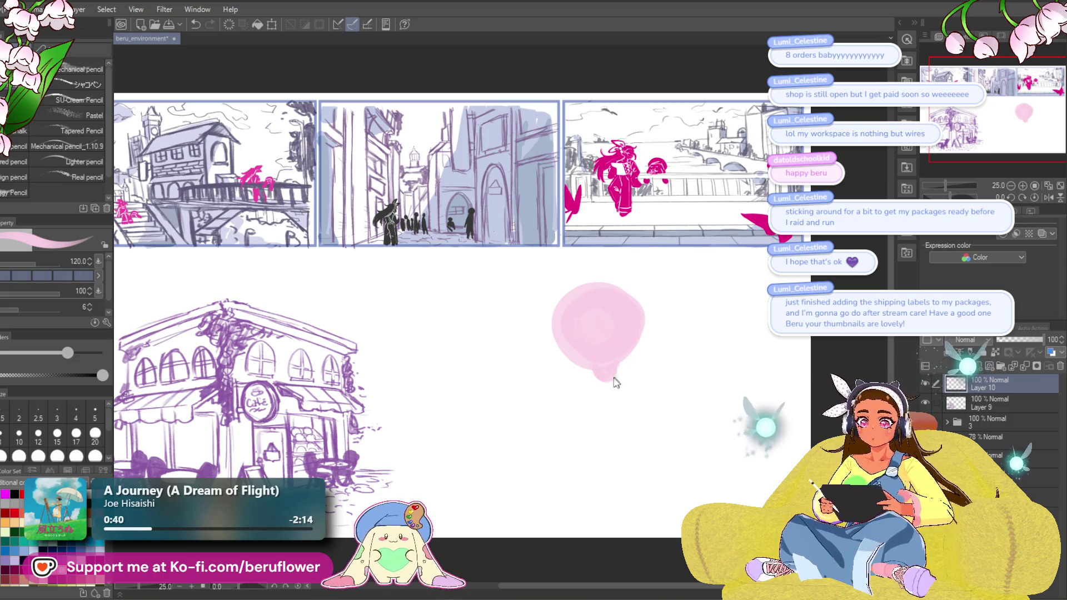
Scale the pink blob down and shift it up slightly.
key(ctrl+t)
drag(598, 383, 596, 362)
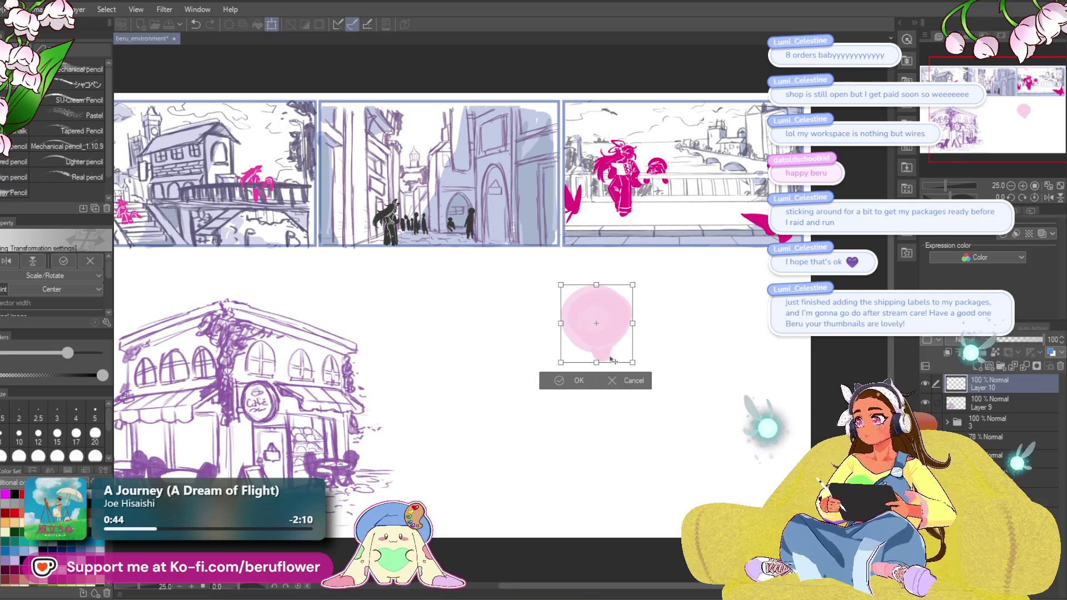
key(Return)
Scribble pink tentacle and zigzag strokes below the blob, undoing the last lower stroke.
scroll(602, 368, up, 2)
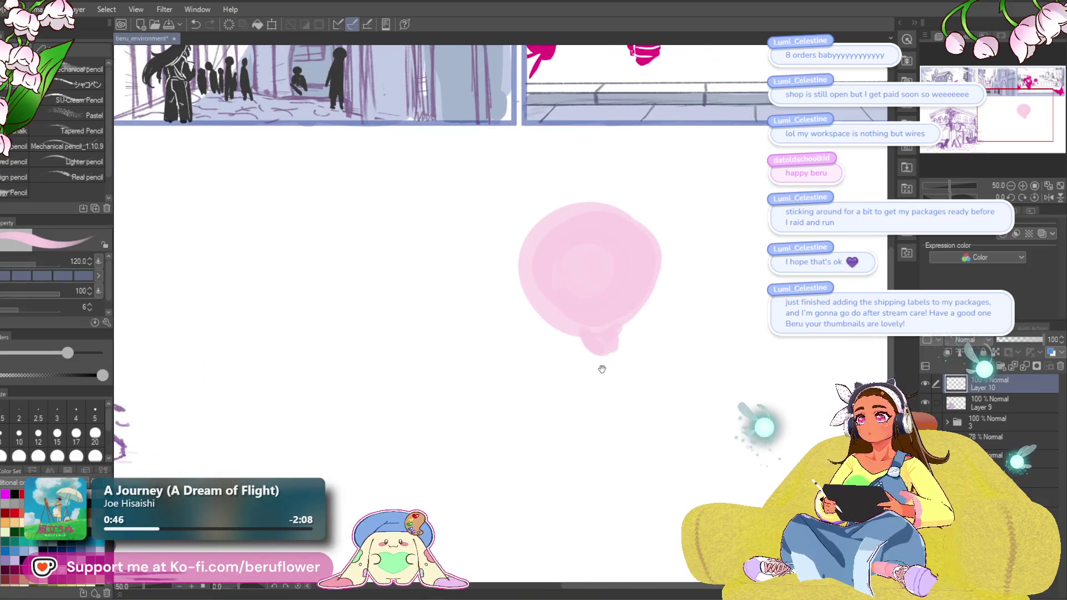
mouse_move(613, 326)
mouse_down()
mouse_move(631, 338)
mouse_move(619, 345)
mouse_up()
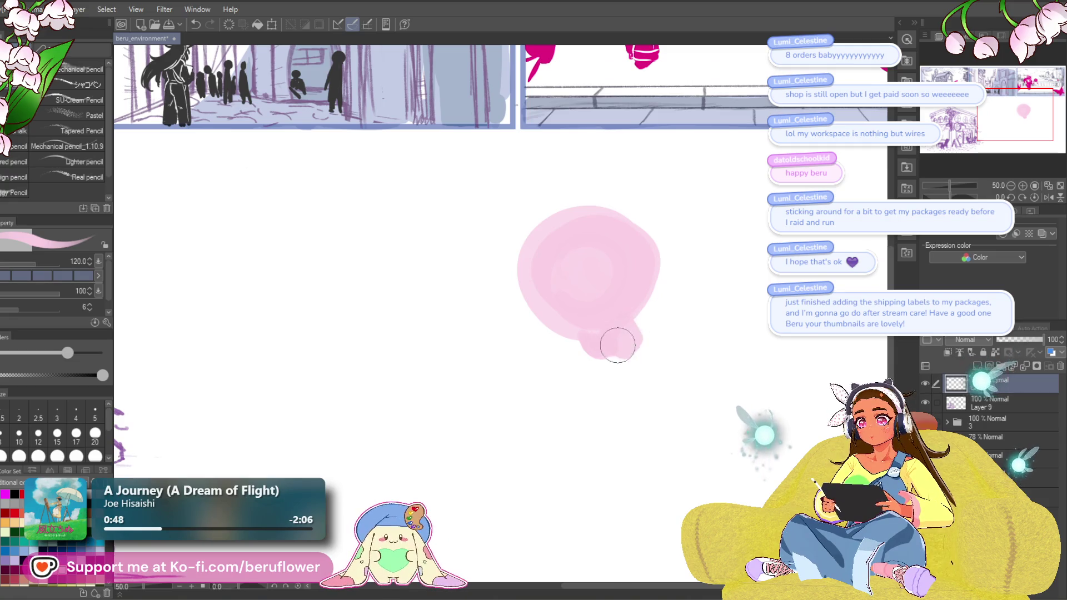
scroll(631, 331, down, 2)
mouse_move(517, 316)
mouse_down()
mouse_move(607, 292)
mouse_move(587, 367)
mouse_move(567, 357)
mouse_move(636, 335)
mouse_move(638, 305)
mouse_move(681, 354)
mouse_up()
drag(676, 354, 610, 321)
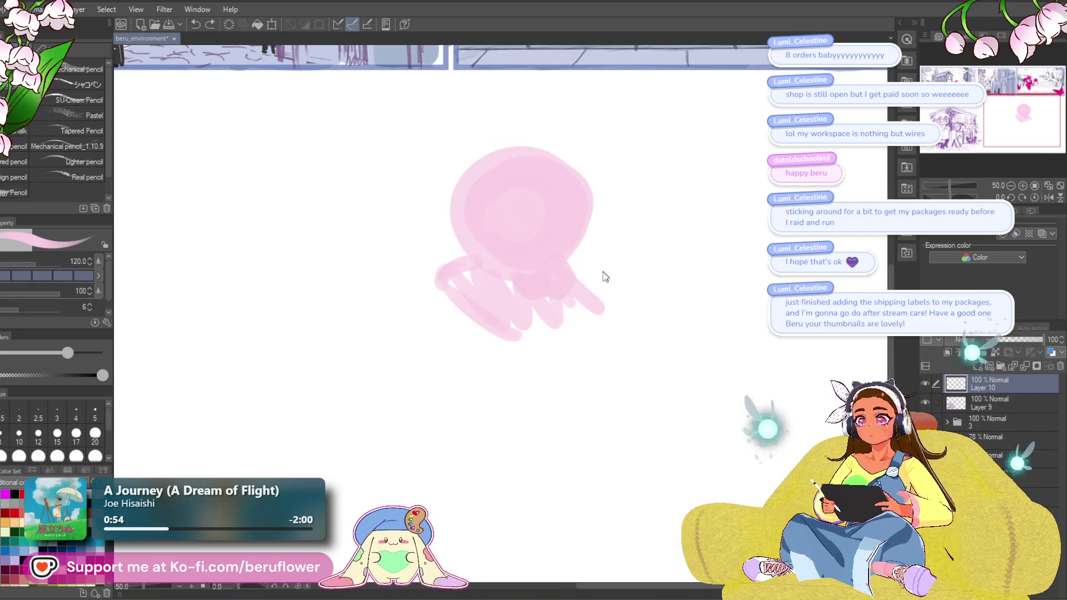
mouse_move(573, 267)
mouse_down()
mouse_move(640, 343)
mouse_move(636, 266)
mouse_up()
mouse_move(637, 317)
mouse_down()
mouse_move(524, 309)
mouse_move(511, 281)
mouse_move(593, 326)
mouse_move(643, 328)
mouse_move(591, 383)
mouse_move(605, 344)
mouse_move(628, 431)
mouse_up()
scroll(642, 329, down, 3)
scroll(622, 327, up, 2)
key(ctrl+z)
Fill in the figure's lower body and thicken the foot shape at the bottom.
mouse_move(579, 357)
mouse_down()
mouse_move(602, 426)
mouse_move(602, 326)
mouse_move(616, 428)
mouse_up()
drag(610, 389, 605, 396)
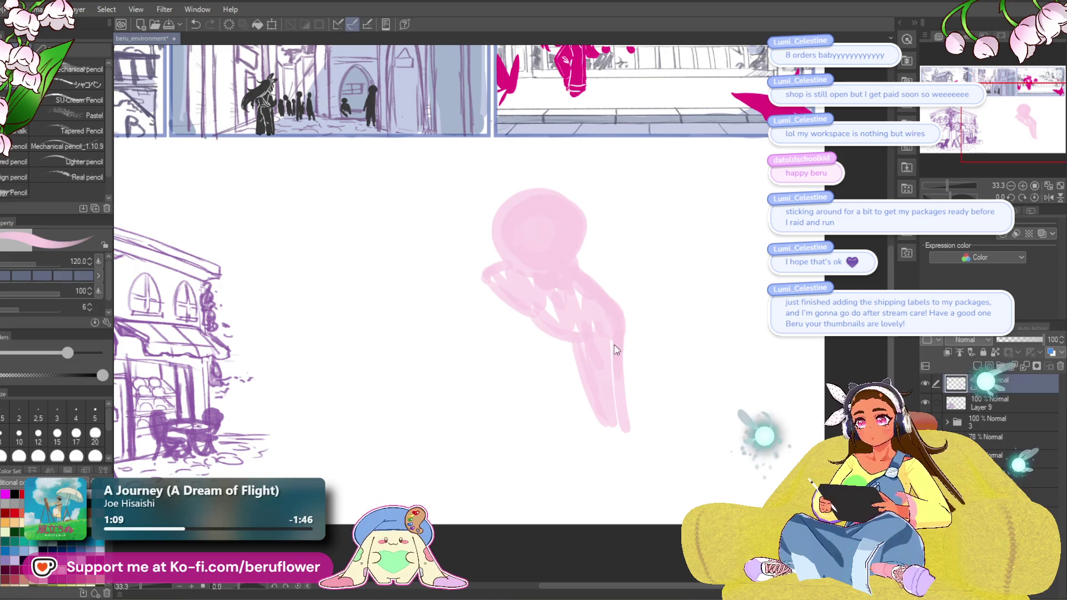
key(ctrl+z)
drag(607, 357, 607, 431)
mouse_move(609, 320)
mouse_down()
mouse_move(602, 364)
mouse_move(646, 452)
mouse_move(622, 426)
mouse_move(624, 454)
mouse_move(677, 437)
mouse_move(624, 450)
mouse_move(624, 431)
mouse_move(640, 429)
mouse_up()
key(ctrl+z)
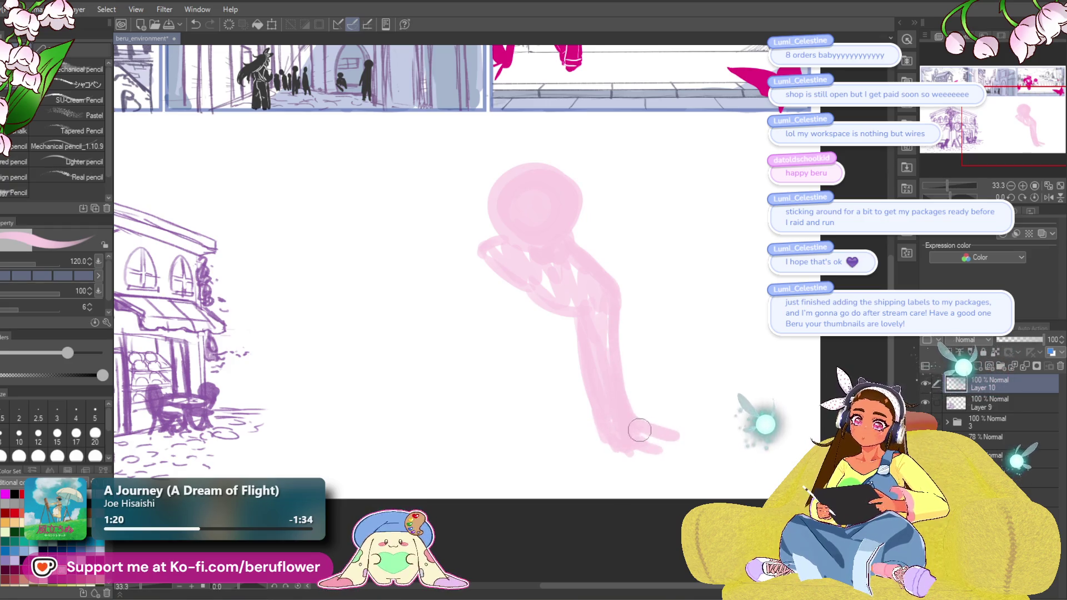
mouse_move(653, 468)
mouse_down()
mouse_move(688, 445)
mouse_move(644, 447)
mouse_up()
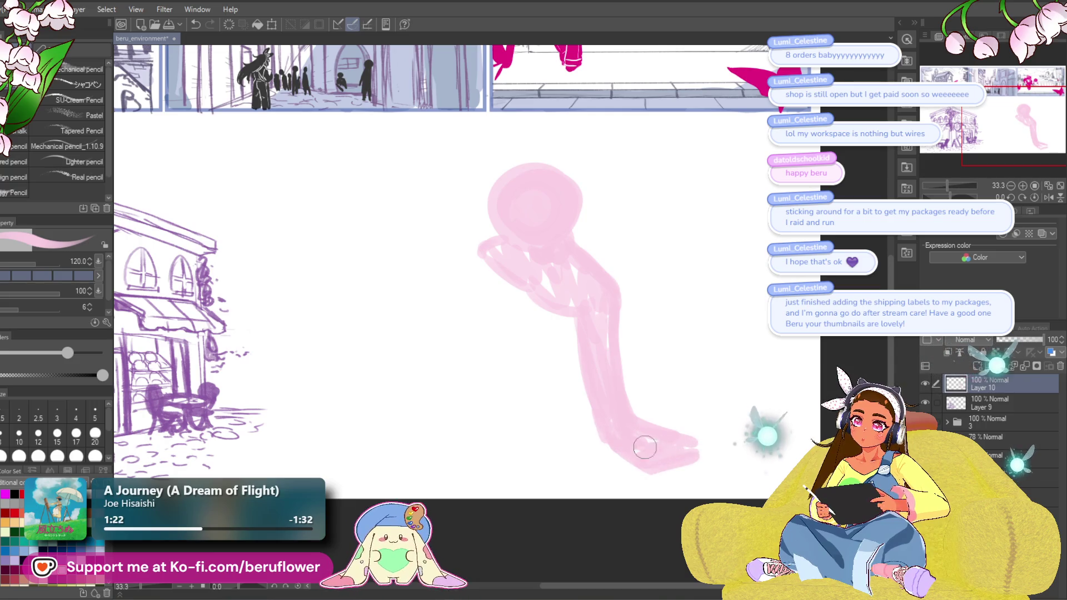
scroll(608, 326, left, 3)
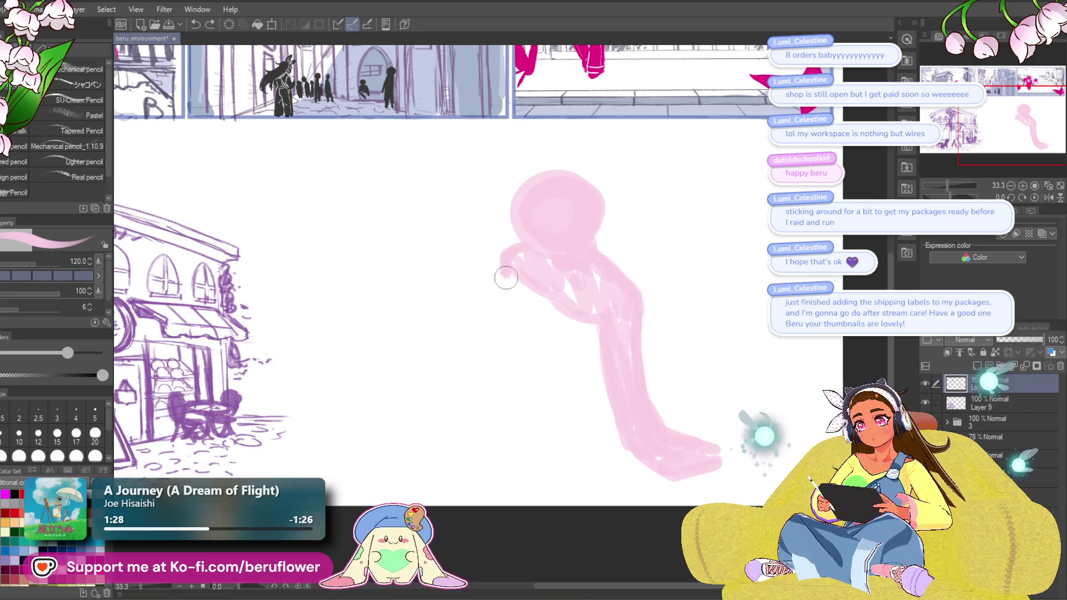
Repaint the head larger and rounder and hatch the lower curl with a redrawn bottom edge.
mouse_move(516, 272)
mouse_down()
mouse_move(503, 320)
mouse_move(511, 301)
mouse_move(539, 350)
mouse_move(571, 340)
mouse_move(522, 297)
mouse_up()
mouse_move(573, 211)
mouse_down()
mouse_move(573, 236)
mouse_move(564, 190)
mouse_move(597, 261)
mouse_up()
drag(536, 195, 521, 262)
drag(522, 329, 594, 369)
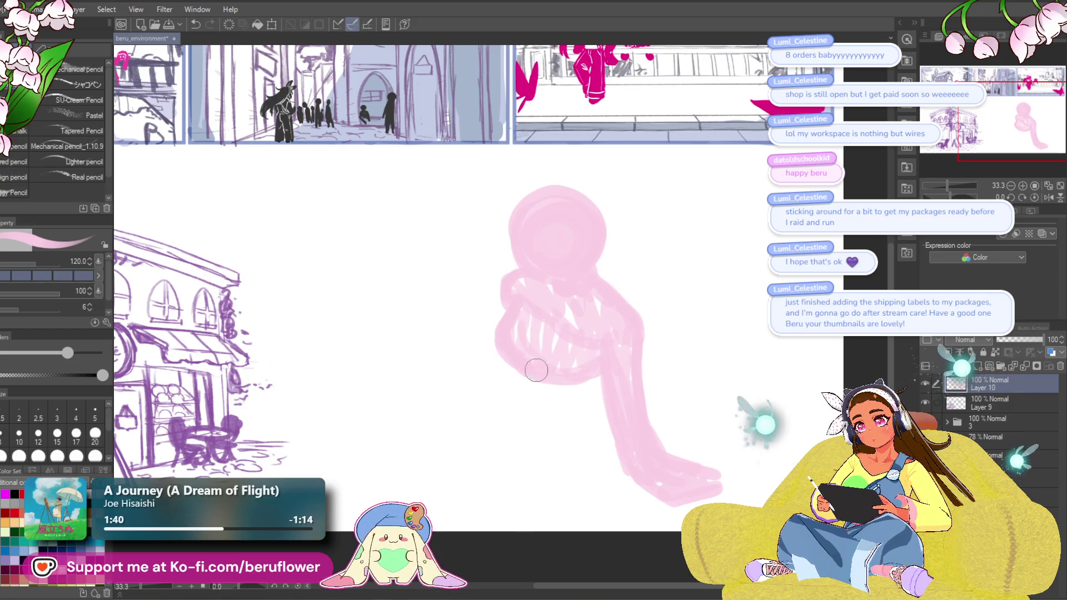
drag(636, 236, 631, 219)
drag(547, 328, 543, 311)
drag(501, 273, 498, 283)
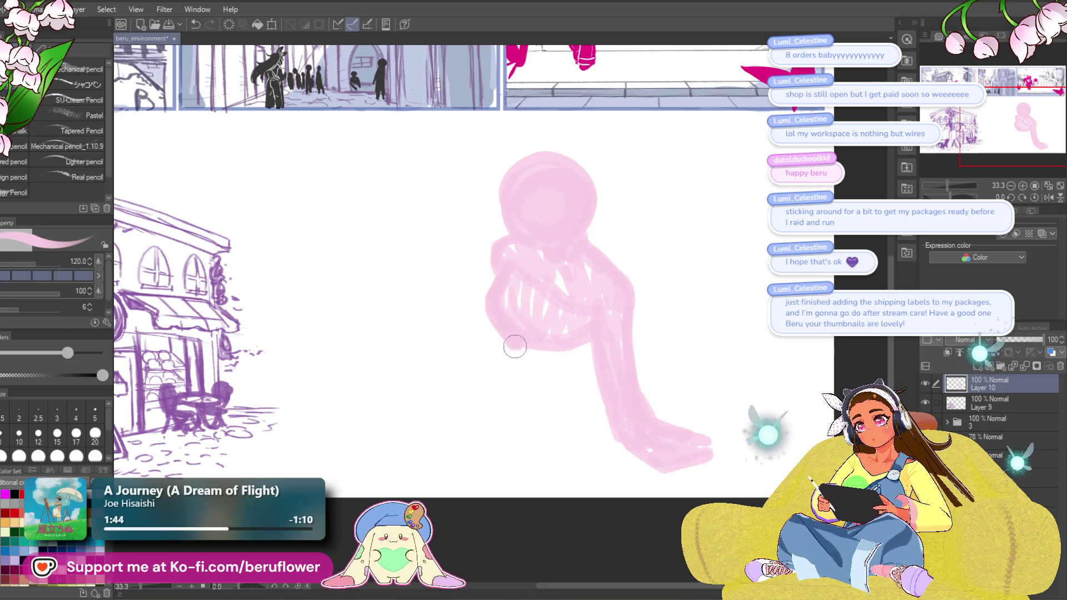
drag(515, 347, 587, 363)
key(ctrl+z)
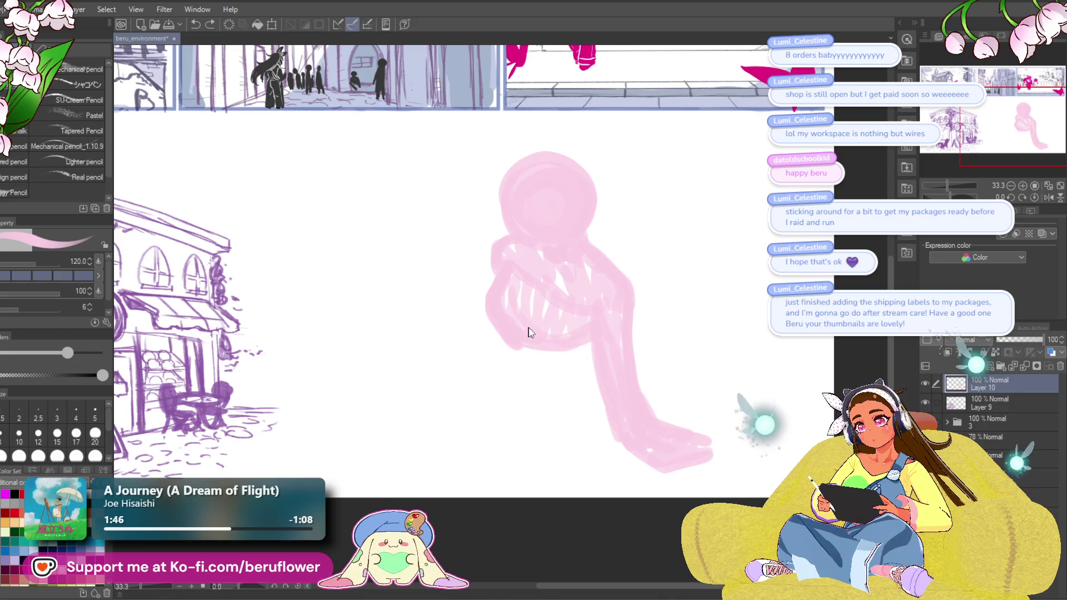
mouse_move(523, 352)
mouse_down()
mouse_move(591, 350)
mouse_move(559, 333)
mouse_move(567, 324)
mouse_up()
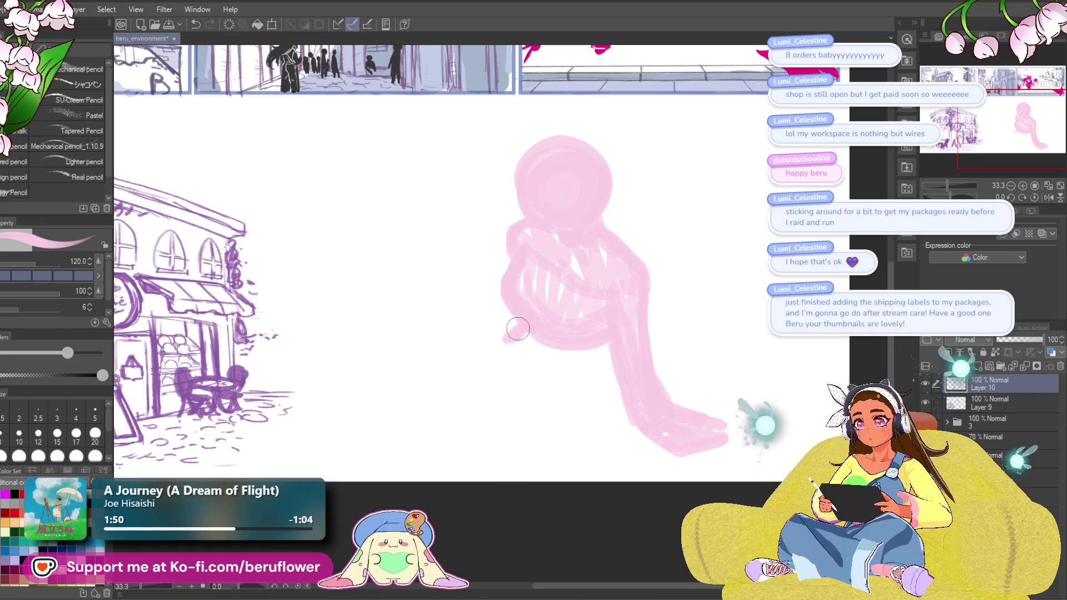
Draw a long leg stretching left, then shrink the figure slightly and move it down-right.
mouse_move(484, 343)
mouse_down()
mouse_move(505, 344)
mouse_move(386, 345)
mouse_move(361, 384)
mouse_up()
scroll(711, 378, up, 2)
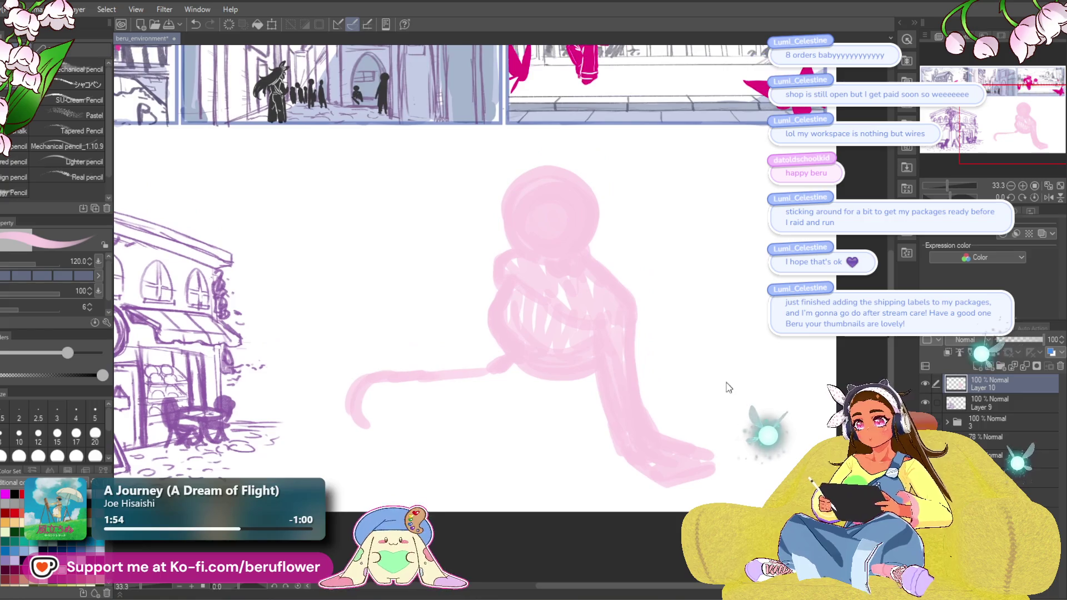
key(ctrl+t)
drag(530, 487, 530, 436)
drag(607, 369, 617, 395)
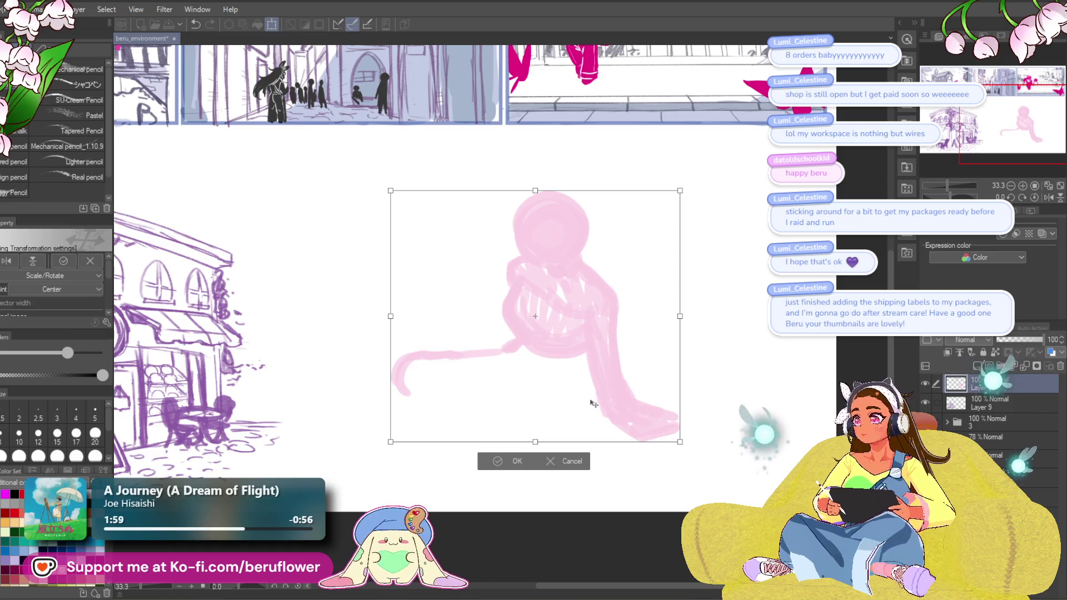
key(Return)
Thicken the outstretched leg and sketch the foot line, undoing unwanted leg strokes.
drag(502, 323, 510, 321)
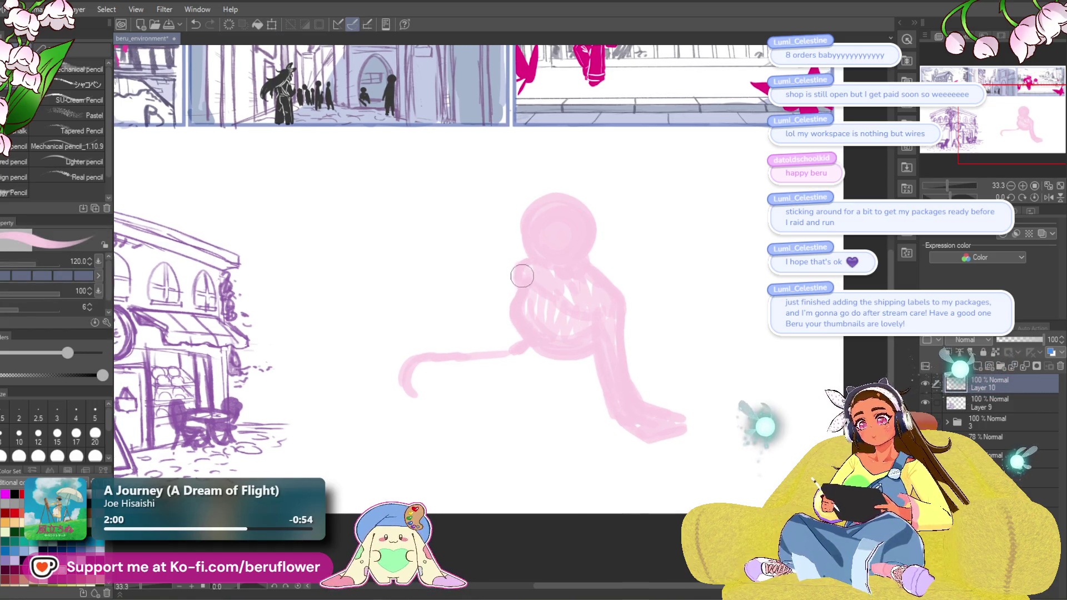
drag(621, 373, 625, 369)
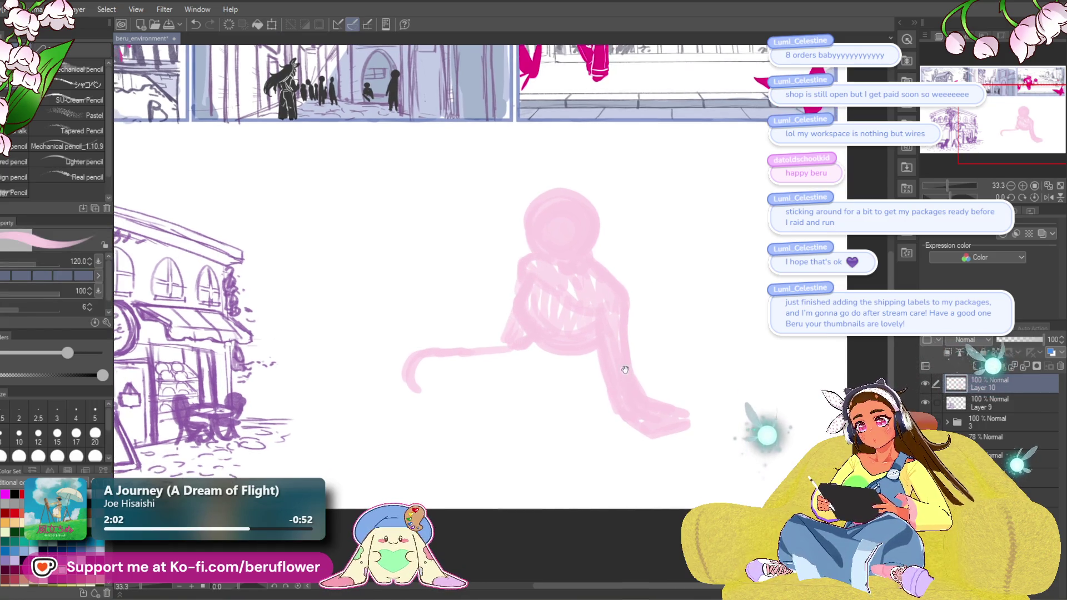
mouse_move(533, 365)
mouse_down()
mouse_move(541, 359)
mouse_move(524, 369)
mouse_move(530, 383)
mouse_move(591, 374)
mouse_move(596, 350)
mouse_move(503, 371)
mouse_up()
key(ctrl+z)
key(ctrl+z)
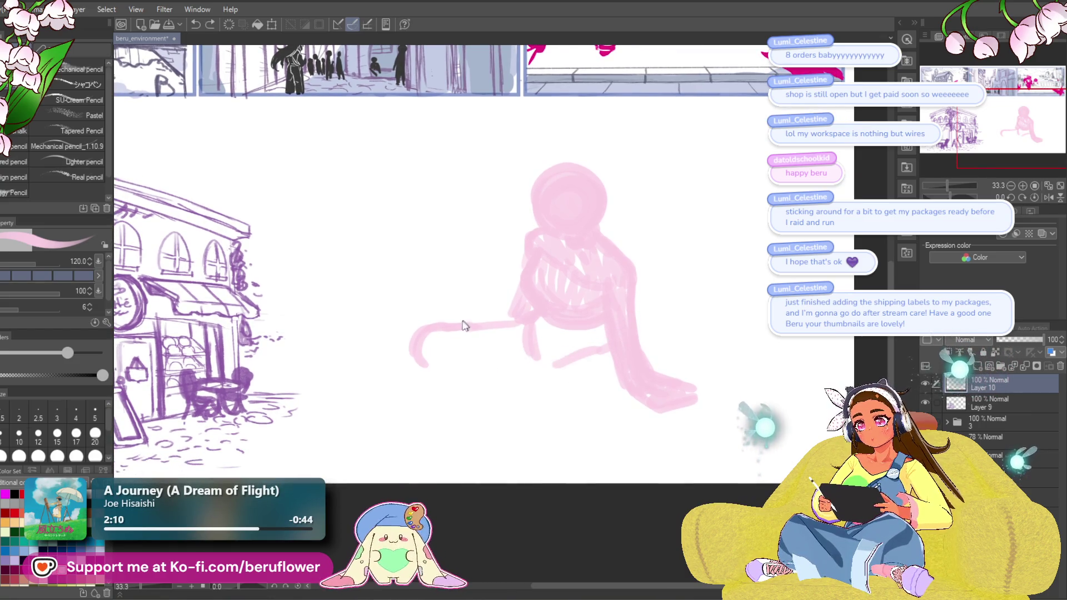
mouse_move(523, 319)
mouse_down()
mouse_move(547, 317)
mouse_move(488, 316)
mouse_move(419, 340)
mouse_move(437, 380)
mouse_up()
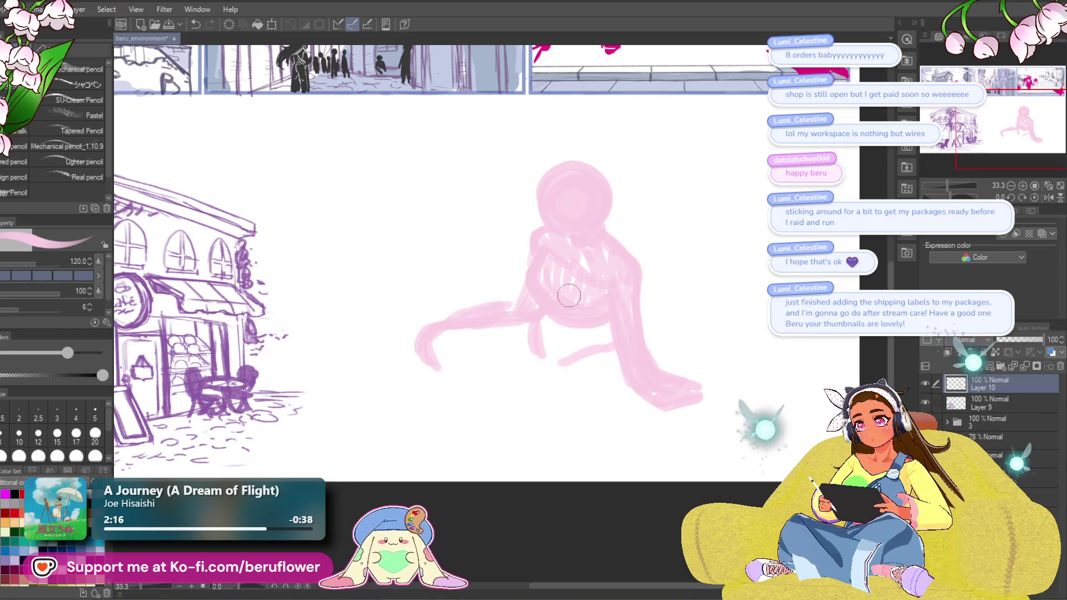
drag(681, 334, 681, 336)
mouse_move(583, 386)
mouse_down()
mouse_move(598, 360)
mouse_move(566, 344)
mouse_up()
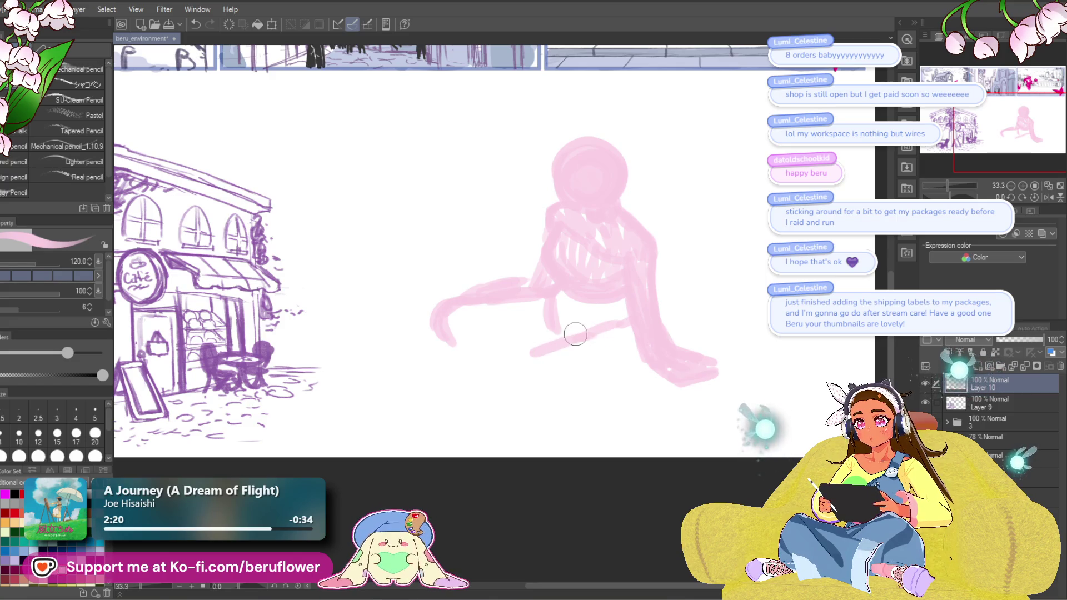
drag(597, 382, 631, 361)
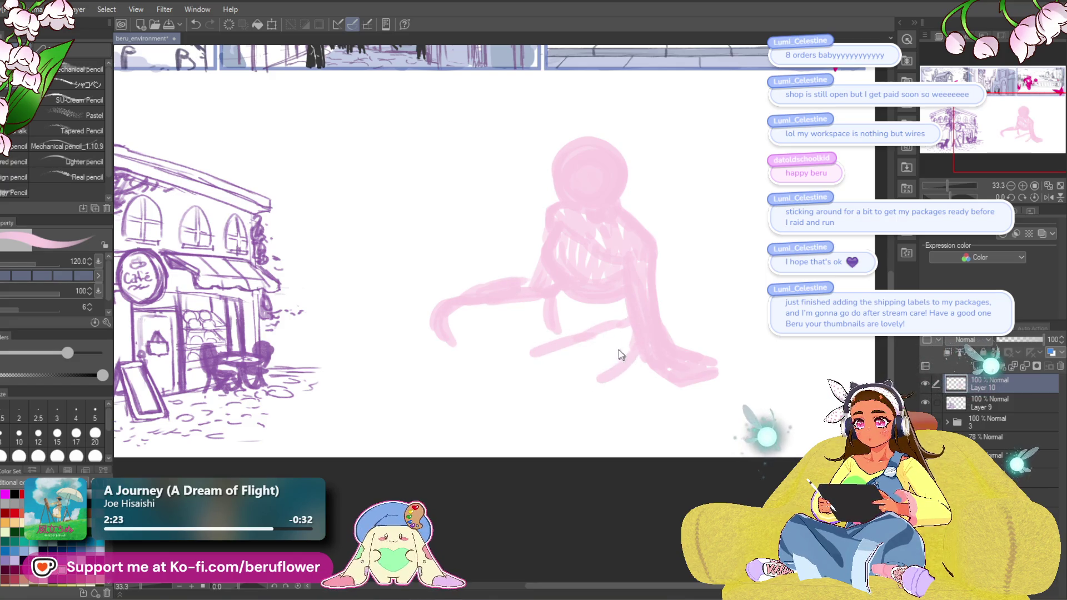
mouse_move(445, 336)
mouse_down()
mouse_move(531, 350)
mouse_move(557, 389)
mouse_up()
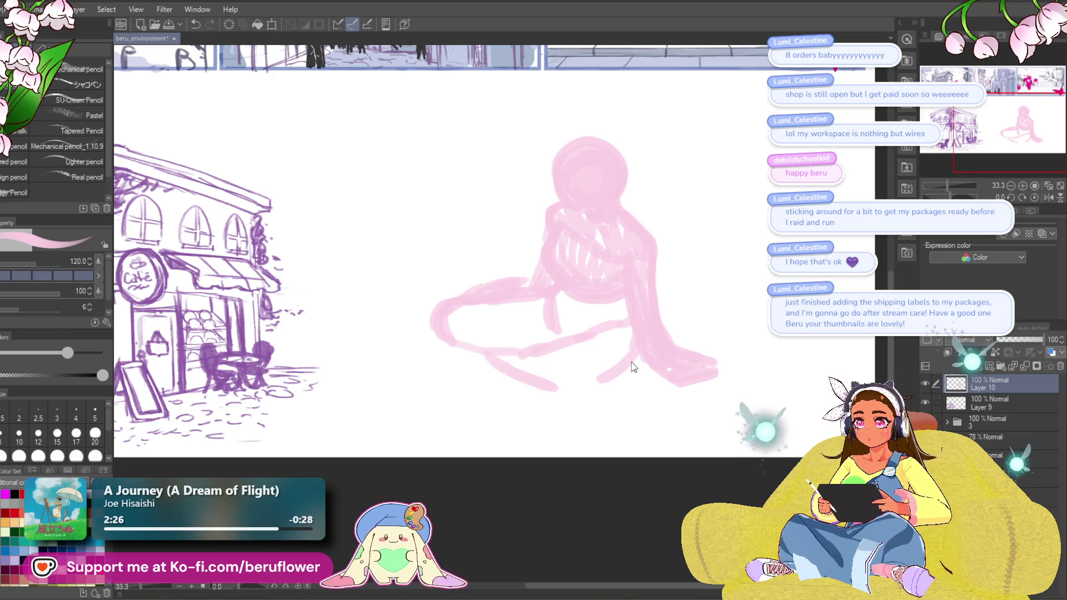
key(ctrl+z)
key(ctrl+z)
key(ctrl+z)
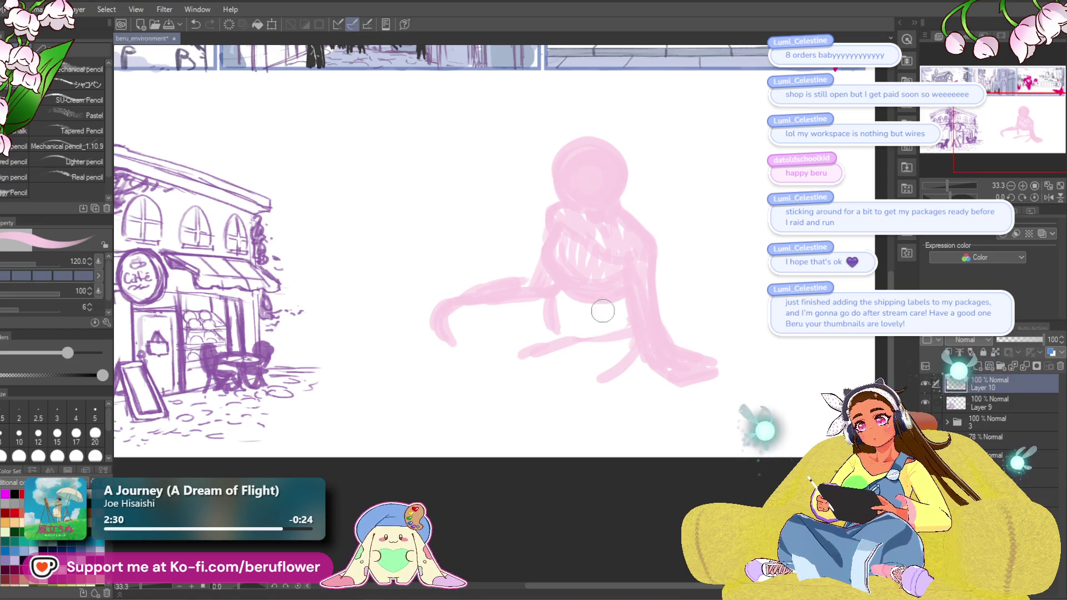
Redraw the leg as one continuous curving line with a lower-leg loop.
drag(605, 386, 533, 405)
mouse_move(450, 327)
mouse_down()
mouse_move(500, 388)
mouse_move(536, 400)
mouse_up()
key(ctrl+z)
mouse_move(555, 361)
mouse_down()
mouse_move(495, 367)
mouse_move(552, 408)
mouse_up()
mouse_move(500, 378)
mouse_down()
mouse_move(606, 345)
mouse_move(591, 395)
mouse_up()
scroll(626, 357, up, 1)
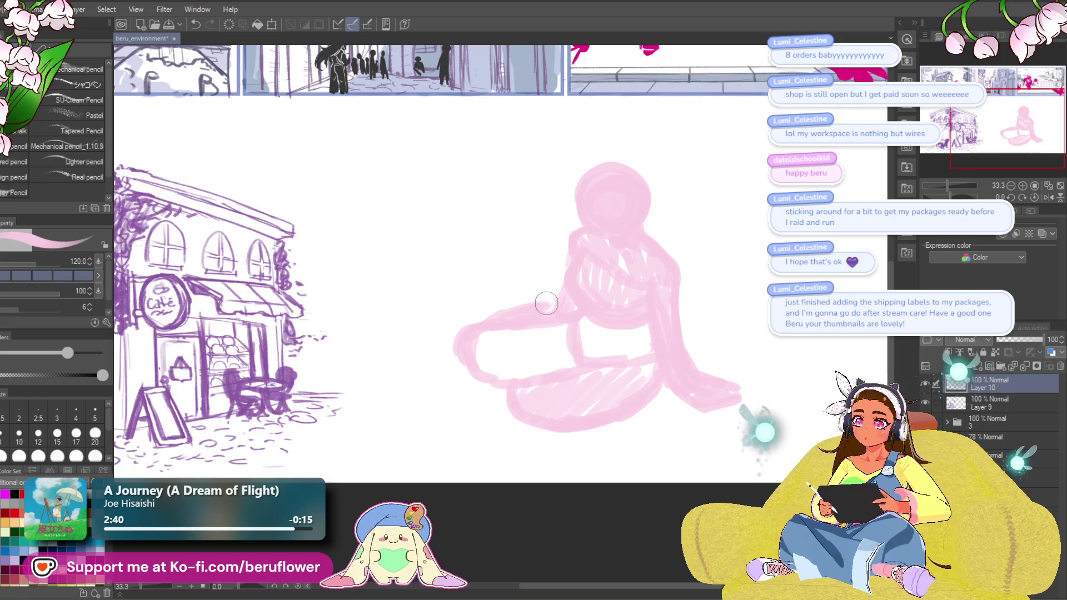
drag(634, 378, 573, 420)
Hatch diagonally across the lap and round out both sides of the head.
mouse_move(468, 364)
mouse_down()
mouse_move(511, 383)
mouse_move(583, 369)
mouse_up()
drag(543, 407, 561, 415)
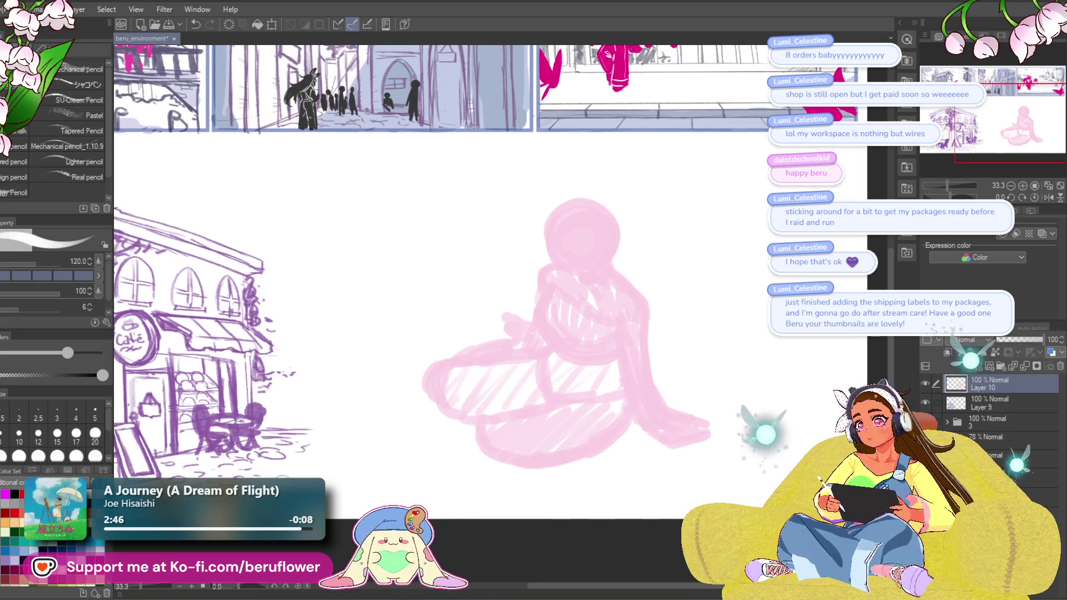
mouse_move(641, 293)
mouse_down()
mouse_move(624, 309)
mouse_move(633, 304)
mouse_up()
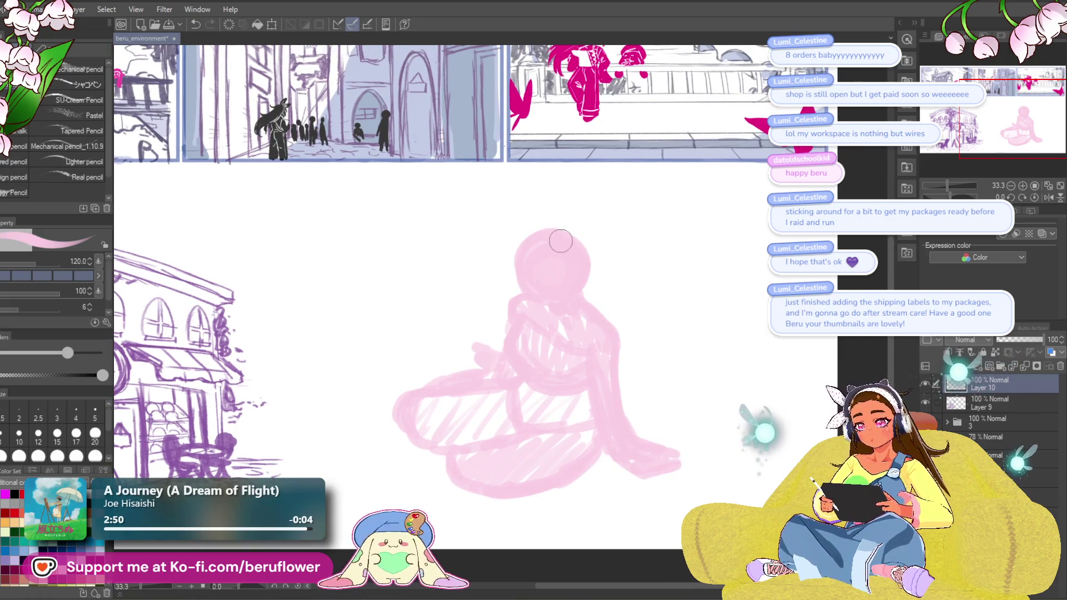
drag(544, 234, 583, 289)
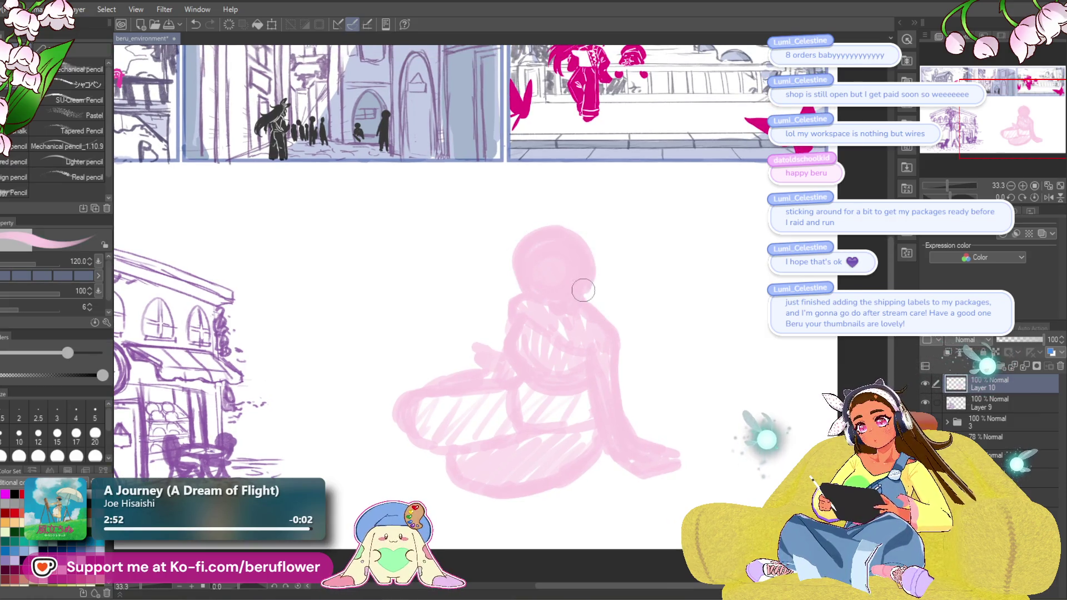
drag(529, 240, 536, 303)
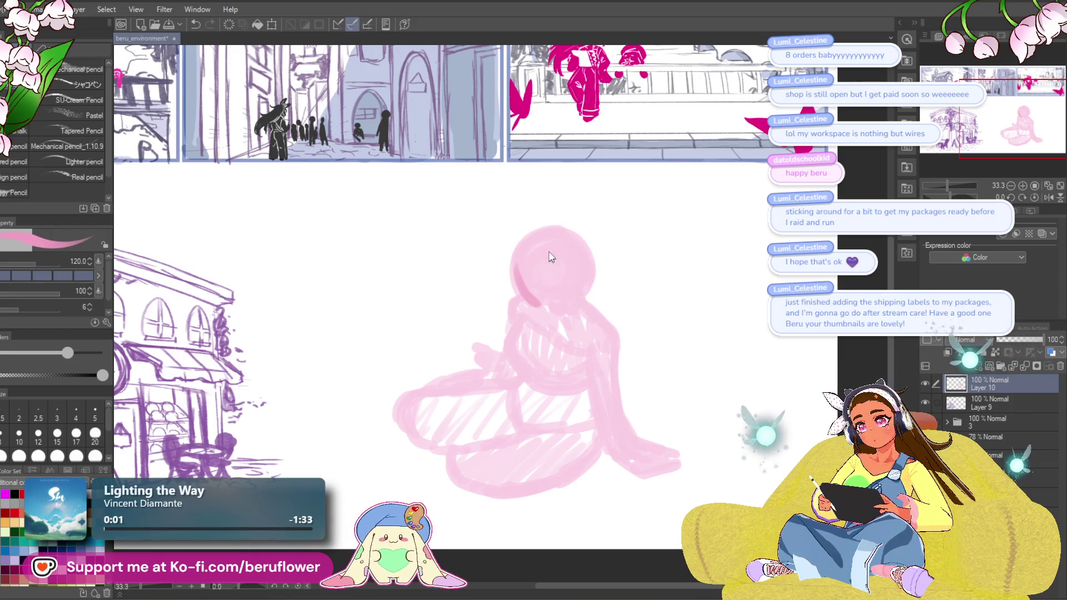
drag(541, 260, 523, 277)
Reduce the brush size to 70 and try a head guideline and lap diagonal, undoing them.
key(bracketleft)
key(bracketleft)
key(bracketleft)
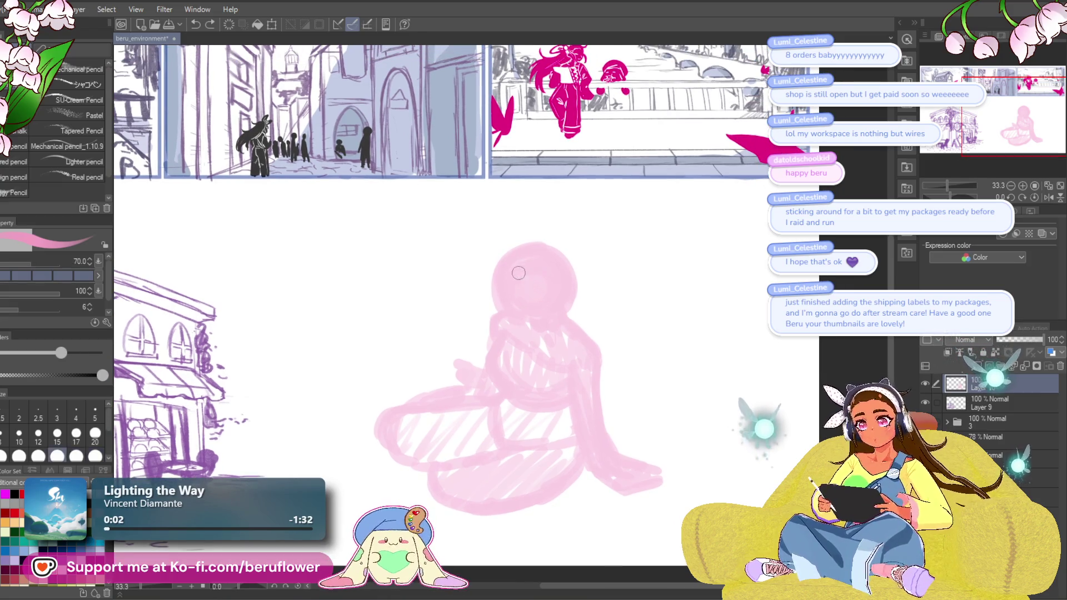
key(ctrl+z)
mouse_move(512, 251)
mouse_down()
mouse_move(521, 330)
mouse_move(551, 318)
mouse_up()
key(ctrl+z)
mouse_move(564, 382)
mouse_down()
mouse_move(567, 306)
mouse_move(570, 332)
mouse_up()
drag(404, 341, 470, 422)
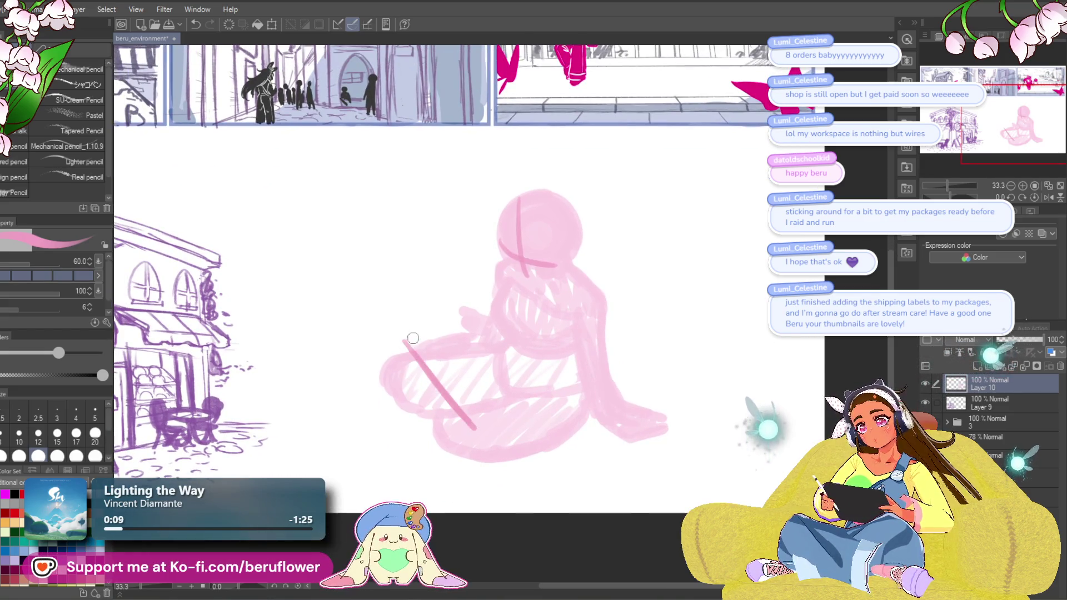
key(ctrl+z)
key(ctrl+z)
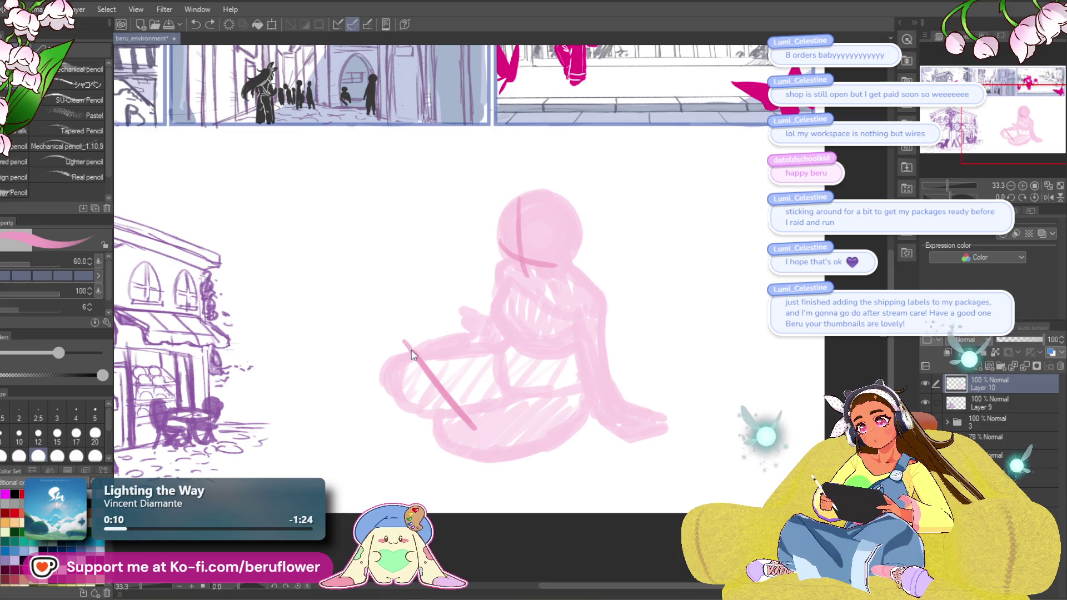
key(ctrl+z)
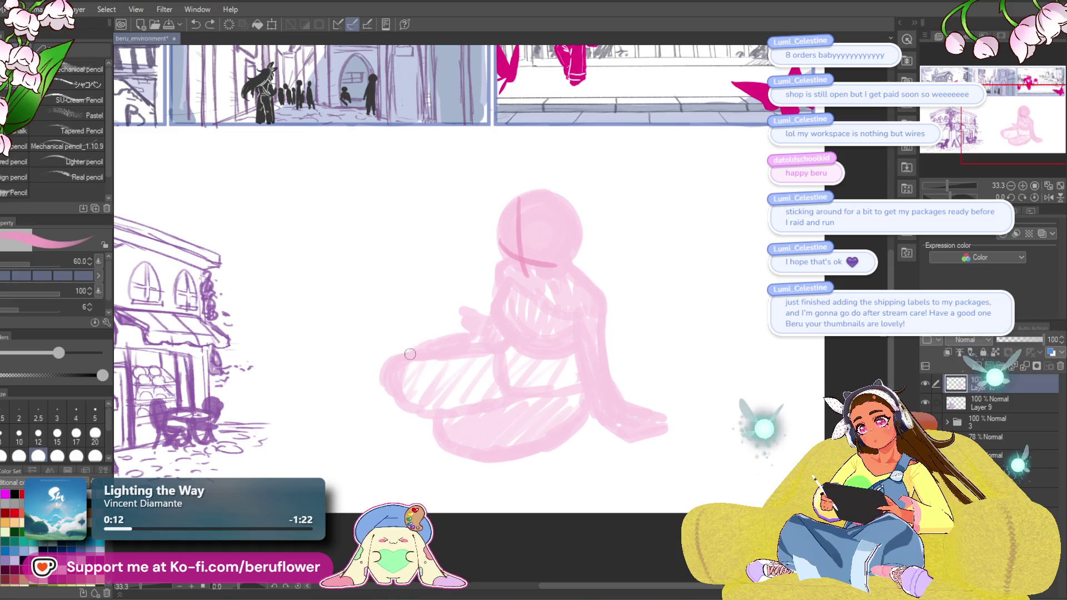
Outline a sketchbook on the lap with diagonal, top, angled bottom and right edges plus scalloped pages.
drag(414, 350, 484, 426)
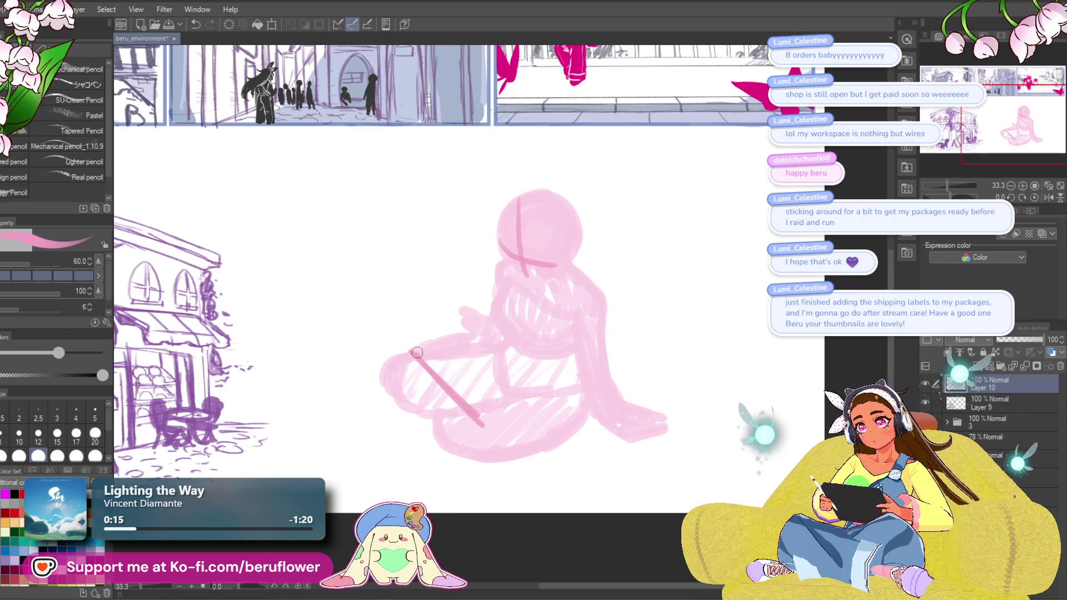
drag(418, 343, 482, 332)
drag(478, 427, 543, 420)
key(ctrl+z)
drag(481, 427, 553, 404)
drag(477, 331, 556, 392)
drag(673, 367, 622, 293)
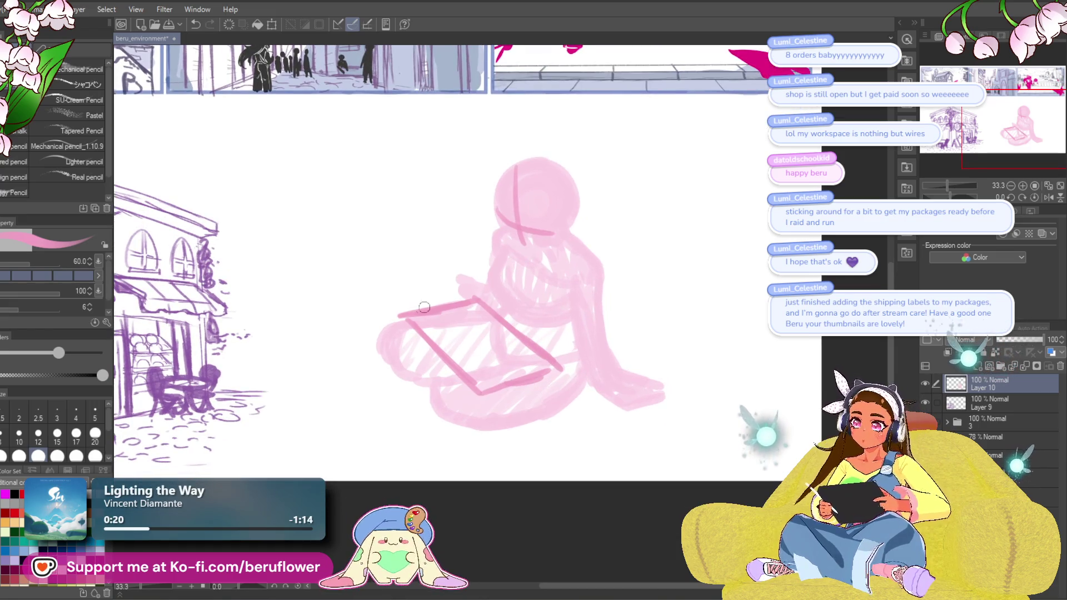
mouse_move(419, 321)
mouse_down()
mouse_move(476, 396)
mouse_move(548, 384)
mouse_up()
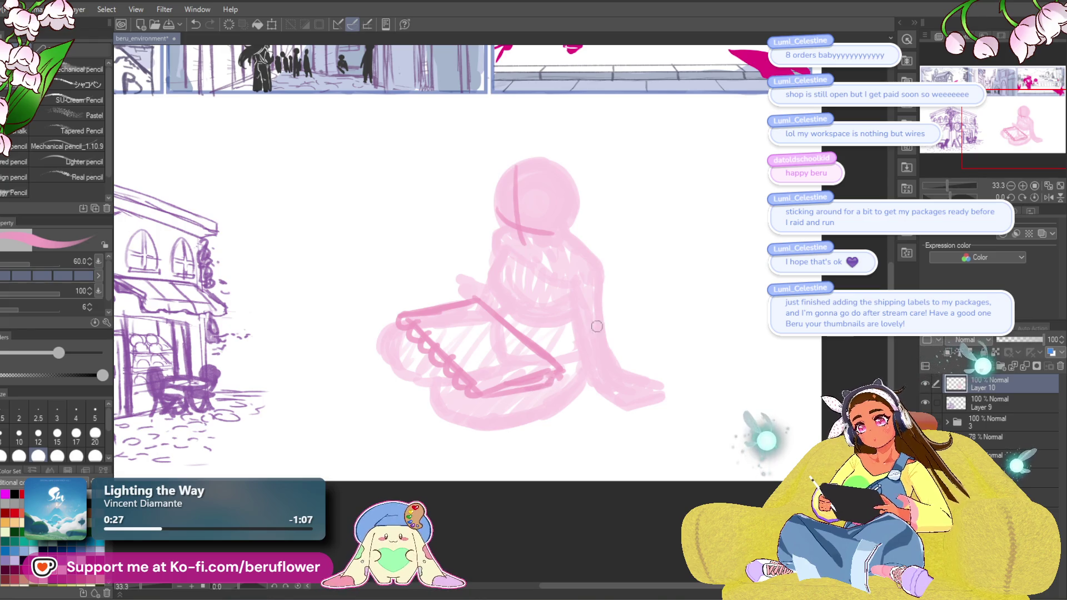
Undo the sketchbook outline and draw a shorter diagonal edge instead.
drag(455, 447, 445, 456)
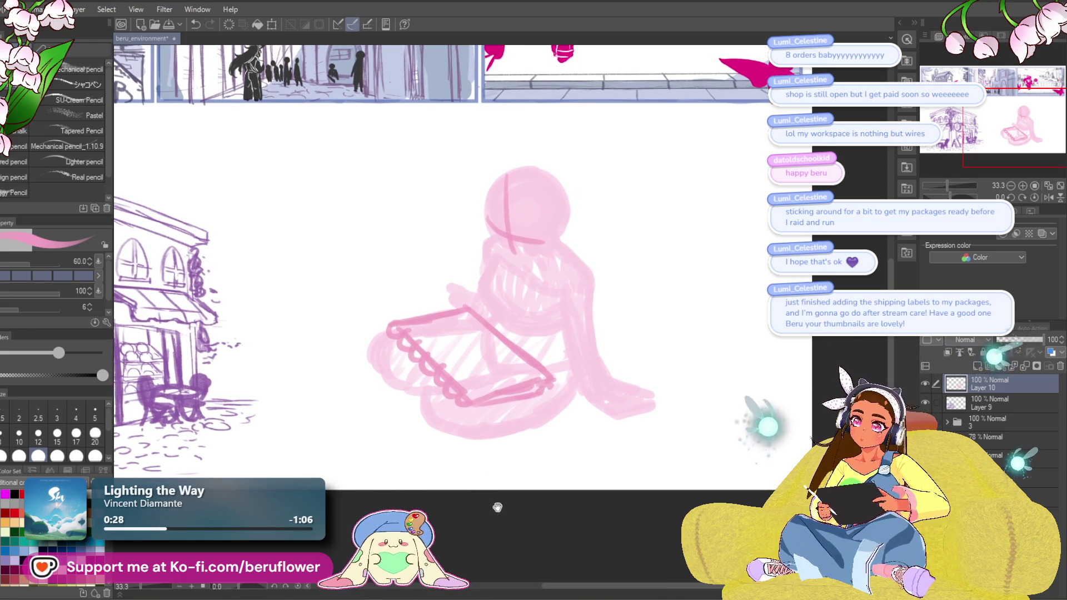
key(ctrl+z)
key(ctrl+z)
key(ctrl+z)
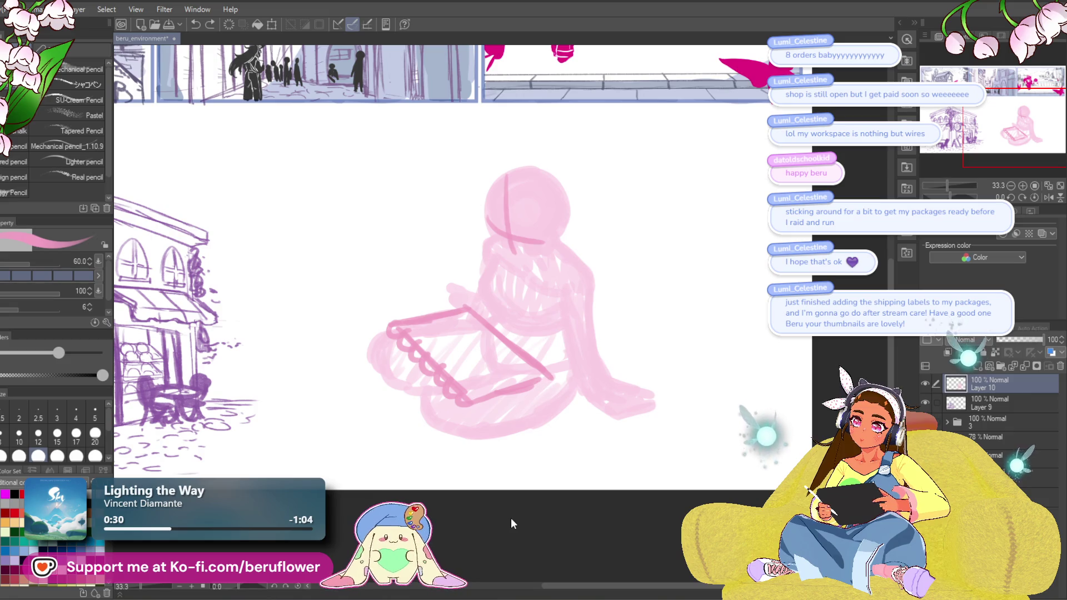
key(ctrl+z)
key(ctrl+z)
key(ctrl+z)
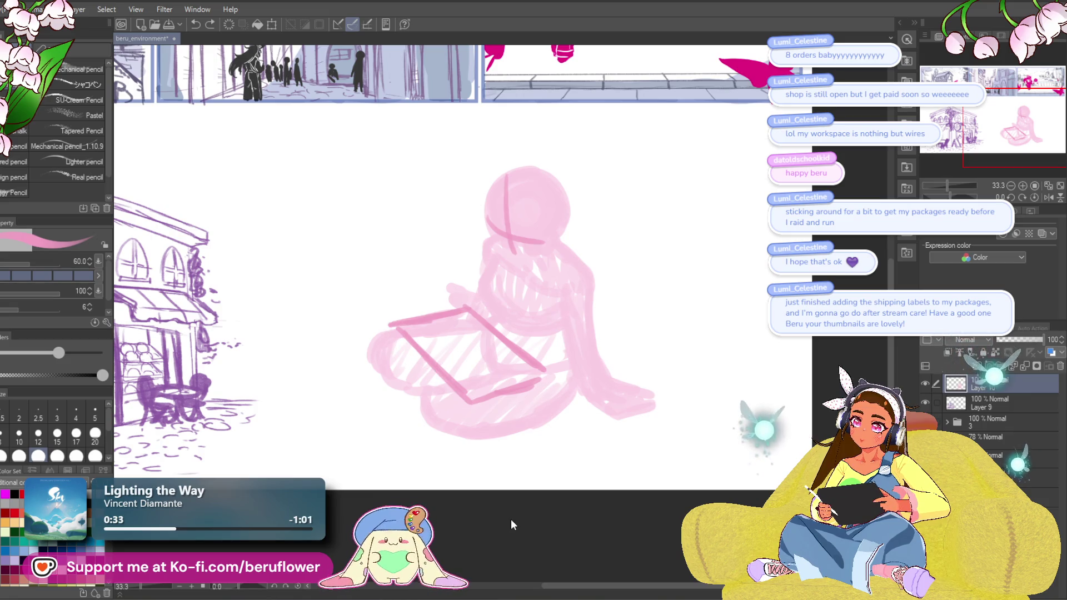
key(ctrl+z)
key(ctrl+z)
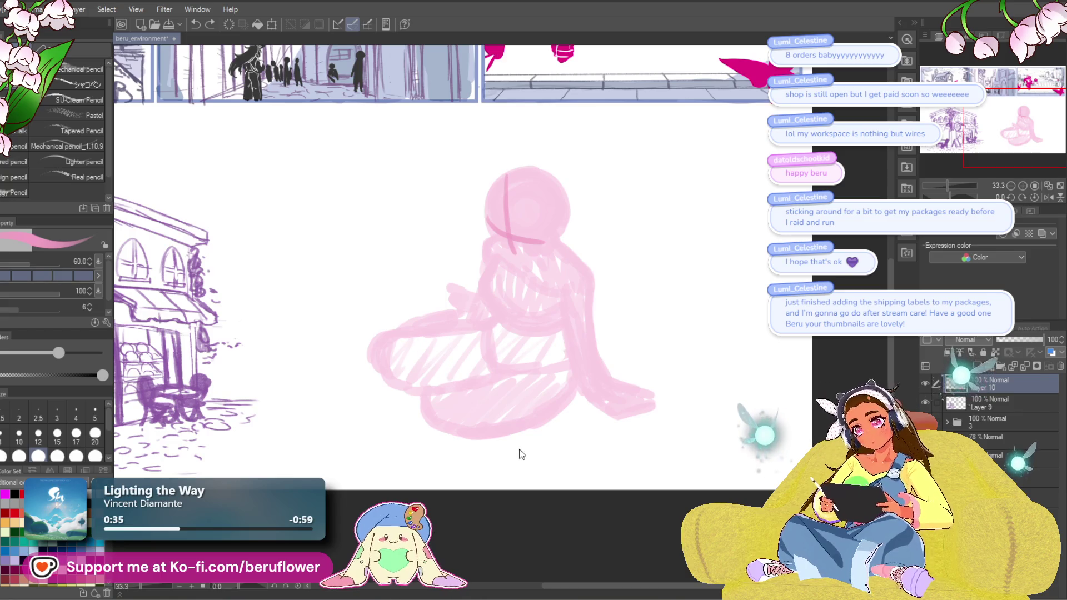
mouse_move(426, 333)
mouse_down()
mouse_move(472, 393)
mouse_move(466, 321)
mouse_move(478, 320)
mouse_up()
Undo the trial book strokes and draw diagonal and curved centre guides across the head.
drag(473, 392, 537, 377)
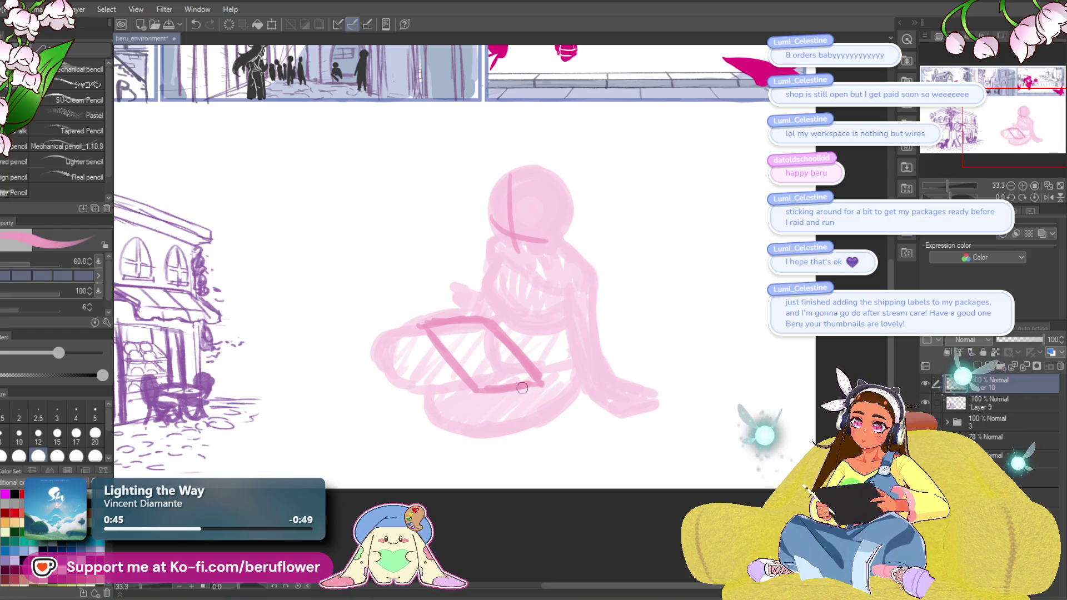
key(ctrl+z)
key(ctrl+z)
key(ctrl+z)
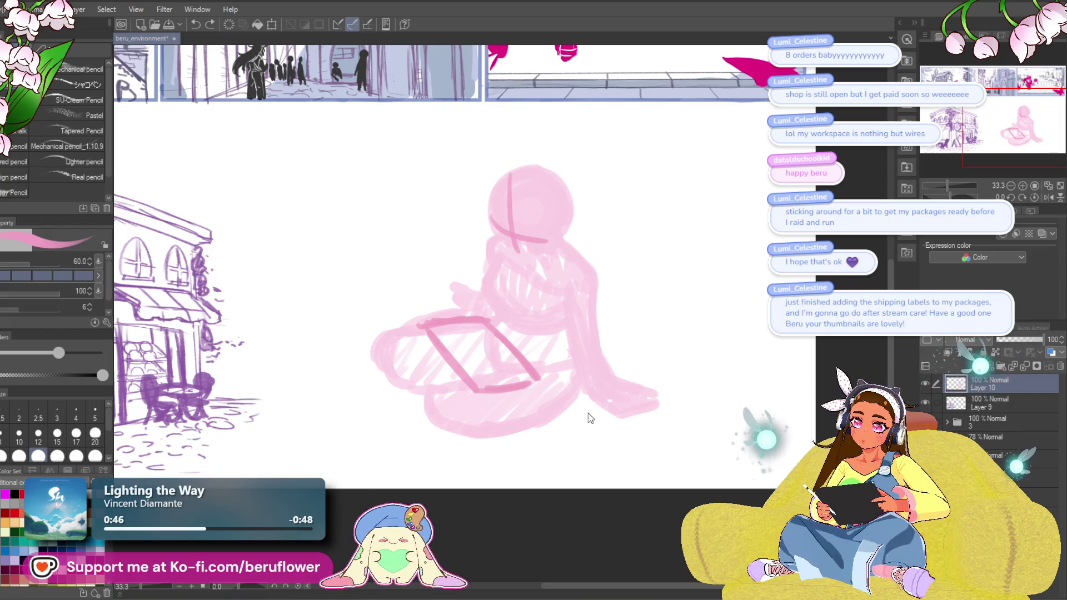
key(ctrl+z)
key(ctrl+z)
key(ctrl+z)
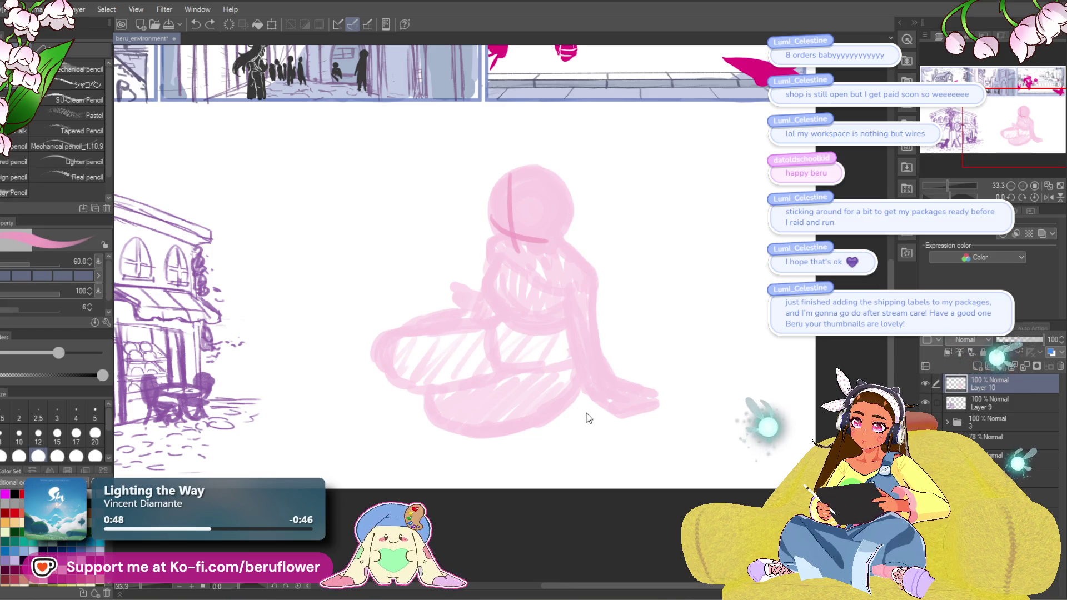
drag(489, 217, 550, 242)
key(ctrl+z)
drag(490, 216, 553, 240)
mouse_move(490, 218)
mouse_down()
mouse_move(519, 258)
mouse_move(561, 244)
mouse_up()
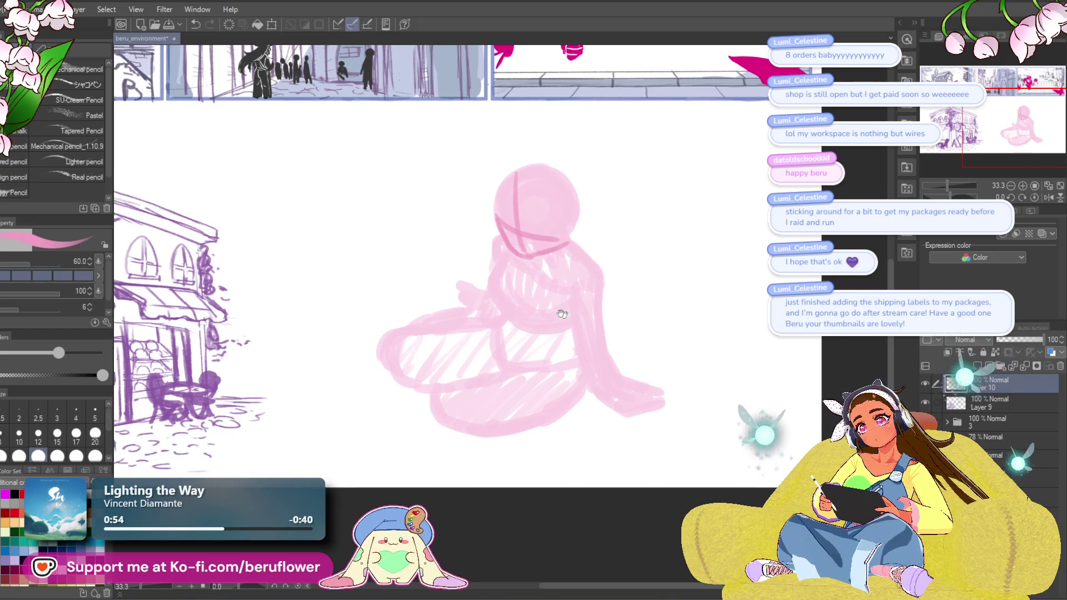
Redraw a longer sketchbook with a higher top edge, left page strokes and a new lower edge.
mouse_move(413, 314)
mouse_down()
mouse_move(486, 400)
mouse_move(477, 318)
mouse_up()
key(ctrl+z)
key(ctrl+z)
mouse_move(400, 307)
mouse_down()
mouse_move(482, 308)
mouse_move(554, 362)
mouse_up()
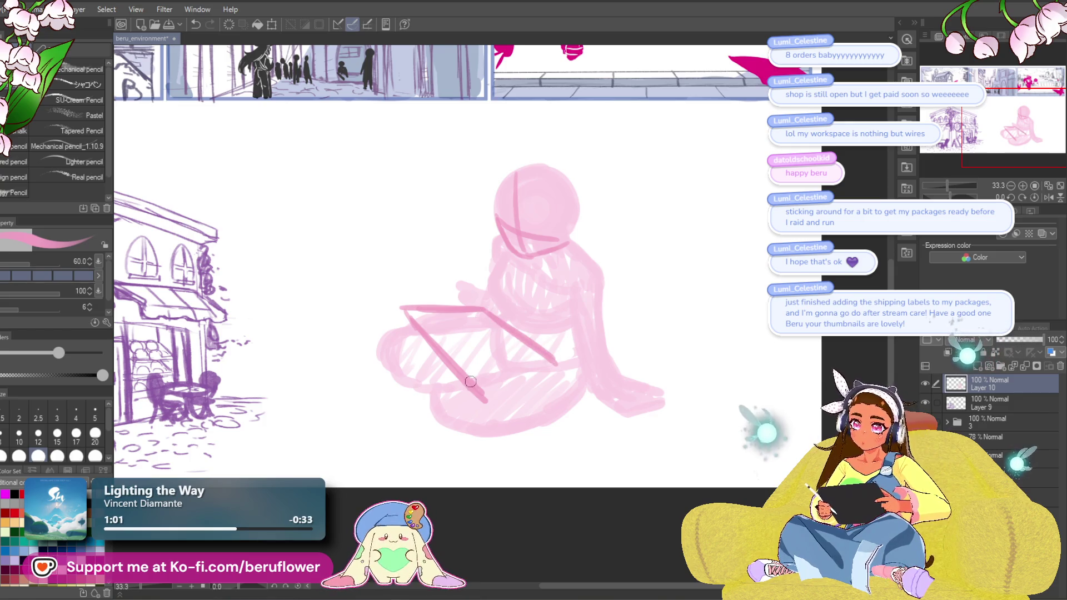
drag(492, 404, 559, 383)
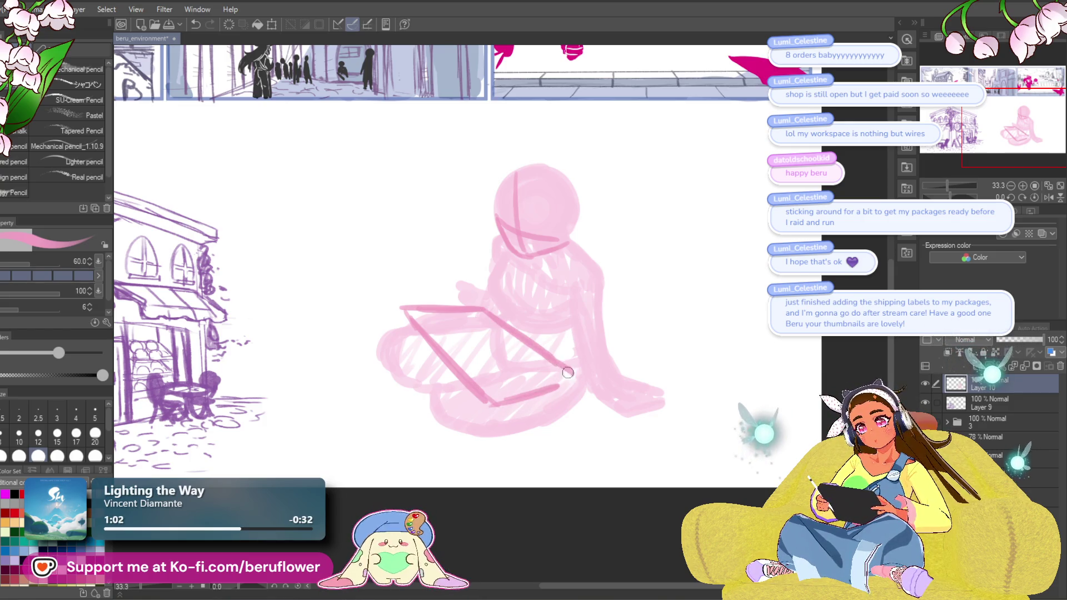
mouse_move(412, 317)
mouse_down()
mouse_move(443, 361)
mouse_move(404, 320)
mouse_move(482, 408)
mouse_up()
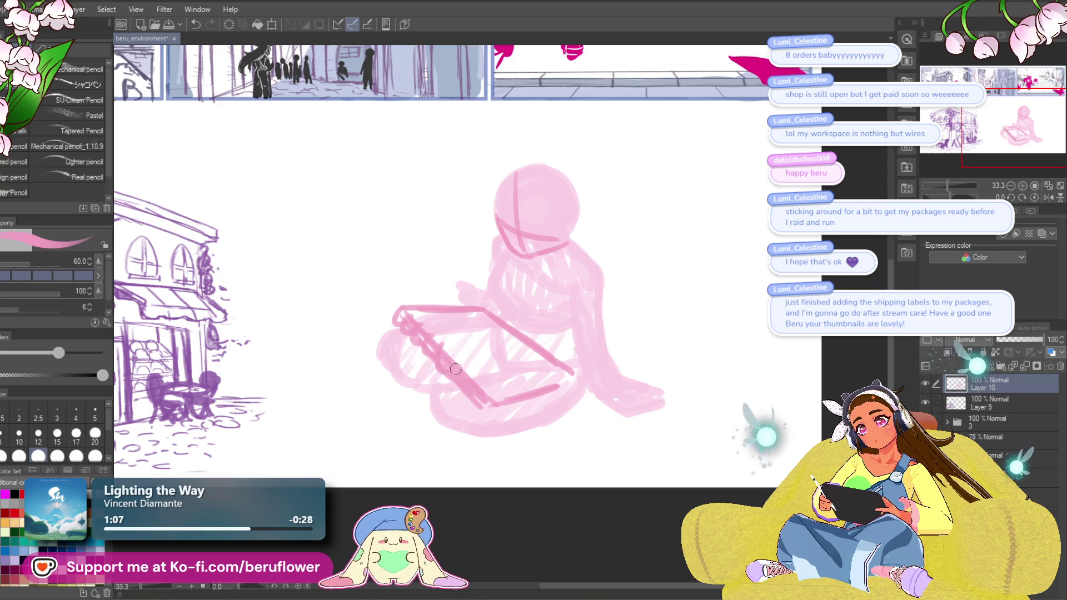
drag(604, 320, 602, 319)
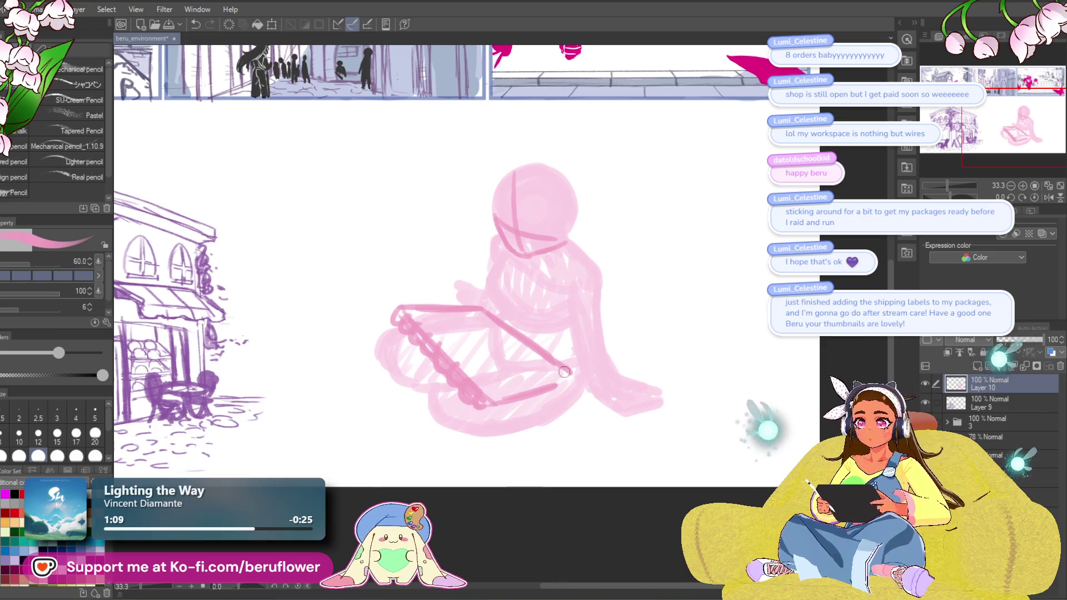
mouse_move(490, 396)
mouse_down()
mouse_move(572, 364)
mouse_move(553, 389)
mouse_up()
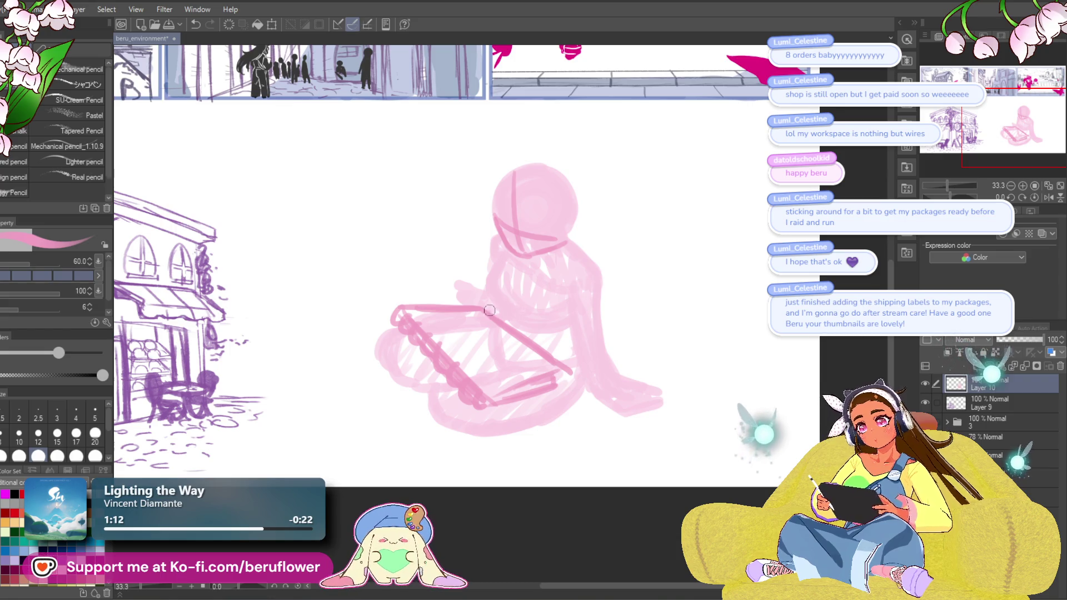
key(ctrl+z)
key(ctrl+z)
key(ctrl+z)
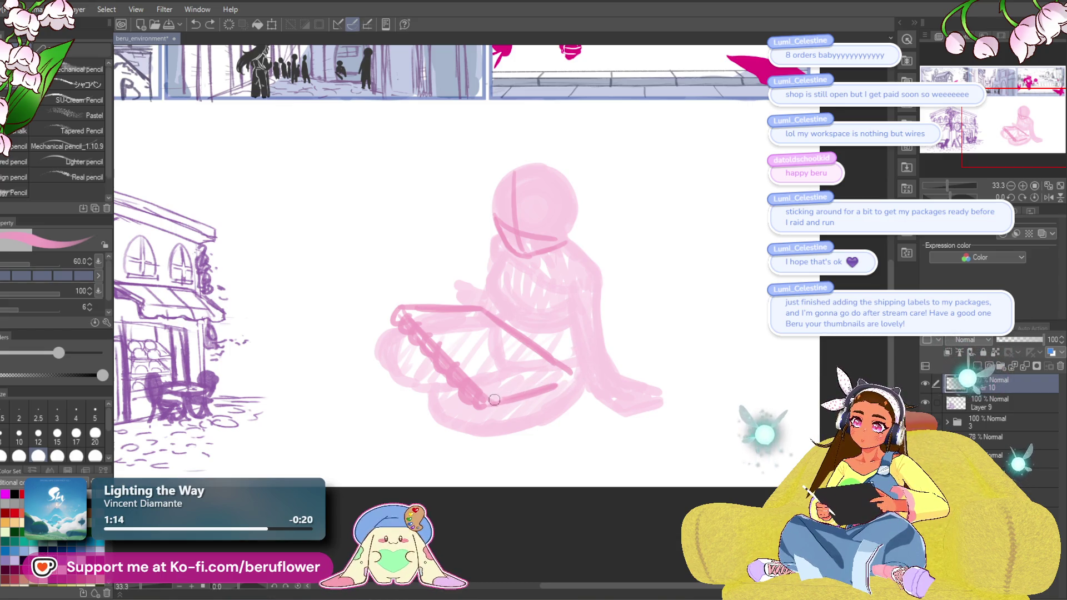
mouse_move(486, 405)
mouse_down()
mouse_move(567, 393)
mouse_move(572, 374)
mouse_up()
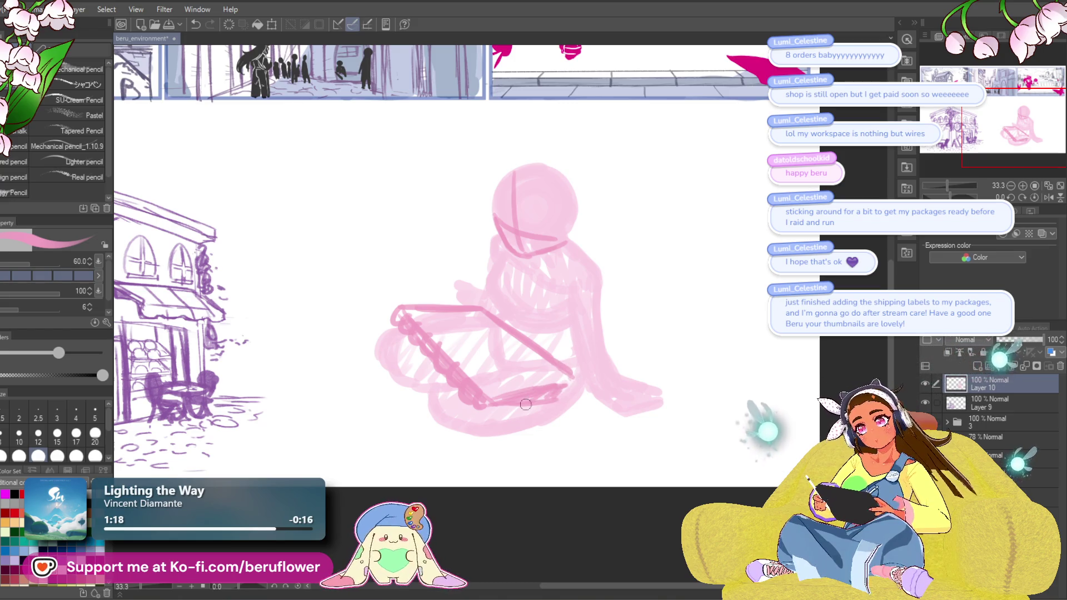
scroll(462, 501, down, 2)
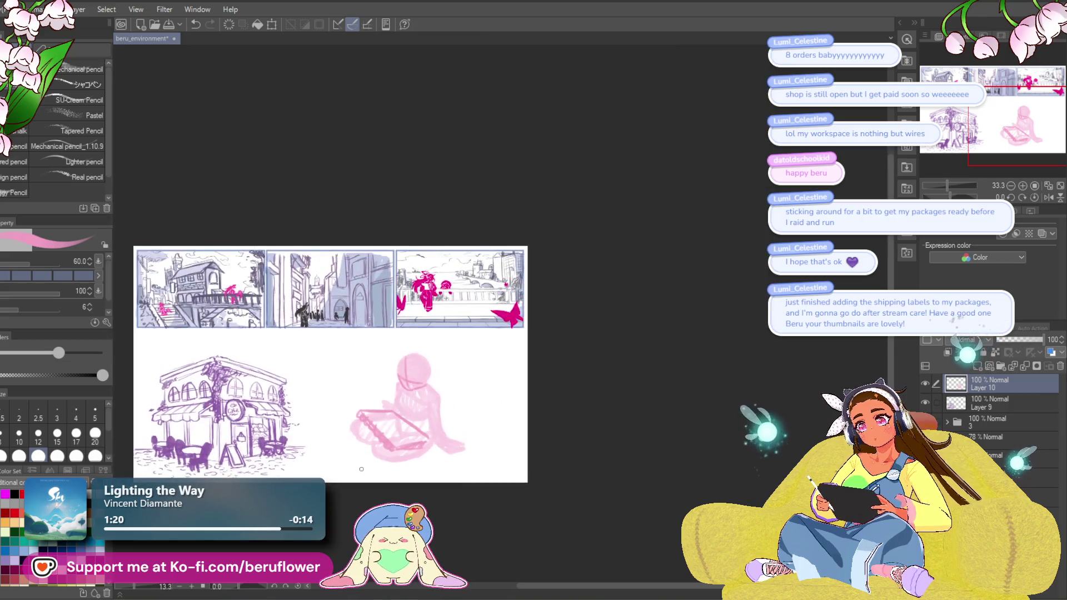
Lasso the pink head, transform it smaller and slightly left, then deselect.
scroll(361, 469, up, 3)
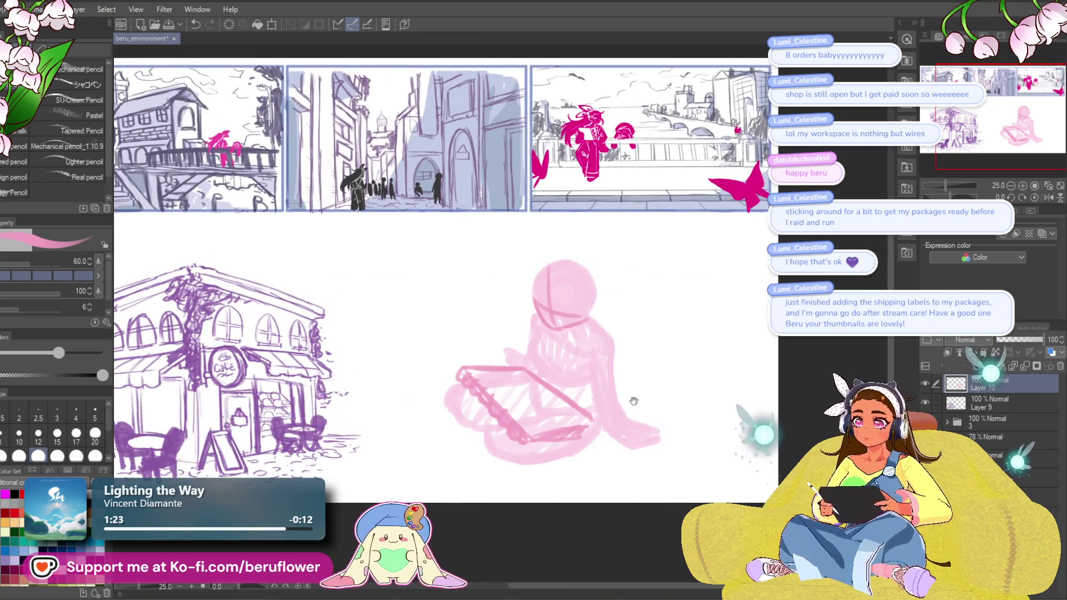
scroll(610, 380, up, 2)
scroll(608, 379, up, 2)
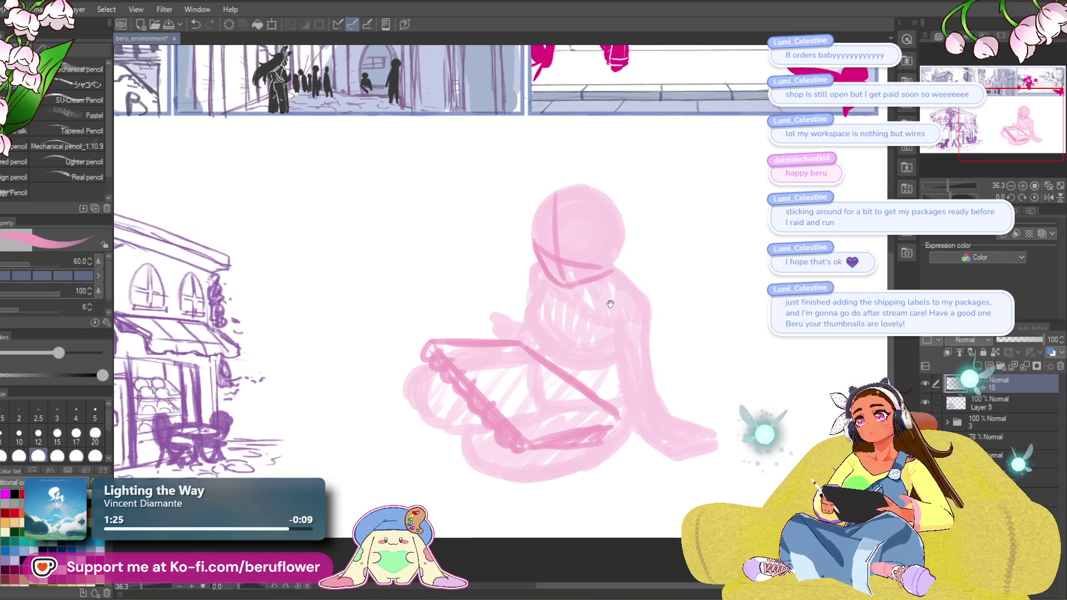
key(m)
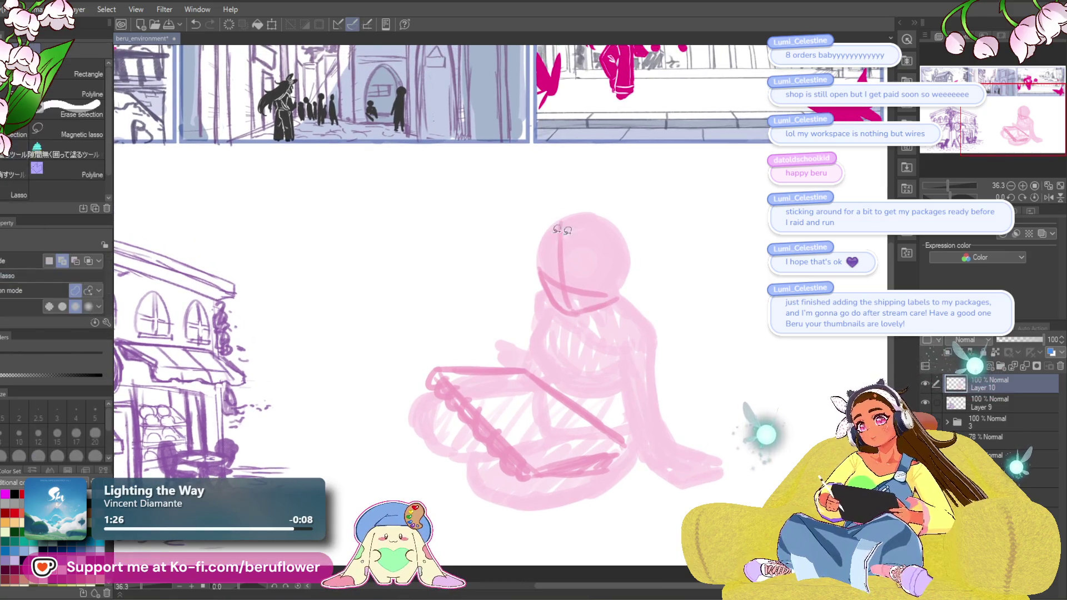
mouse_move(576, 314)
mouse_down()
mouse_move(559, 202)
mouse_move(653, 275)
mouse_move(600, 267)
mouse_up()
key(ctrl+t)
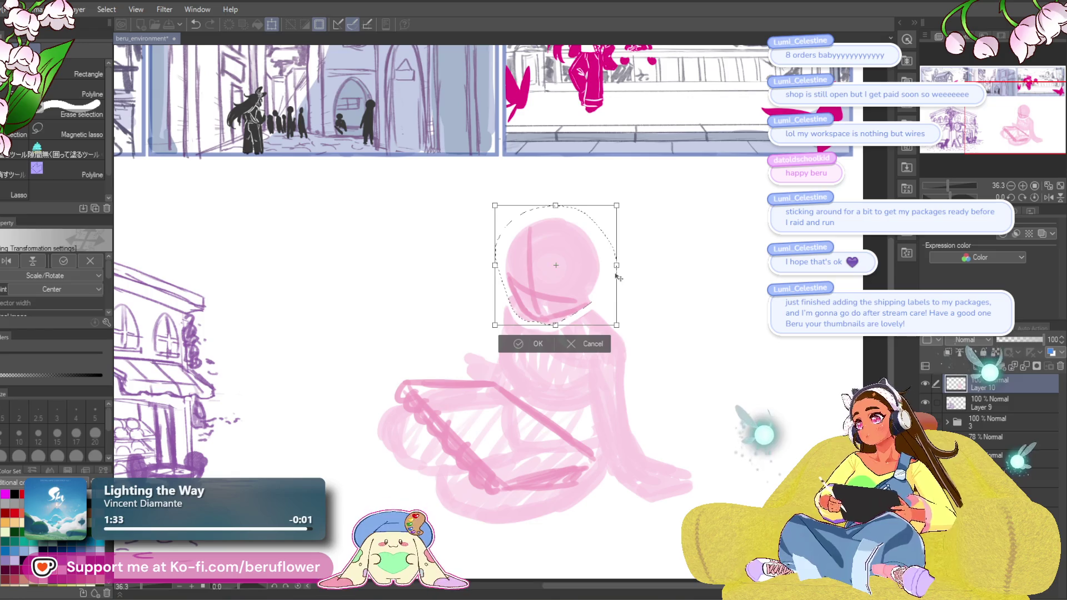
key(Return)
key(ctrl+d)
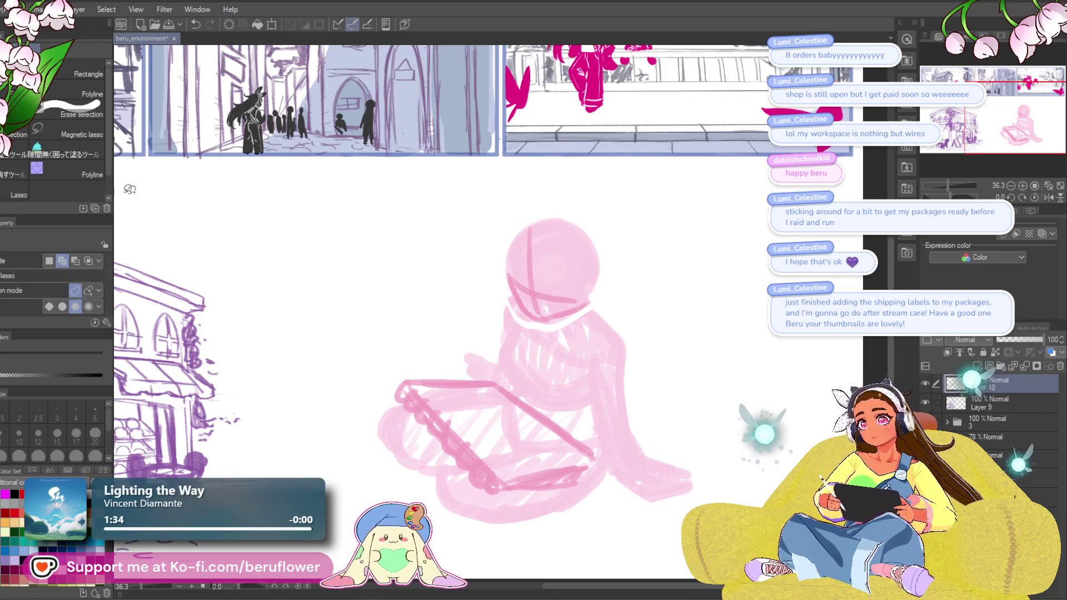
With the pencil, outline the head's left side down to the chin in darker pink.
key(p)
drag(605, 282, 613, 286)
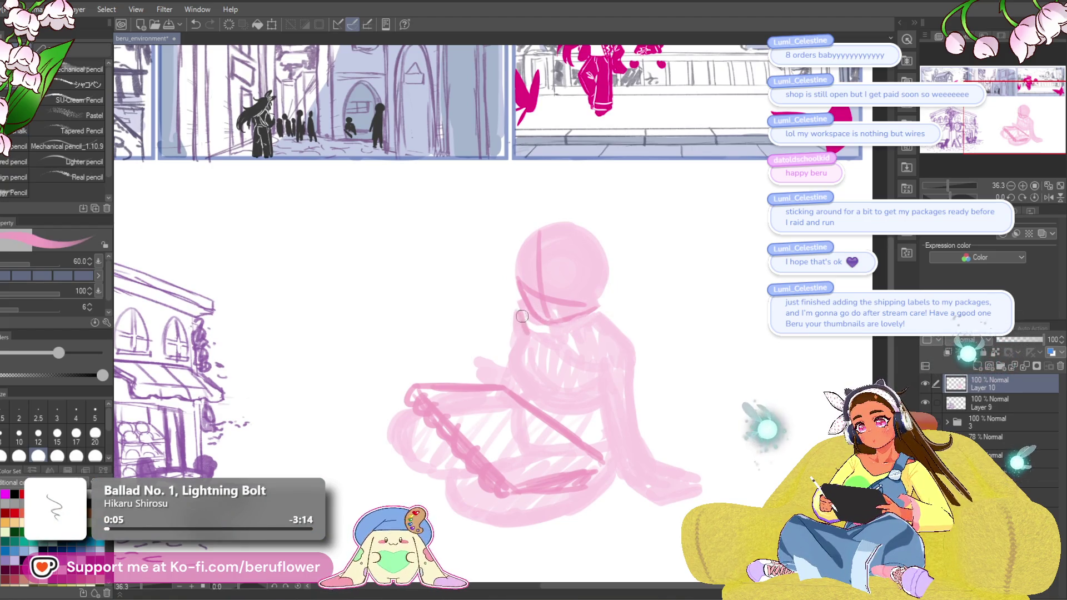
key(ctrl+z)
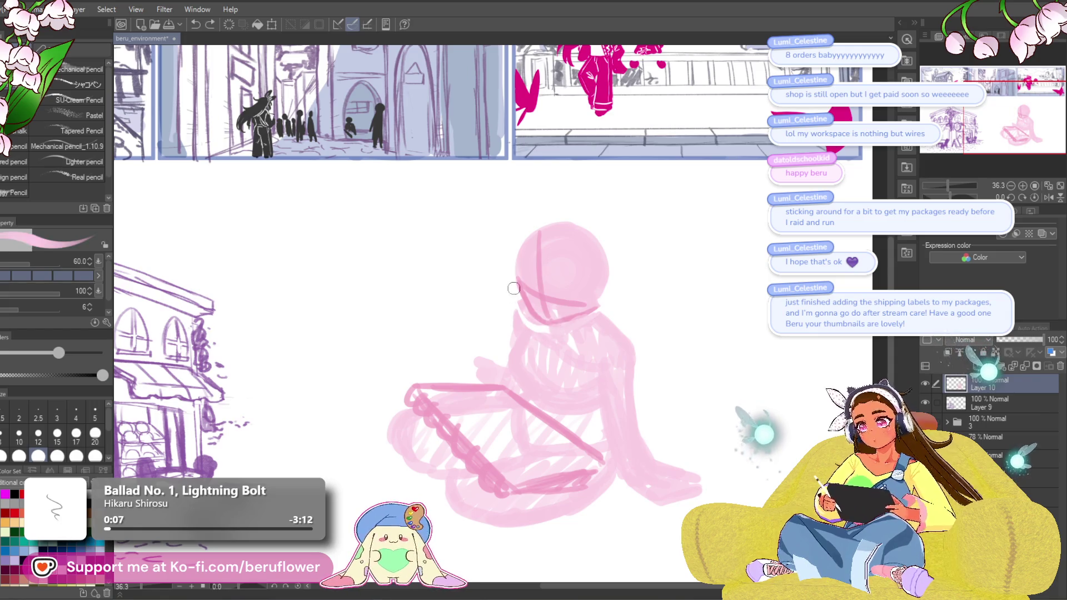
drag(541, 334, 559, 326)
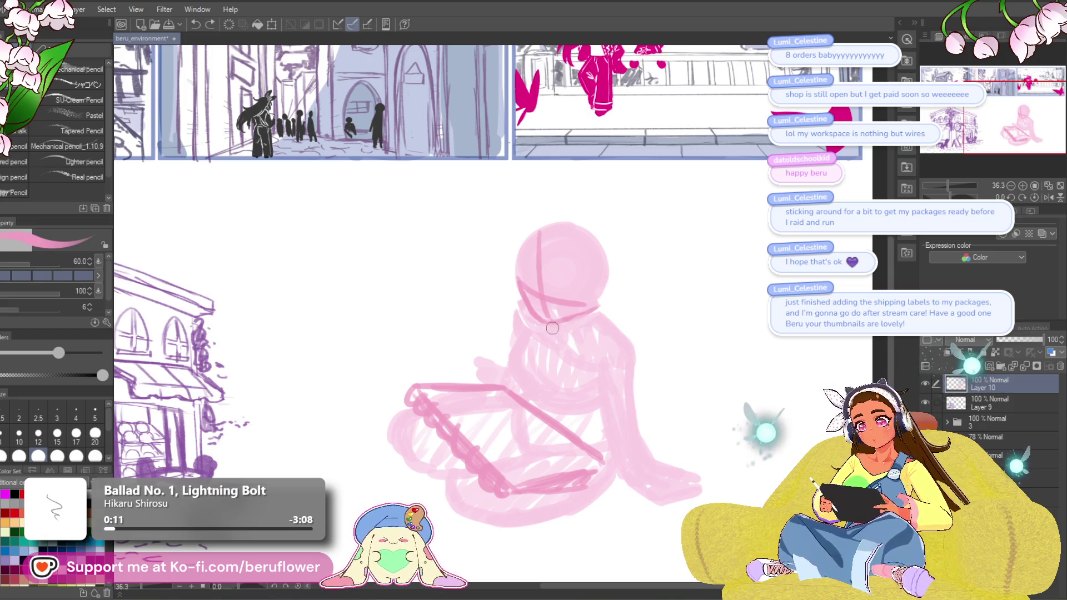
mouse_move(522, 251)
mouse_down()
mouse_move(512, 271)
mouse_move(522, 299)
mouse_up()
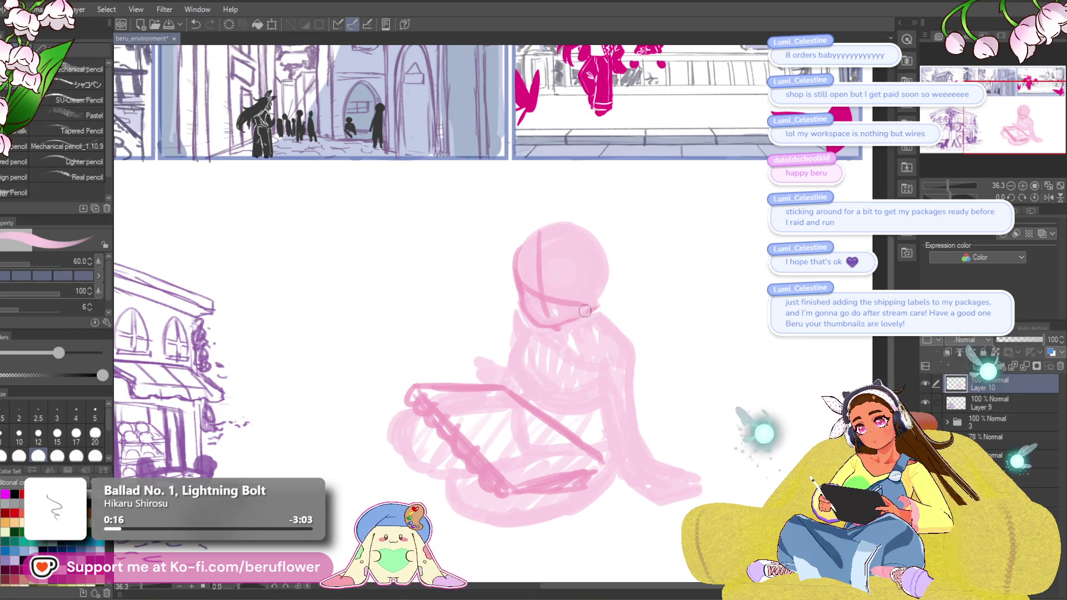
key(ctrl+z)
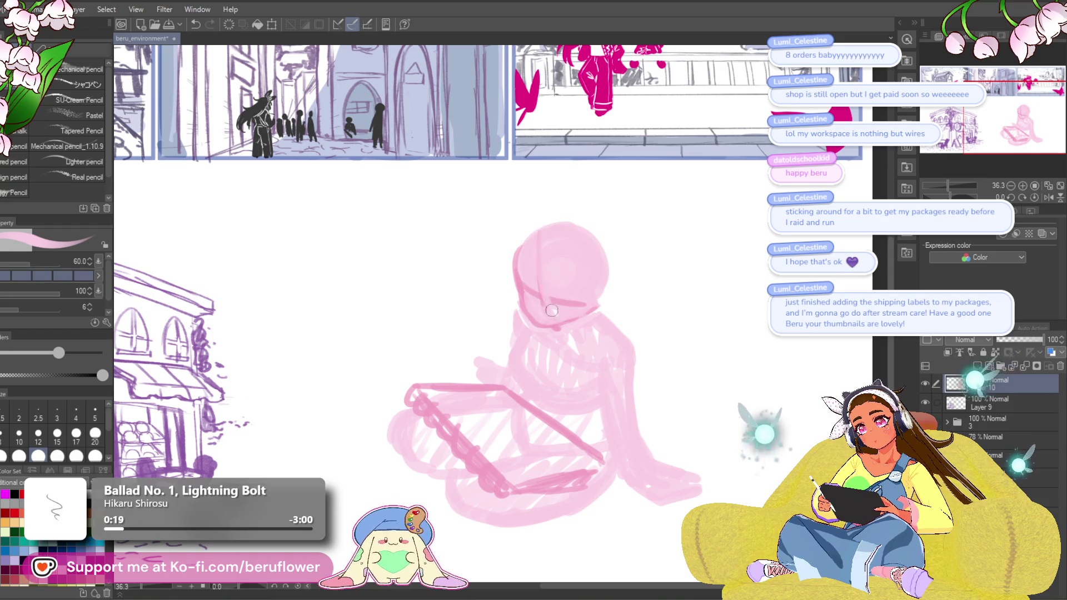
drag(534, 273, 541, 326)
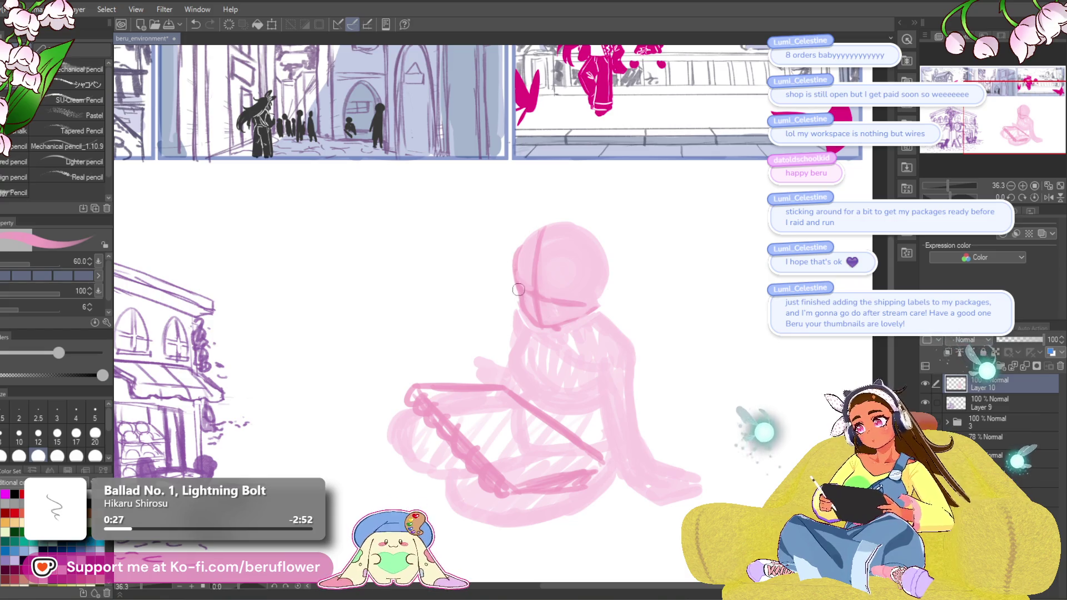
Outline the top of the head and redraw the vertical and horizontal face guides.
drag(524, 240, 594, 232)
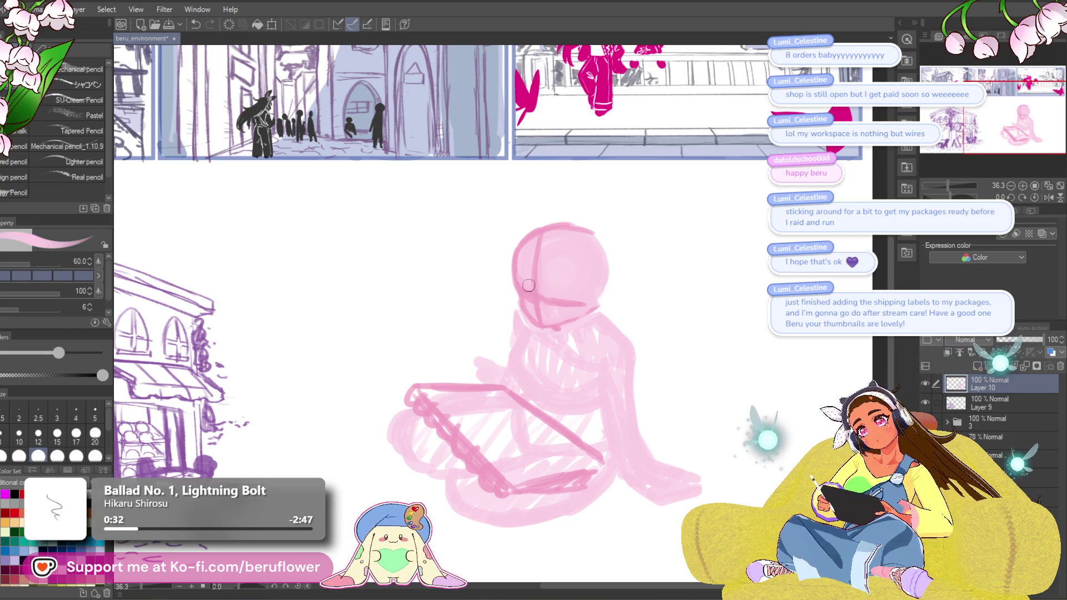
key(ctrl+z)
key(ctrl+z)
key(ctrl+z)
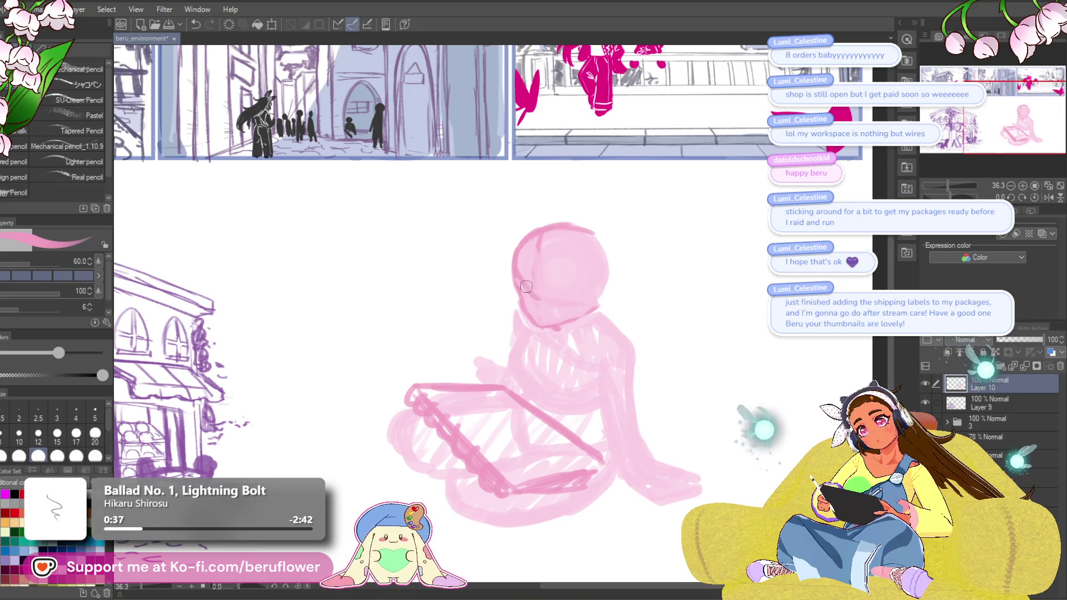
mouse_move(553, 228)
mouse_down()
mouse_move(538, 323)
mouse_move(599, 306)
mouse_up()
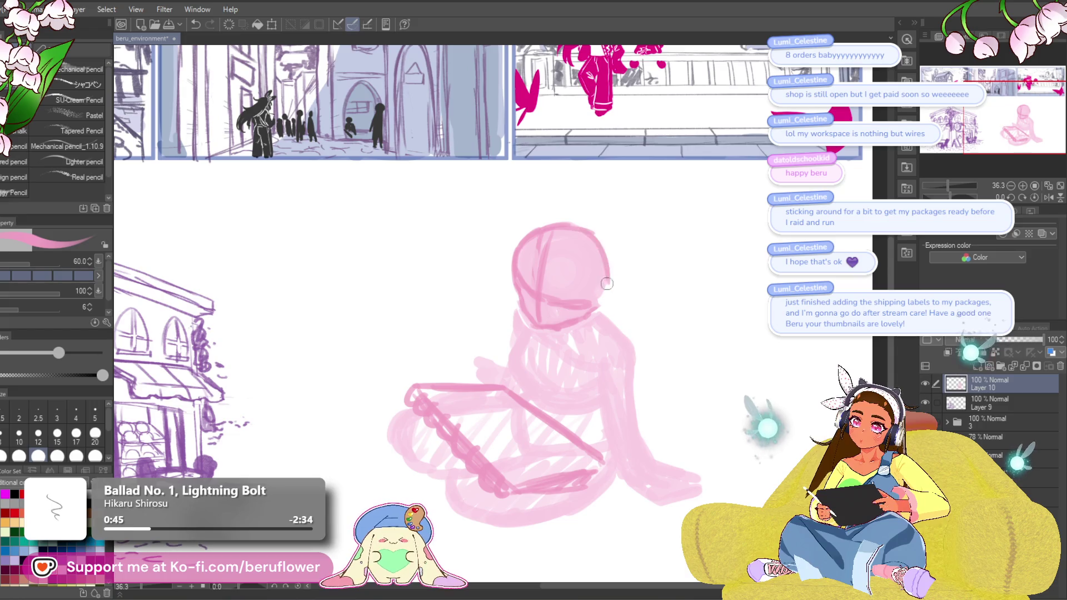
mouse_move(610, 299)
mouse_down()
mouse_move(591, 311)
mouse_move(605, 293)
mouse_up()
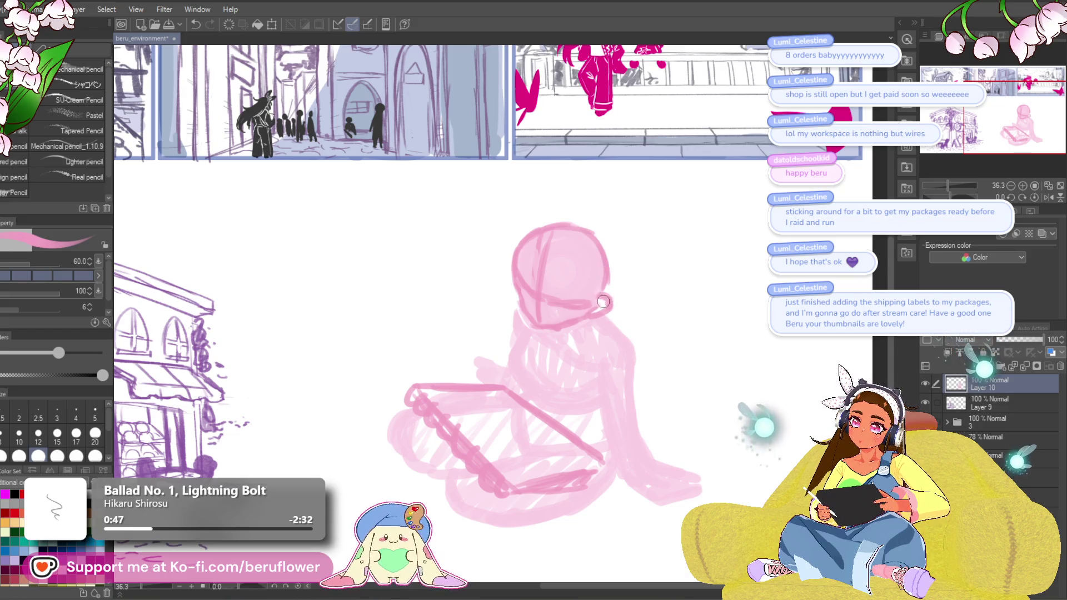
Draw a darker pink line down the figure's back from the neck.
drag(749, 300, 710, 221)
mouse_move(542, 285)
mouse_down()
mouse_move(545, 314)
mouse_move(559, 299)
mouse_move(593, 341)
mouse_move(587, 381)
mouse_up()
drag(593, 343, 592, 425)
mouse_move(592, 425)
mouse_down()
mouse_move(621, 447)
mouse_move(617, 353)
mouse_up()
drag(655, 249, 633, 270)
Redraw the figure's right shoulder and arm contour, undoing the rough side strokes.
key(ctrl+z)
key(ctrl+z)
key(ctrl+z)
key(ctrl+z)
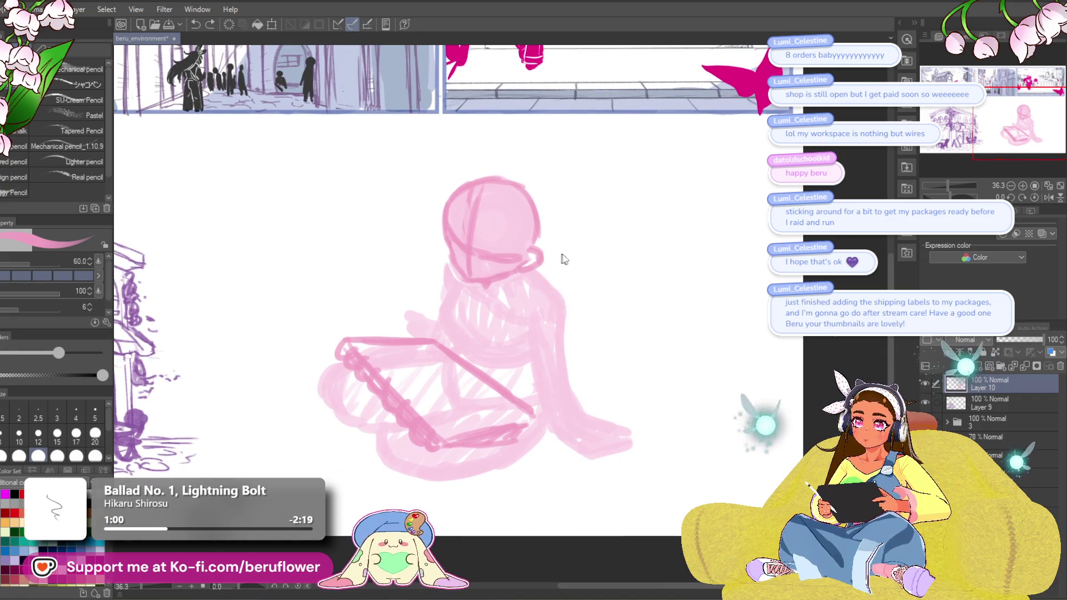
drag(548, 290, 590, 418)
scroll(540, 333, down, 1)
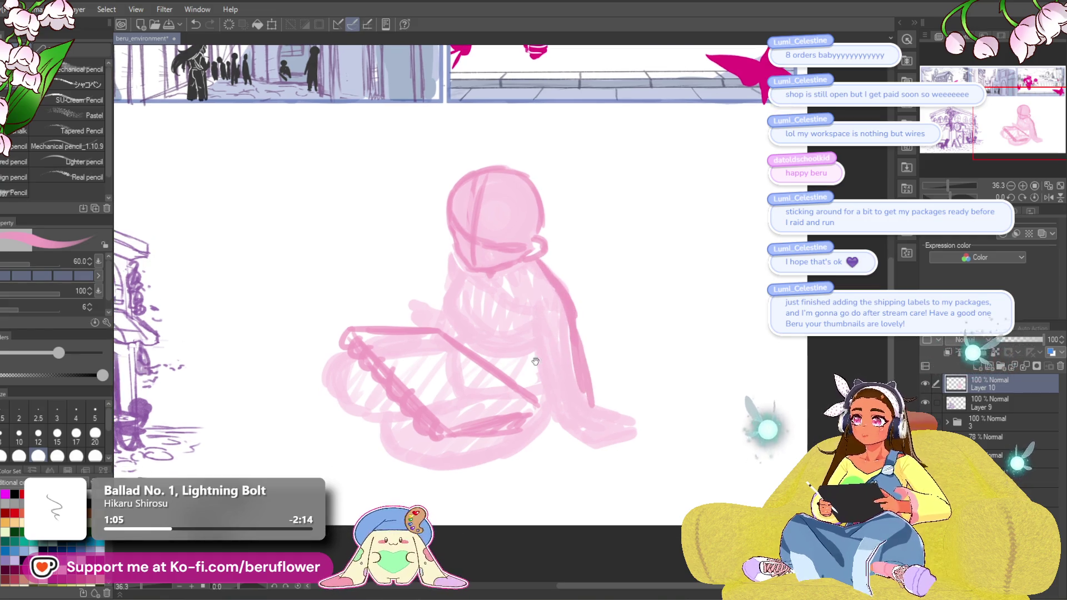
drag(560, 307, 525, 378)
mouse_move(535, 319)
mouse_down()
mouse_move(525, 378)
mouse_move(556, 423)
mouse_up()
key(ctrl+z)
key(ctrl+z)
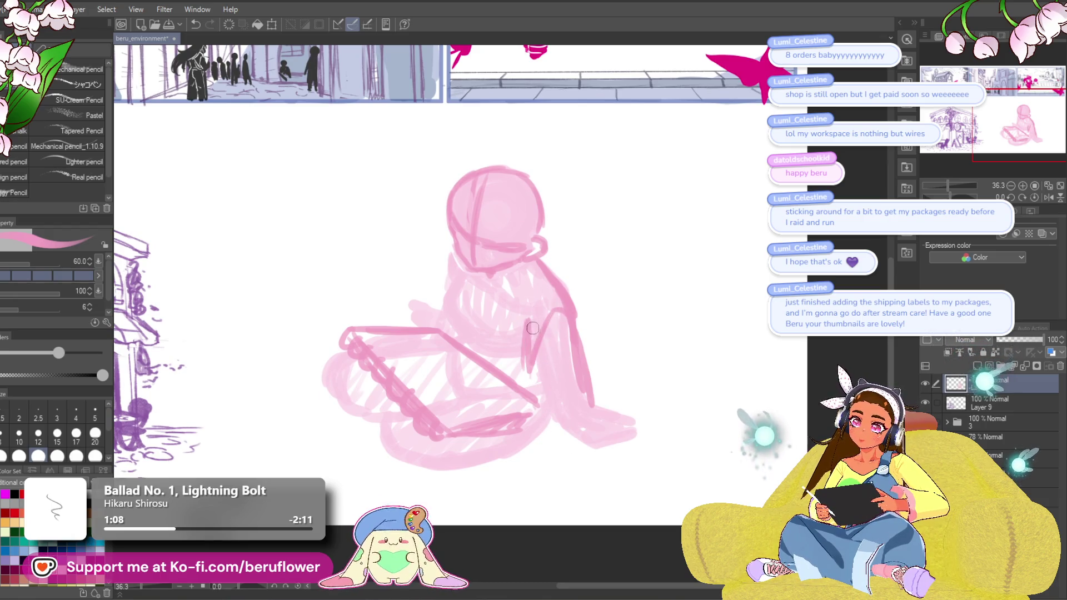
key(ctrl+z)
mouse_move(552, 314)
mouse_down()
mouse_move(528, 371)
mouse_move(522, 355)
mouse_move(552, 410)
mouse_up()
drag(527, 358, 551, 436)
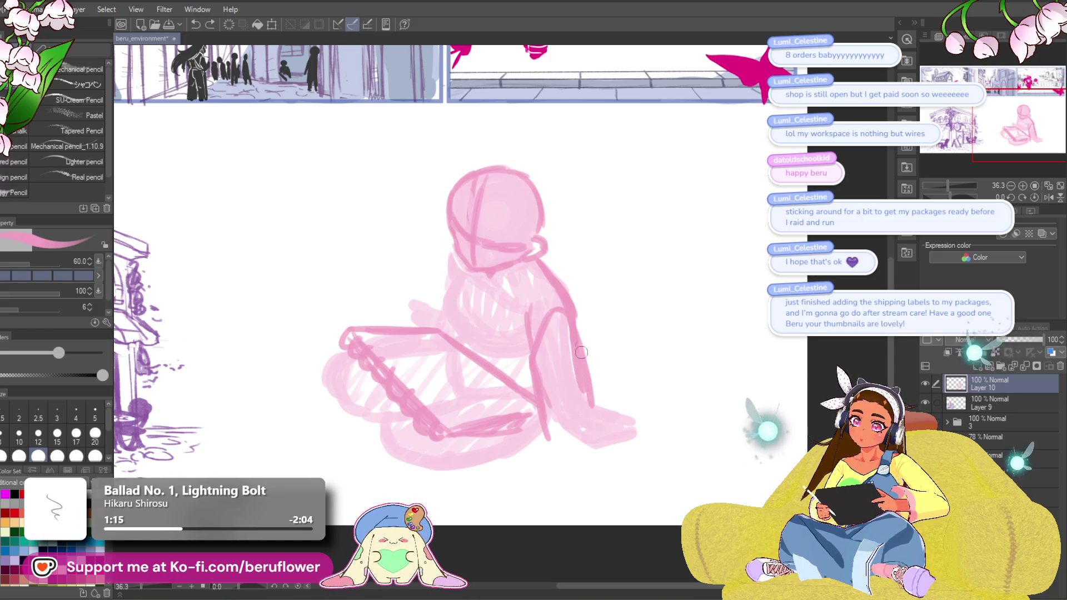
Add firmer contour strokes along the figure's leg down toward the foot.
mouse_move(541, 394)
mouse_down()
mouse_move(566, 478)
mouse_move(599, 492)
mouse_up()
mouse_move(631, 411)
mouse_down()
mouse_move(615, 395)
mouse_move(577, 450)
mouse_up()
mouse_move(573, 411)
mouse_down()
mouse_move(597, 451)
mouse_move(636, 455)
mouse_up()
mouse_move(539, 451)
mouse_down()
mouse_move(595, 491)
mouse_move(645, 465)
mouse_up()
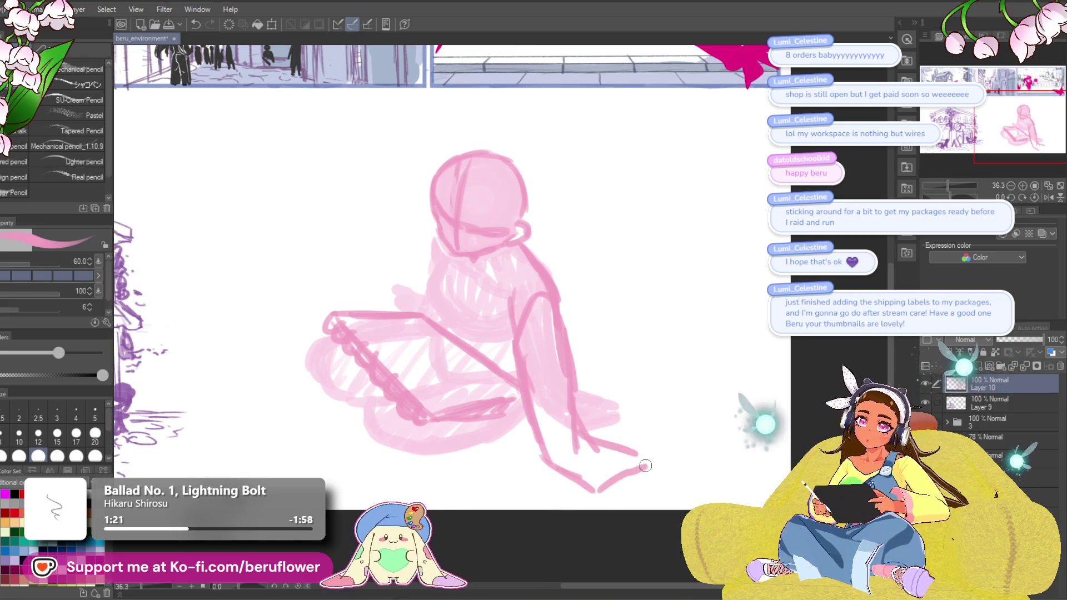
drag(598, 380, 602, 376)
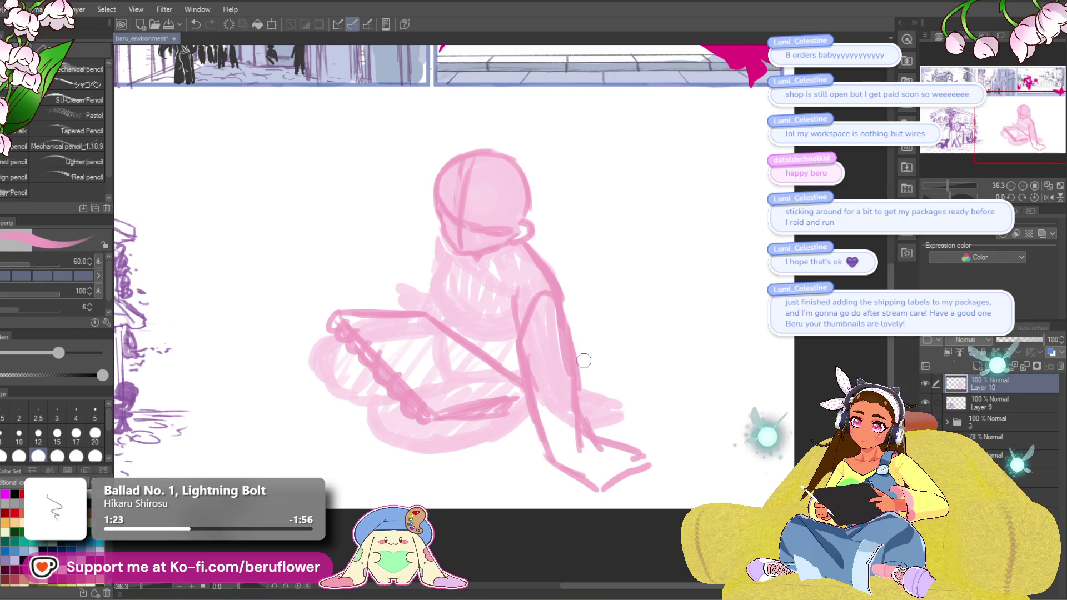
key(ctrl+z)
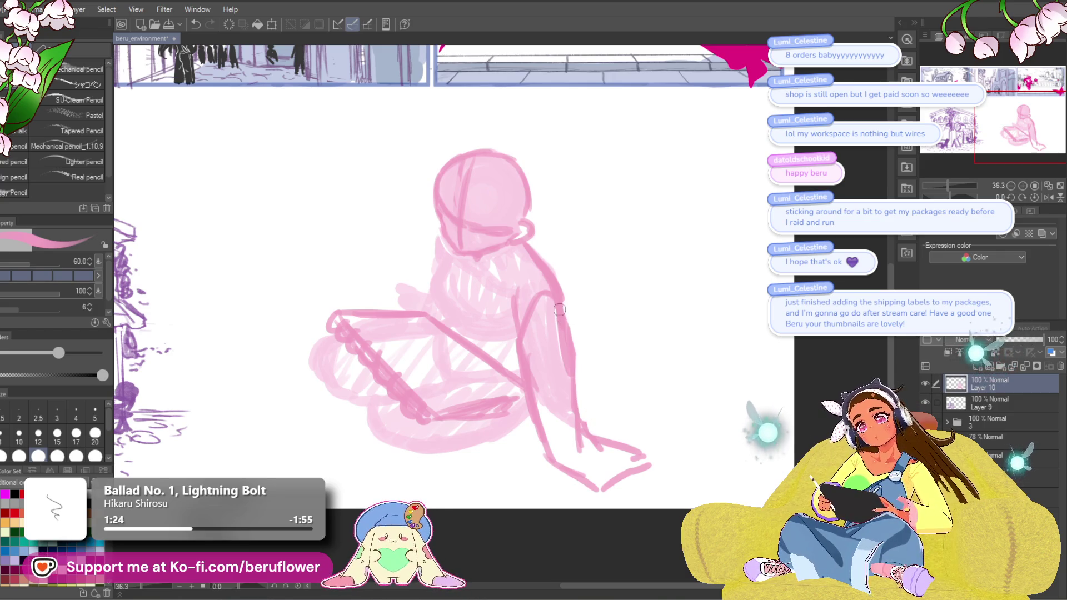
Retry the lower arm edge, then outline the straighter lower leg and the foot.
scroll(575, 396, down, 1)
drag(528, 398, 548, 453)
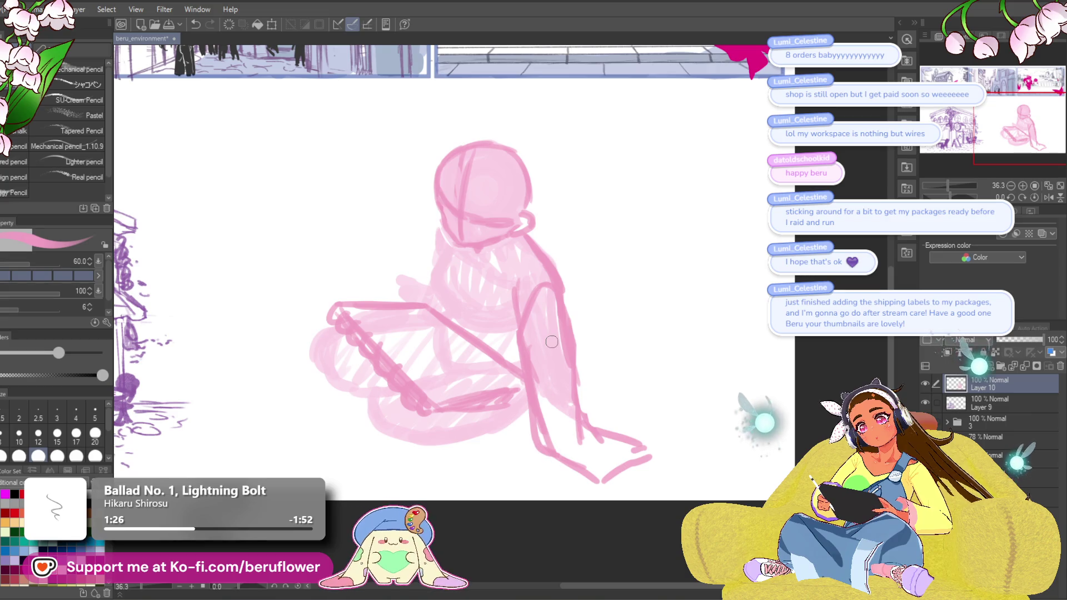
key(ctrl+z)
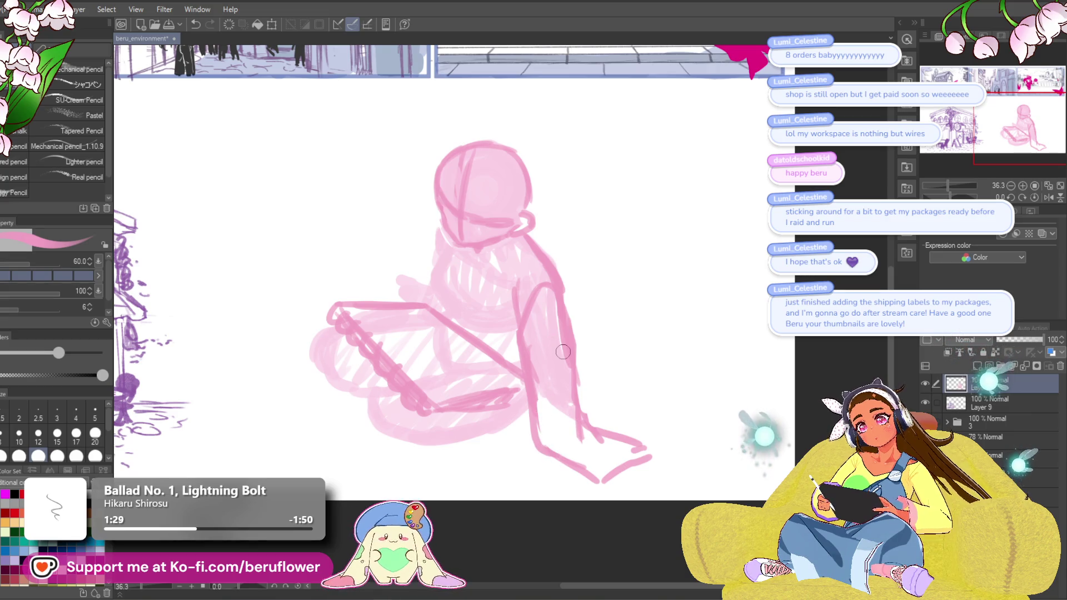
drag(533, 409, 547, 456)
key(ctrl+z)
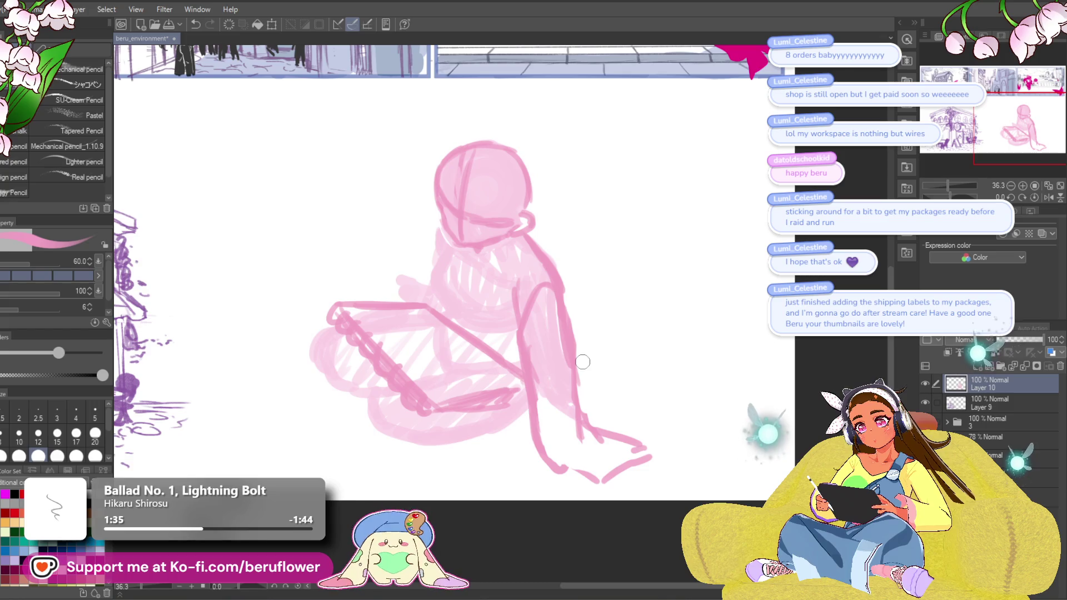
drag(564, 471, 600, 481)
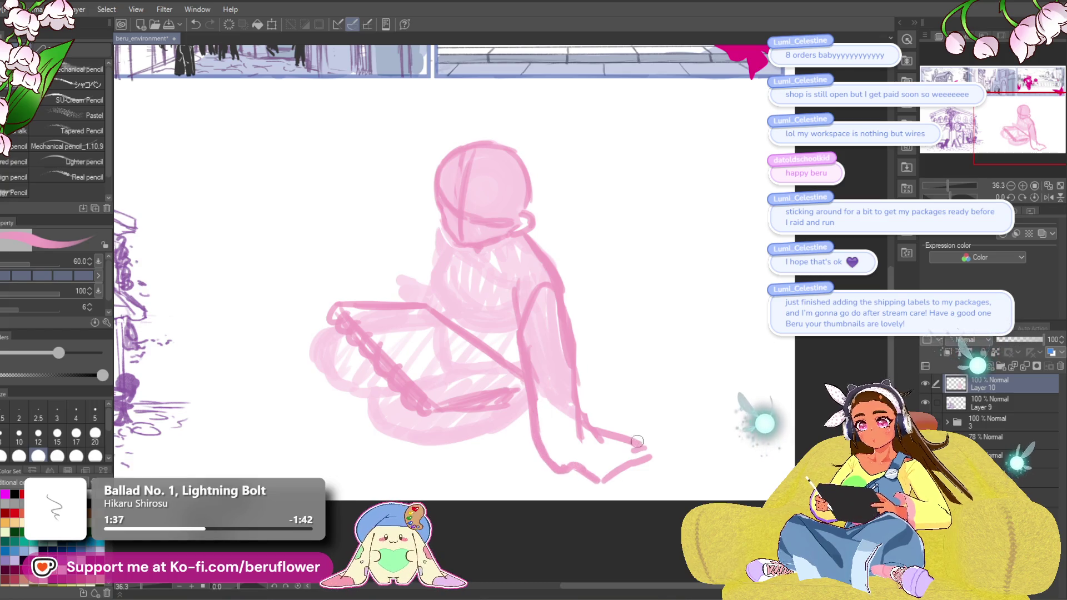
drag(543, 446, 594, 476)
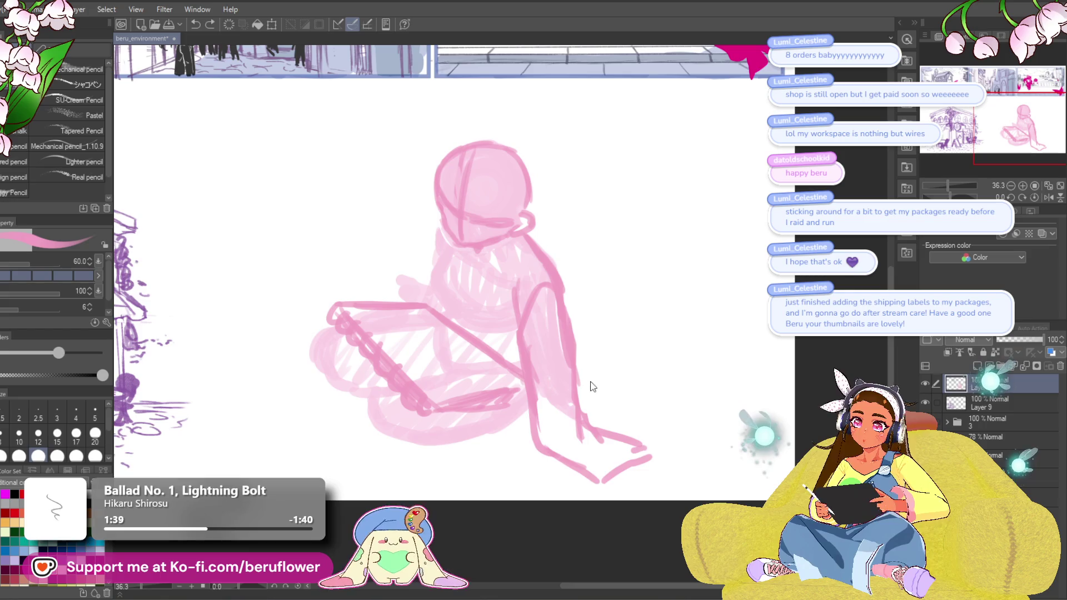
mouse_move(530, 463)
mouse_down()
mouse_move(558, 453)
mouse_move(587, 476)
mouse_up()
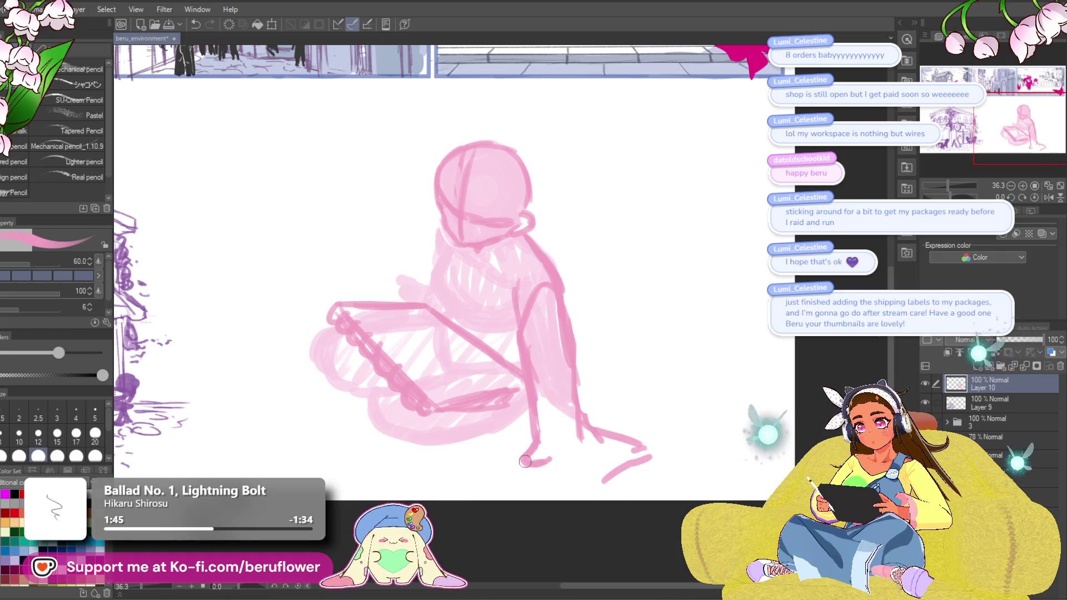
drag(573, 480, 586, 488)
key(ctrl+space)
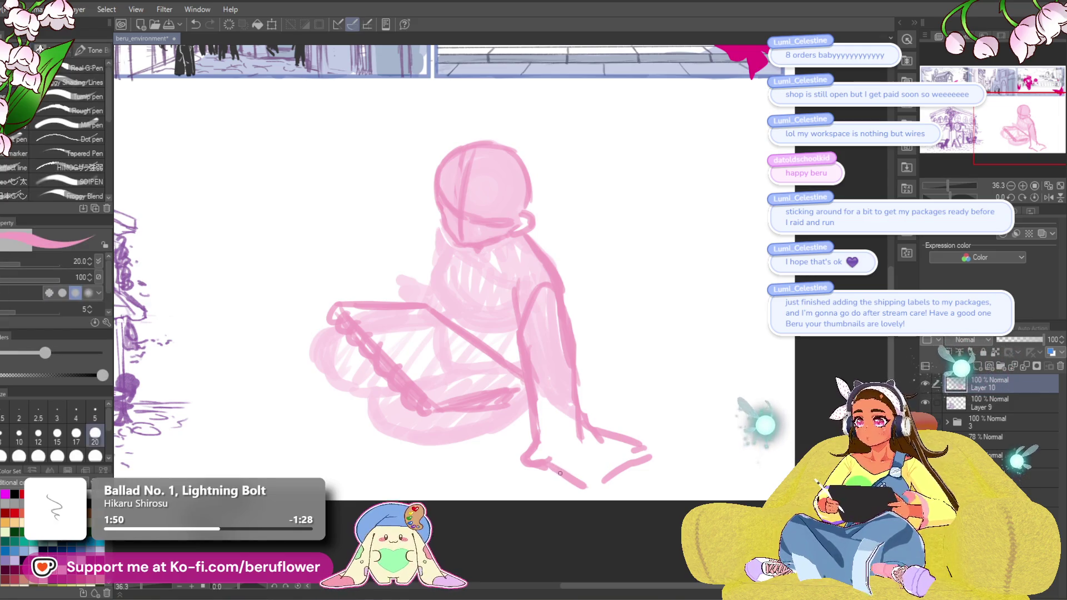
Redraw the lower leg and foot outline, erasing the stray inner leg line.
key(p)
mouse_move(547, 463)
mouse_down()
mouse_move(580, 493)
mouse_move(629, 473)
mouse_move(639, 452)
mouse_move(595, 441)
mouse_move(638, 447)
mouse_move(610, 482)
mouse_move(563, 481)
mouse_move(535, 466)
mouse_up()
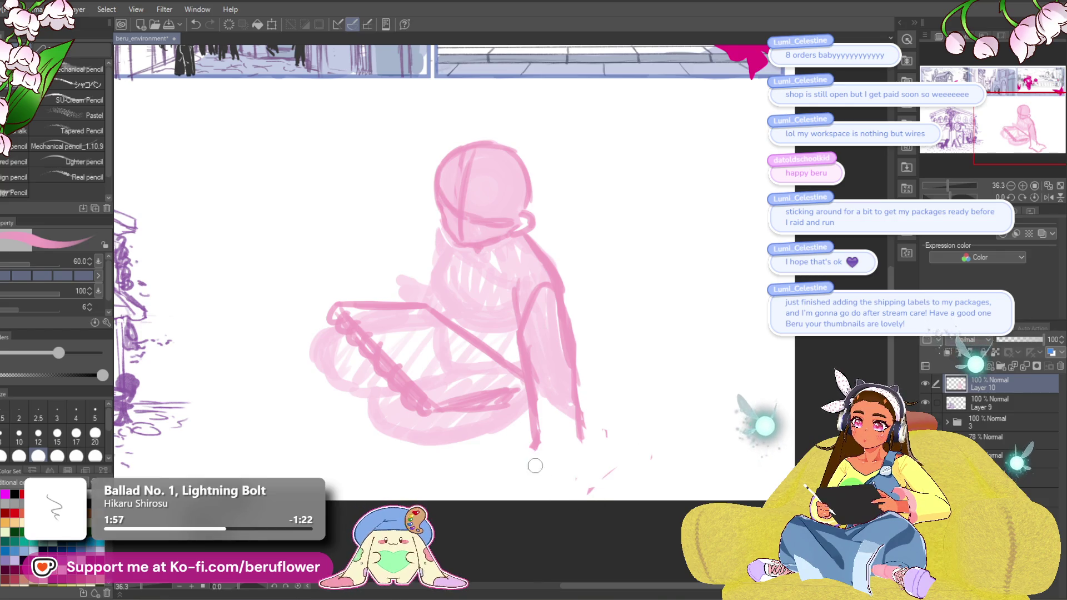
drag(542, 392, 538, 445)
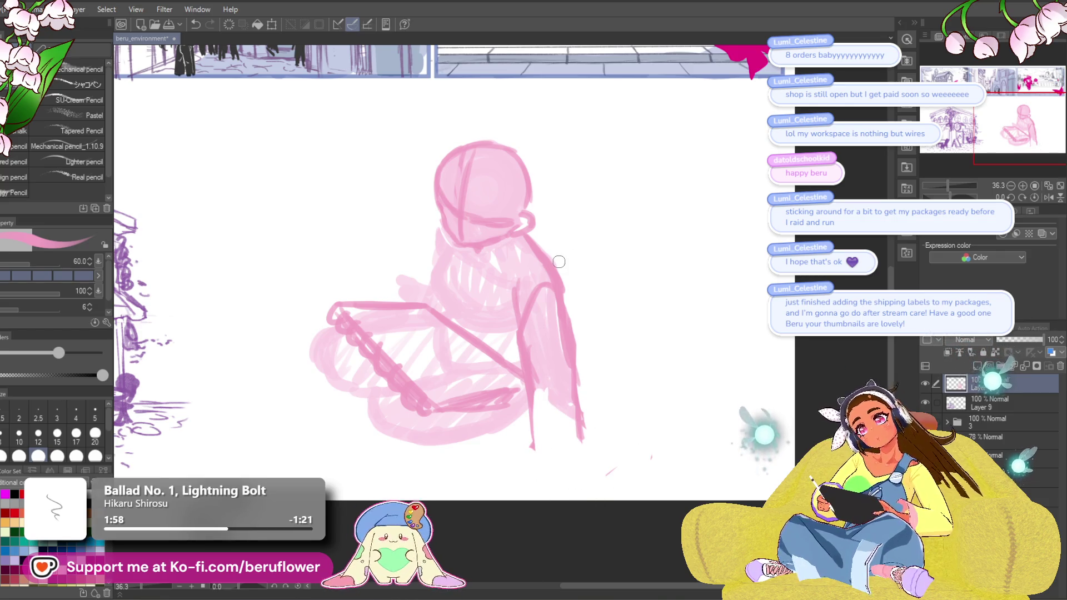
drag(525, 408, 527, 449)
drag(538, 316, 534, 362)
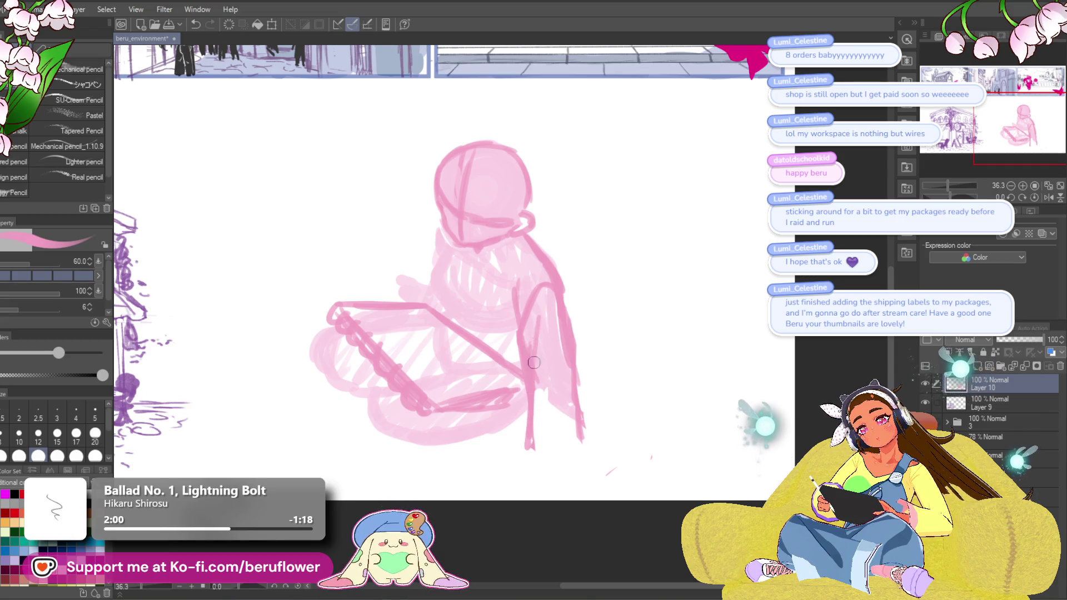
drag(530, 441, 564, 480)
mouse_move(578, 440)
mouse_down()
mouse_move(553, 447)
mouse_move(590, 448)
mouse_move(625, 469)
mouse_up()
mouse_move(532, 444)
mouse_down()
mouse_move(551, 475)
mouse_move(594, 493)
mouse_move(625, 477)
mouse_up()
scroll(736, 364, left, 2)
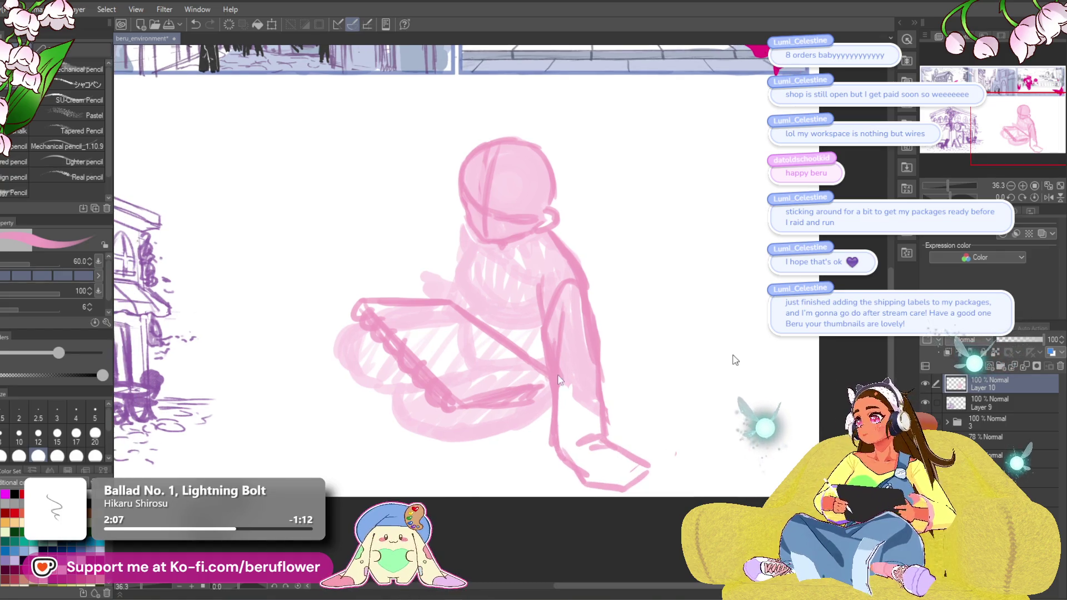
Free-transform the pink figure to shrink it and shift it down-right.
key(ctrl+t)
drag(510, 491, 506, 445)
mouse_move(564, 402)
mouse_down()
mouse_move(571, 417)
mouse_move(556, 453)
mouse_up()
key(Return)
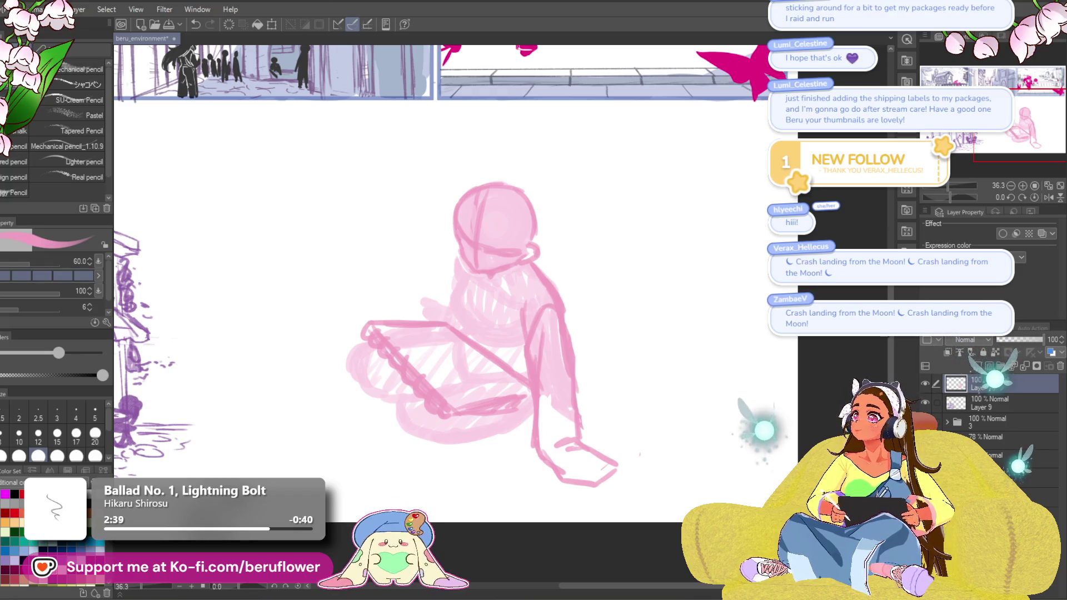
Scroll down to review the resized pink figure beside the purple café sketch.
scroll(832, 400, down, 5)
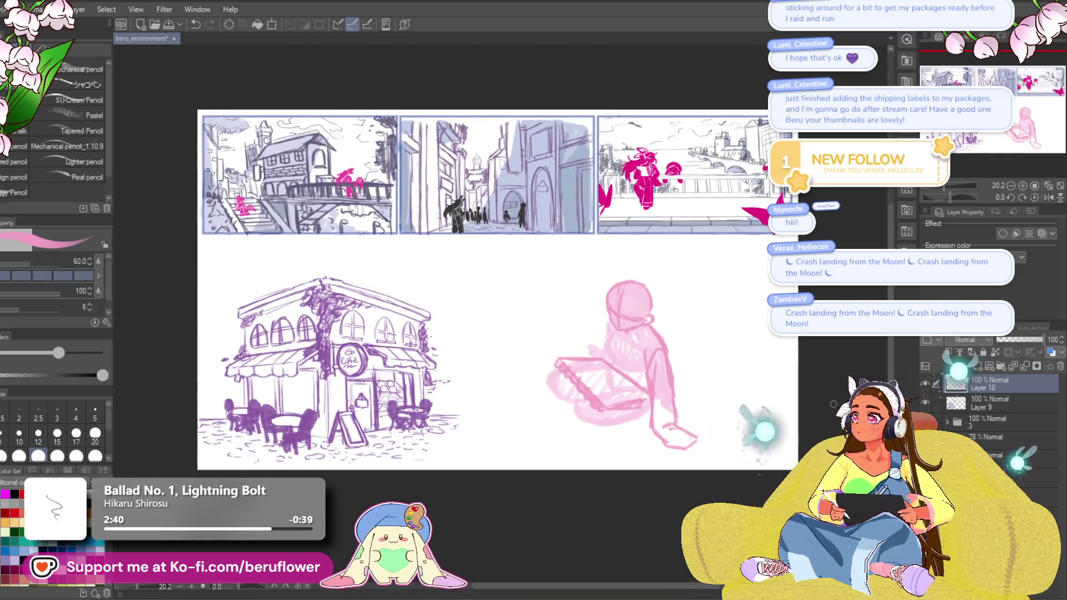
scroll(833, 404, up, 2)
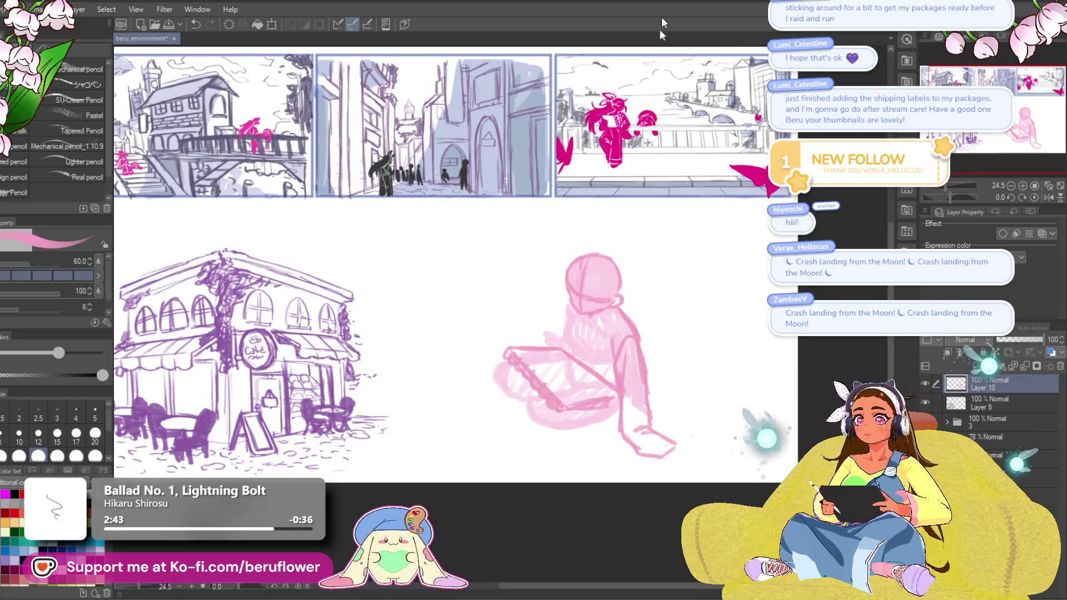
scroll(527, 369, down, 1)
drag(484, 367, 567, 360)
scroll(567, 360, up, 1)
scroll(572, 366, down, 2)
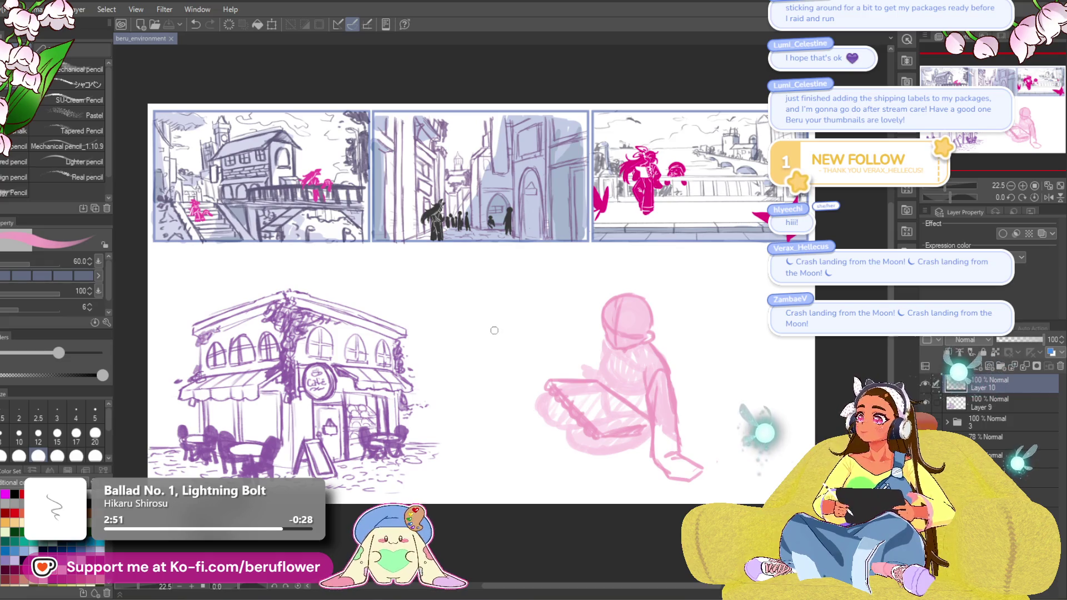
scroll(494, 330, down, 1)
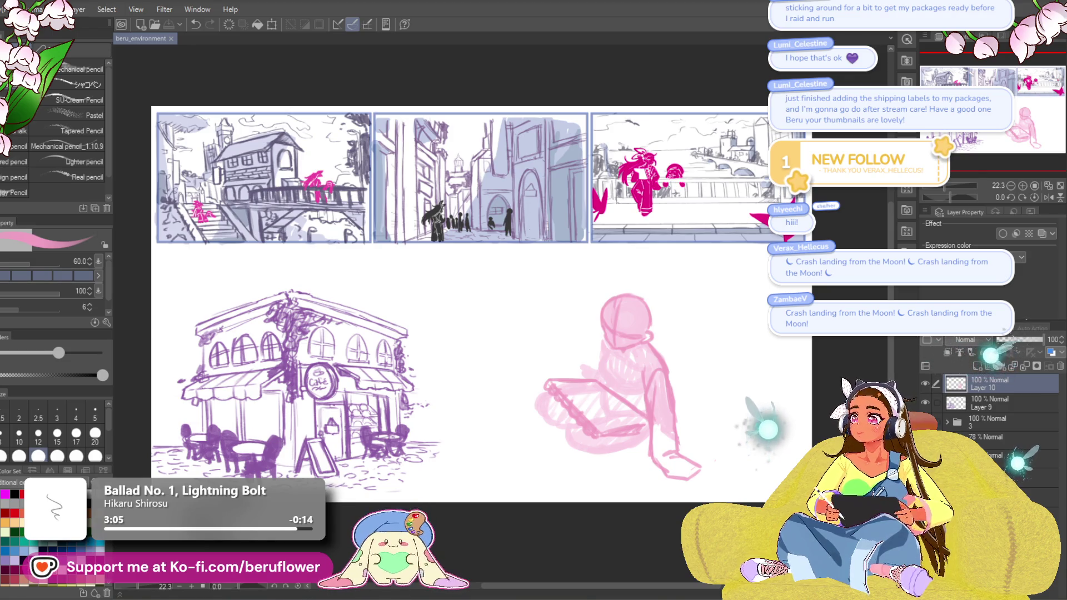
scroll(619, 305, up, 2)
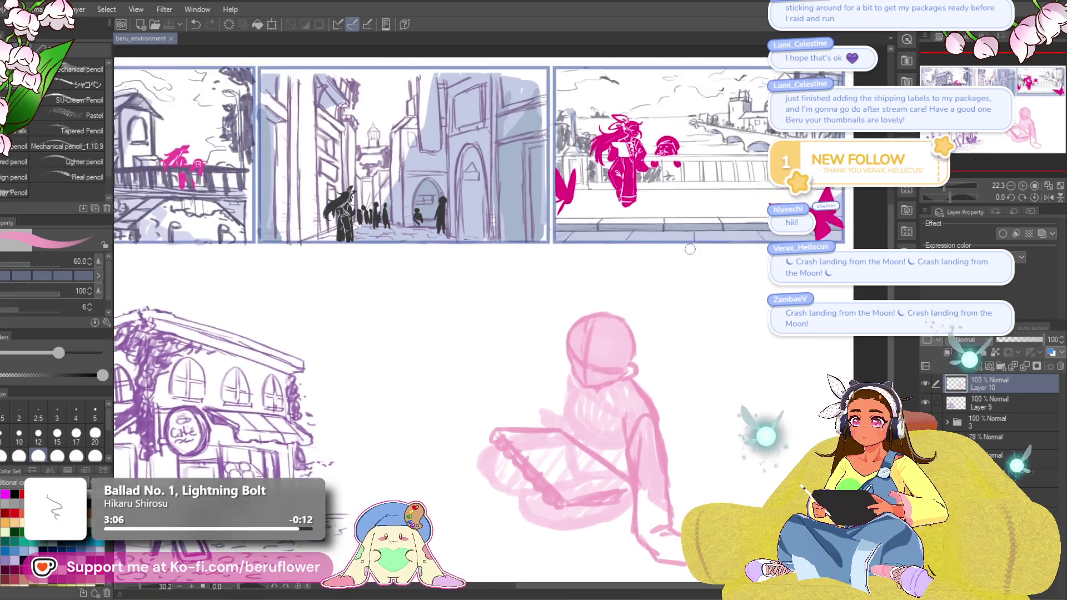
mouse_move(618, 305)
mouse_down()
mouse_move(563, 256)
mouse_move(556, 160)
mouse_up()
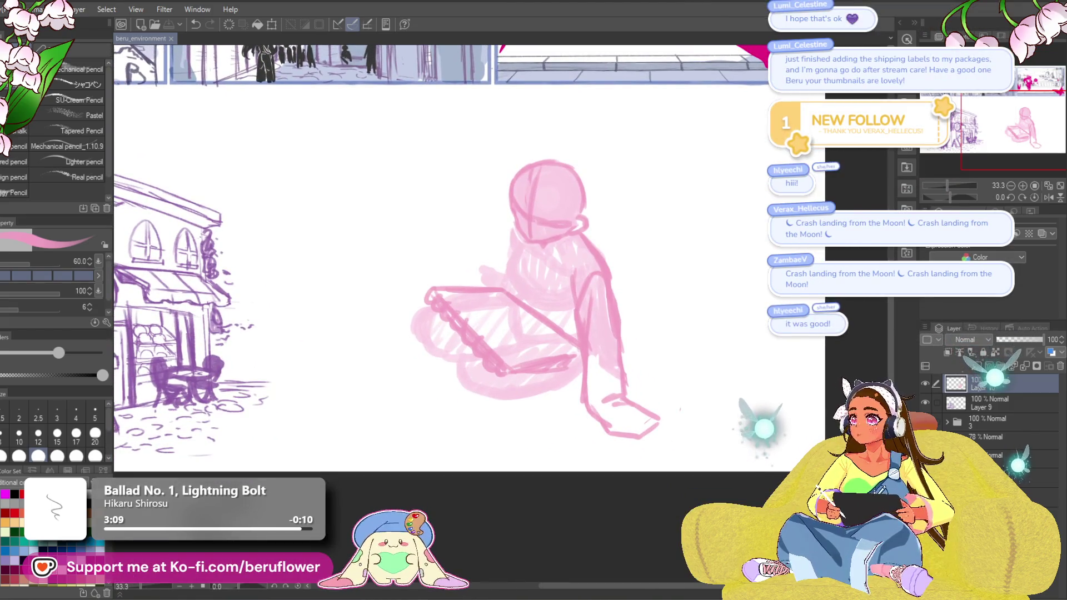
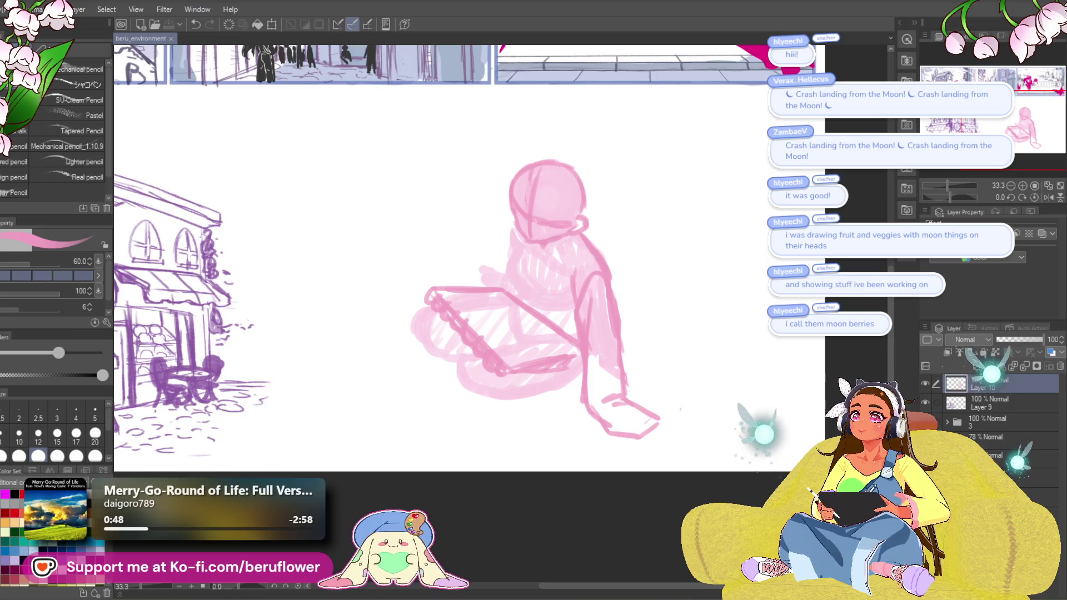
Bring up the Chrome window with the Twitch replay and move its tab back to the first slot.
key(alt+Tab)
drag(434, 56, 434, 57)
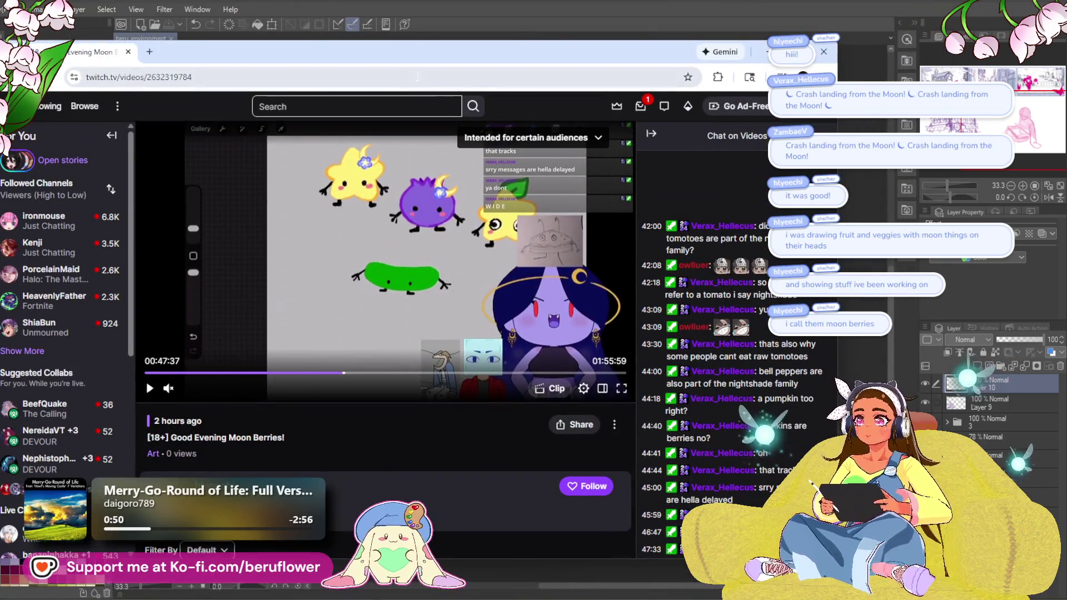
Maximize Chrome, toggle the replay fullscreen and back, and seek it to about 01:13:09.
key(super+Up)
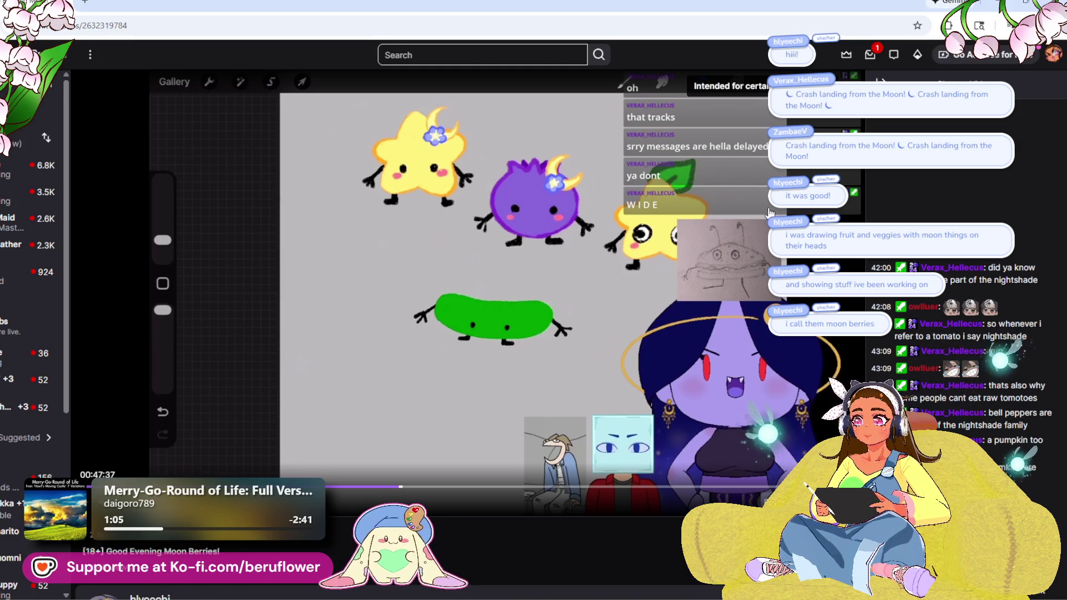
double_click(737, 225)
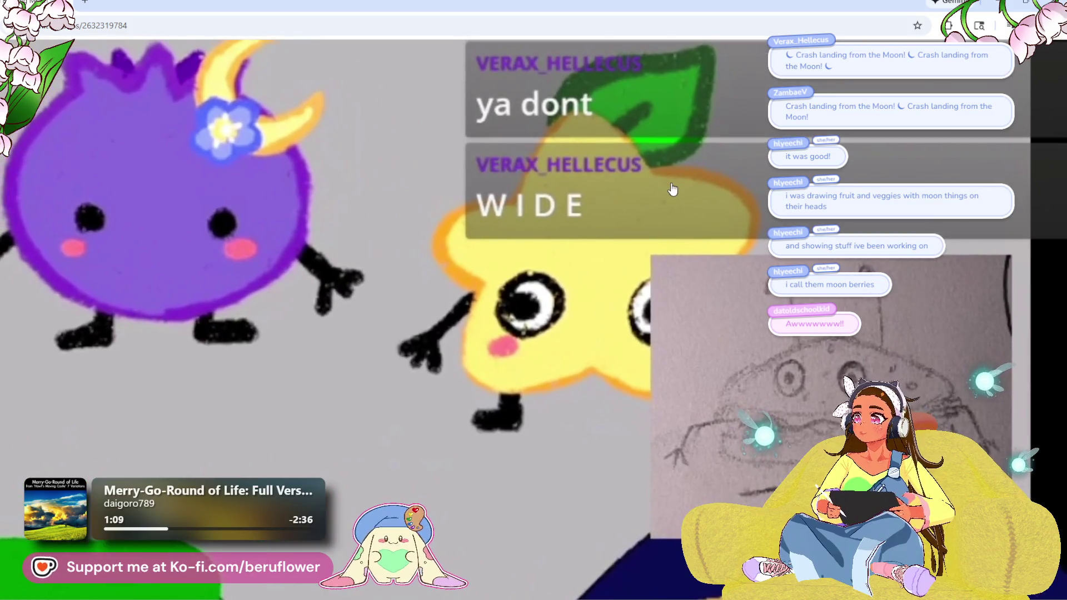
double_click(673, 184)
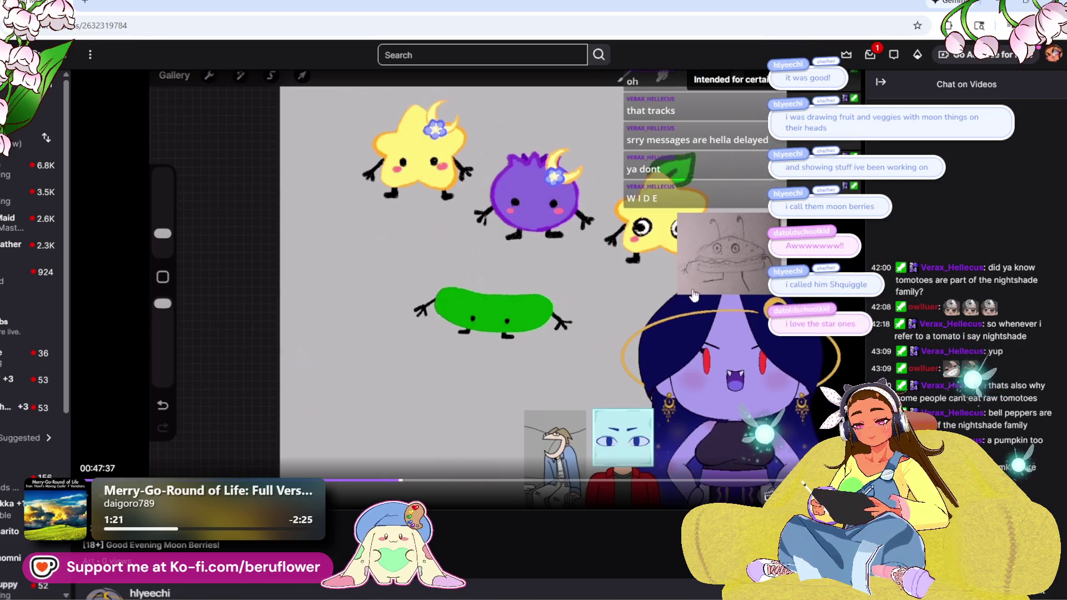
click(451, 480)
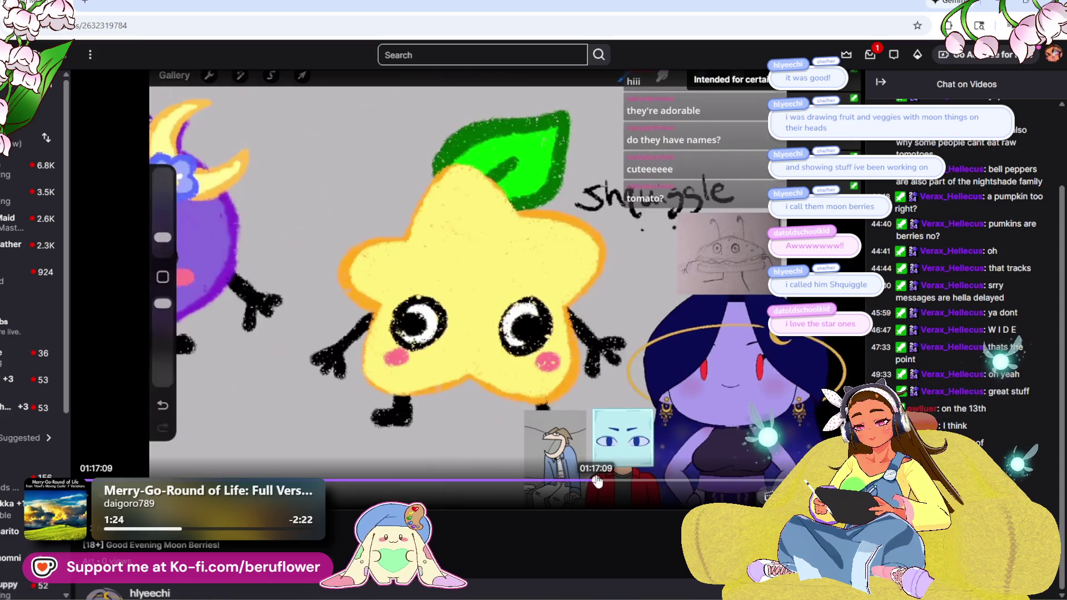
click(595, 480)
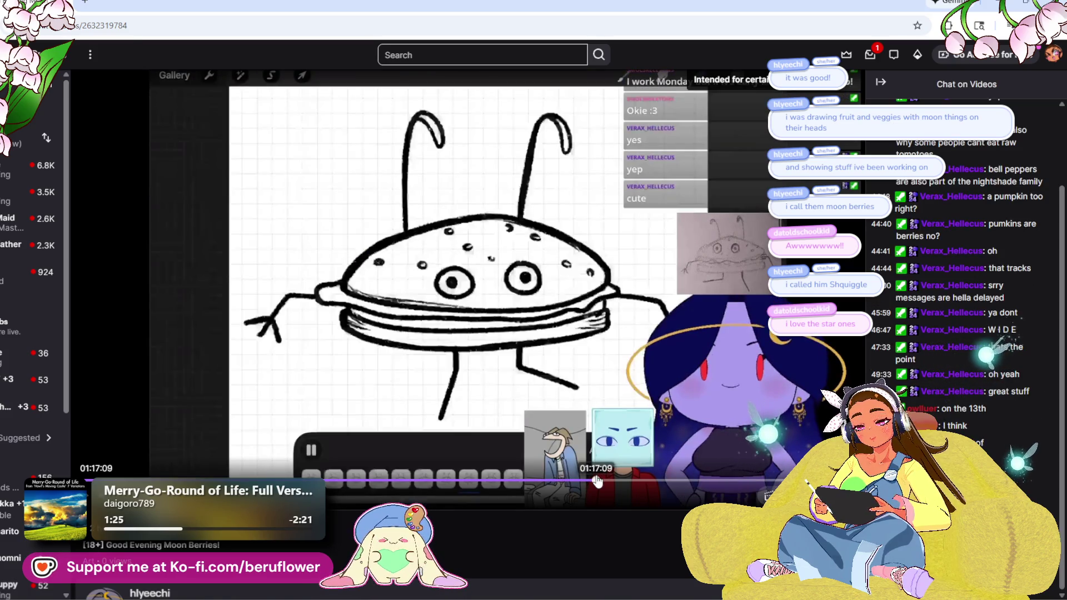
click(570, 480)
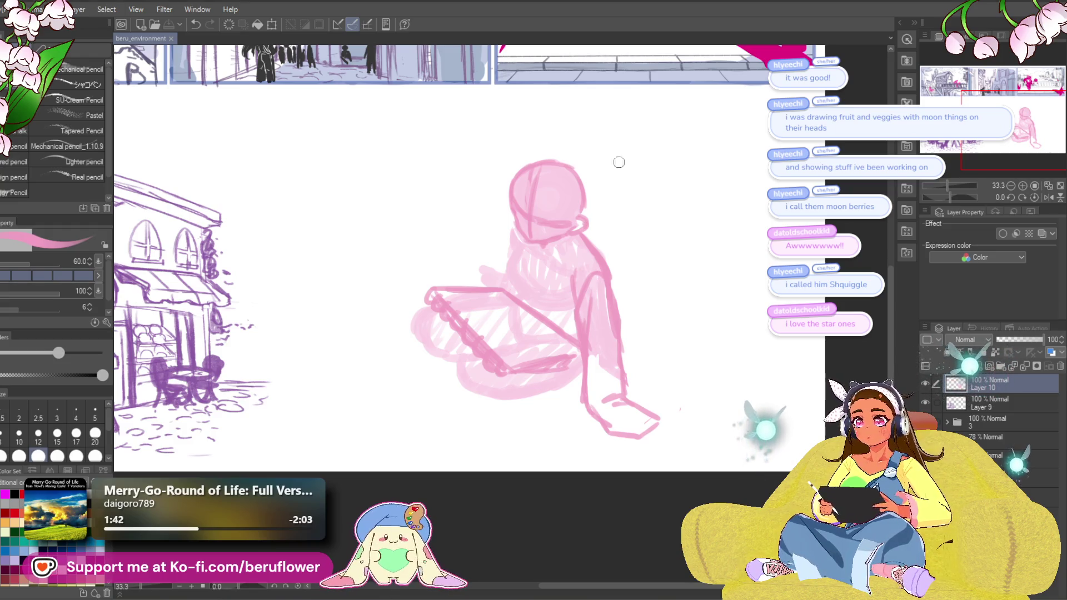
Zoom in on the figure and strengthen the pink strokes along the shin and foot outline.
scroll(459, 210, down, 2)
scroll(466, 209, up, 1)
mouse_move(467, 210)
mouse_down()
mouse_move(464, 166)
mouse_move(552, 329)
mouse_move(660, 267)
mouse_move(507, 285)
mouse_move(484, 260)
mouse_up()
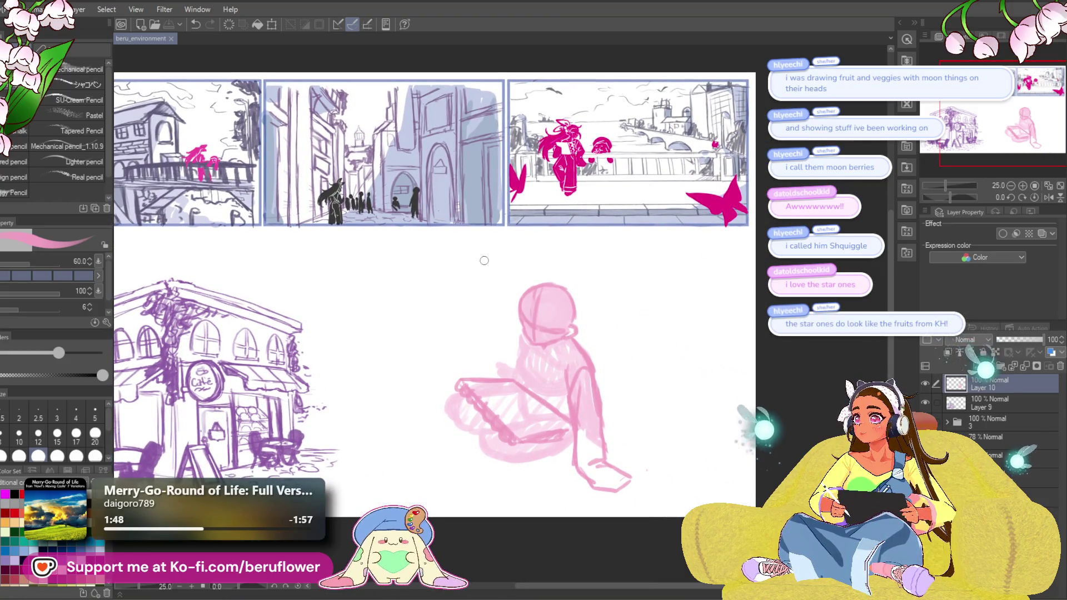
scroll(531, 296, up, 3)
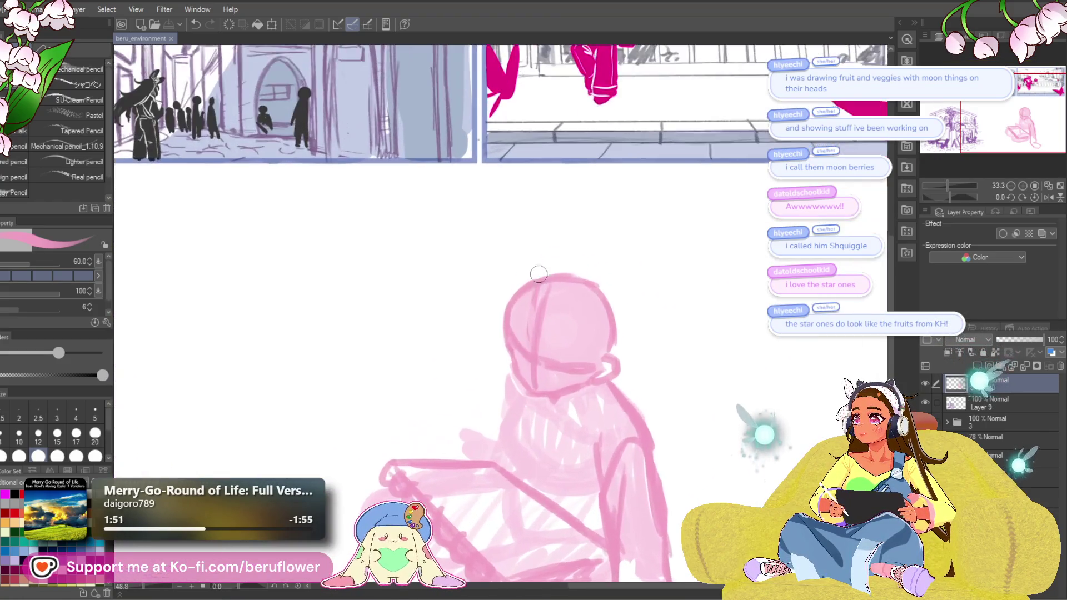
drag(530, 280, 428, 152)
scroll(483, 278, up, 4)
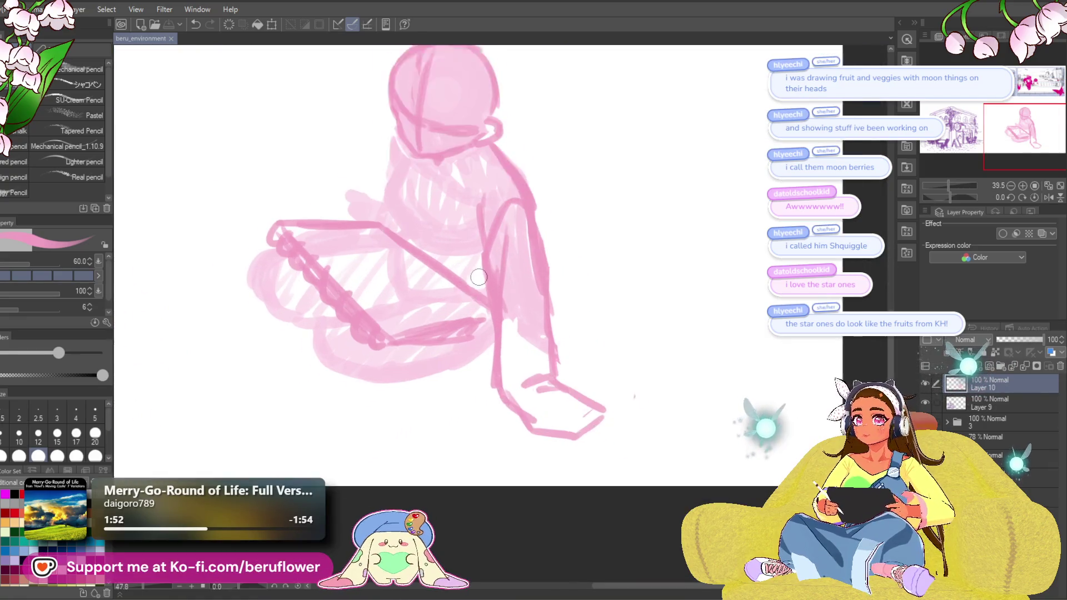
scroll(559, 350, down, 1)
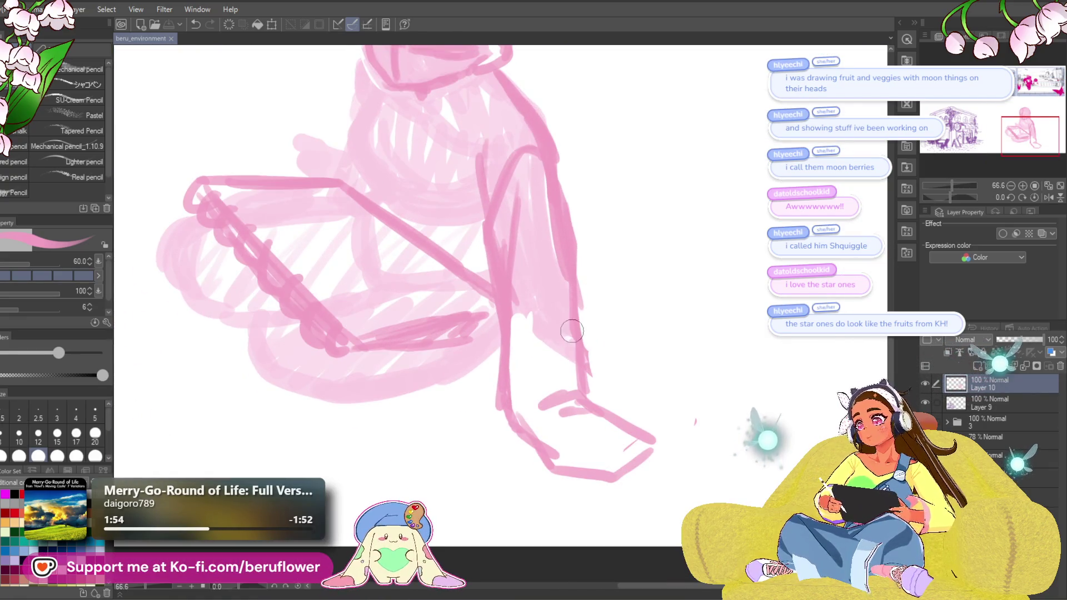
mouse_move(519, 337)
mouse_down()
mouse_move(514, 361)
mouse_move(548, 340)
mouse_move(572, 361)
mouse_up()
drag(616, 452, 630, 392)
scroll(611, 389, up, 1)
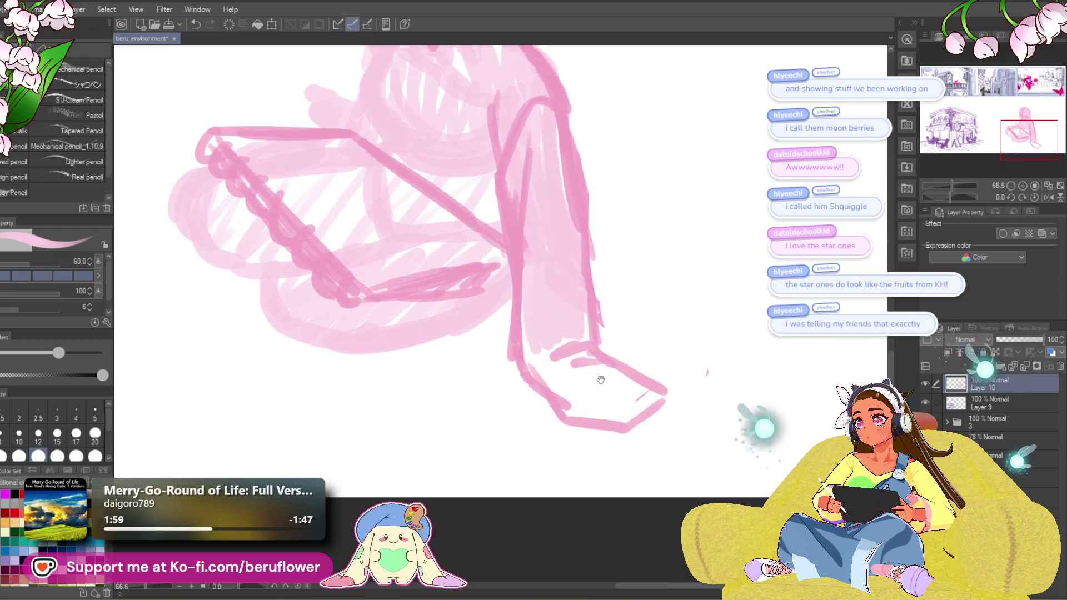
mouse_move(524, 340)
mouse_down()
mouse_move(566, 405)
mouse_move(611, 417)
mouse_move(641, 401)
mouse_up()
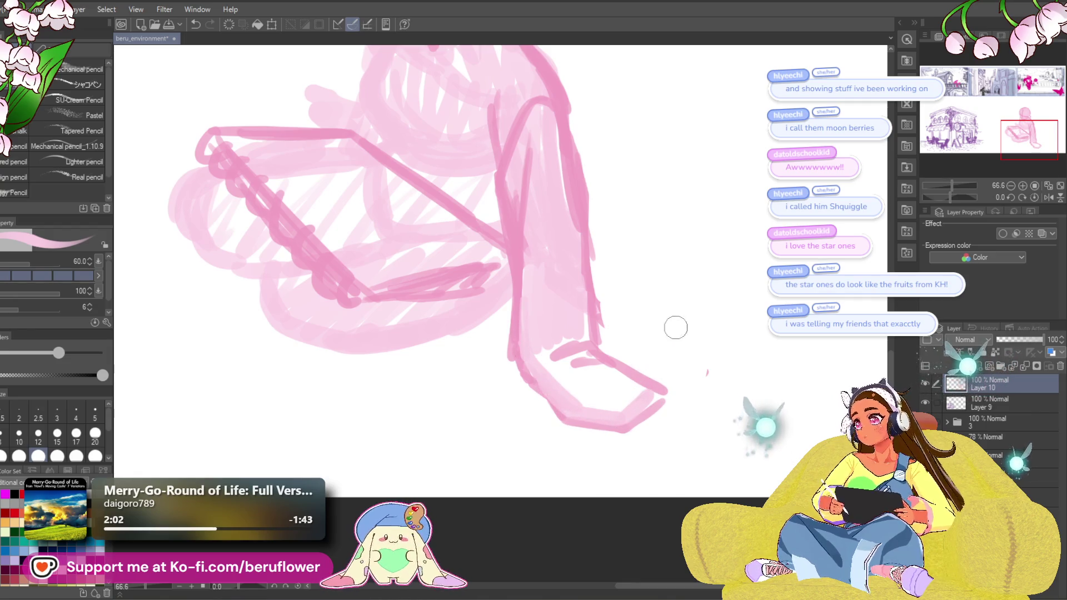
mouse_move(605, 351)
mouse_down()
mouse_move(652, 377)
mouse_move(666, 369)
mouse_move(607, 369)
mouse_move(648, 394)
mouse_move(622, 369)
mouse_move(584, 389)
mouse_move(614, 383)
mouse_move(577, 356)
mouse_up()
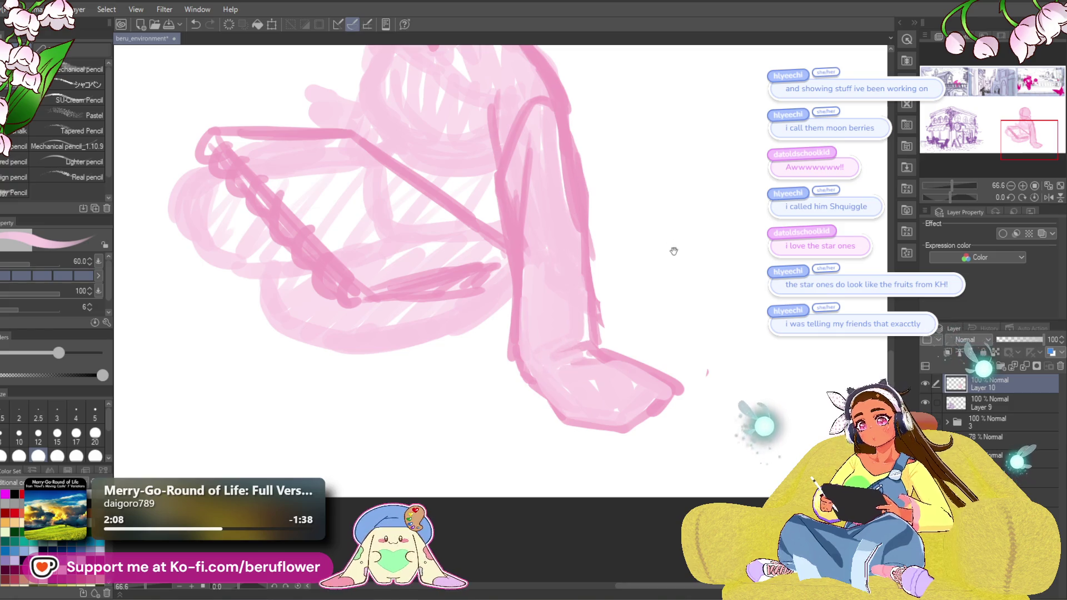
Undo the stroke on the arm's right edge and redraw it.
scroll(703, 319, up, 5)
key(ctrl+z)
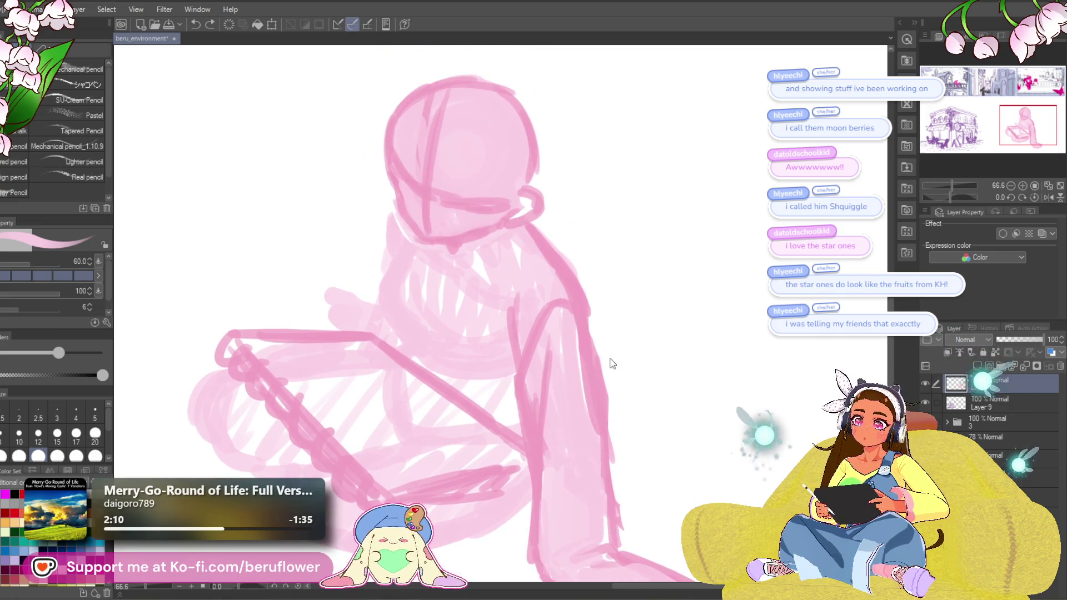
drag(584, 320, 593, 421)
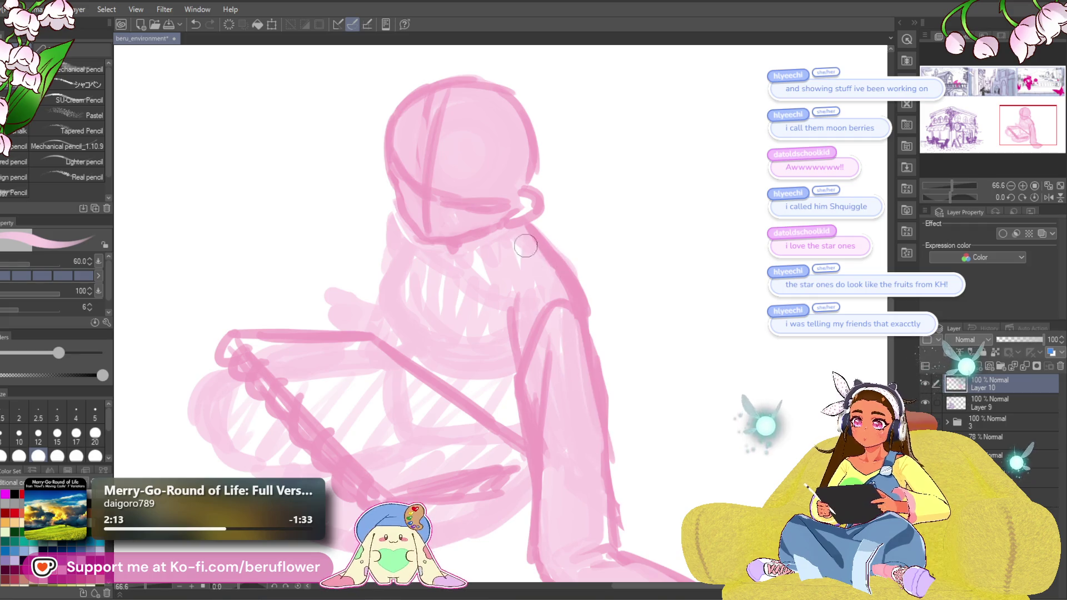
scroll(592, 332, down, 2)
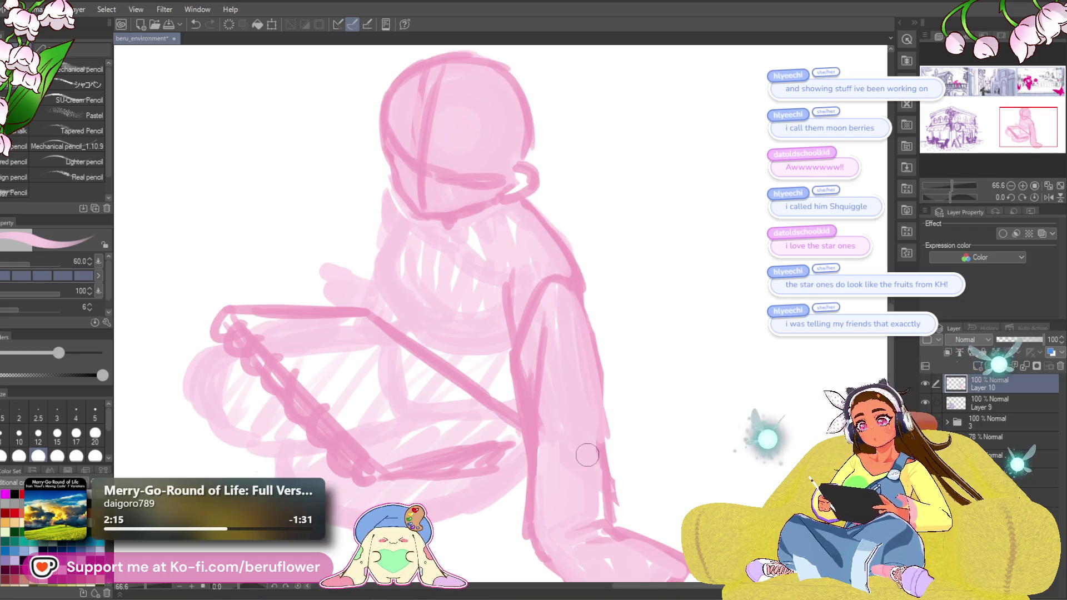
scroll(584, 455, down, 3)
scroll(715, 422, up, 2)
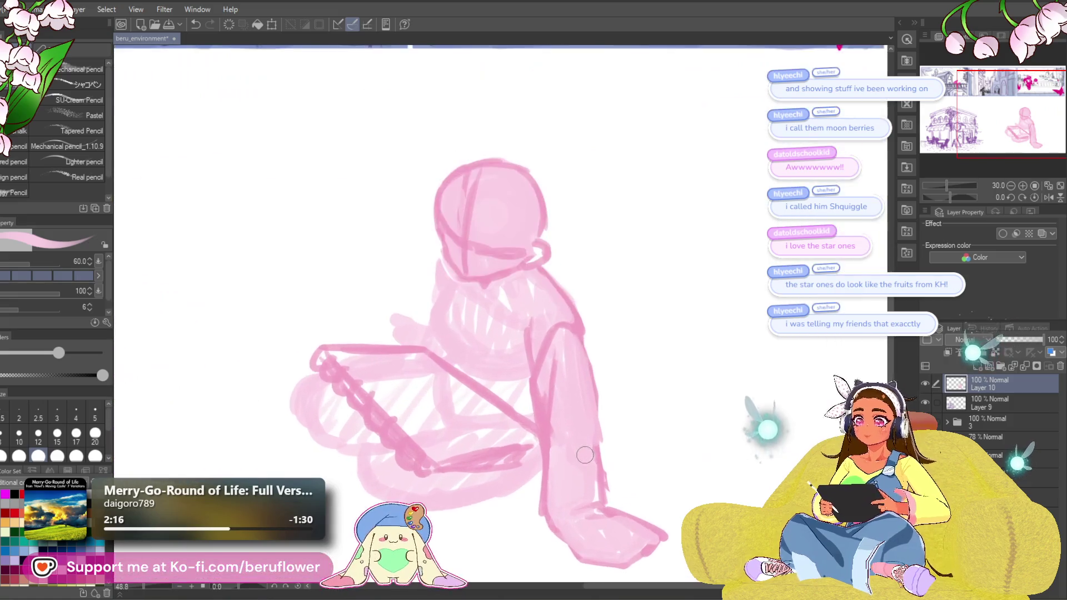
Recentre the figure in view and make the brush smaller.
scroll(626, 436, down, 3)
scroll(627, 438, up, 3)
scroll(645, 328, down, 1)
mouse_move(642, 373)
mouse_down()
mouse_move(662, 347)
mouse_move(623, 312)
mouse_move(558, 368)
mouse_up()
key(bracketleft)
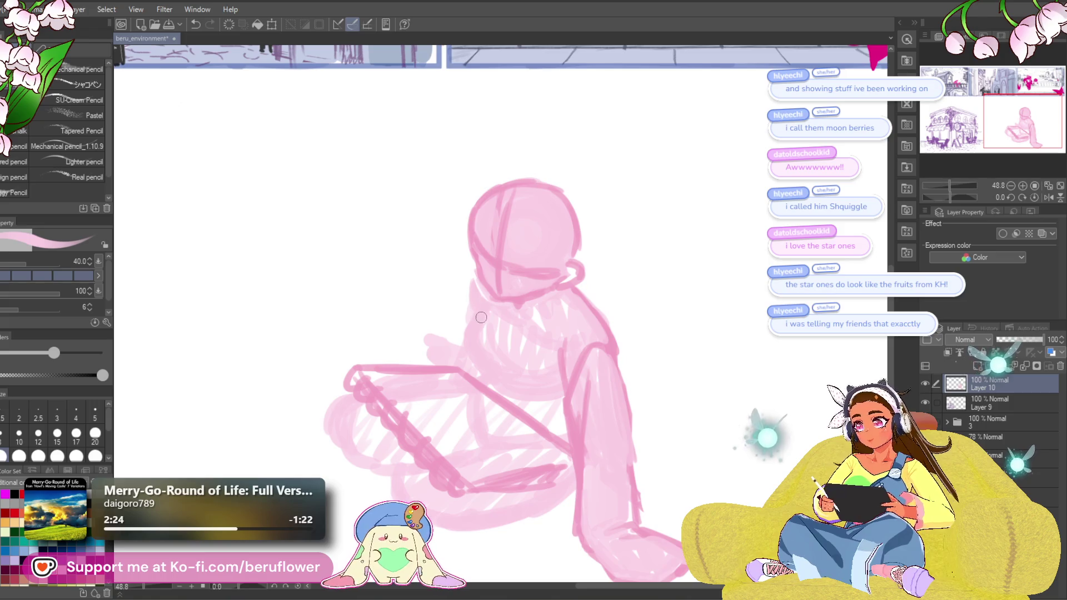
drag(498, 381, 507, 374)
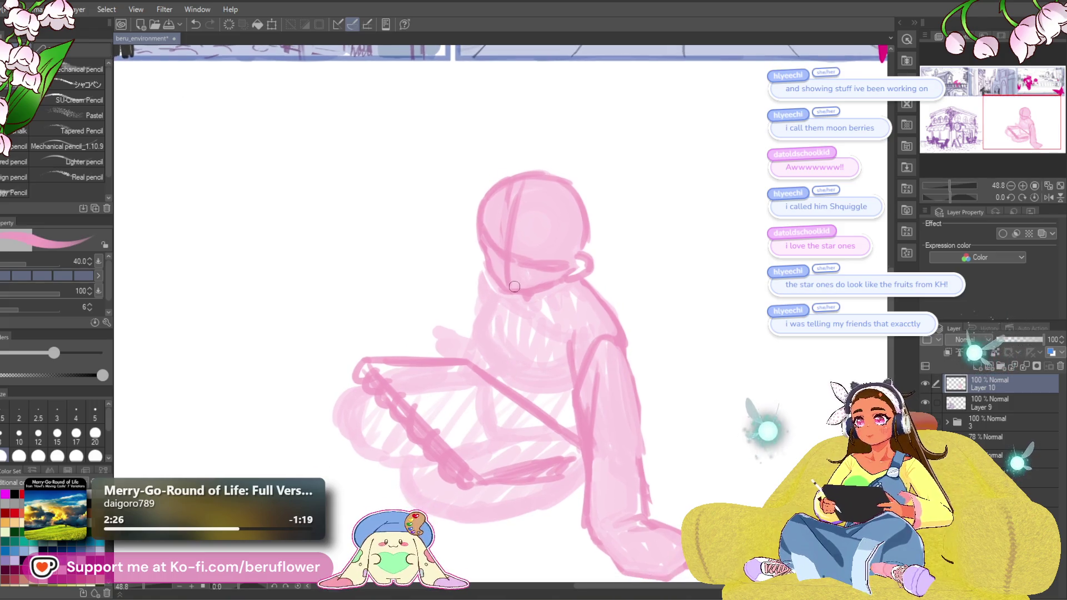
Draw a darker line along the body's left outline below the hood, redoing failed attempts.
drag(473, 296, 471, 312)
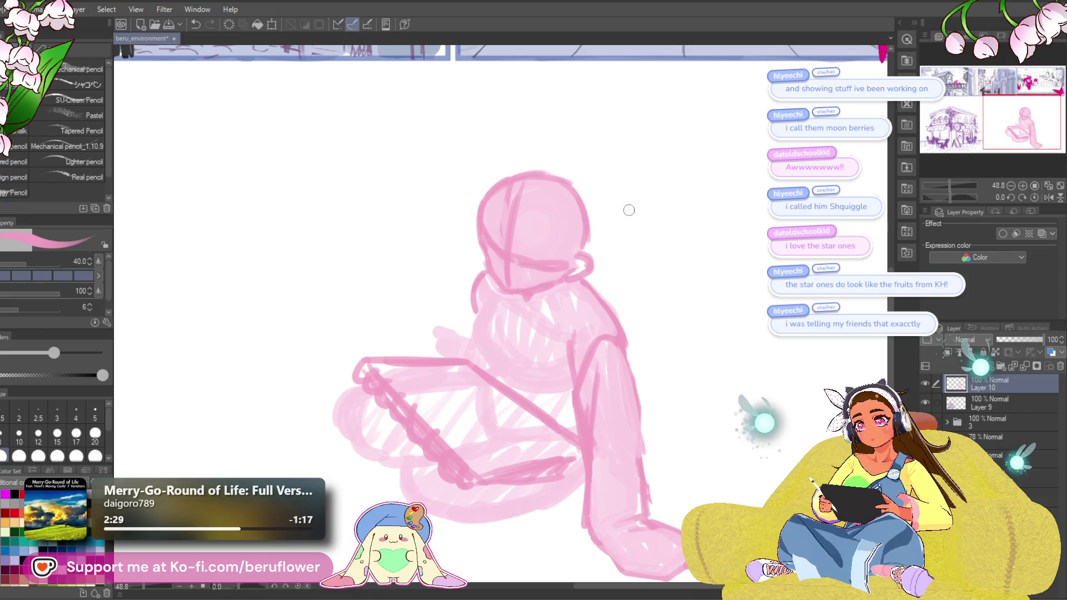
key(ctrl+z)
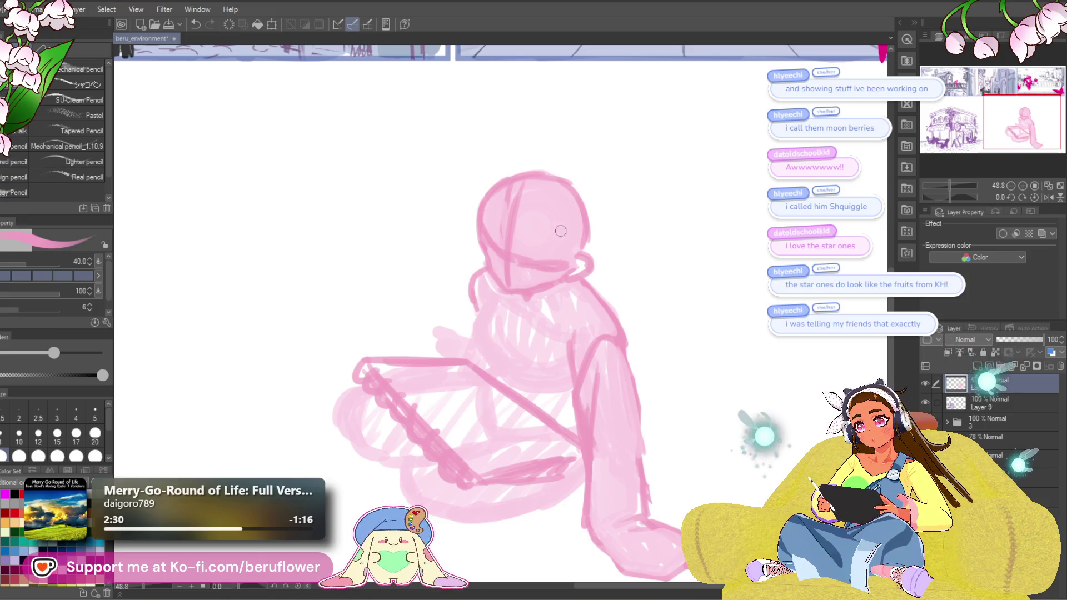
drag(486, 263, 474, 314)
key(ctrl+z)
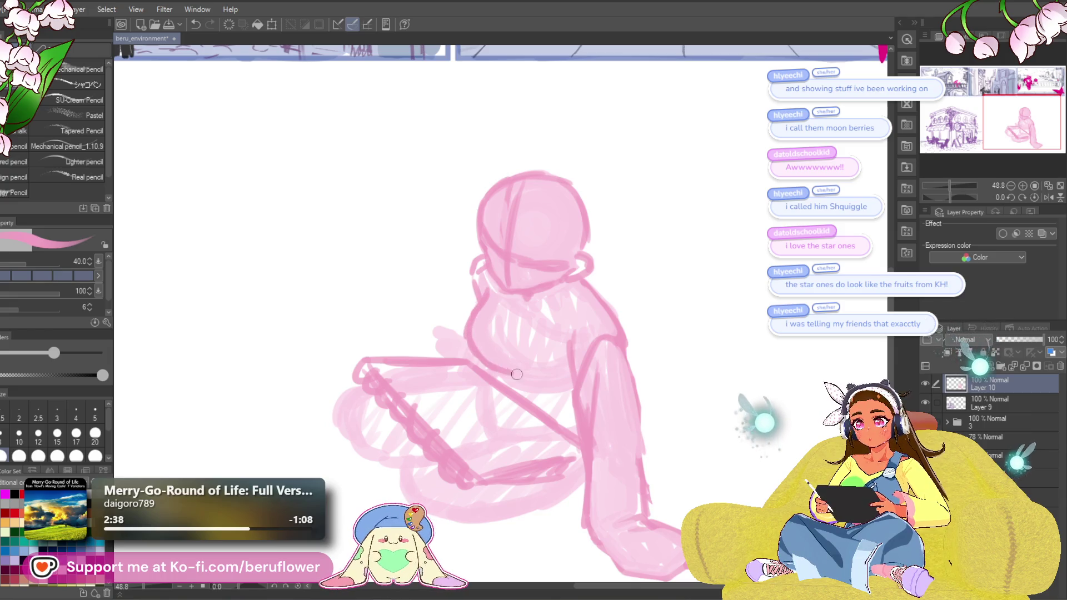
key(ctrl+z)
drag(483, 304, 480, 358)
drag(577, 388, 578, 378)
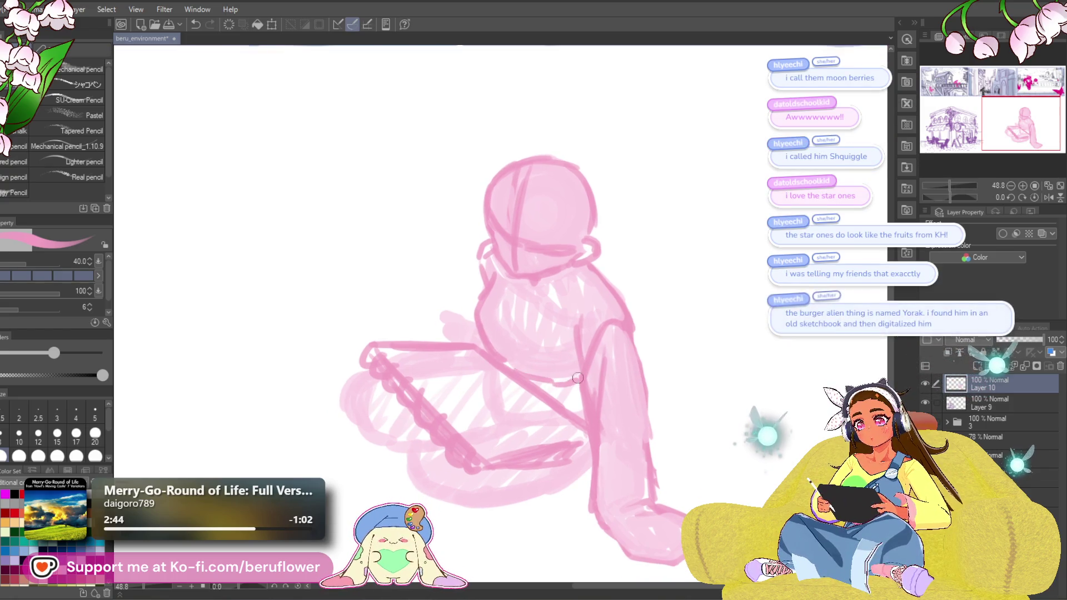
scroll(679, 357, up, 2)
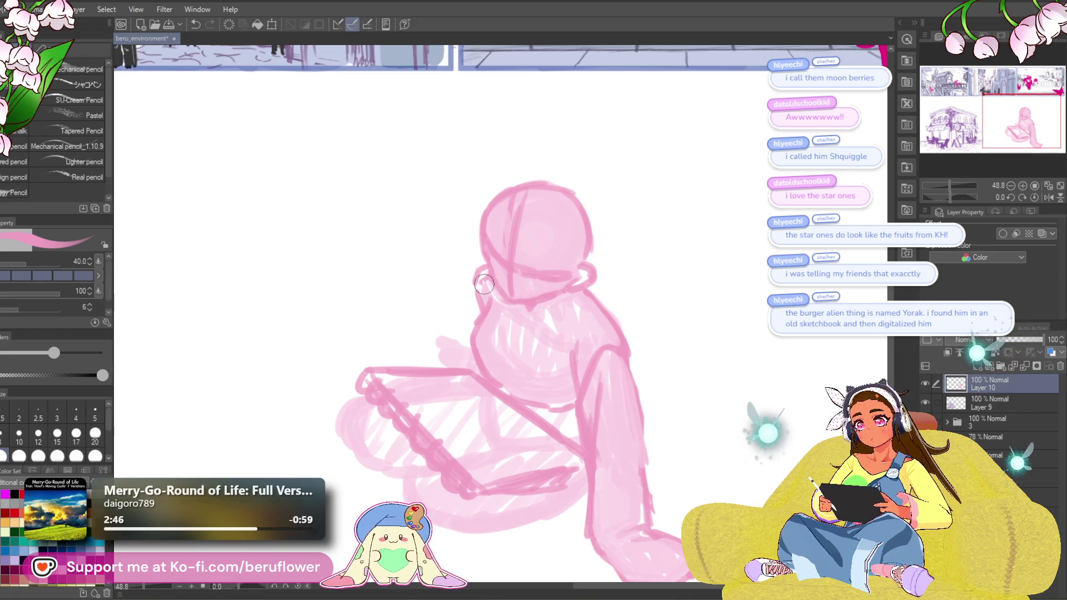
Add a small stroke at the hood's right edge.
drag(478, 221, 490, 224)
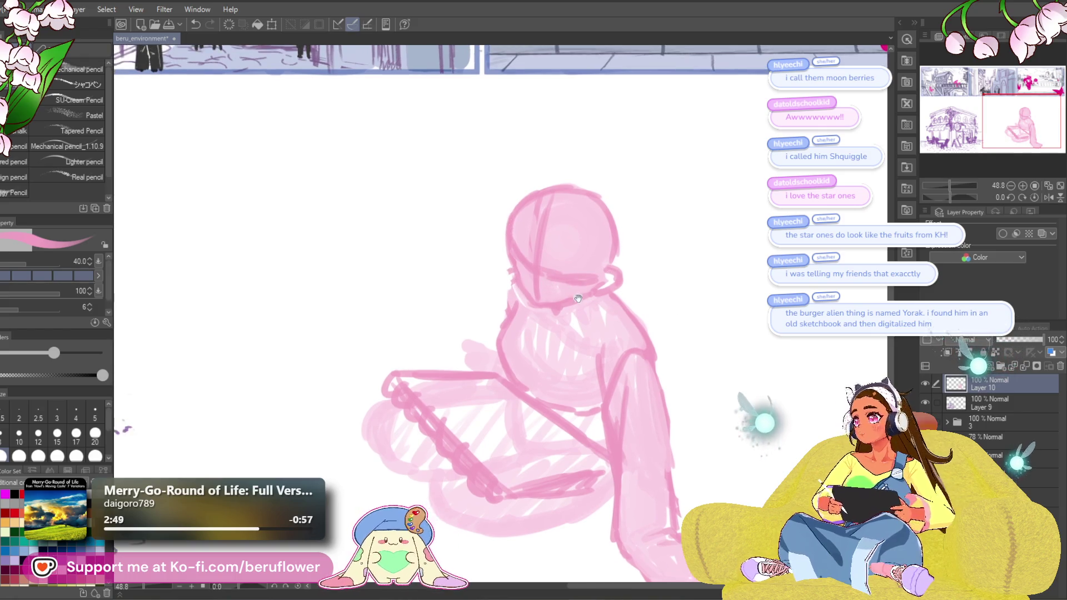
drag(667, 312, 557, 284)
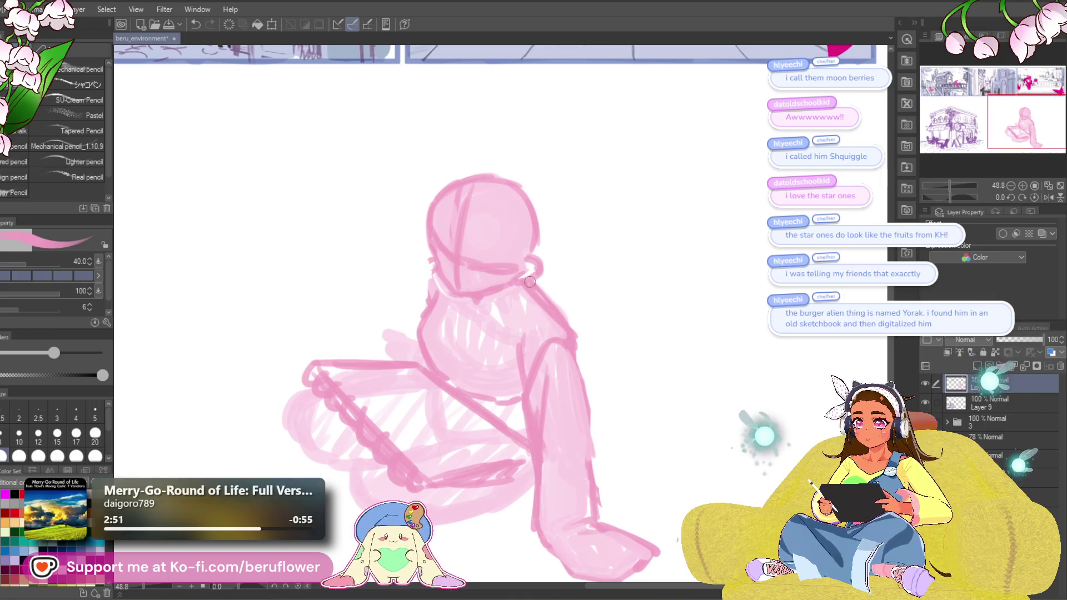
drag(548, 266, 551, 259)
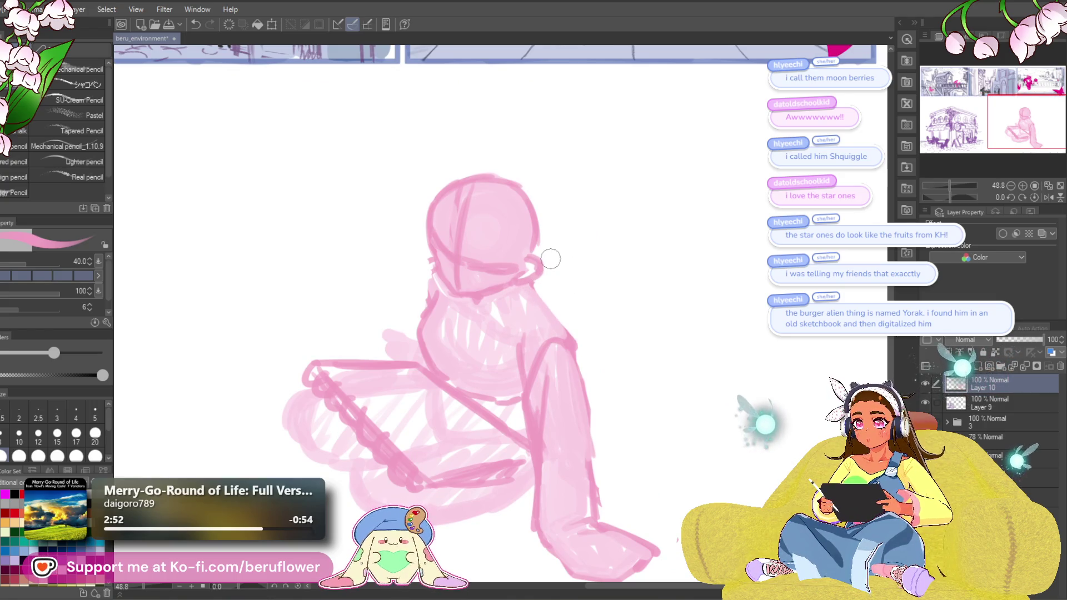
drag(549, 323, 591, 345)
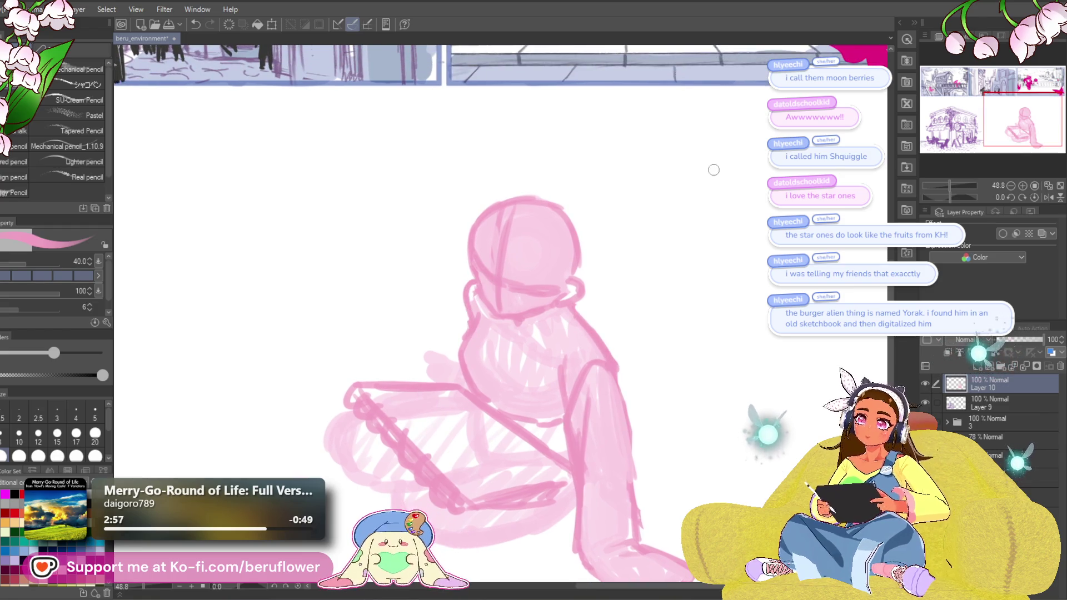
mouse_move(679, 278)
mouse_down()
mouse_move(682, 215)
mouse_move(710, 246)
mouse_up()
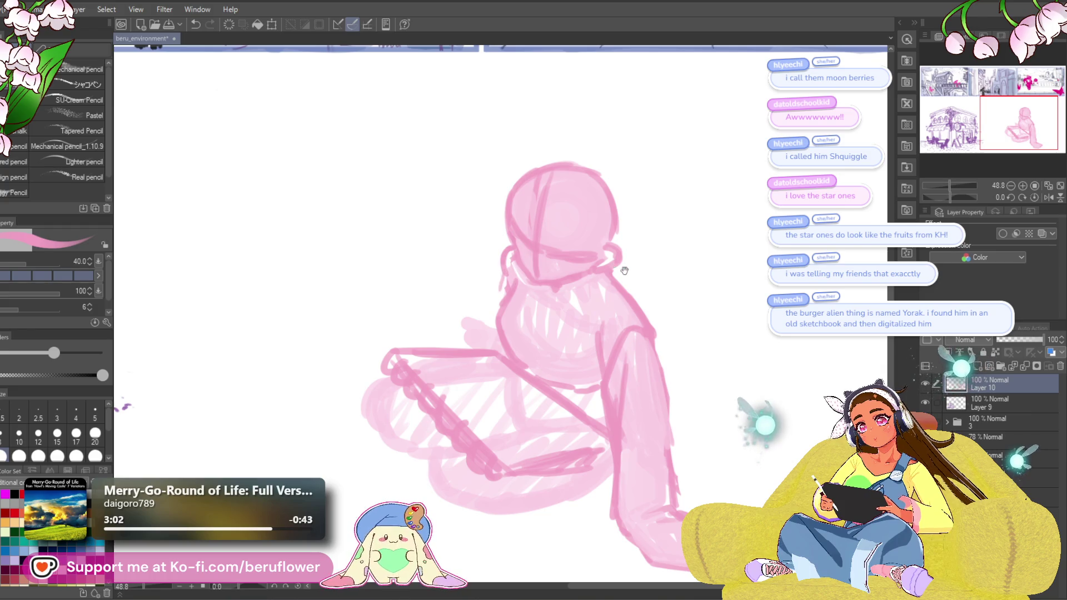
drag(583, 260, 575, 271)
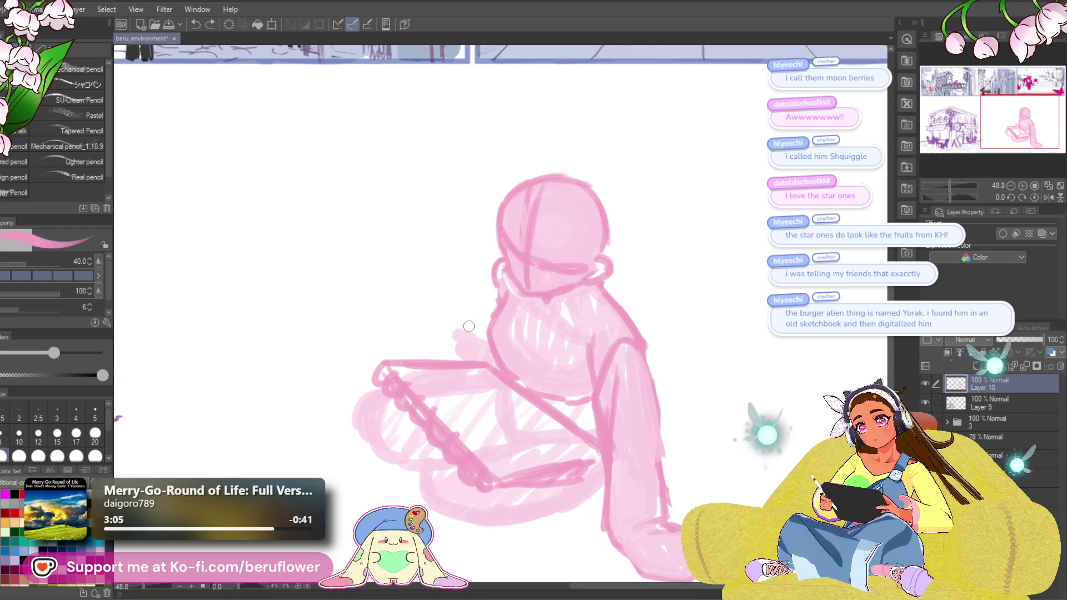
mouse_move(643, 302)
mouse_down()
mouse_move(633, 231)
mouse_move(634, 248)
mouse_move(614, 218)
mouse_up()
Sketch lines beneath the figure's lap, keeping only the first one.
drag(442, 384, 371, 387)
mouse_move(373, 310)
mouse_down()
mouse_move(336, 338)
mouse_move(336, 358)
mouse_up()
drag(341, 368, 393, 392)
key(ctrl+z)
key(ctrl+z)
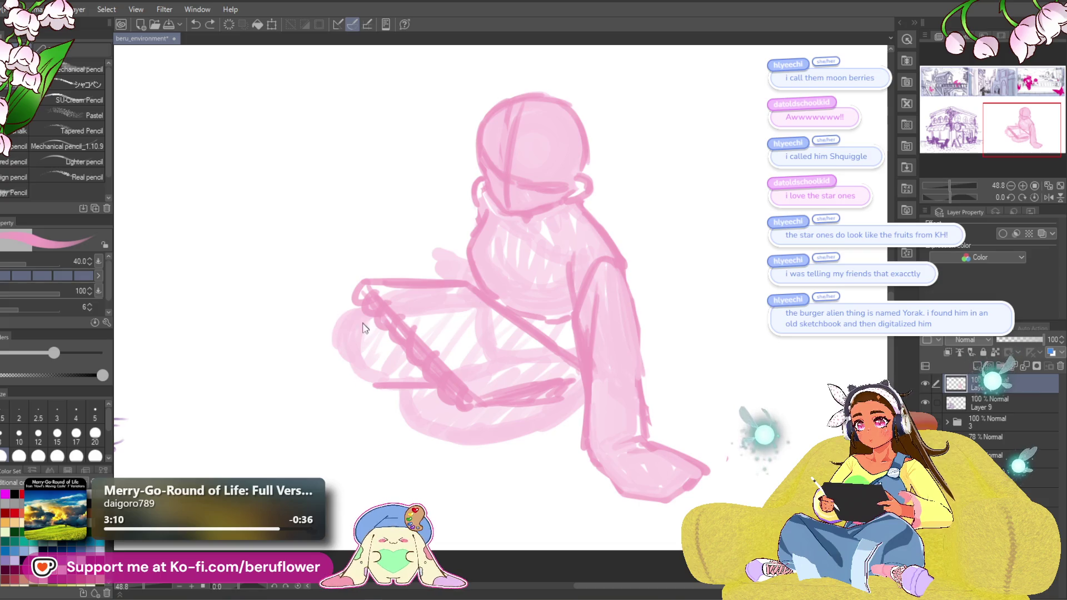
drag(470, 208, 482, 247)
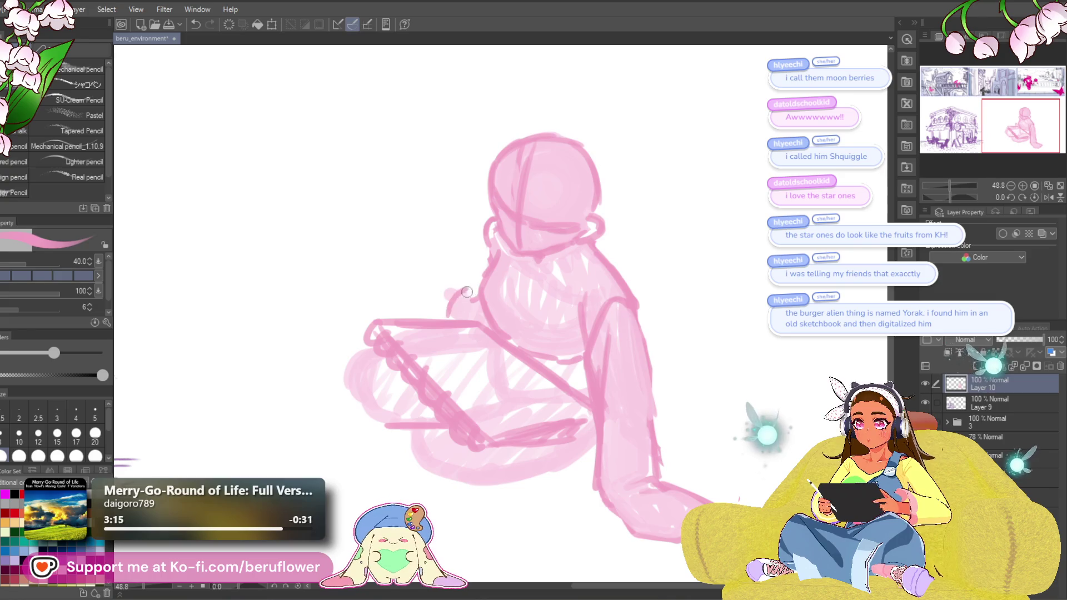
drag(505, 296, 506, 335)
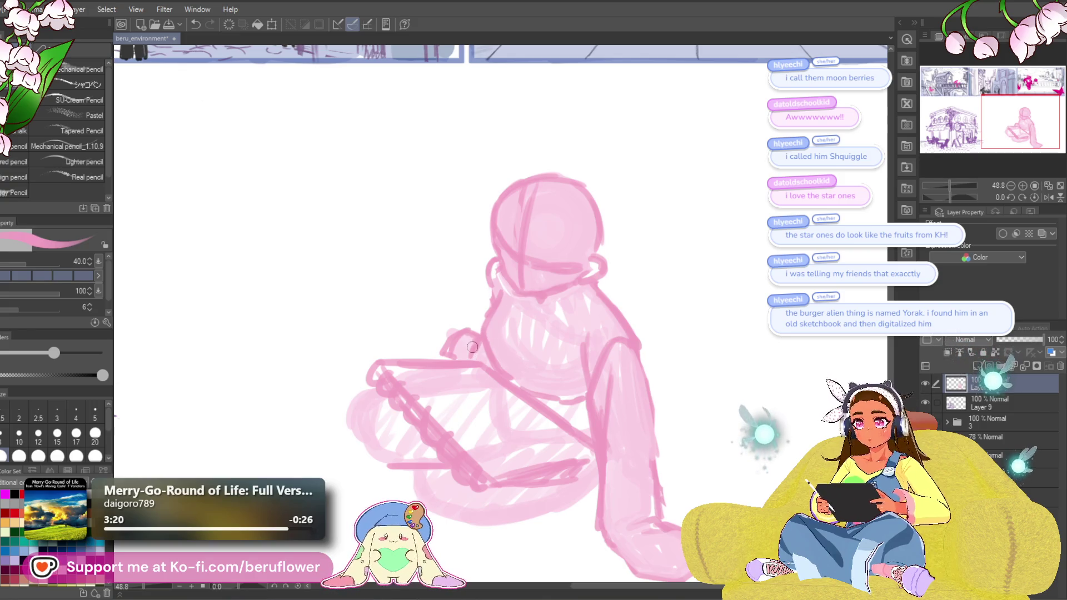
scroll(464, 350, down, 3)
scroll(464, 350, up, 2)
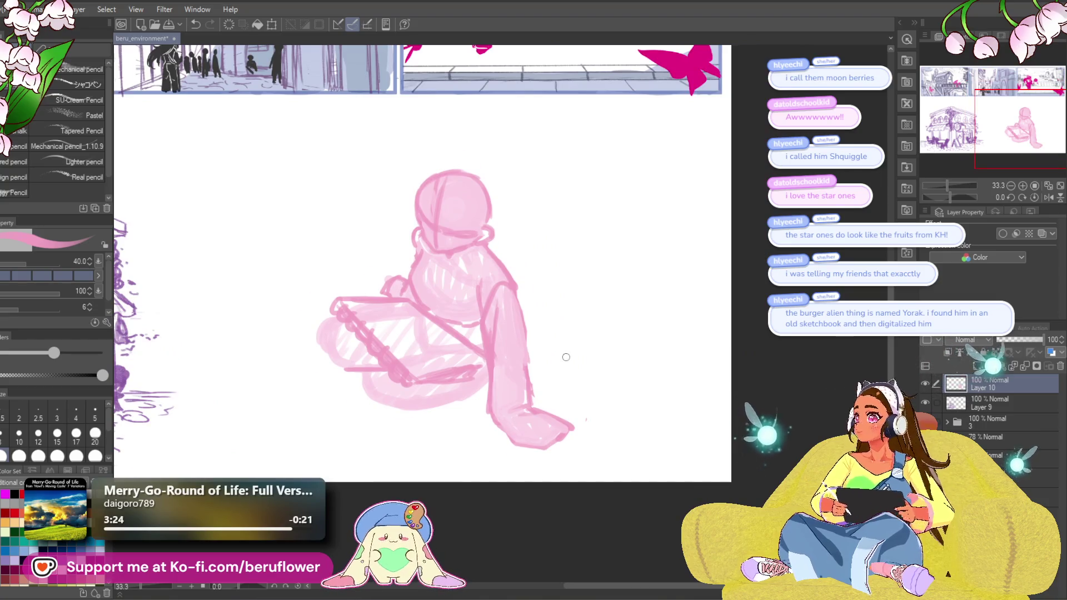
Use the Liquify tool (J) to push the foot's outline into a new shape.
scroll(565, 358, up, 2)
scroll(565, 358, down, 1)
mouse_move(630, 386)
mouse_down()
mouse_move(674, 443)
mouse_move(573, 411)
mouse_up()
key(j)
mouse_move(593, 298)
mouse_down()
mouse_move(555, 328)
mouse_move(560, 315)
mouse_move(524, 270)
mouse_up()
mouse_move(565, 424)
mouse_down()
mouse_move(500, 428)
mouse_move(514, 445)
mouse_move(512, 434)
mouse_up()
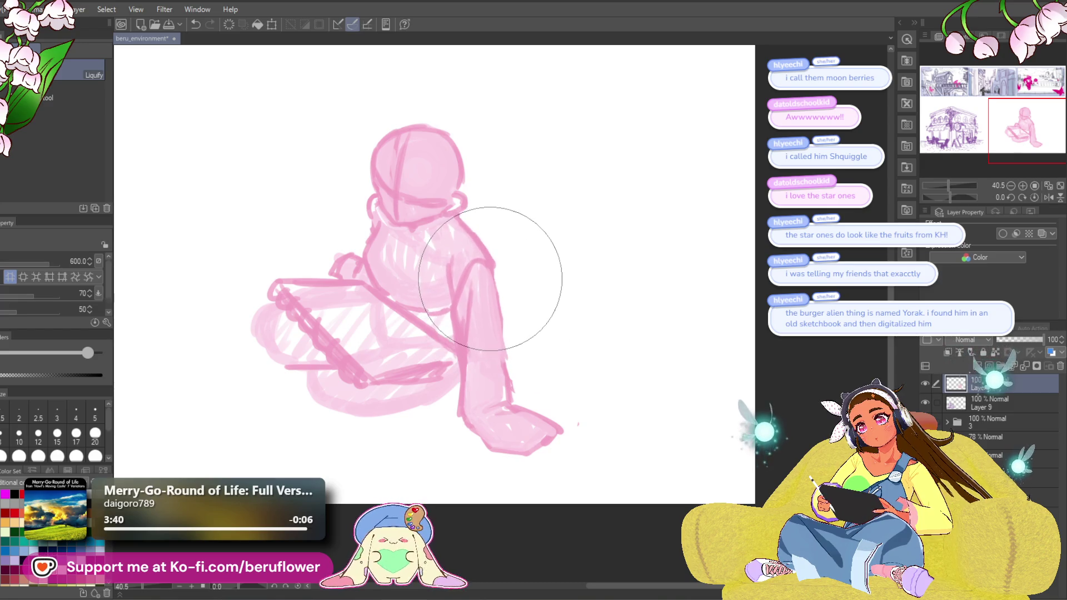
Switch back to the pencil (P) and zoom the canvas to 60.5% around the figure.
scroll(427, 227, up, 3)
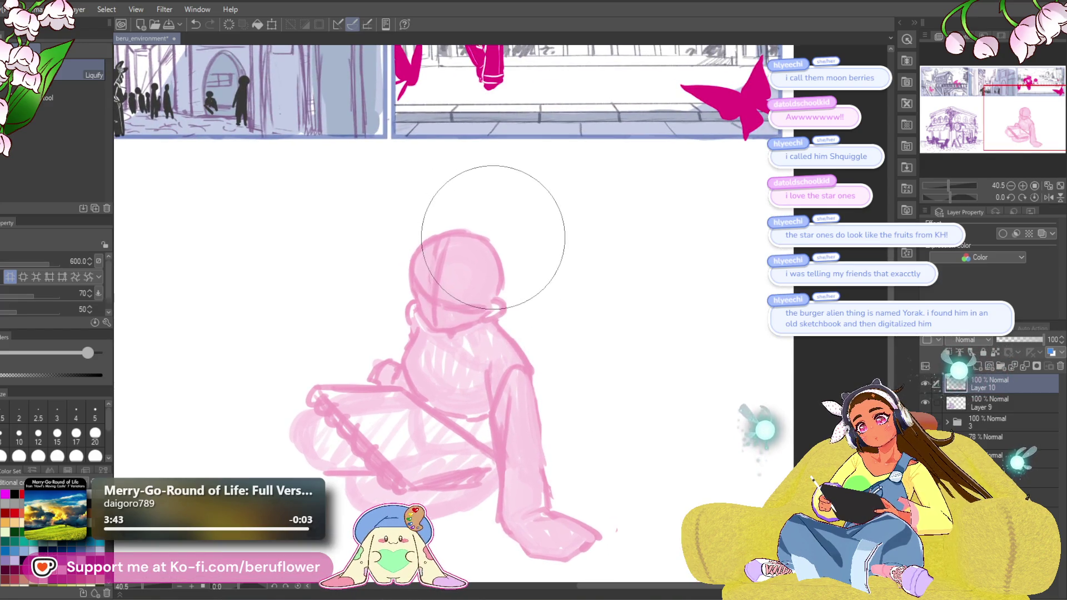
mouse_move(631, 351)
mouse_down()
mouse_move(625, 300)
mouse_move(610, 357)
mouse_up()
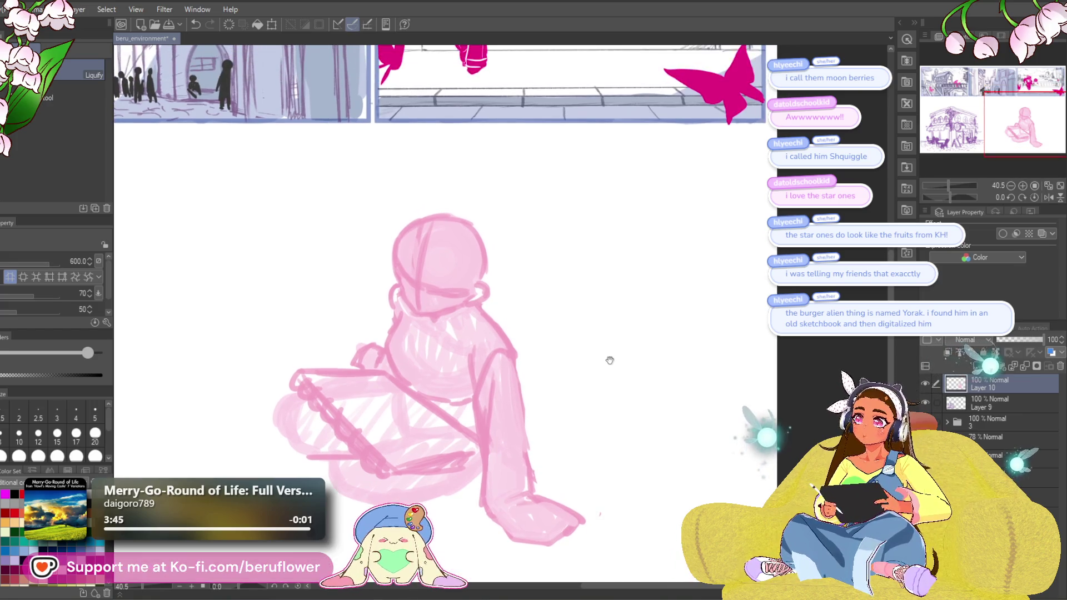
scroll(555, 298, down, 1)
scroll(561, 286, up, 1)
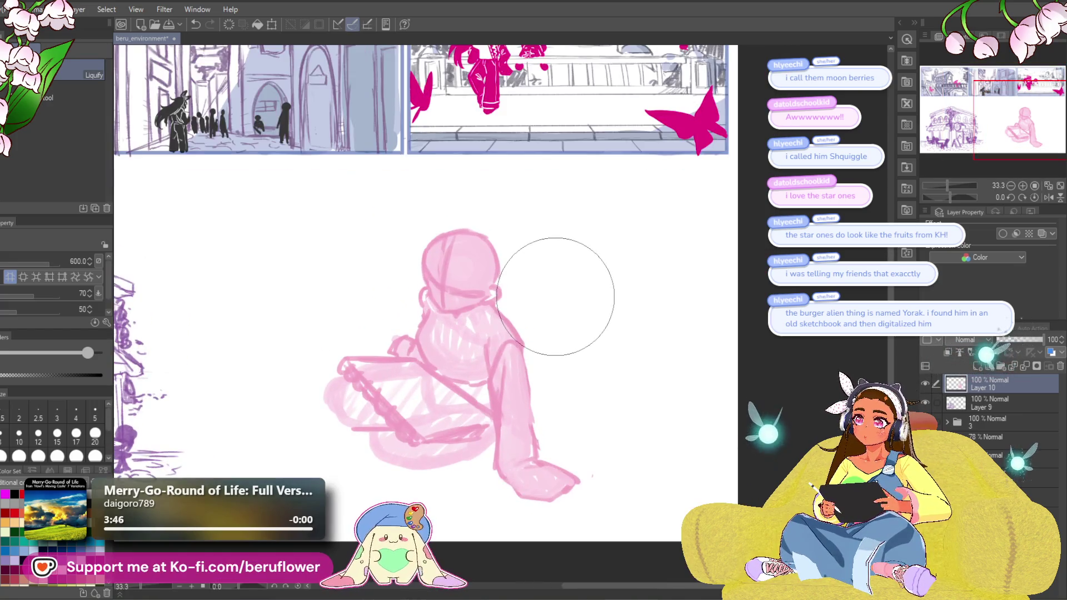
drag(373, 504, 350, 457)
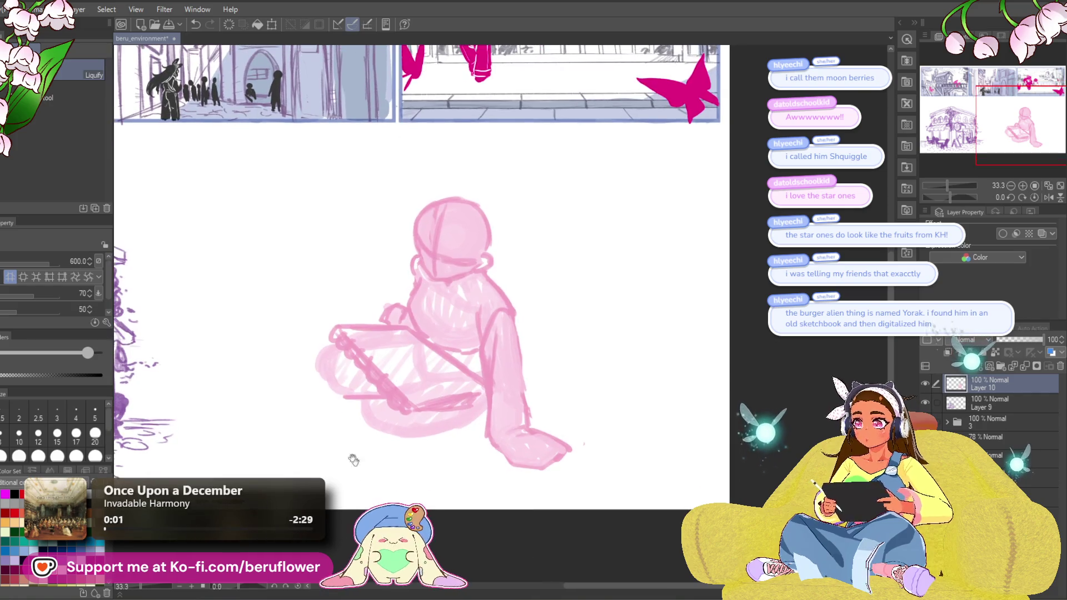
key(p)
scroll(578, 298, up, 1)
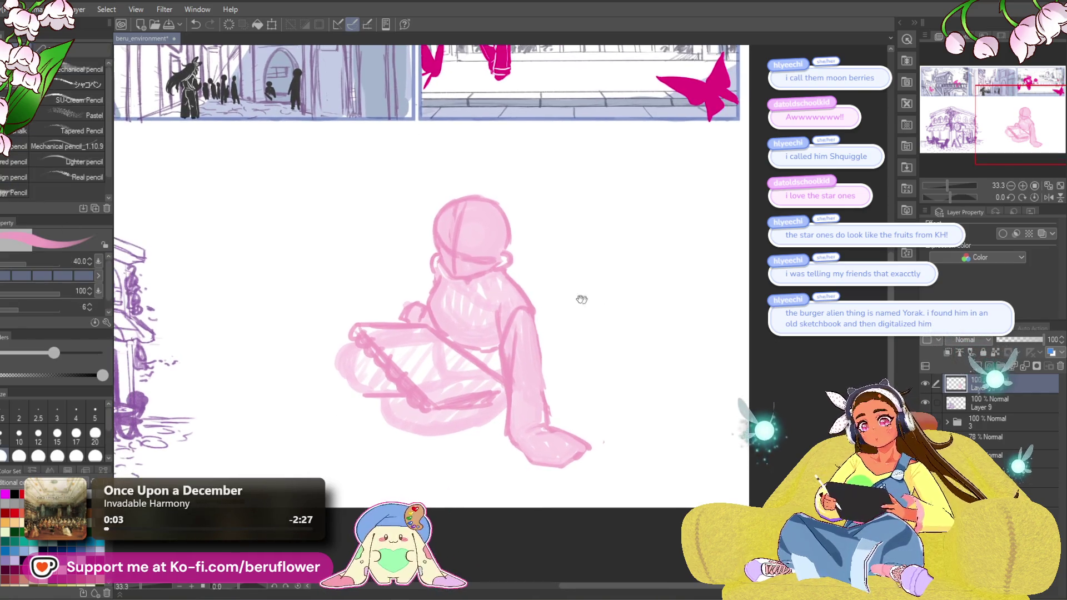
scroll(494, 310, up, 2)
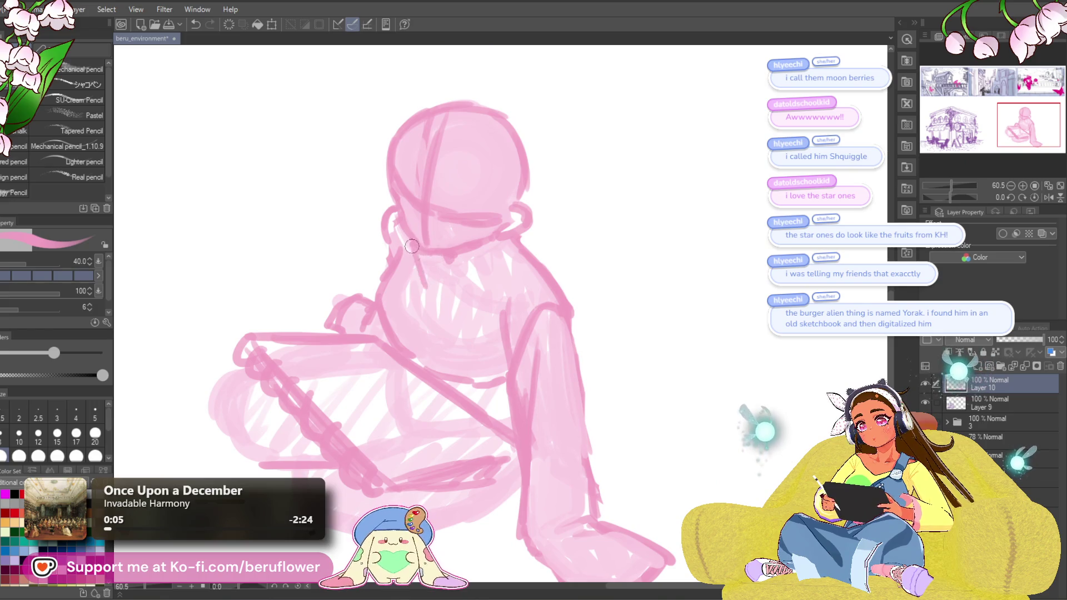
Sketch curved lines across the figure's chest, redoing the first stroke.
mouse_move(403, 230)
mouse_down()
mouse_move(438, 303)
mouse_move(500, 277)
mouse_move(525, 250)
mouse_move(515, 247)
mouse_move(505, 278)
mouse_up()
key(ctrl+z)
key(ctrl+z)
key(ctrl+z)
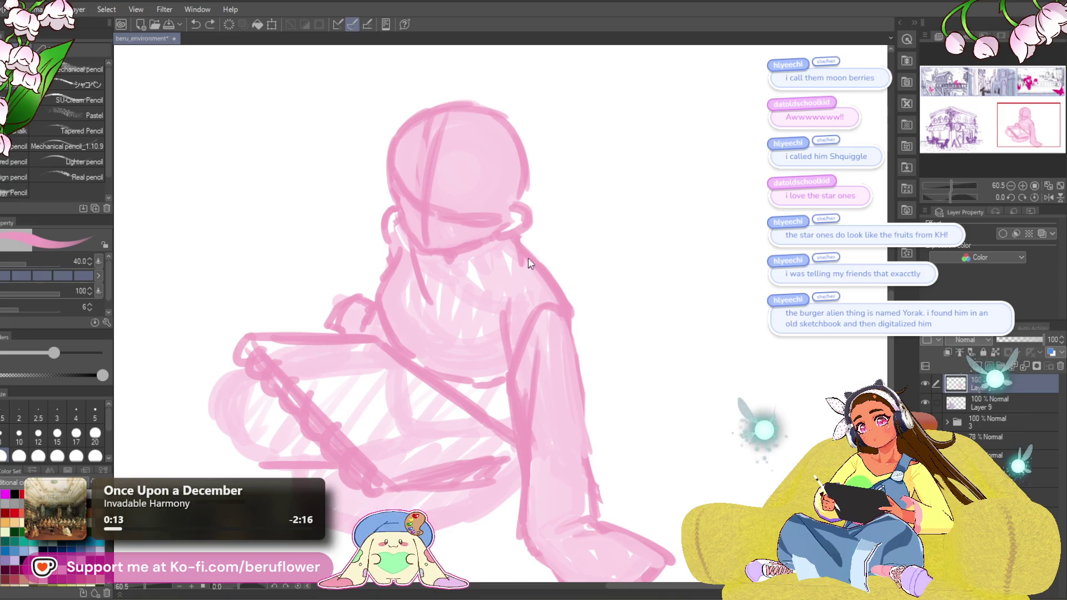
mouse_move(518, 286)
mouse_down()
mouse_move(431, 305)
mouse_move(414, 267)
mouse_up()
mouse_move(426, 313)
mouse_down()
mouse_move(434, 328)
mouse_move(414, 247)
mouse_up()
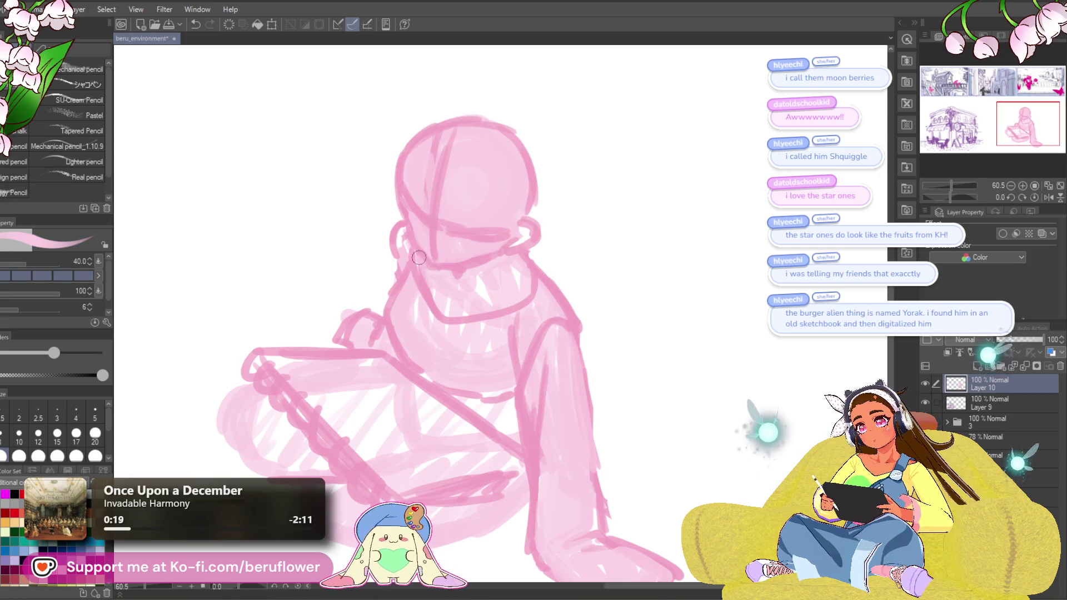
Reshape the forearm into a loop over the chest and try a magenta mark on the torso.
mouse_move(442, 300)
mouse_down()
mouse_move(471, 321)
mouse_move(401, 328)
mouse_move(411, 361)
mouse_move(405, 334)
mouse_move(495, 371)
mouse_up()
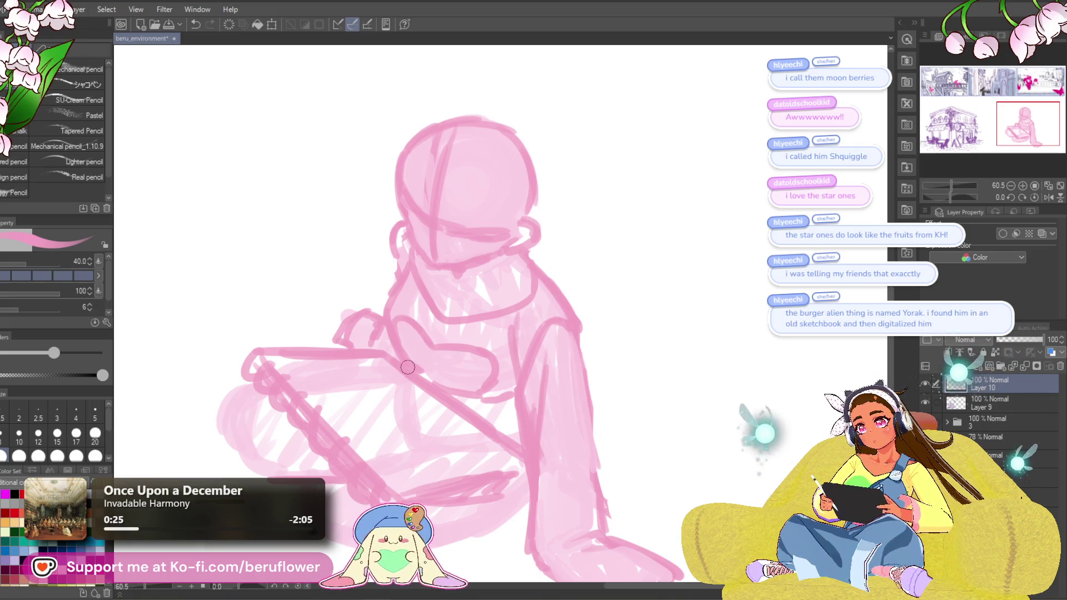
key(ctrl+z)
key(ctrl+z)
key(ctrl+z)
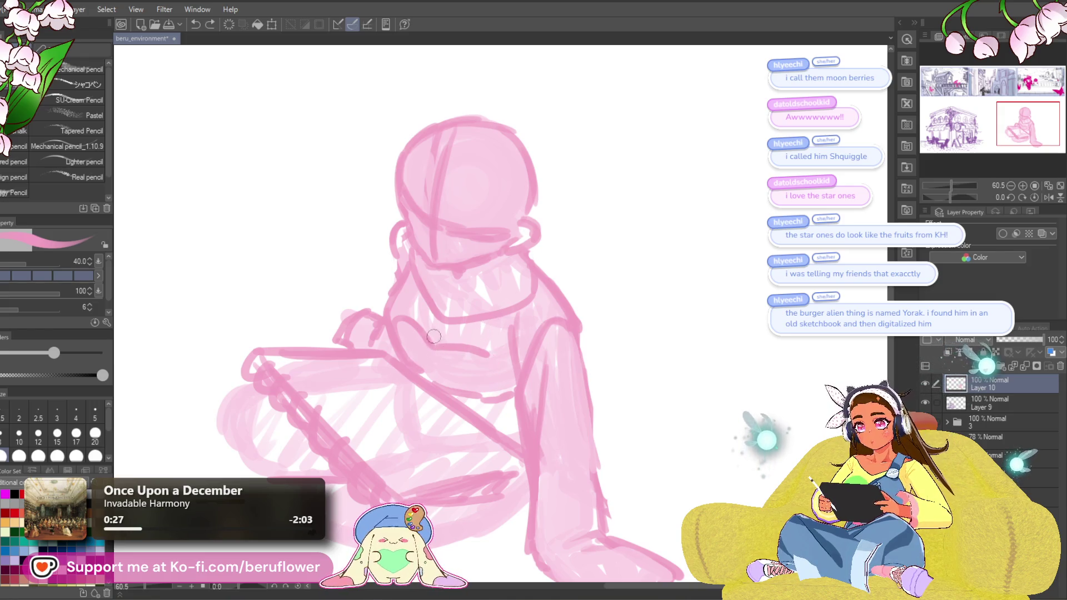
mouse_move(423, 336)
mouse_down()
mouse_move(460, 354)
mouse_move(472, 396)
mouse_up()
mouse_move(395, 325)
mouse_down()
mouse_move(438, 369)
mouse_move(488, 383)
mouse_up()
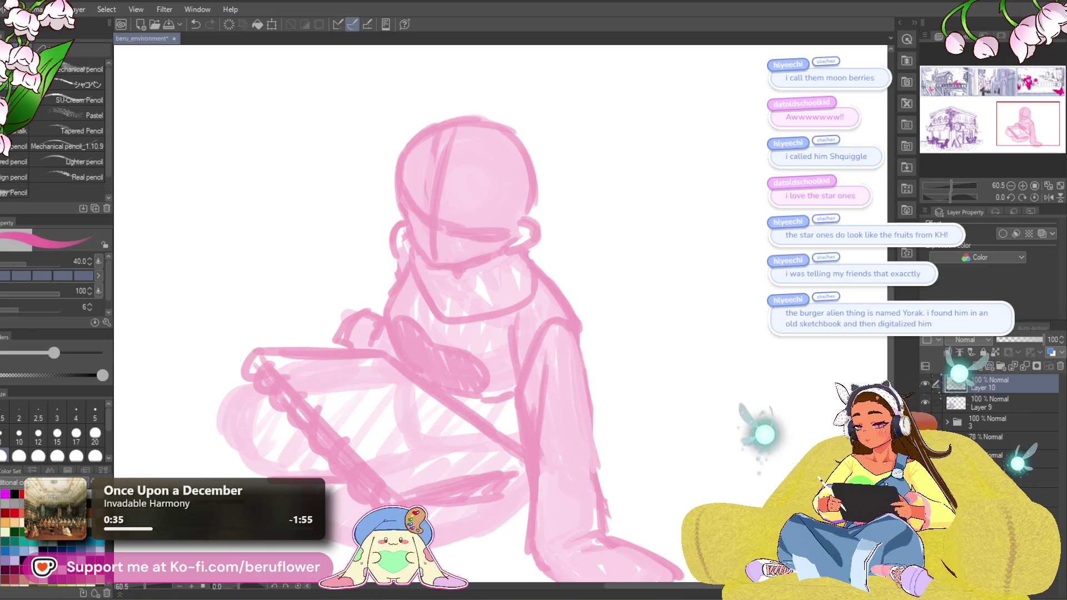
mouse_move(535, 281)
mouse_down()
mouse_move(469, 351)
mouse_move(472, 365)
mouse_move(476, 351)
mouse_up()
key(ctrl+z)
key(ctrl+z)
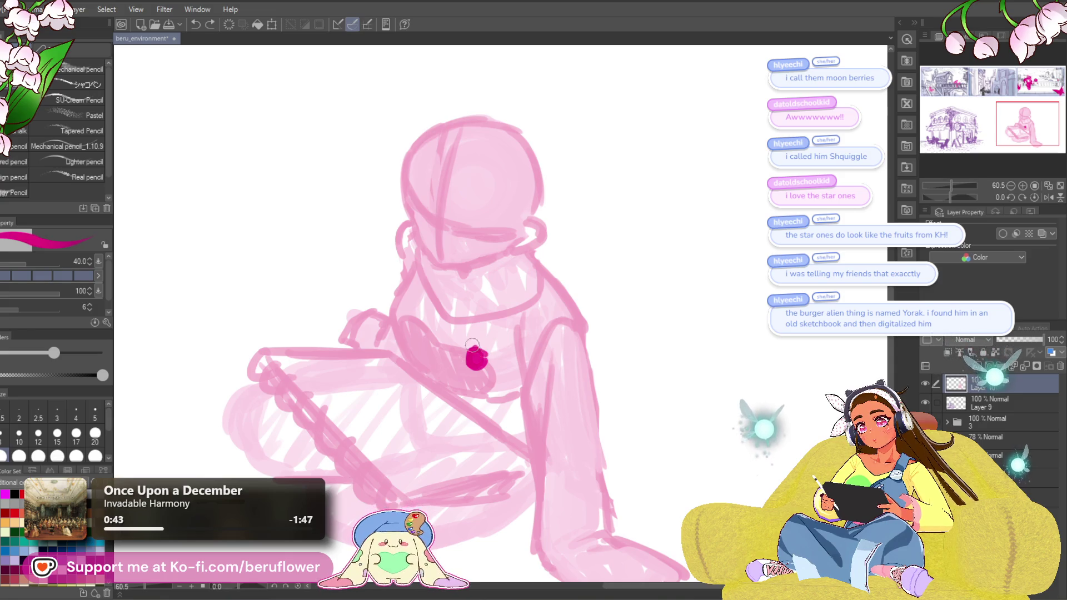
Draw a thick magenta strap across the chest up to the shoulder.
mouse_move(471, 352)
mouse_down()
mouse_move(498, 303)
mouse_move(537, 275)
mouse_up()
key(ctrl+z)
drag(471, 353, 546, 273)
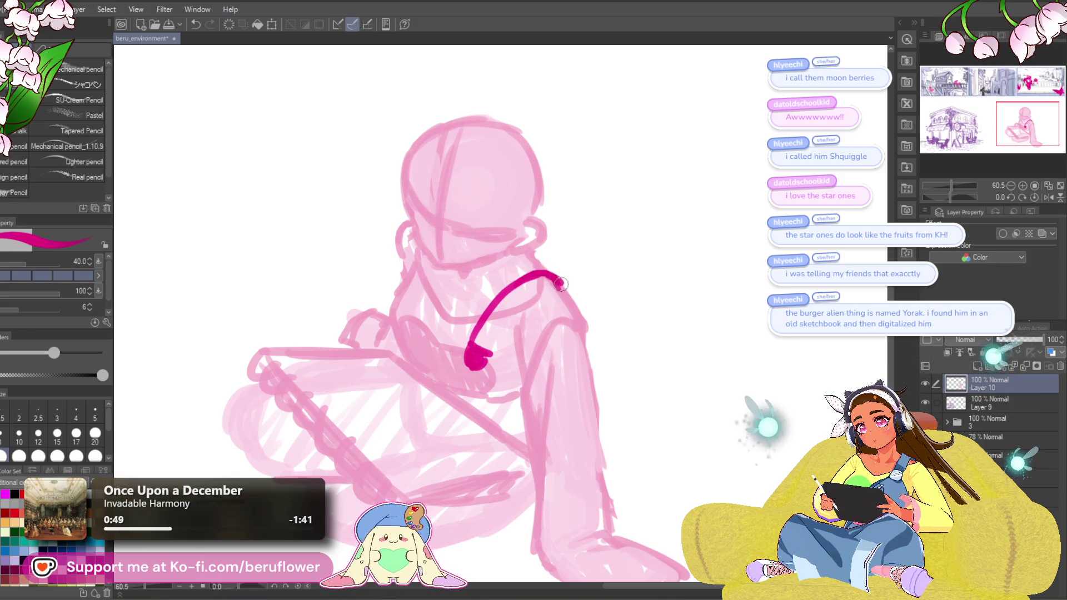
mouse_move(557, 286)
mouse_down()
mouse_move(491, 350)
mouse_move(477, 345)
mouse_move(538, 279)
mouse_move(553, 280)
mouse_up()
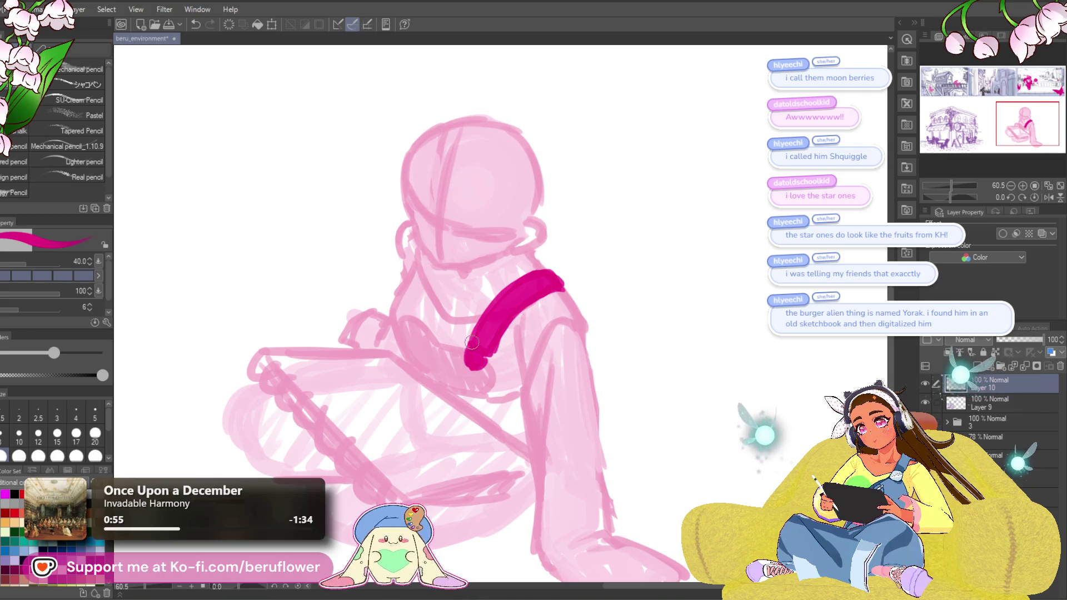
key(ctrl+z)
Darken and thicken the strap's lower end, removing thin stray strokes.
drag(476, 360, 395, 347)
mouse_move(473, 356)
mouse_down()
mouse_move(492, 352)
mouse_move(421, 374)
mouse_up()
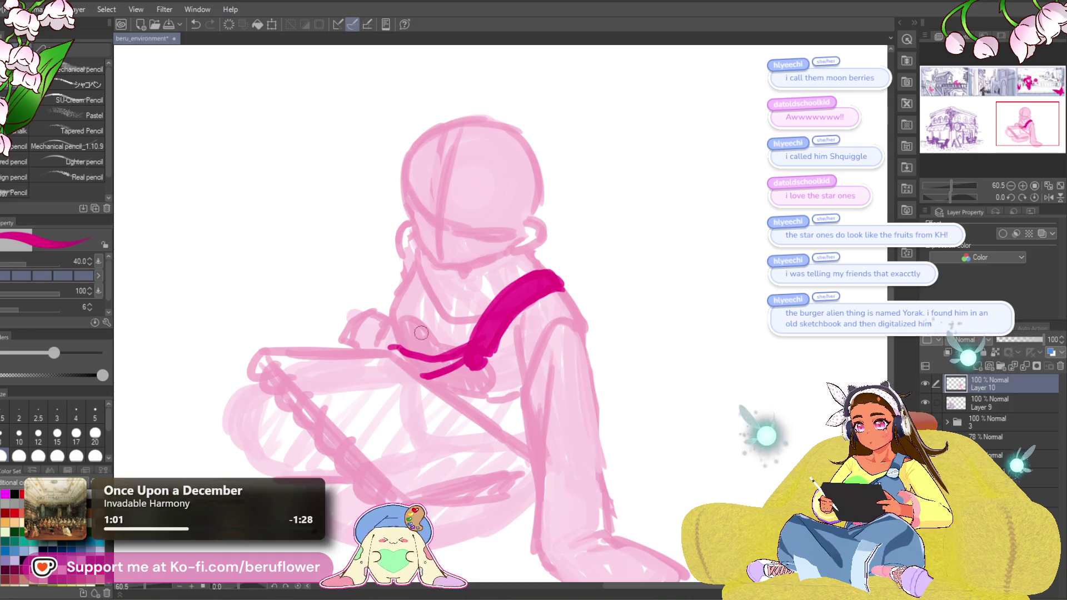
key(ctrl+z)
key(ctrl+z)
mouse_move(470, 351)
mouse_down()
mouse_move(473, 342)
mouse_move(470, 369)
mouse_move(401, 344)
mouse_move(404, 361)
mouse_move(450, 375)
mouse_move(436, 389)
mouse_move(427, 383)
mouse_move(445, 364)
mouse_move(453, 393)
mouse_move(468, 354)
mouse_up()
key(ctrl+z)
key(ctrl+z)
key(ctrl+z)
key(ctrl+z)
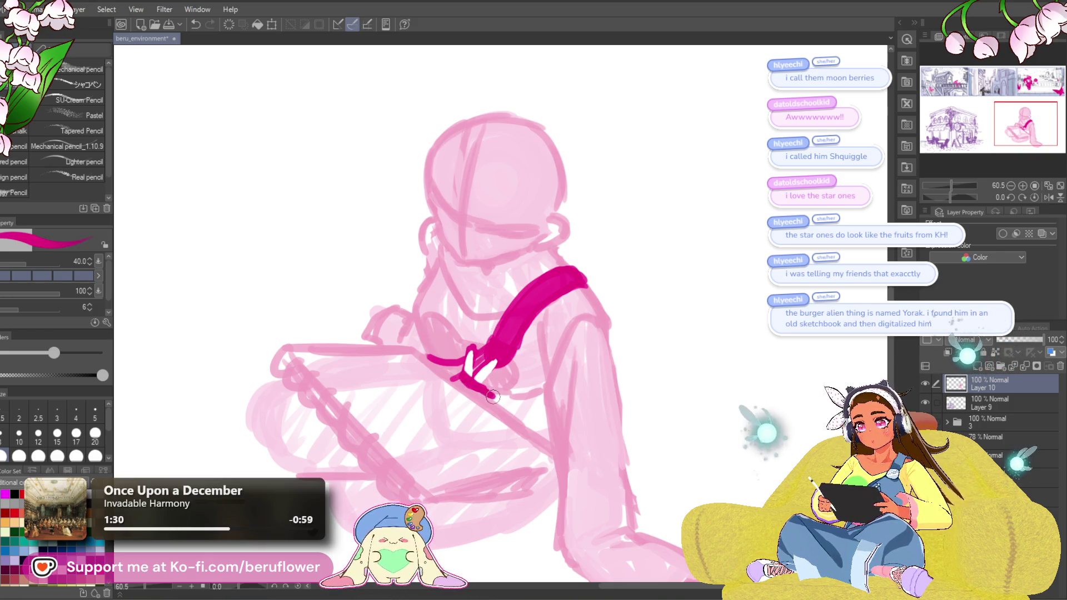
Shape the strap's white highlight into a V and save the drawing.
drag(485, 389, 491, 394)
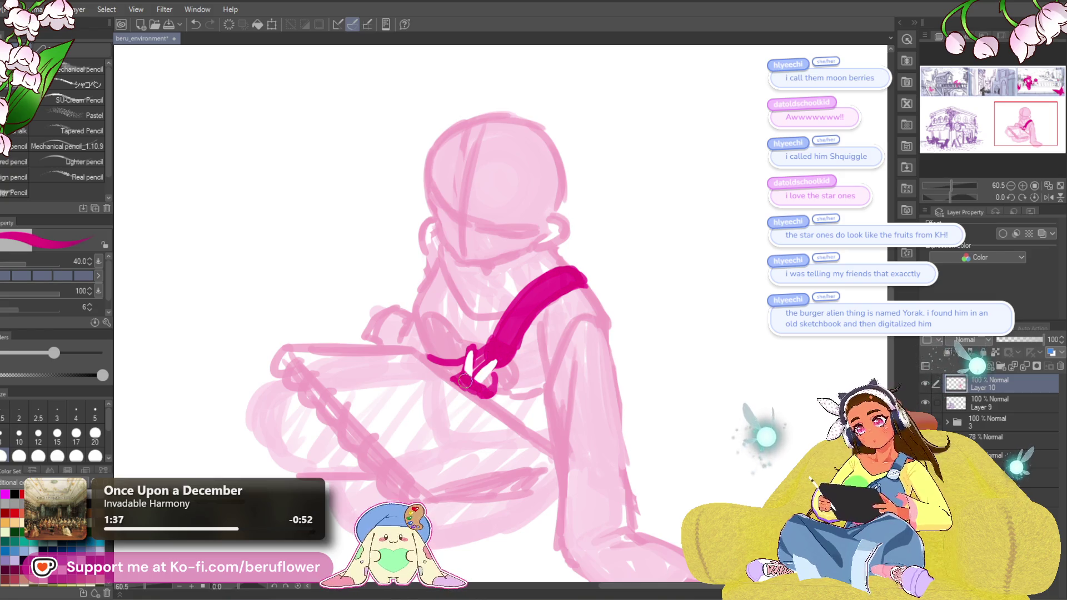
drag(481, 384, 482, 358)
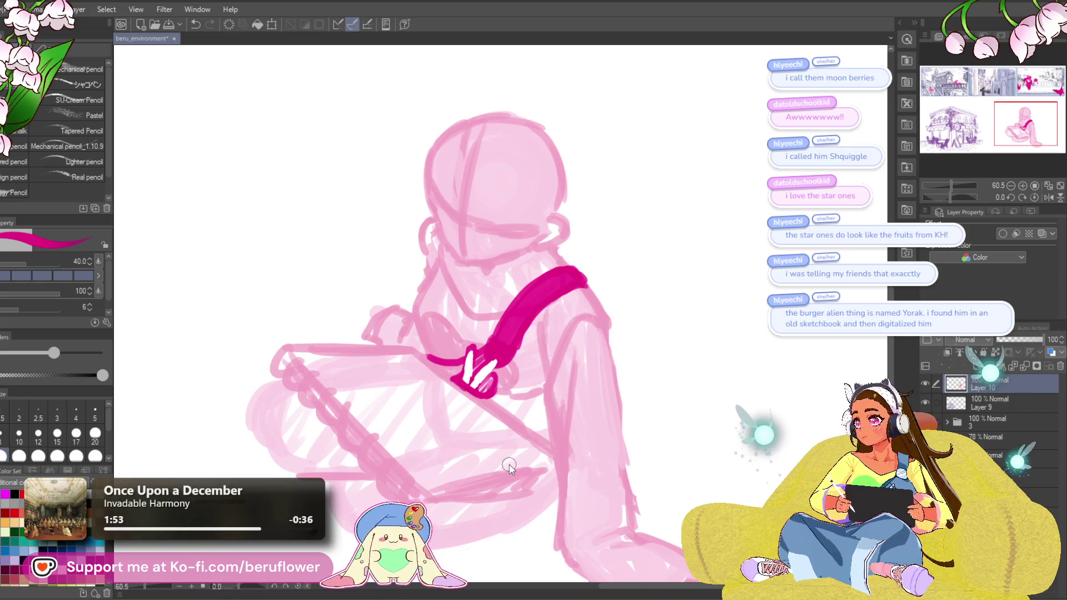
key(ctrl+s)
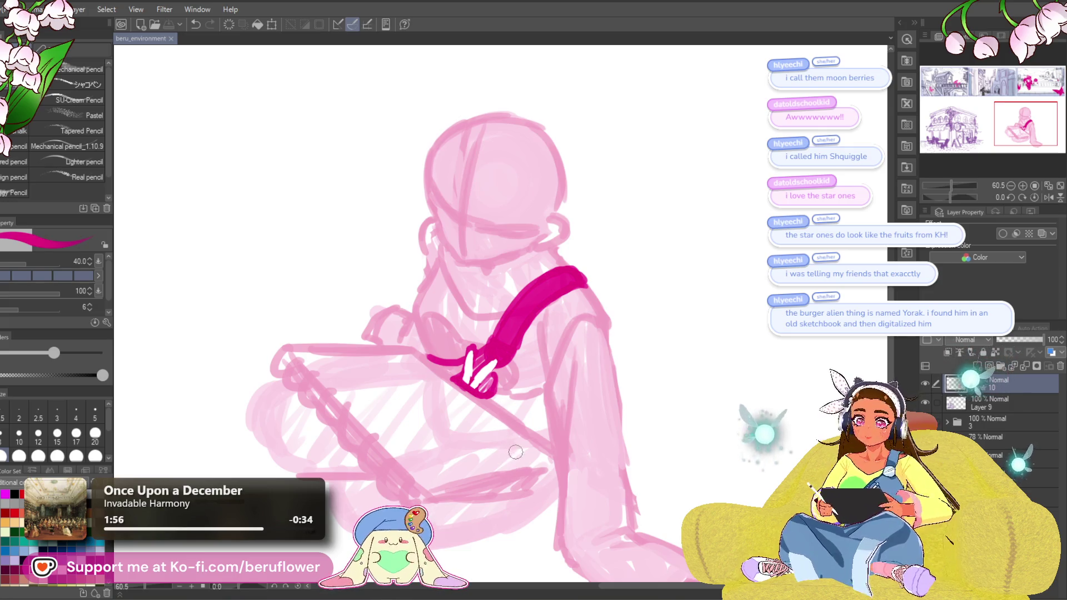
mouse_move(521, 457)
mouse_down()
mouse_move(503, 509)
mouse_move(575, 521)
mouse_move(599, 479)
mouse_up()
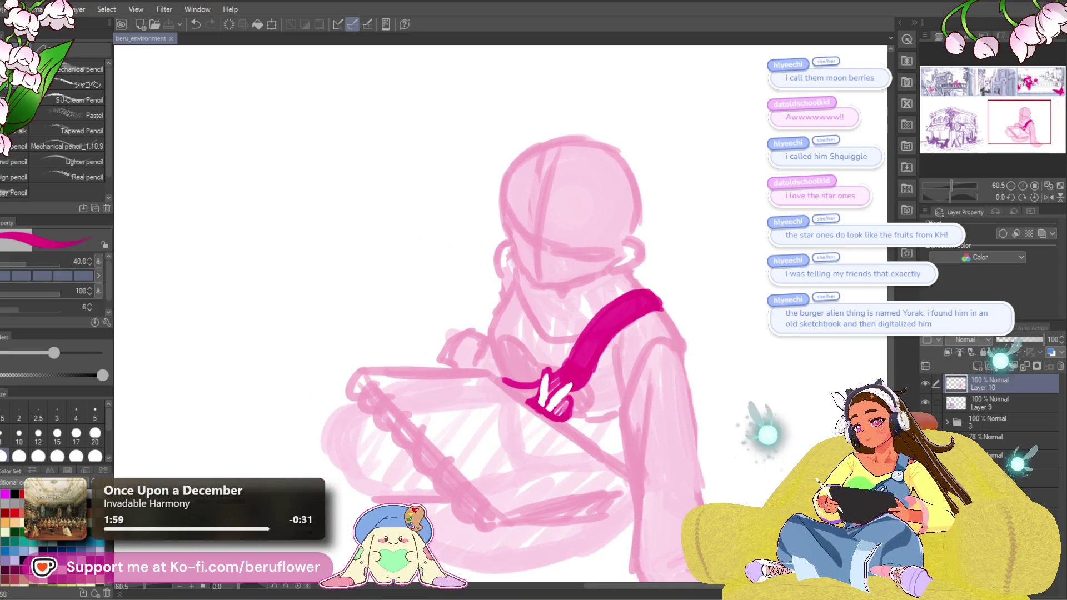
Redraw the left torso outline and add a darker pink line down the torso.
drag(412, 356, 417, 345)
key(ctrl+z)
drag(518, 282, 499, 326)
key(ctrl+z)
mouse_move(502, 364)
mouse_down()
mouse_move(516, 282)
mouse_move(500, 364)
mouse_up()
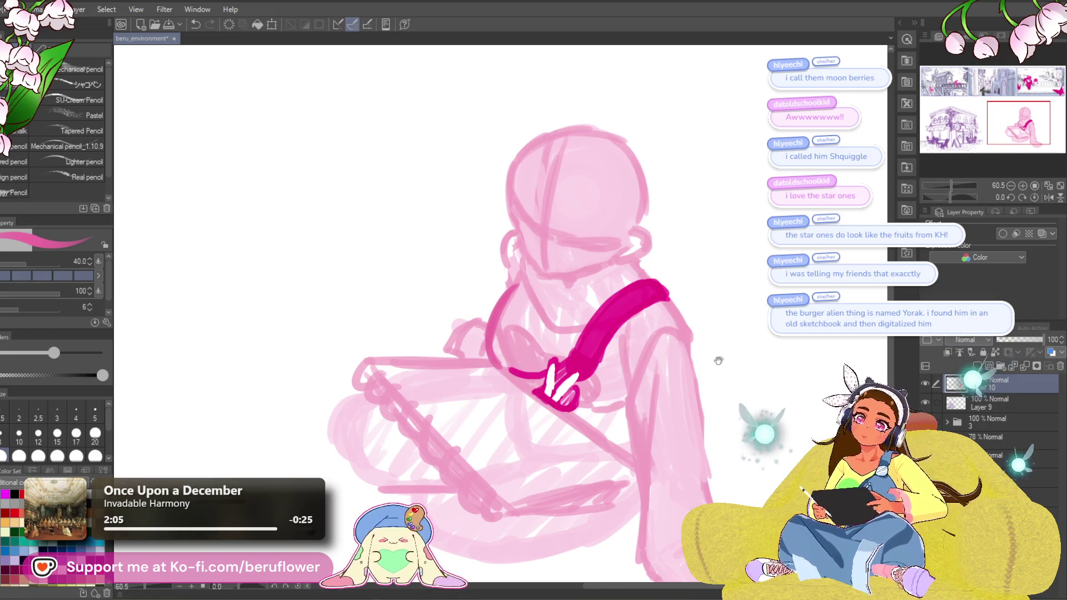
drag(718, 360, 699, 371)
drag(503, 282, 522, 337)
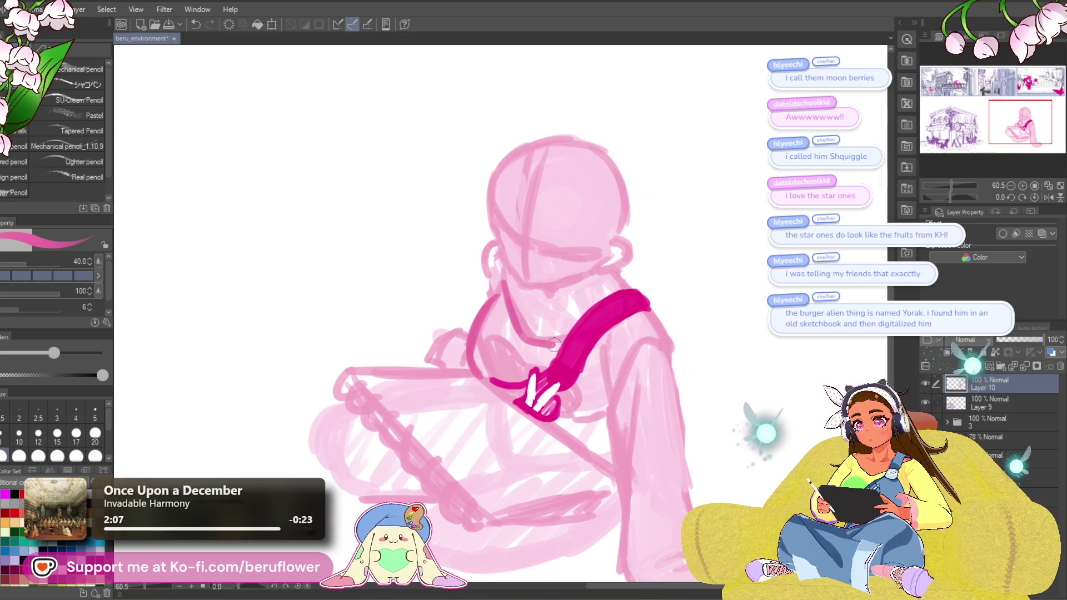
drag(632, 312, 640, 325)
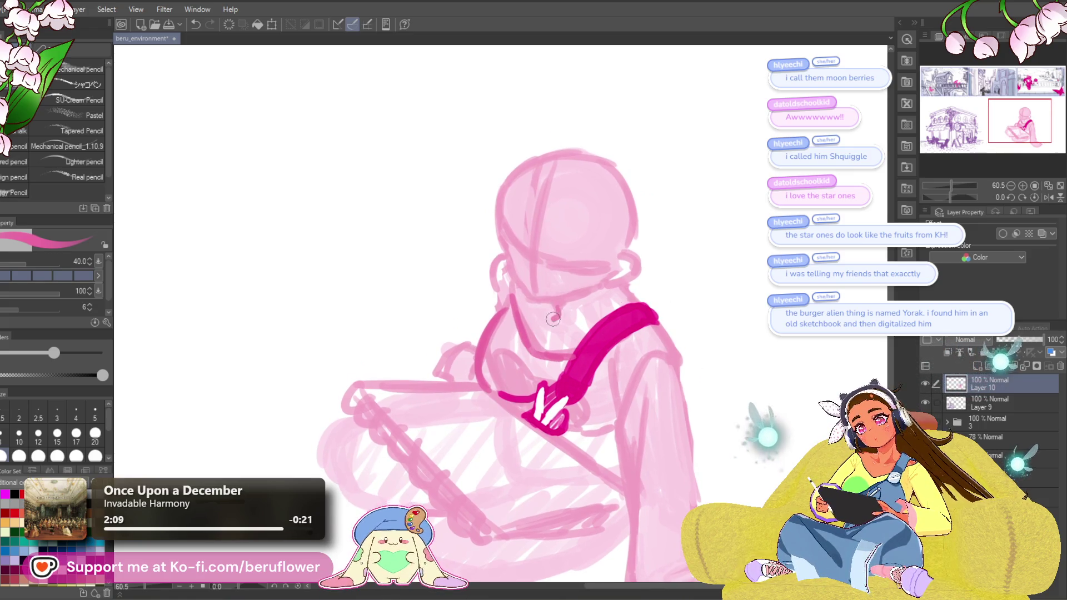
key(ctrl+z)
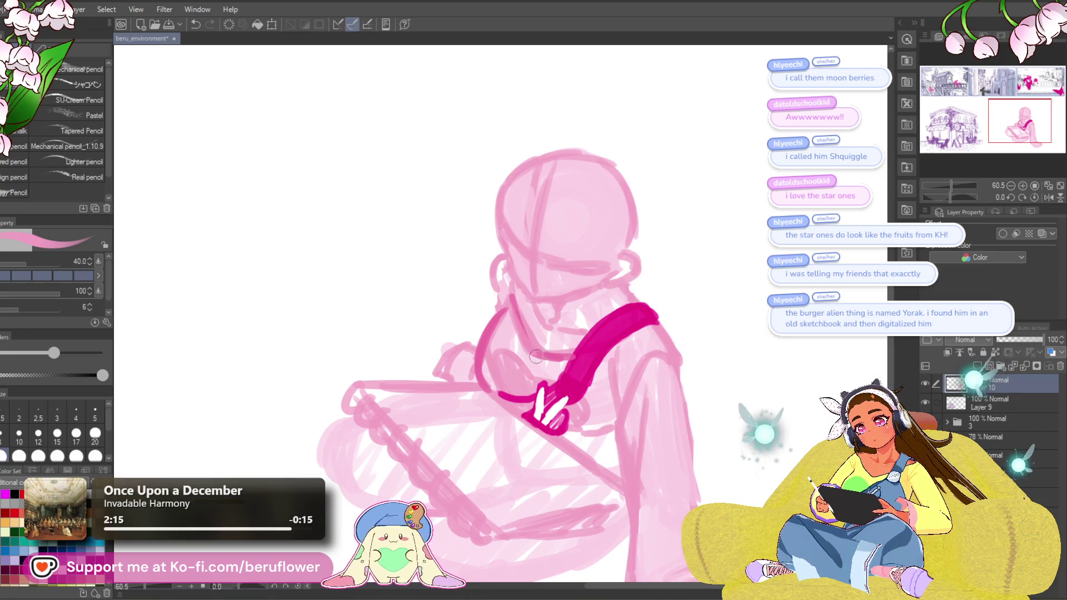
drag(612, 317, 620, 322)
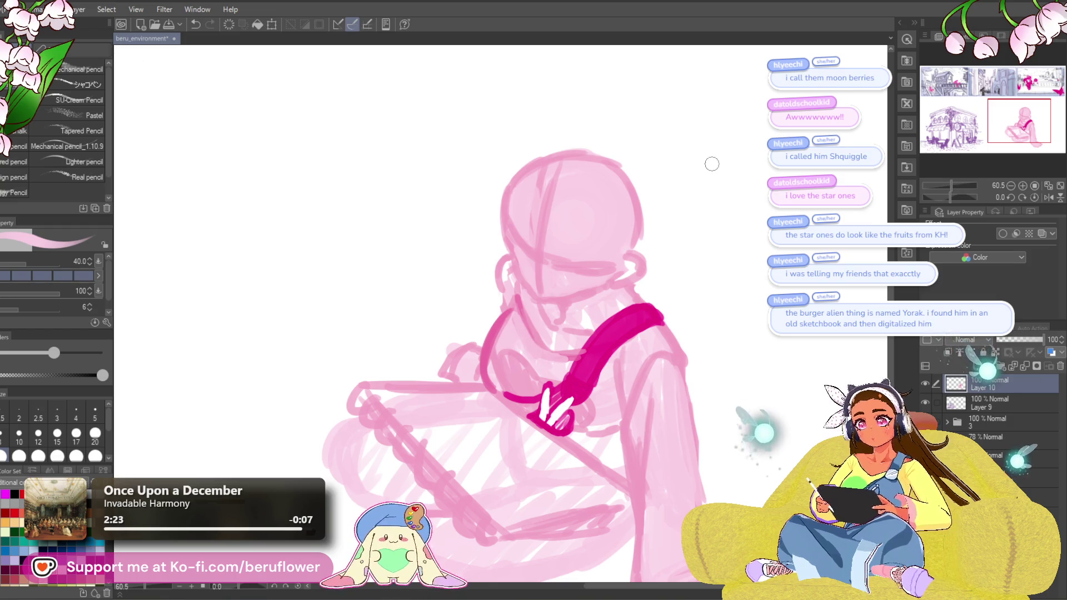
Switch to dark magenta, thicken the line off the strap, and curve along the legs' bottom.
key(x)
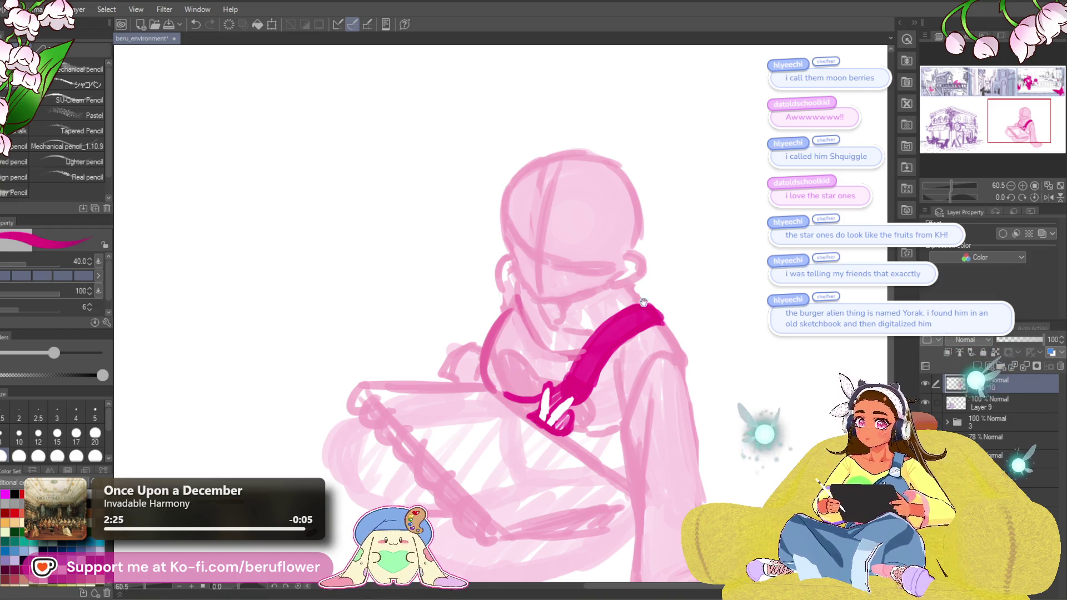
drag(643, 302, 661, 294)
drag(630, 348, 587, 263)
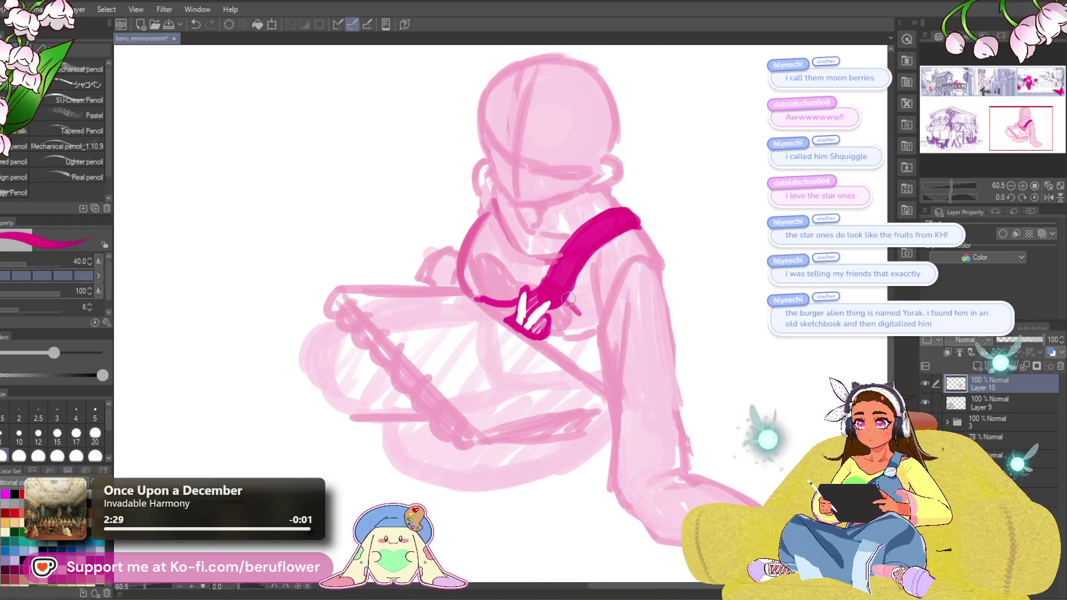
drag(591, 309, 599, 314)
drag(525, 240, 543, 282)
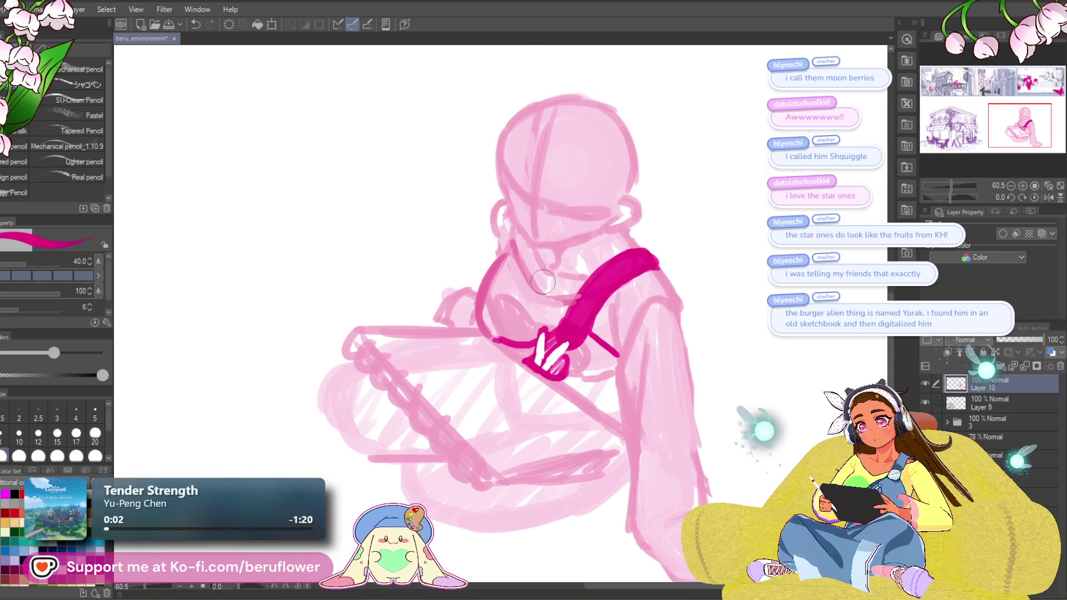
drag(515, 389, 511, 396)
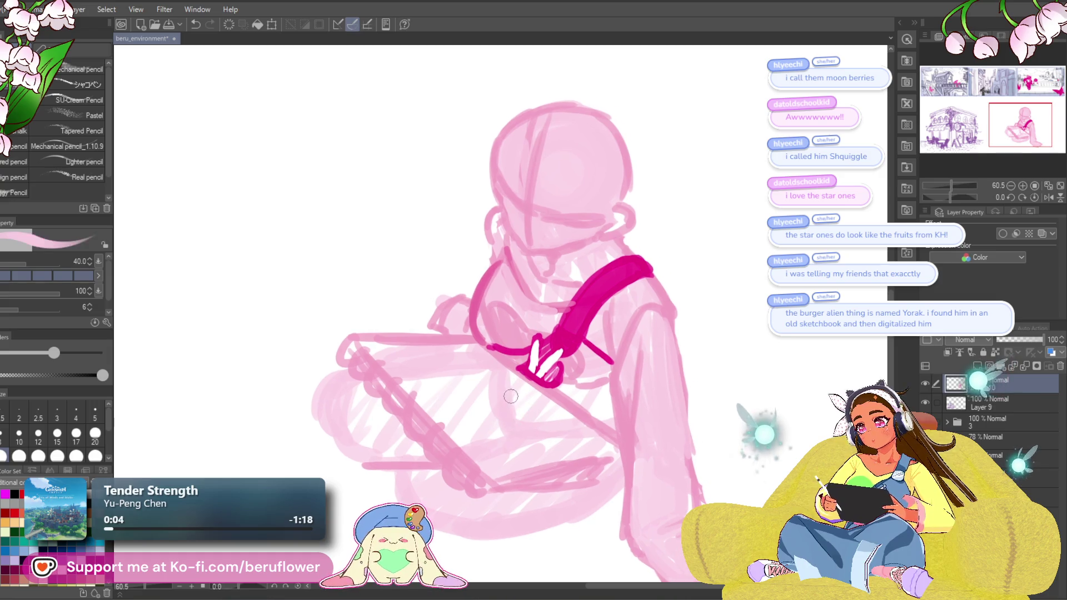
mouse_move(650, 387)
mouse_down()
mouse_move(580, 420)
mouse_move(495, 427)
mouse_move(418, 395)
mouse_move(405, 368)
mouse_up()
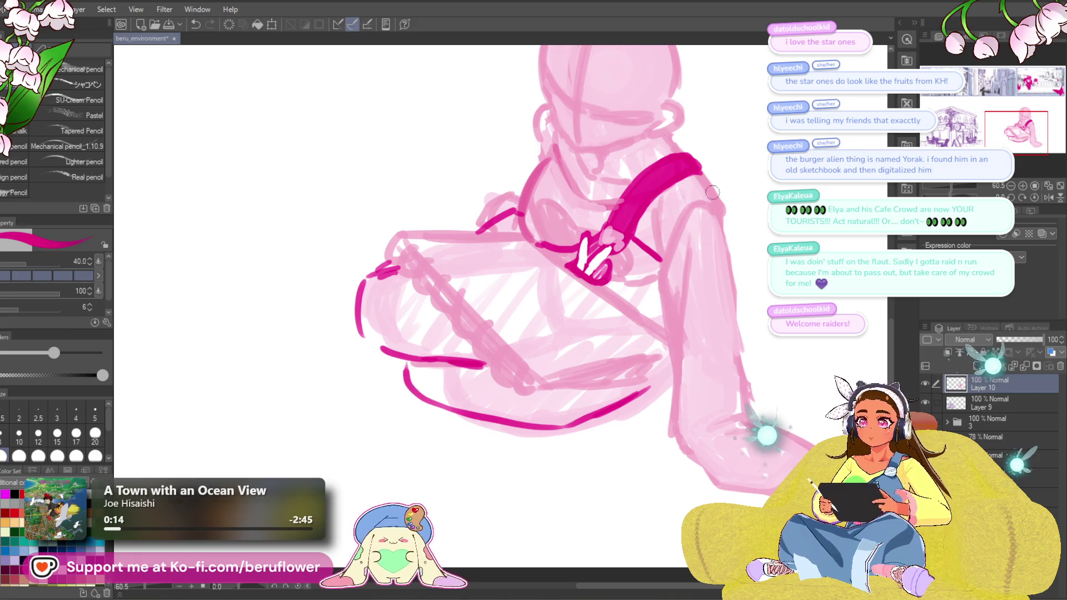
Redraw the dark magenta curve along the lower legs after several undone attempts.
key(ctrl+z)
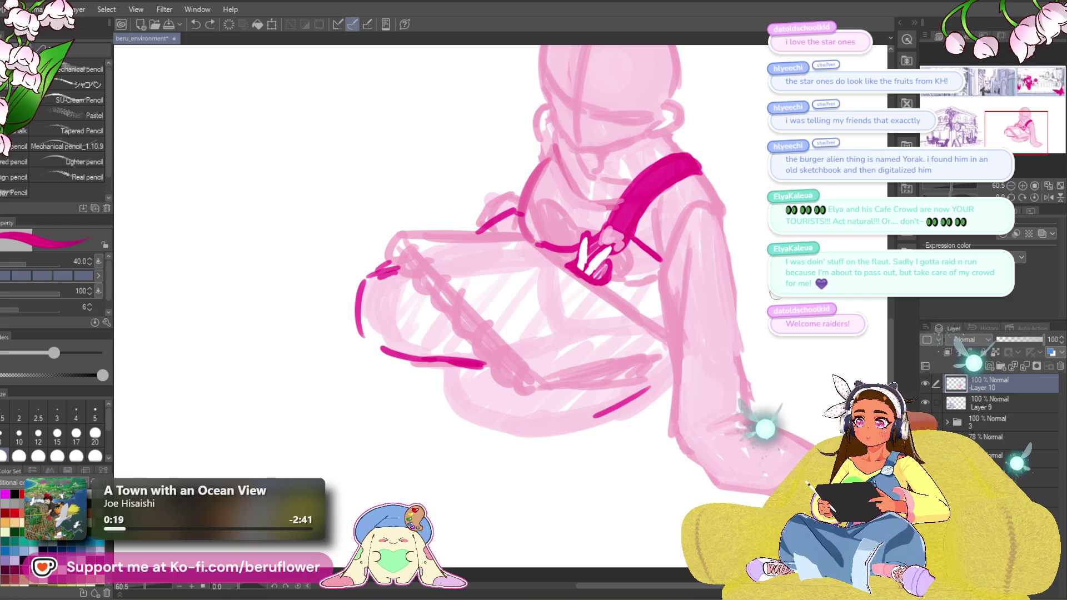
mouse_move(464, 359)
mouse_down()
mouse_move(398, 427)
mouse_move(419, 442)
mouse_up()
key(ctrl+z)
mouse_move(661, 384)
mouse_down()
mouse_move(561, 440)
mouse_move(429, 425)
mouse_move(415, 411)
mouse_up()
drag(401, 396, 472, 349)
drag(743, 377, 732, 410)
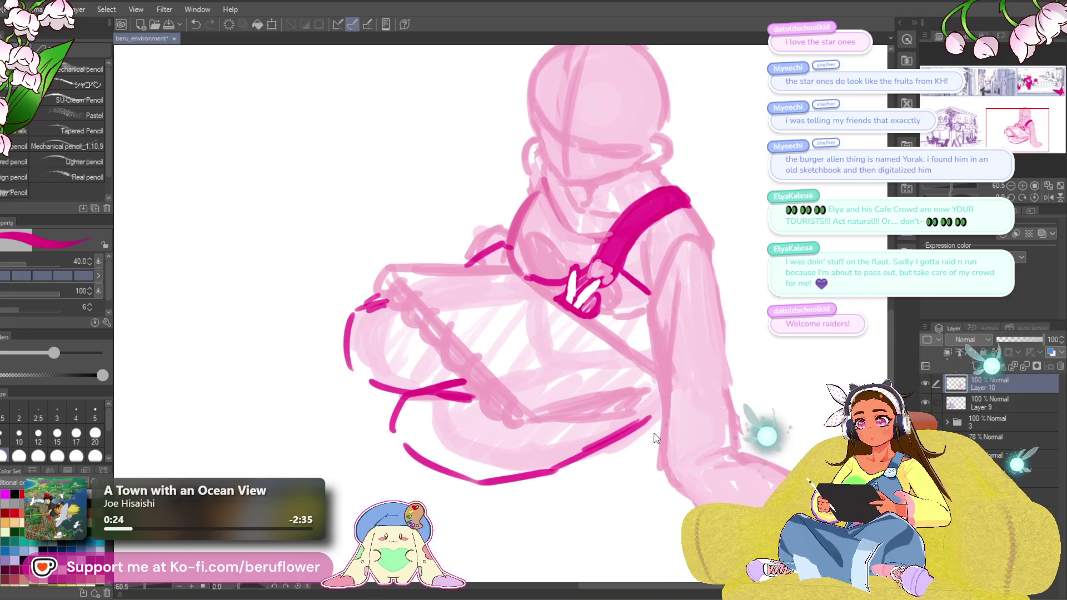
key(ctrl+z)
key(ctrl+z)
mouse_move(423, 394)
mouse_down()
mouse_move(508, 468)
mouse_move(563, 471)
mouse_move(601, 437)
mouse_up()
Zoom out to check the whole figure, then zoom back in.
scroll(601, 438, down, 3)
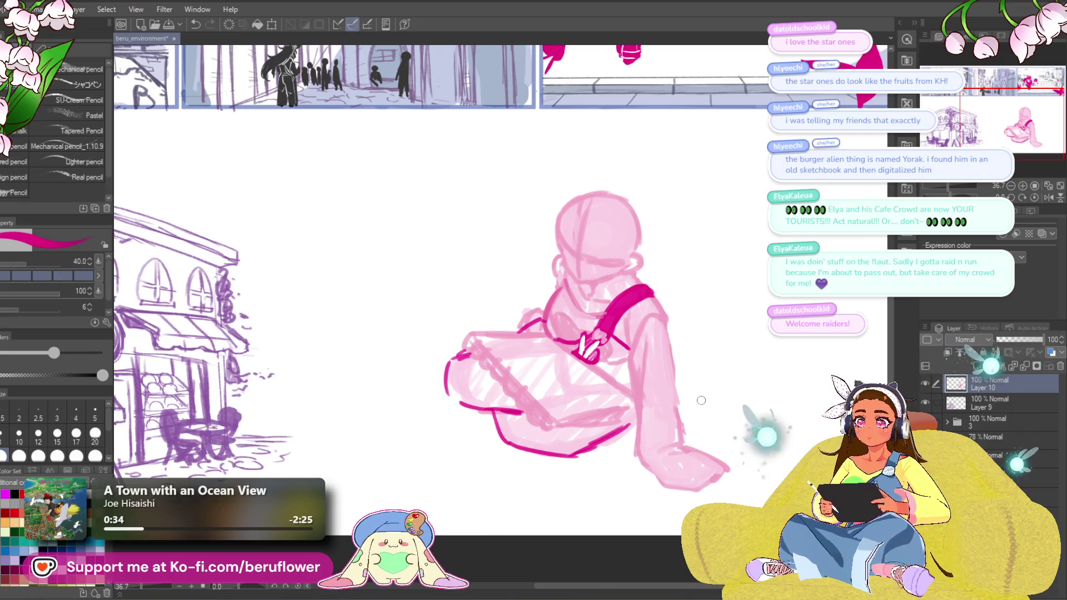
mouse_move(702, 399)
mouse_down()
mouse_move(661, 427)
mouse_move(642, 391)
mouse_move(616, 409)
mouse_up()
scroll(616, 408, down, 3)
scroll(564, 272, up, 4)
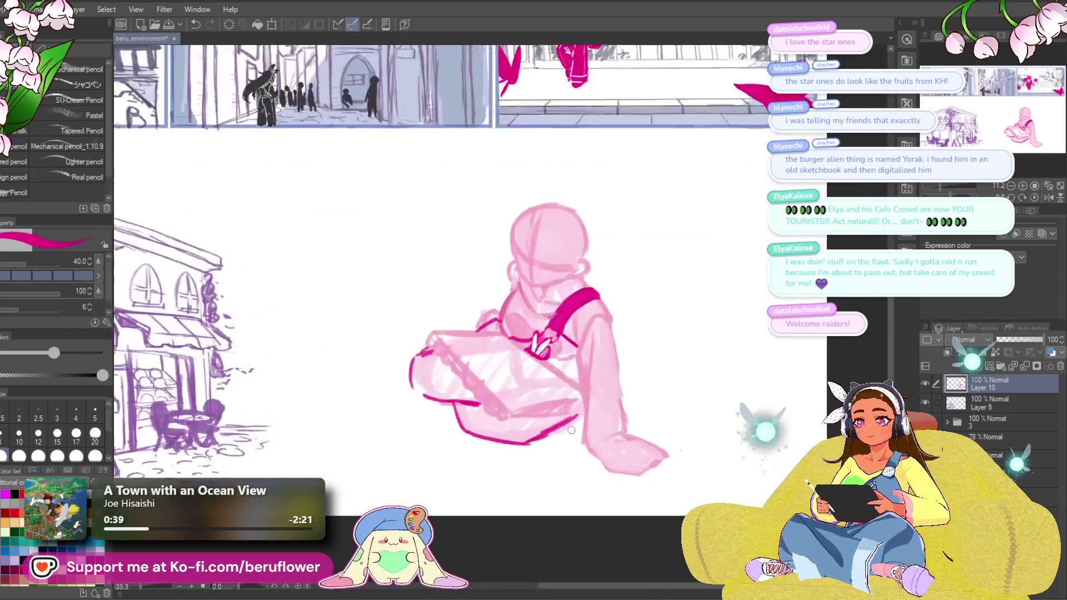
scroll(564, 272, up, 4)
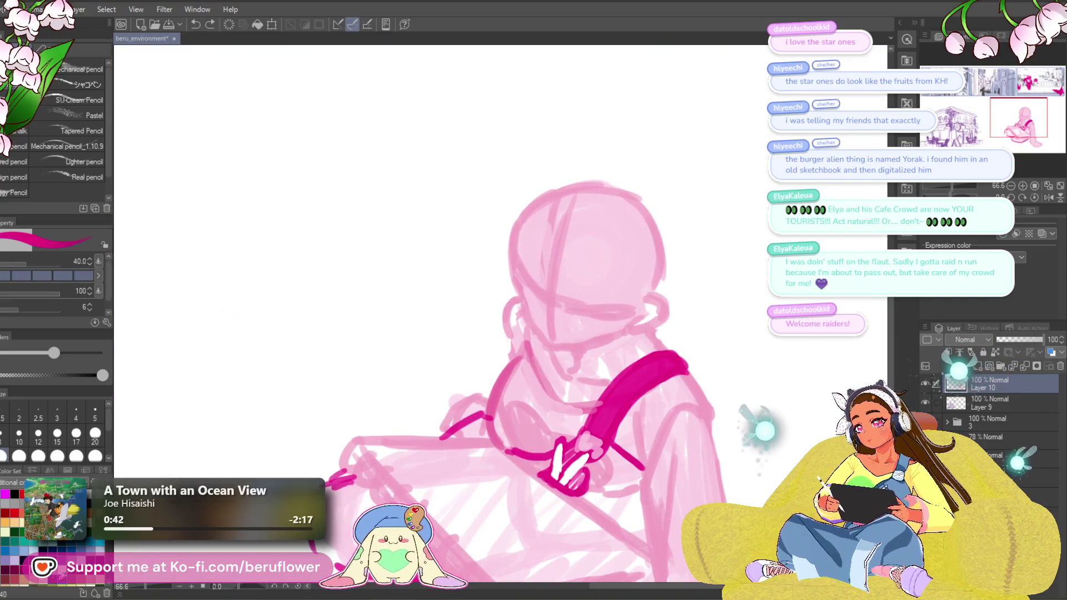
In lavender, draw a thick hair strand right of the head and a shorter curved one on the left.
click(76, 557)
mouse_move(648, 297)
mouse_down()
mouse_move(608, 331)
mouse_move(611, 364)
mouse_up()
drag(647, 300, 611, 361)
drag(613, 325, 618, 371)
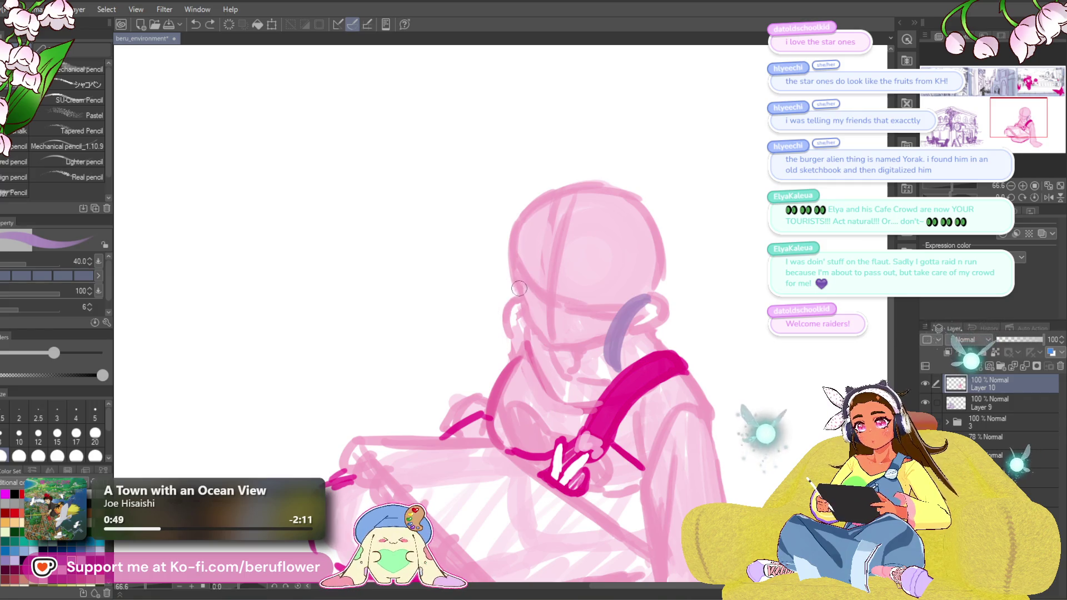
drag(521, 280, 514, 341)
key(ctrl+z)
mouse_move(519, 272)
mouse_down()
mouse_move(489, 339)
mouse_move(497, 341)
mouse_up()
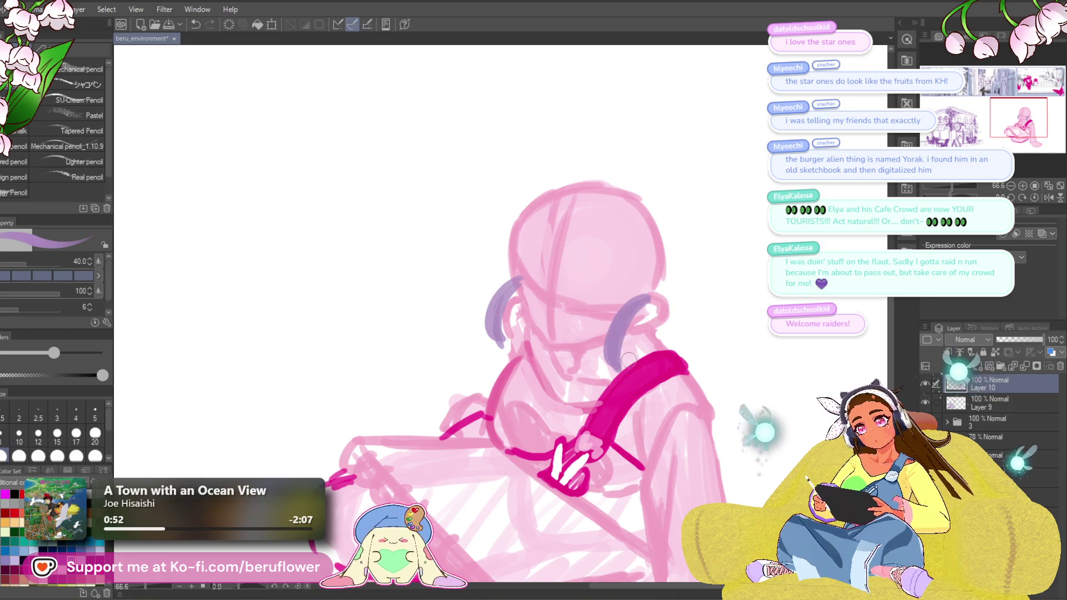
key(ctrl+z)
key(ctrl+z)
mouse_move(514, 275)
mouse_down()
mouse_move(478, 289)
mouse_move(474, 302)
mouse_up()
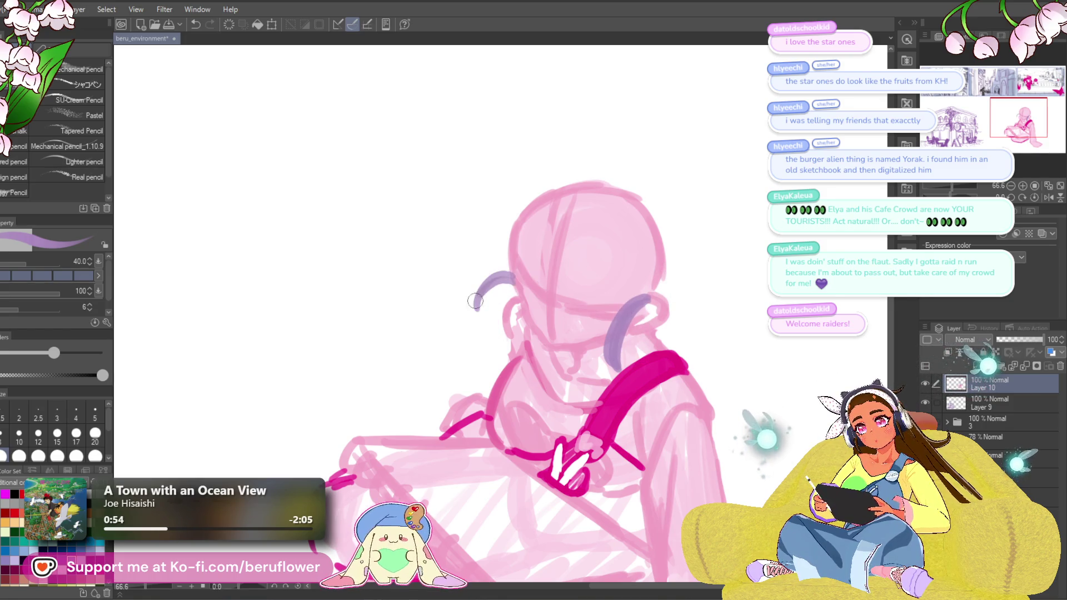
Retrace the top and right of the head in lavender and select the Liquify tool.
drag(703, 272, 673, 321)
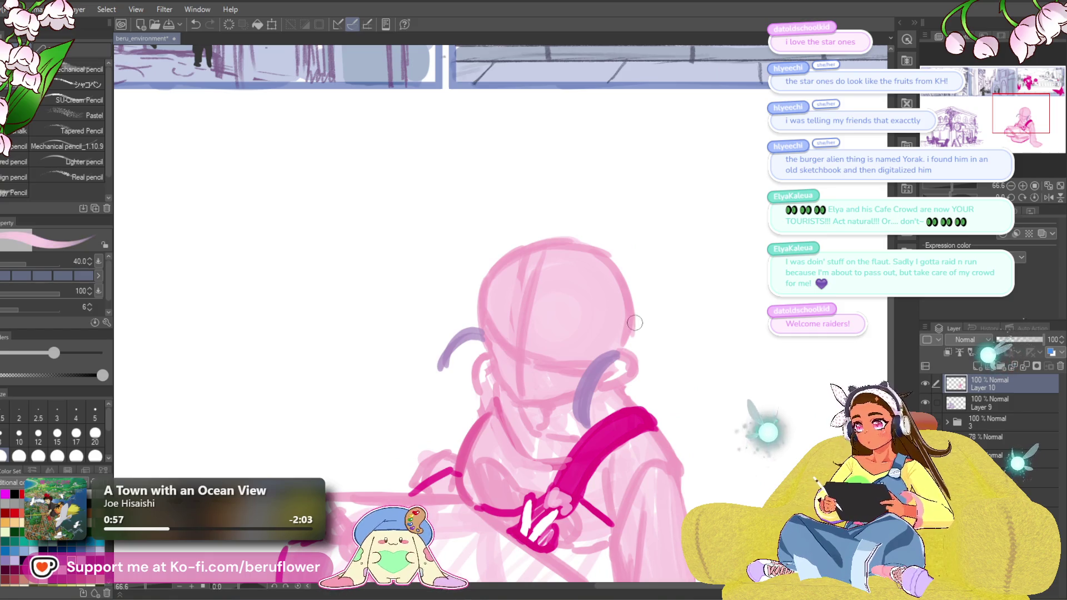
mouse_move(523, 250)
mouse_down()
mouse_move(617, 260)
mouse_move(645, 325)
mouse_move(630, 356)
mouse_move(546, 252)
mouse_up()
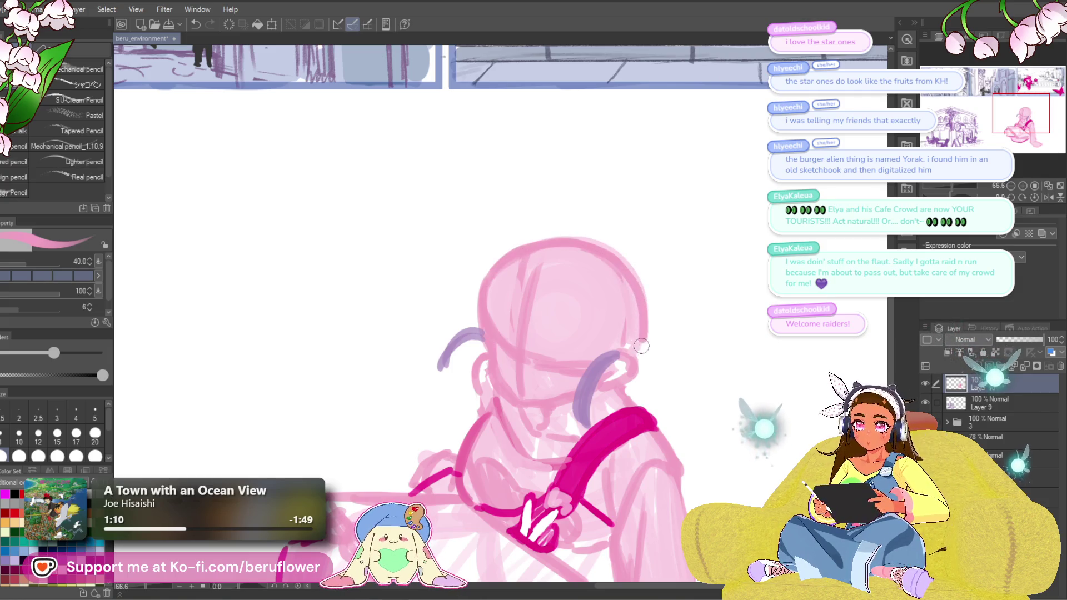
mouse_move(695, 156)
mouse_down()
mouse_move(608, 105)
mouse_move(598, 110)
mouse_up()
key(j)
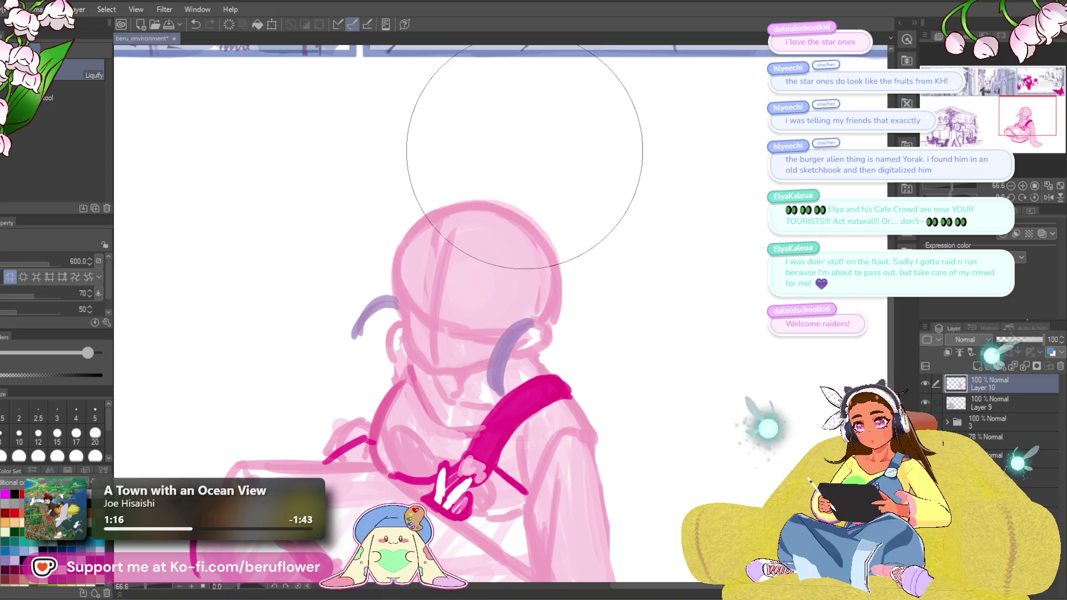
Fit the page to view and flip the canvas horizontally to check the figure.
key(ctrl+0)
scroll(674, 242, up, 3)
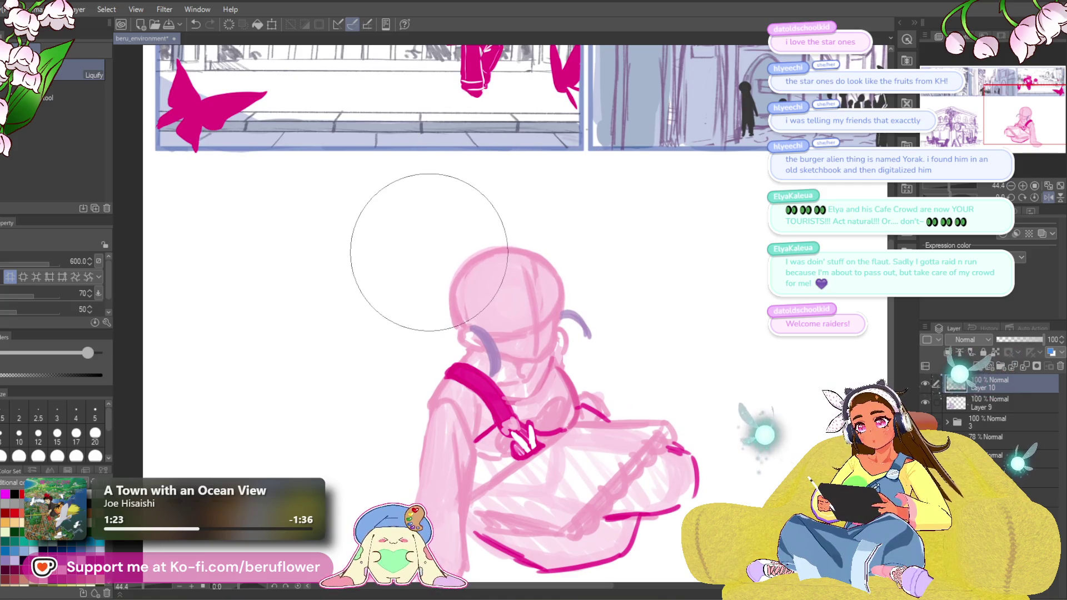
drag(834, 336, 797, 303)
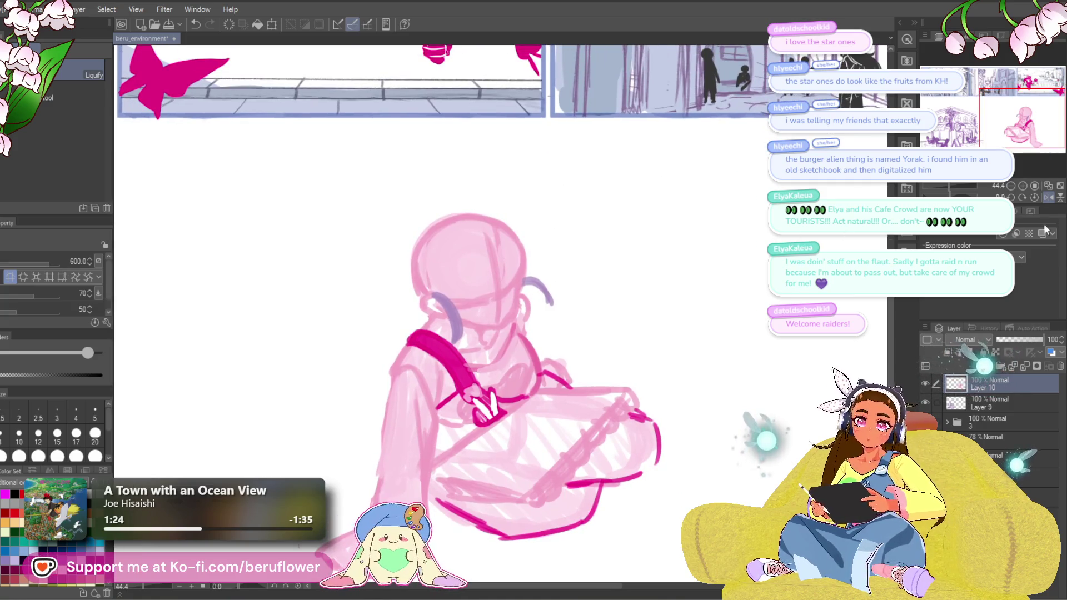
click(1048, 198)
mouse_move(762, 355)
mouse_down()
mouse_move(738, 333)
mouse_move(705, 350)
mouse_move(702, 367)
mouse_up()
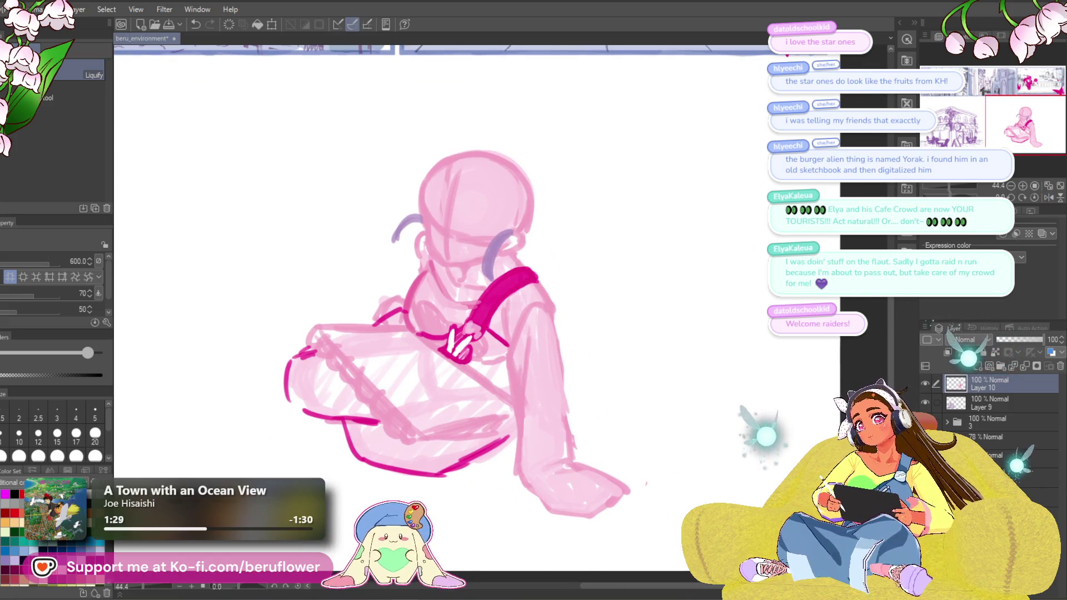
Switch to the Pencil, recentre on the figure and pick a dark magenta colour.
key(p)
drag(462, 276, 476, 282)
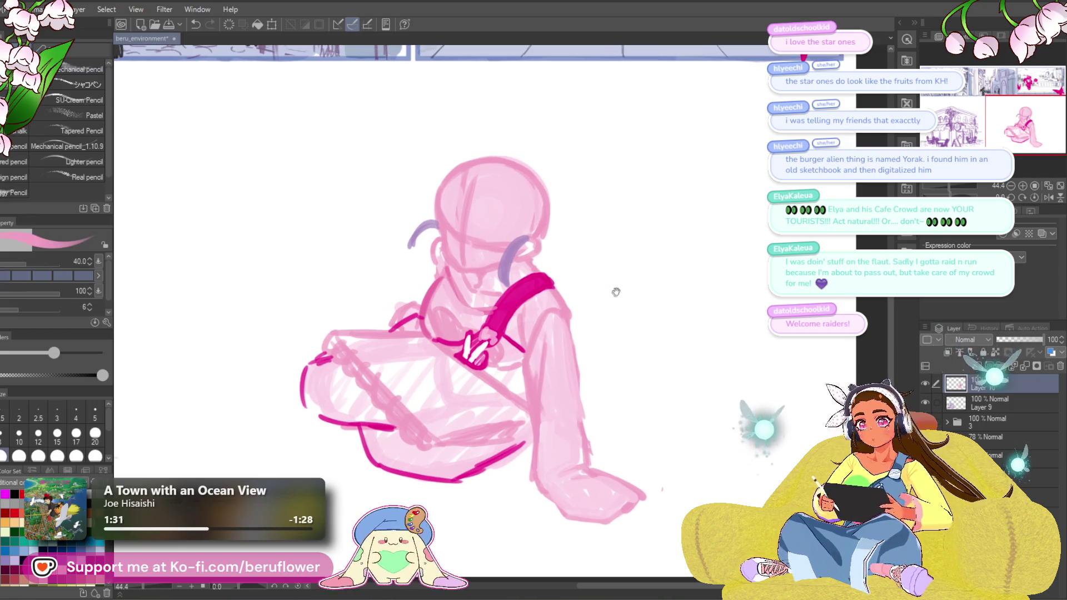
drag(441, 250, 445, 271)
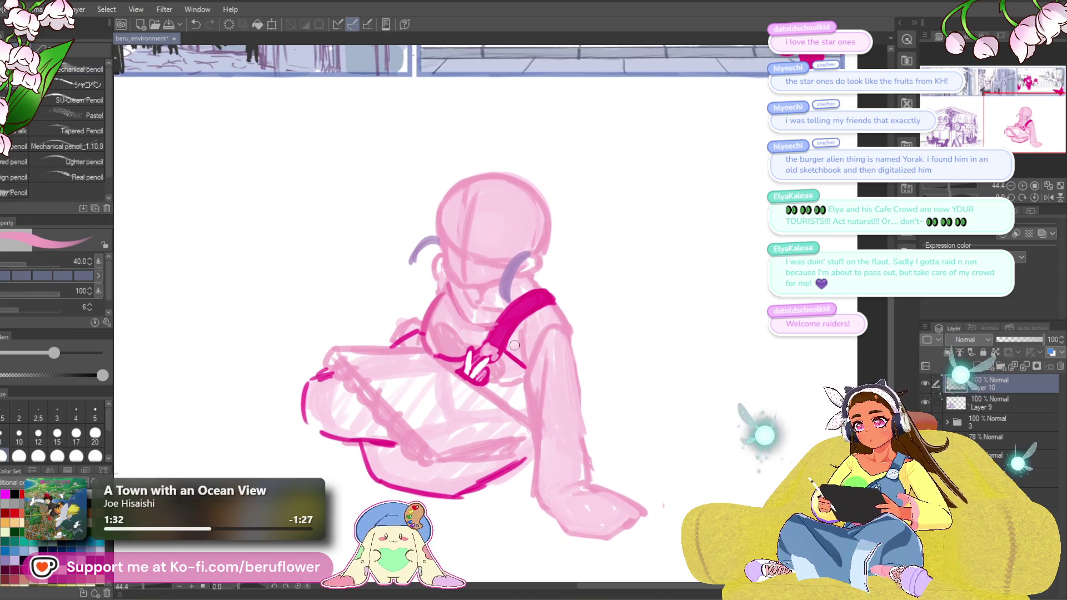
click(50, 533)
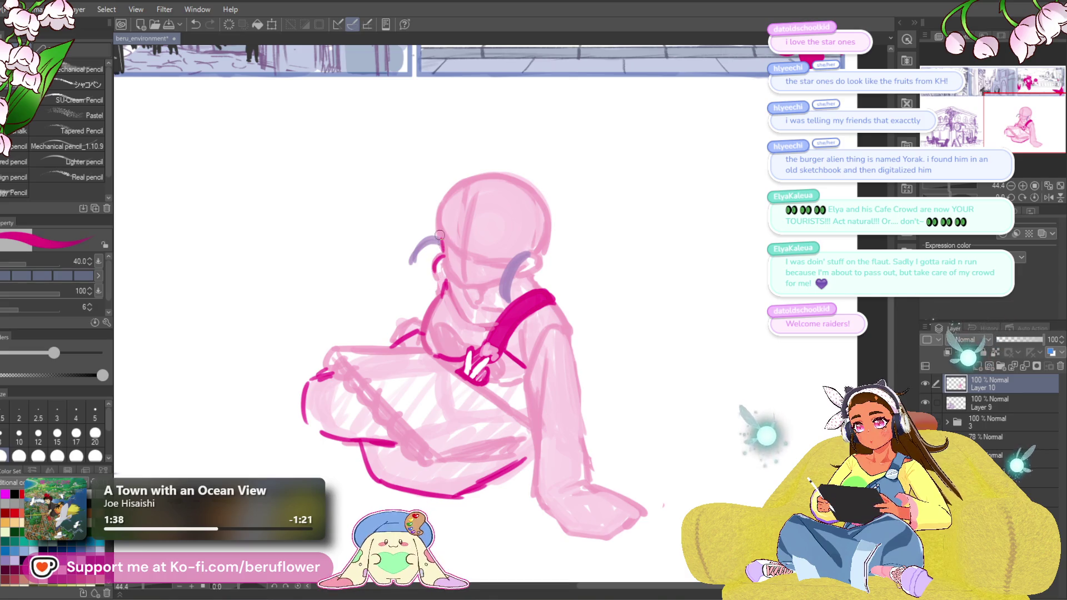
scroll(444, 228, up, 3)
Draw the dark magenta edge of the hood opening down the side of the face.
scroll(444, 228, up, 2)
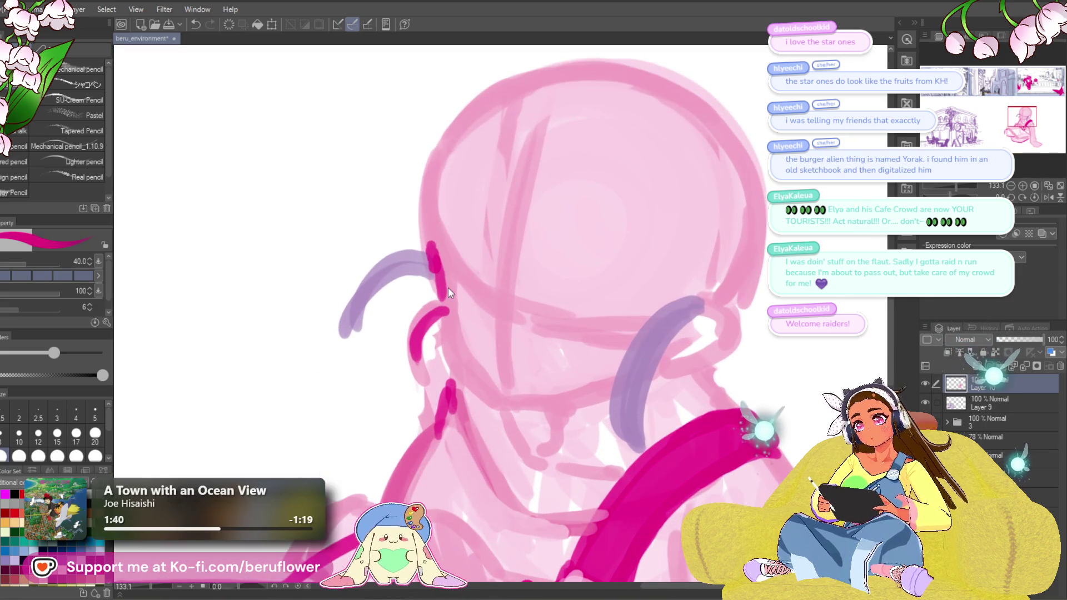
scroll(448, 288, down, 2)
scroll(447, 287, up, 1)
drag(431, 247, 461, 339)
key(ctrl+z)
mouse_move(429, 245)
mouse_down()
mouse_move(461, 342)
mouse_move(484, 361)
mouse_move(555, 355)
mouse_up()
key(ctrl+z)
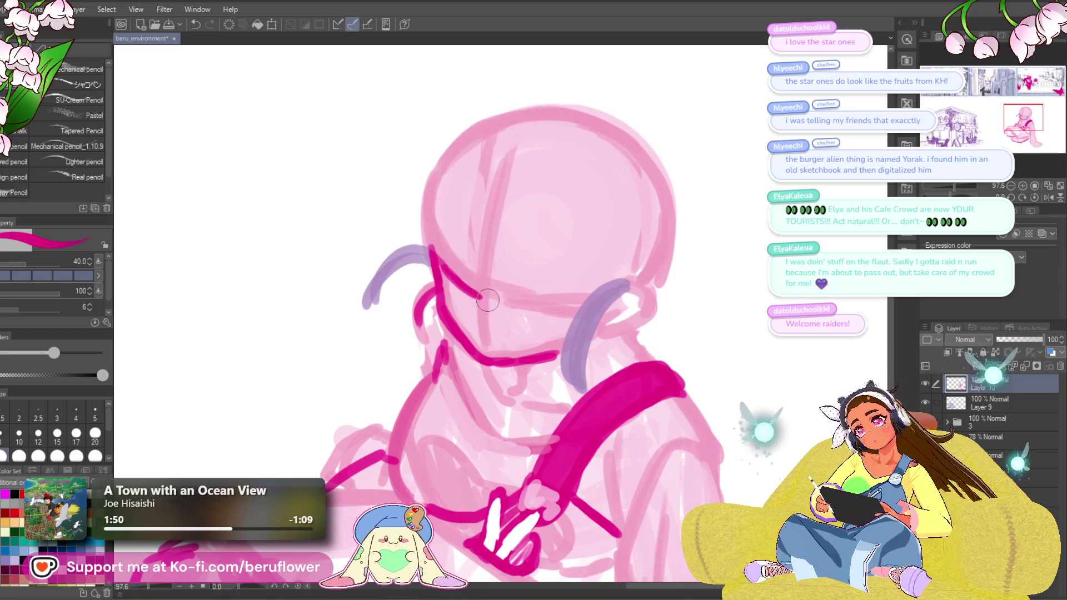
mouse_move(426, 225)
mouse_down()
mouse_move(469, 288)
mouse_move(556, 304)
mouse_up()
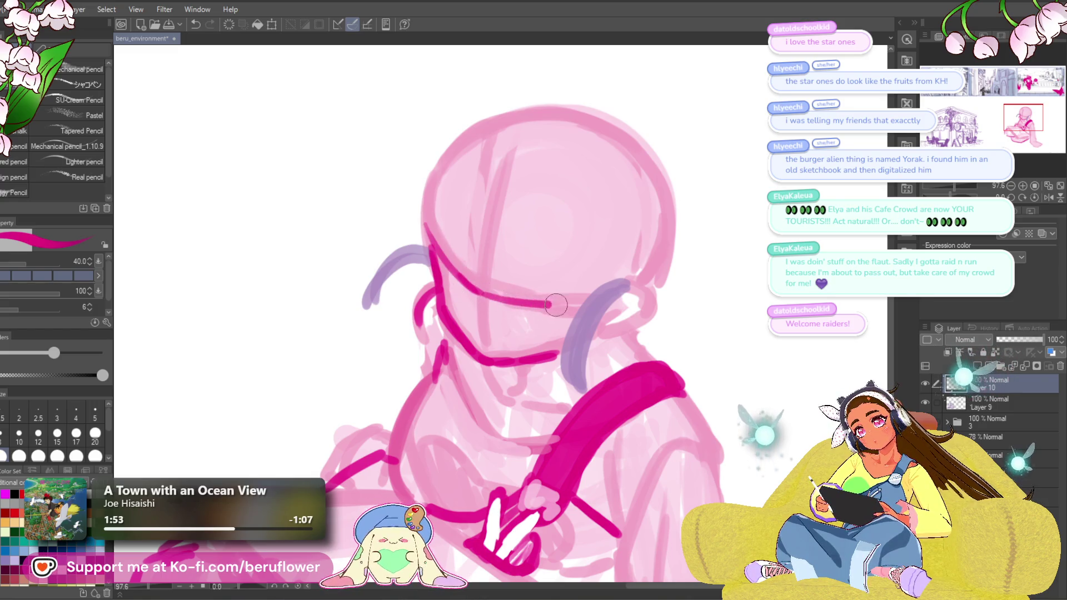
Add a short dark magenta line at the figure's chin.
scroll(607, 288, down, 5)
scroll(710, 348, up, 3)
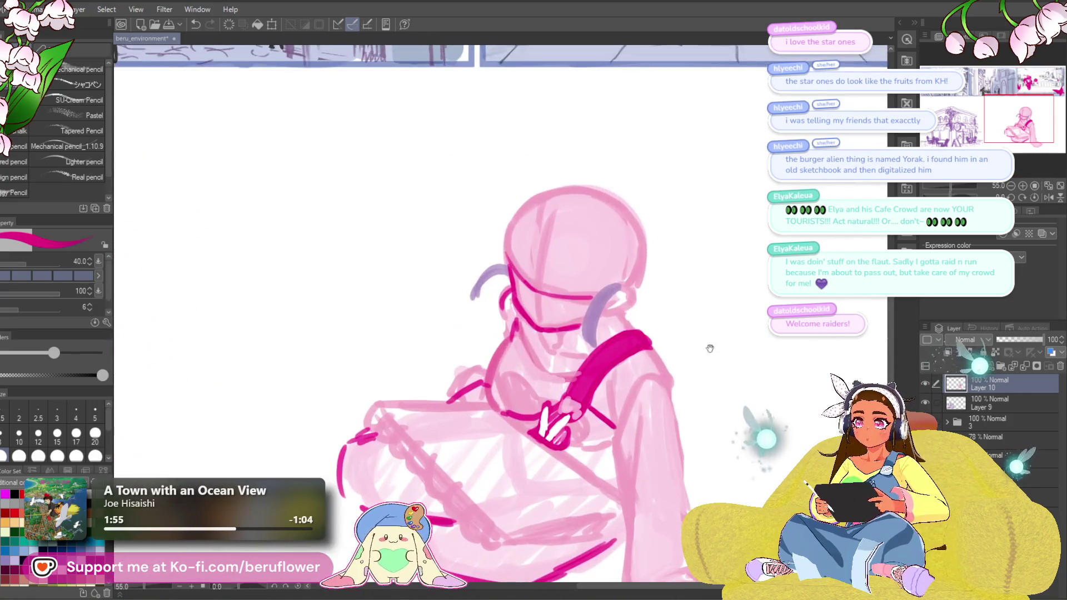
scroll(562, 462, up, 3)
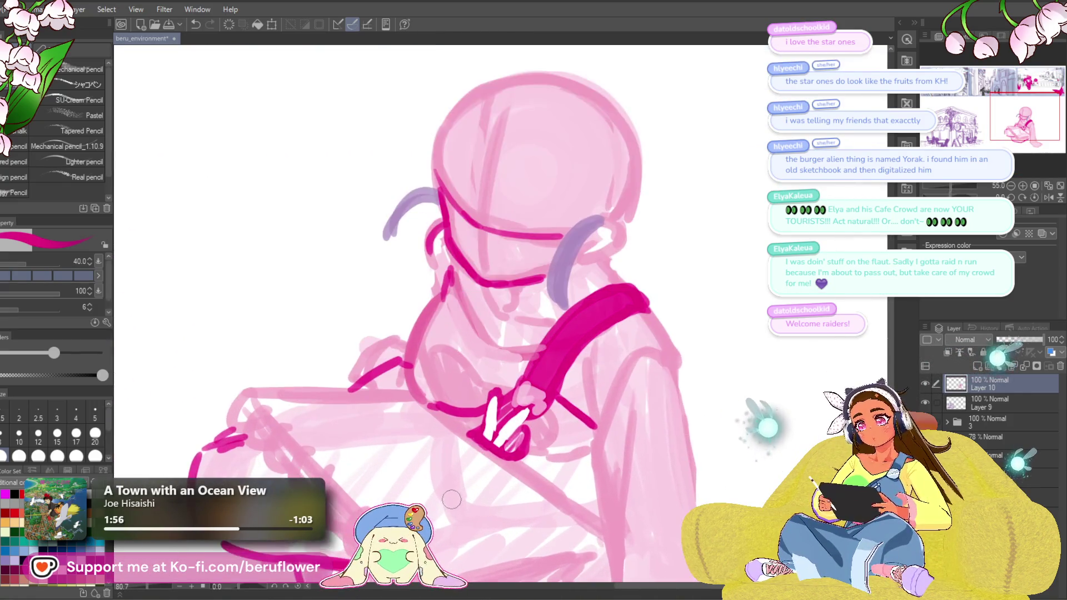
drag(510, 309, 514, 331)
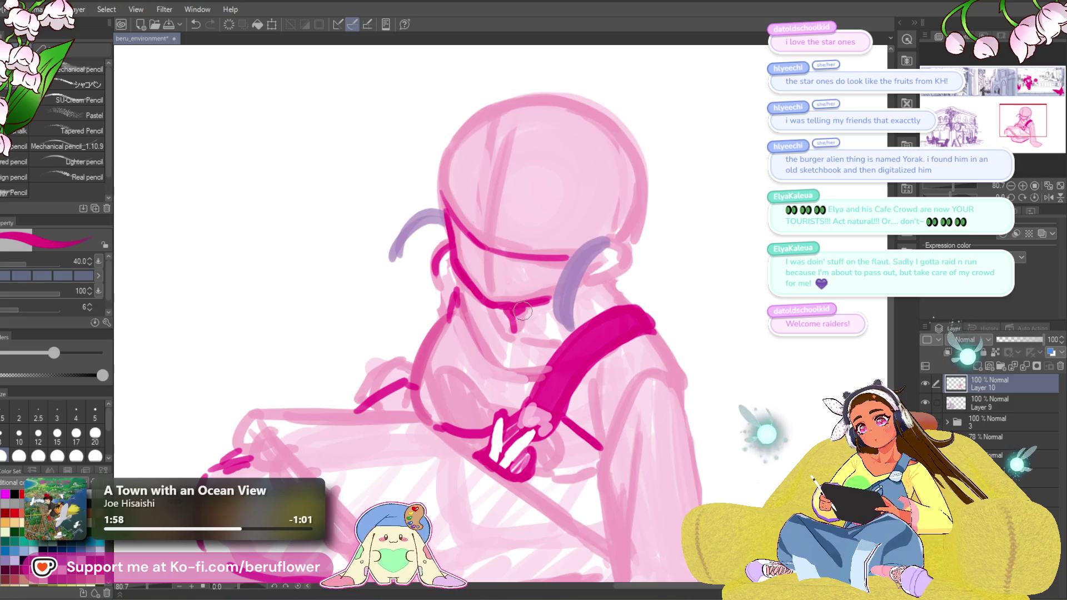
scroll(522, 311, down, 5)
scroll(556, 311, up, 3)
drag(596, 289, 596, 332)
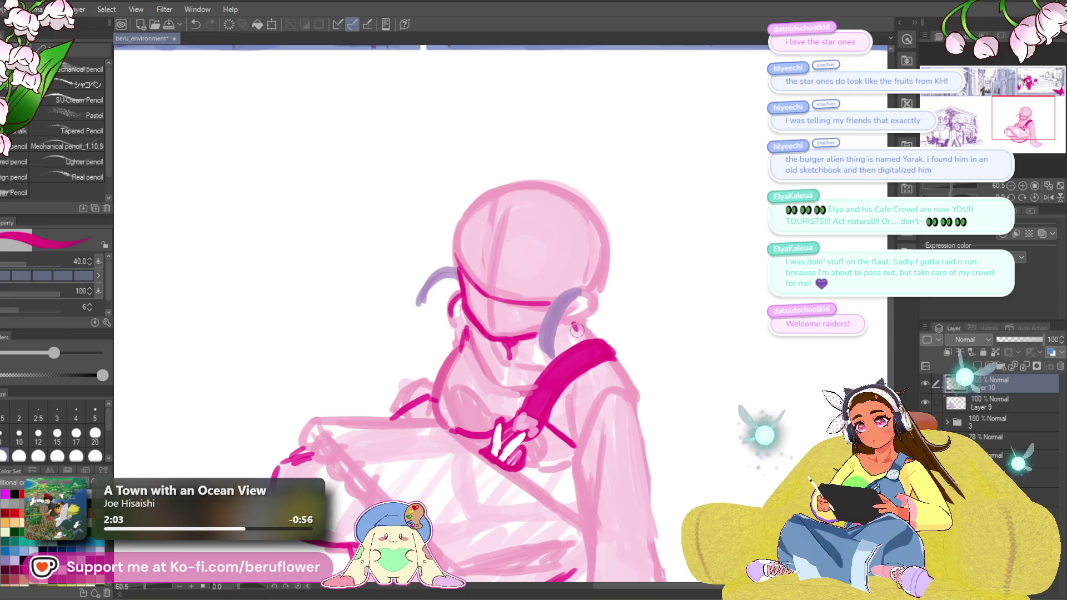
scroll(586, 339, down, 4)
scroll(592, 344, up, 5)
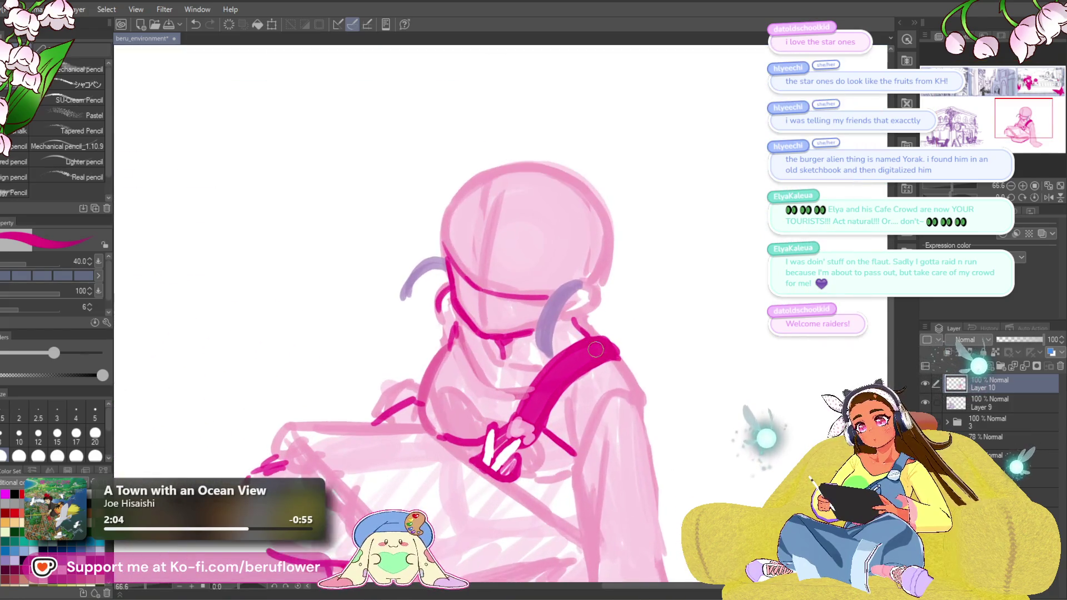
drag(595, 349, 608, 354)
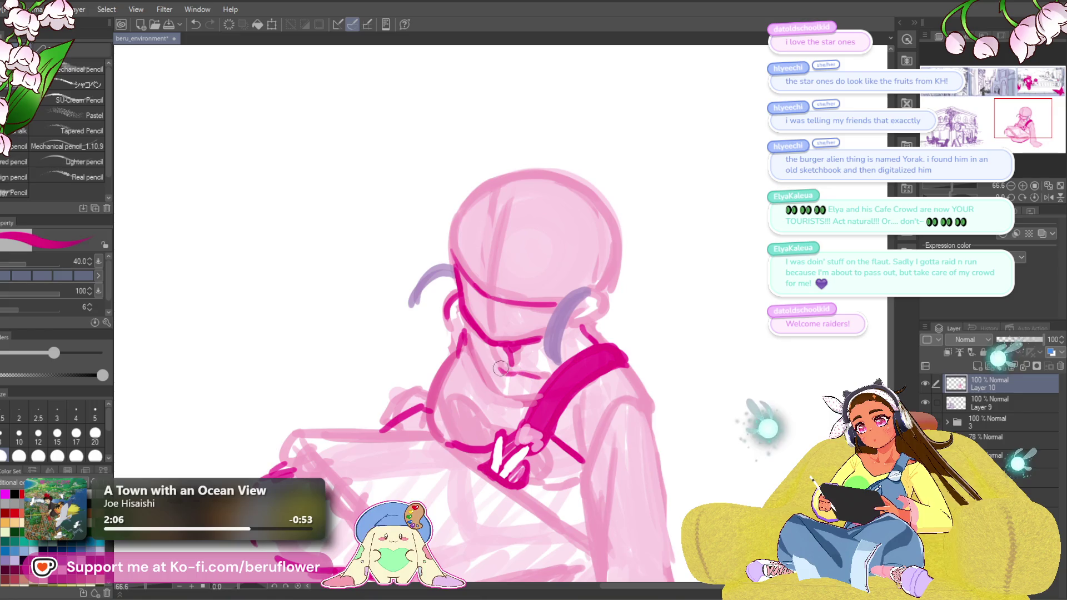
scroll(604, 370, down, 4)
scroll(603, 370, up, 4)
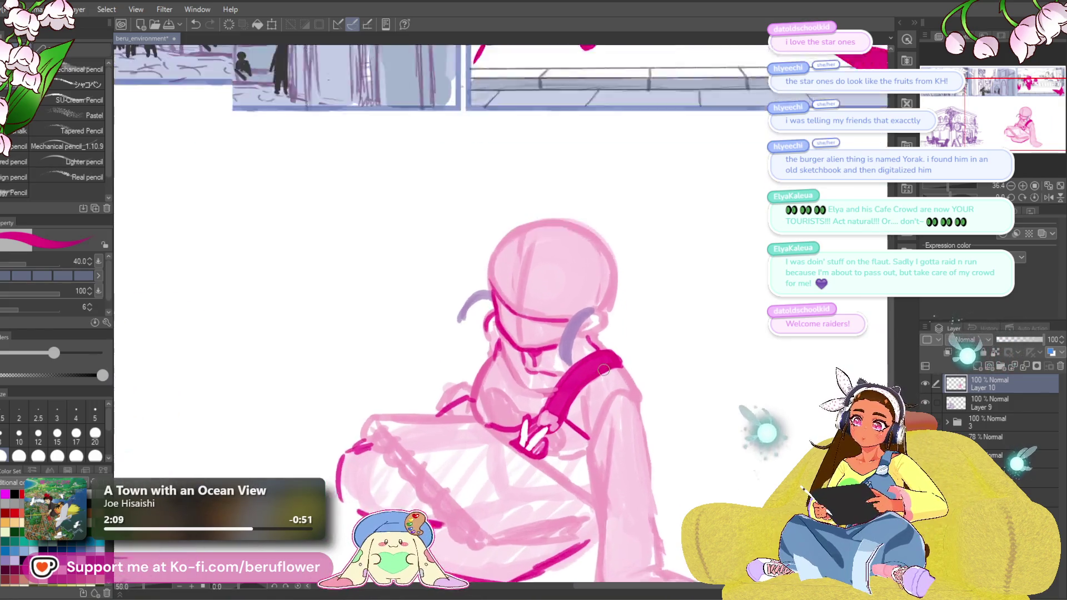
drag(608, 427, 581, 439)
Draw the face's vertical centre line in dark magenta, then begin a lavender strand on the head.
drag(467, 265, 463, 342)
key(ctrl+z)
drag(466, 266, 460, 344)
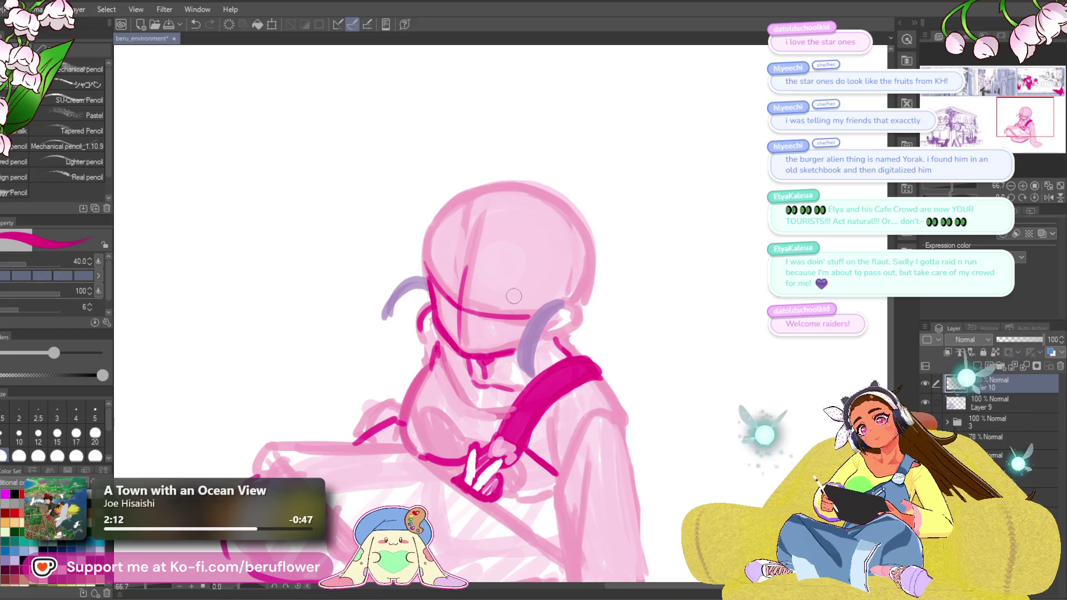
scroll(513, 296, down, 4)
scroll(513, 296, up, 3)
mouse_move(434, 414)
mouse_down()
mouse_move(405, 421)
mouse_move(416, 435)
mouse_up()
key(x)
drag(449, 282, 458, 295)
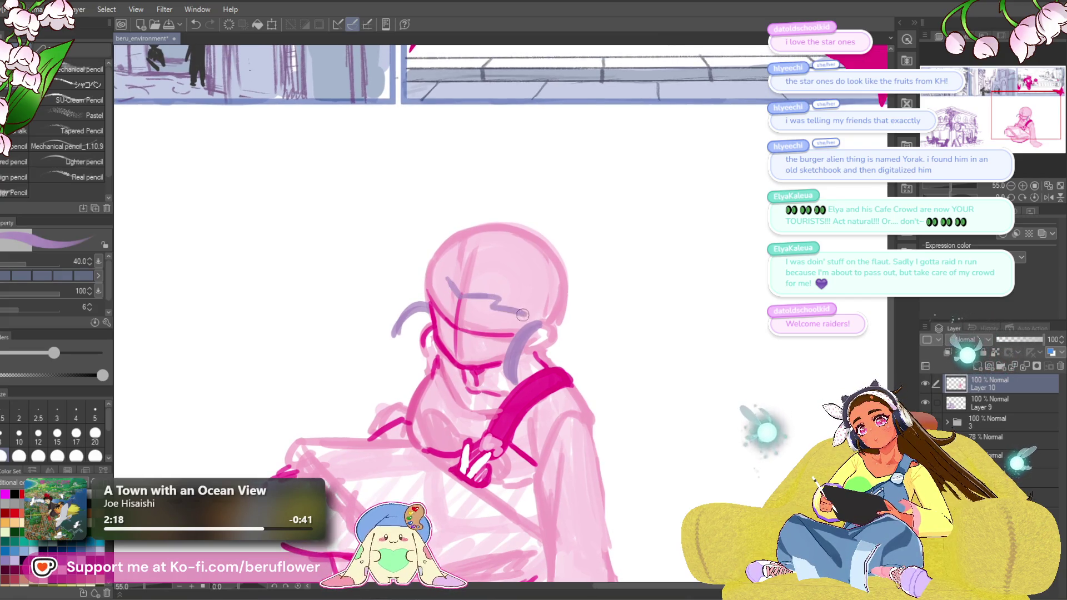
Replace the wavy stroke with a lavender fringe strand across the forehead.
key(ctrl+z)
mouse_move(466, 293)
mouse_down()
mouse_move(512, 309)
mouse_move(498, 300)
mouse_move(506, 320)
mouse_up()
key(ctrl+z)
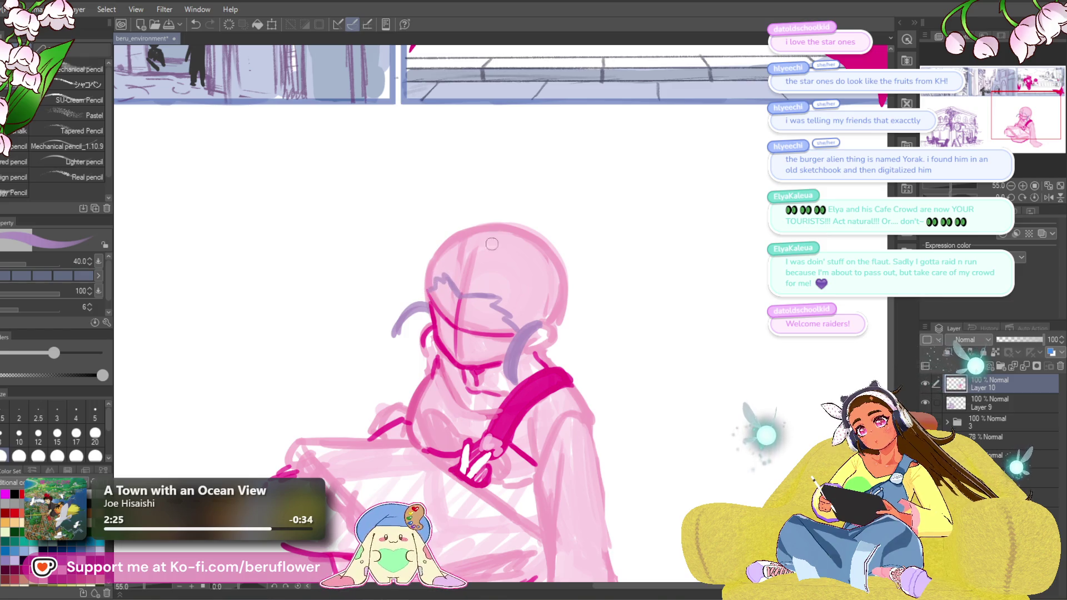
scroll(668, 248, down, 5)
scroll(570, 260, up, 4)
scroll(570, 260, up, 2)
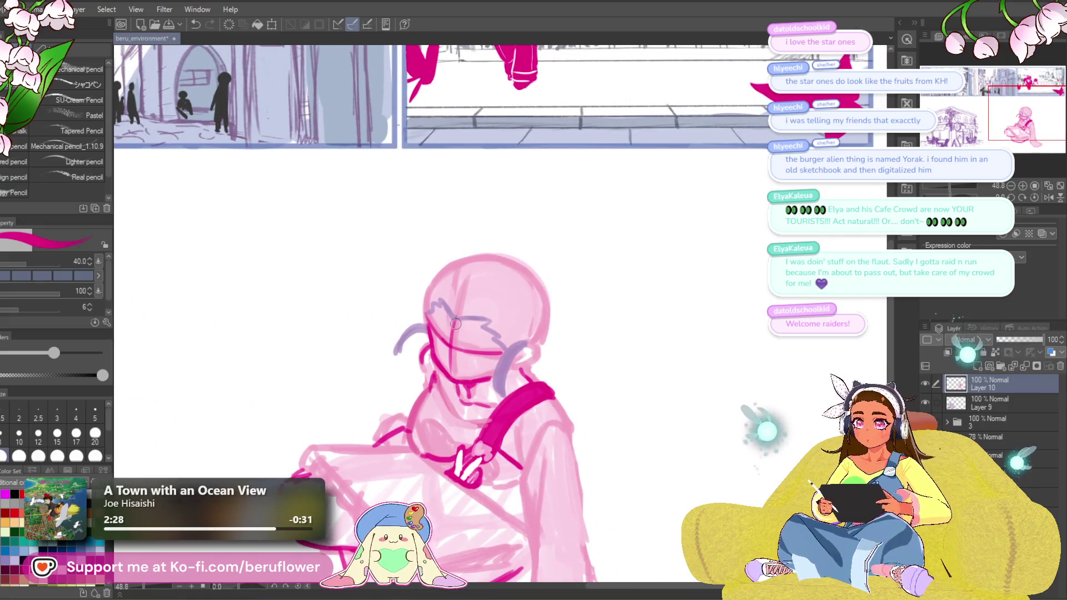
key(x)
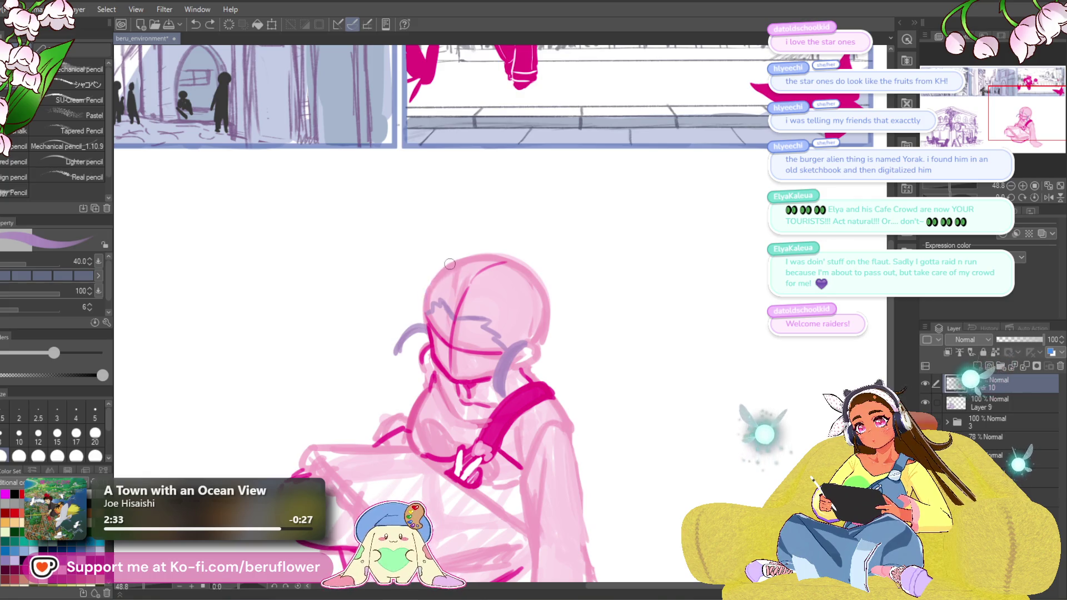
Draw lavender strands left of and across the top of the head, plus an upward curl.
drag(448, 263, 408, 271)
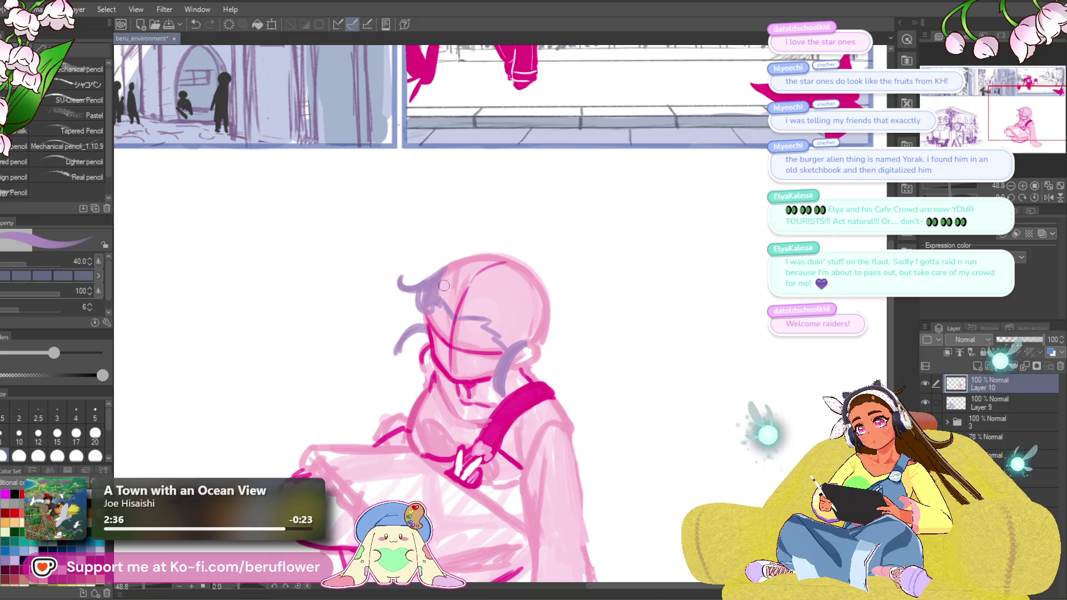
mouse_move(436, 276)
mouse_down()
mouse_move(470, 251)
mouse_move(523, 254)
mouse_move(554, 310)
mouse_up()
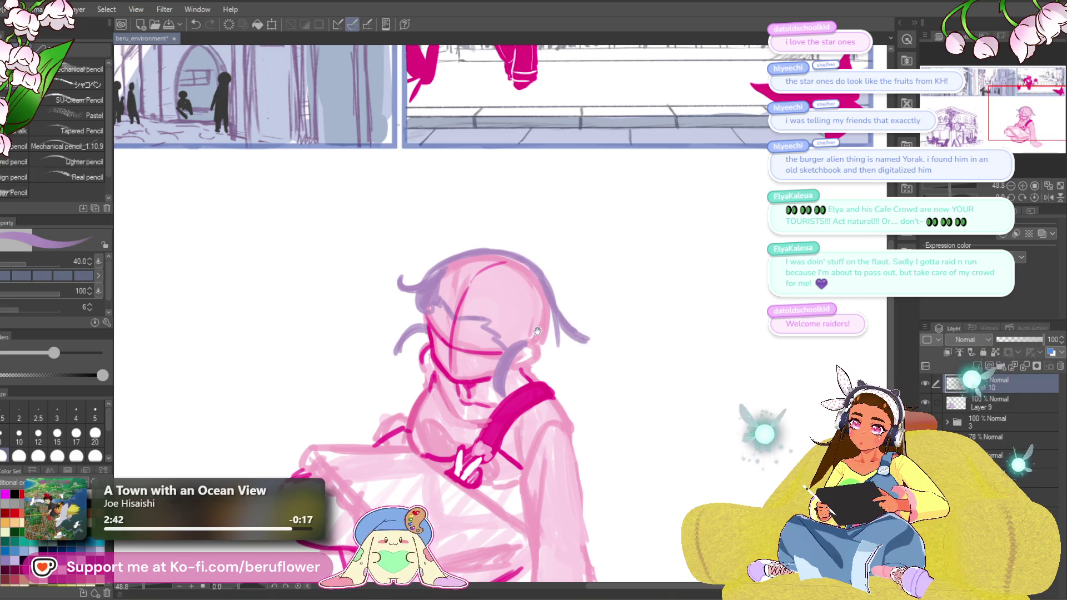
drag(537, 332, 551, 344)
mouse_move(463, 266)
mouse_down()
mouse_move(465, 225)
mouse_move(540, 200)
mouse_up()
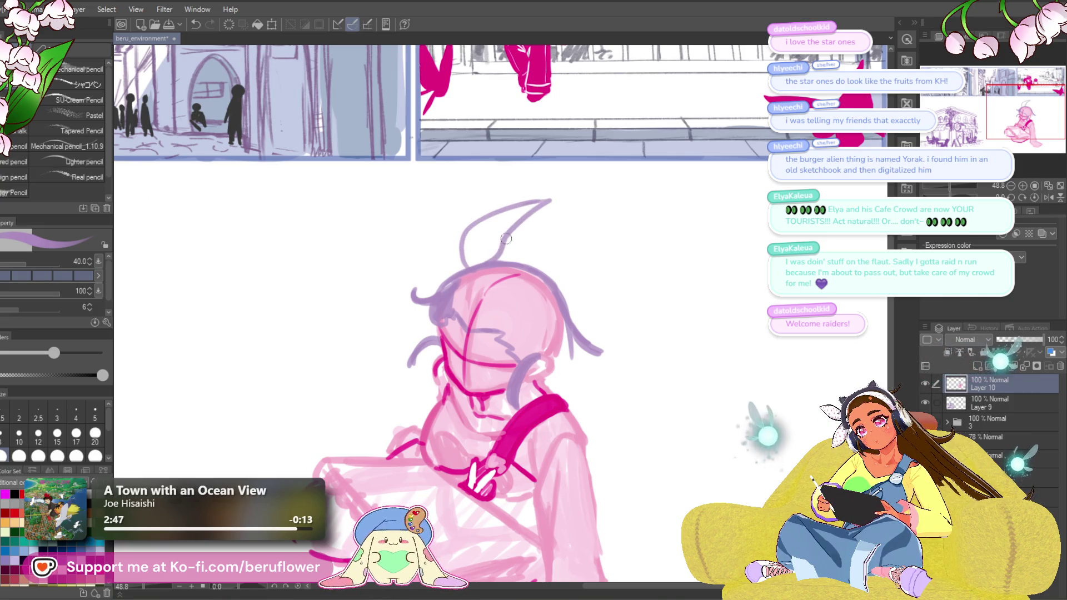